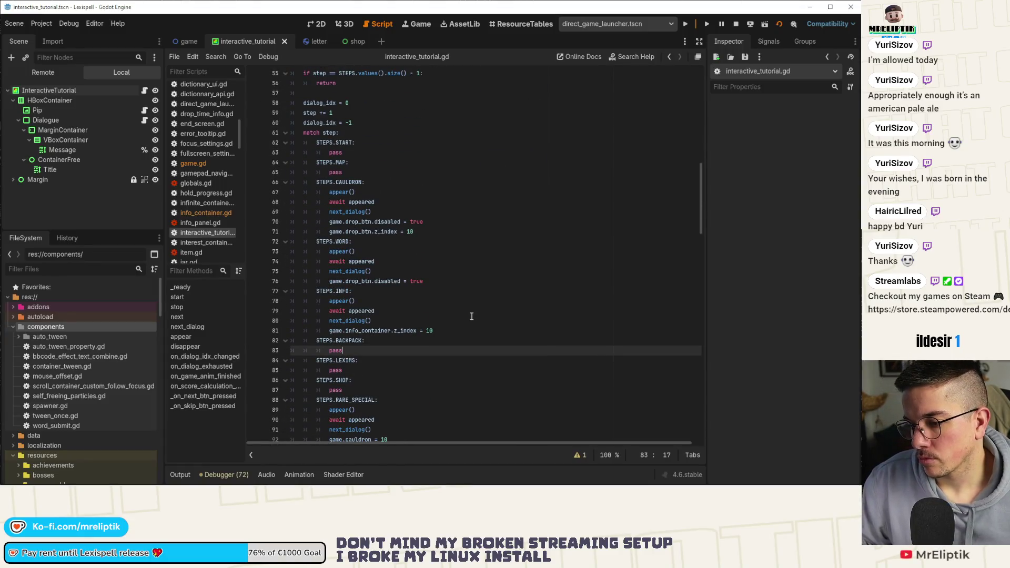
scroll(473, 322, "down", 11)
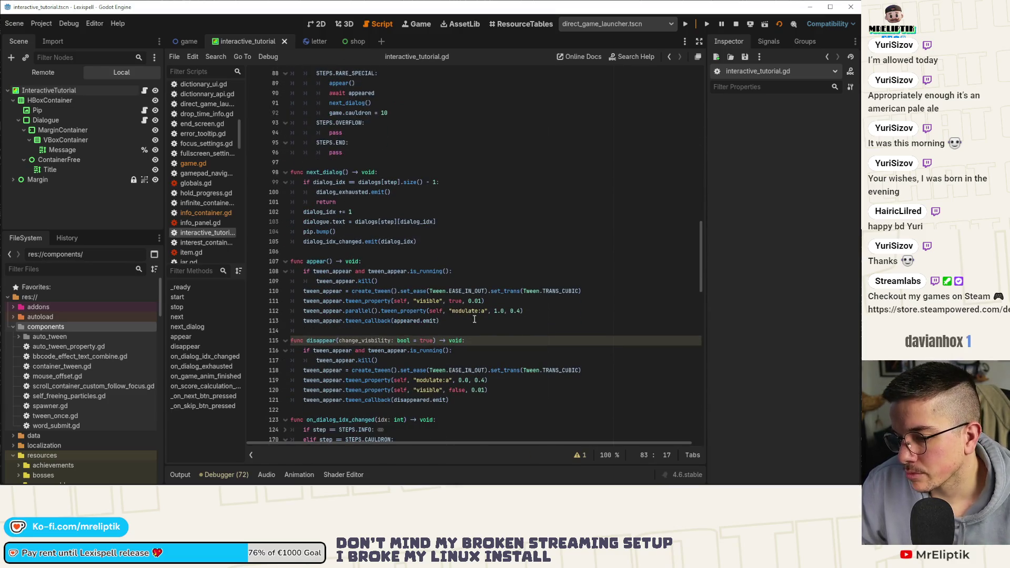
Step: Duplicate the STEPS.LEXIMS: case line in on_dialog_exhausted and add disappear() beneath it
scroll(474, 320, "down", 4)
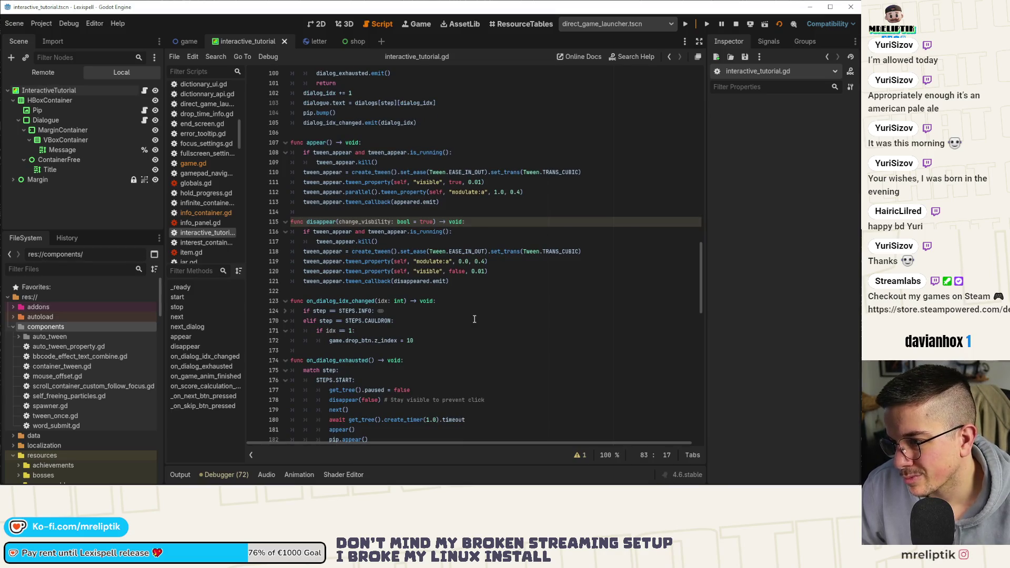
scroll(474, 319, "down", 1)
scroll(475, 318, "down", 3)
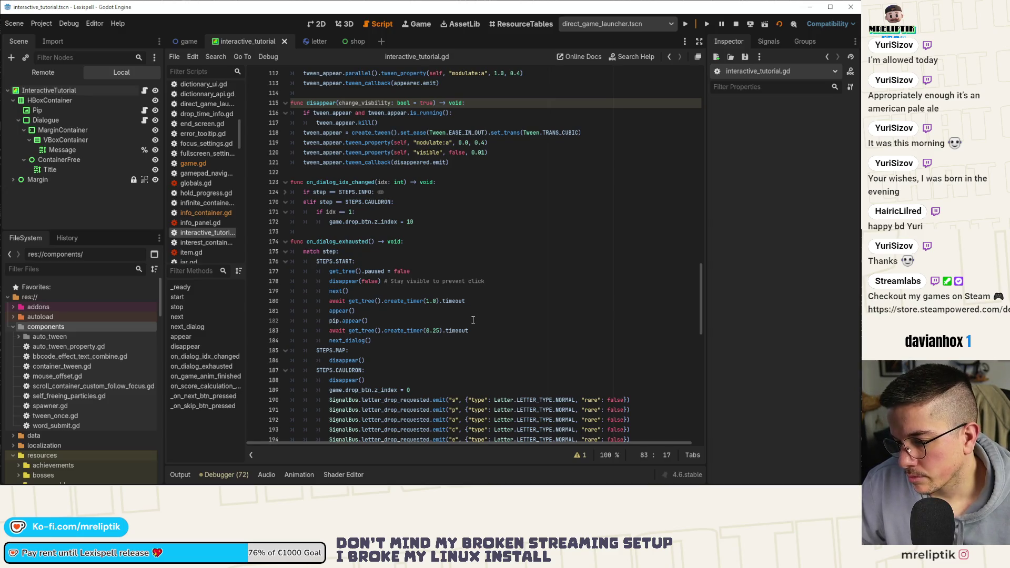
scroll(472, 321, "down", 3)
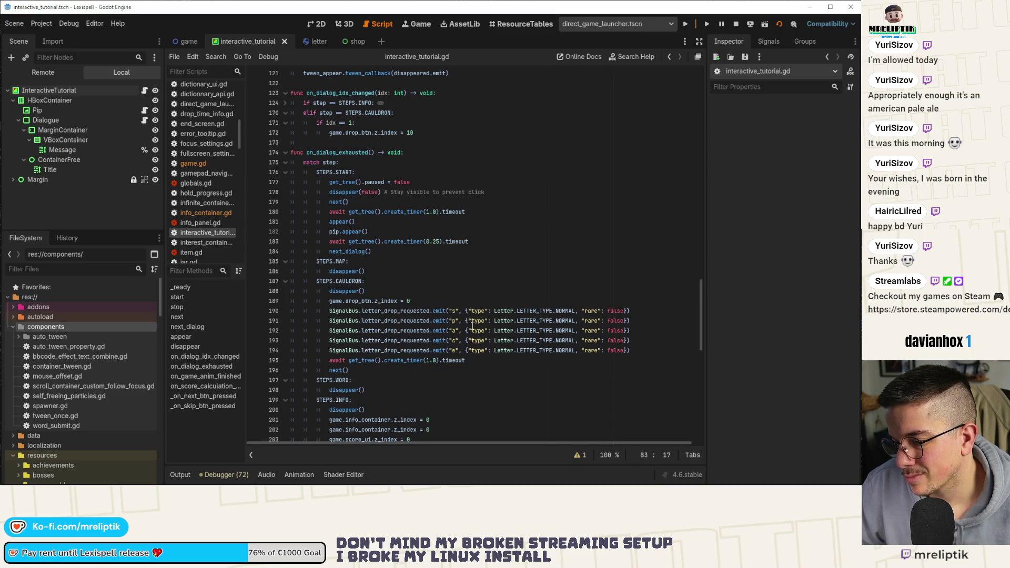
scroll(472, 326, "down", 4)
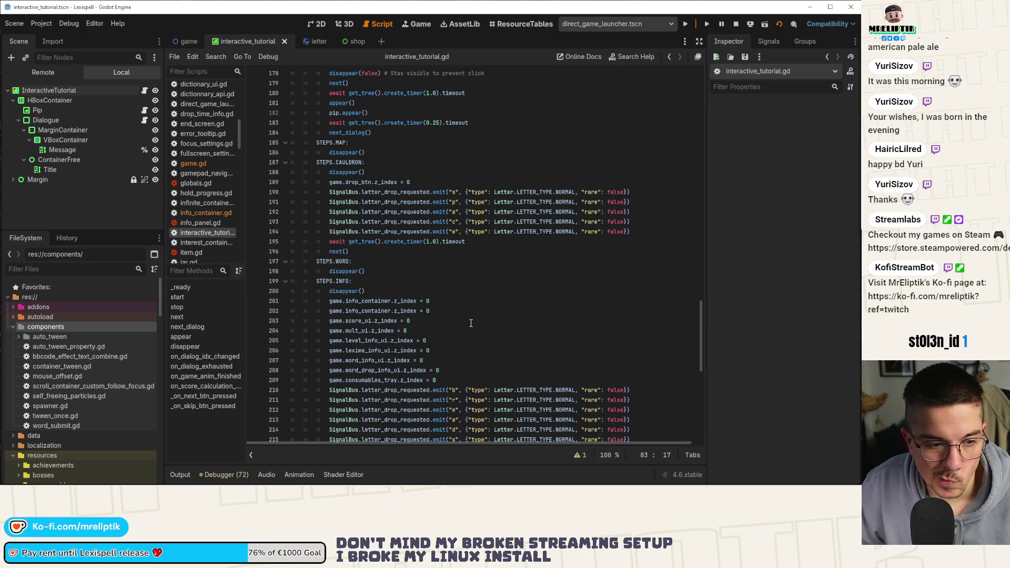
scroll(418, 254, "up", 3)
scroll(419, 254, "down", 3)
scroll(371, 280, "down", 6)
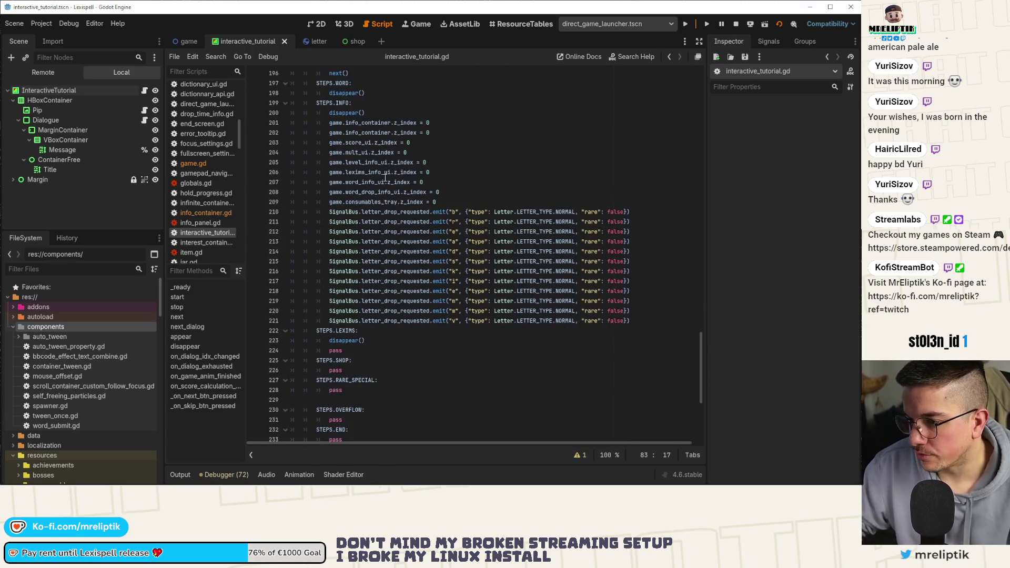
left_click(378, 328)
key("ctrl+d")
key("Up")
key("Return")
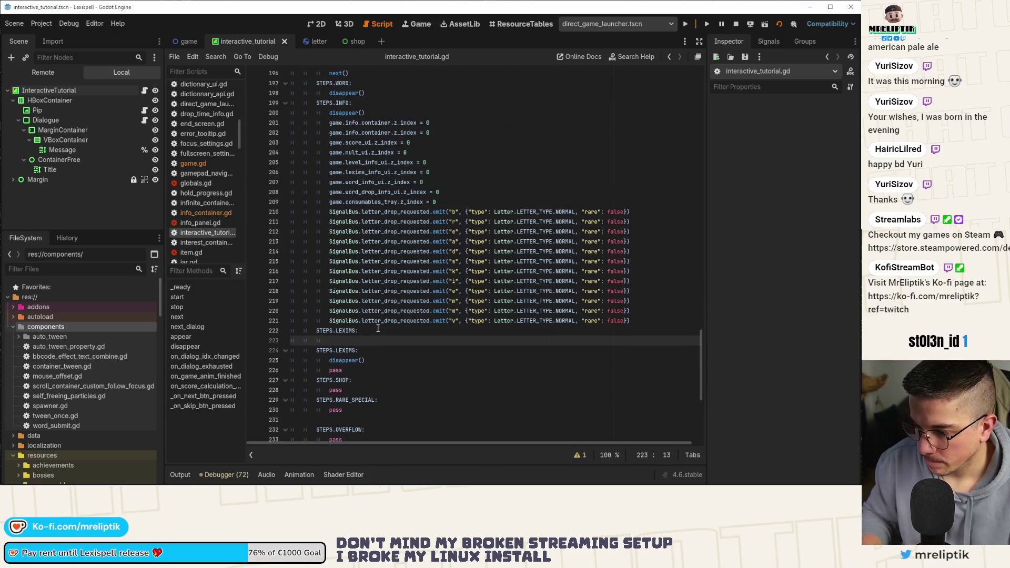
type("disappear()")
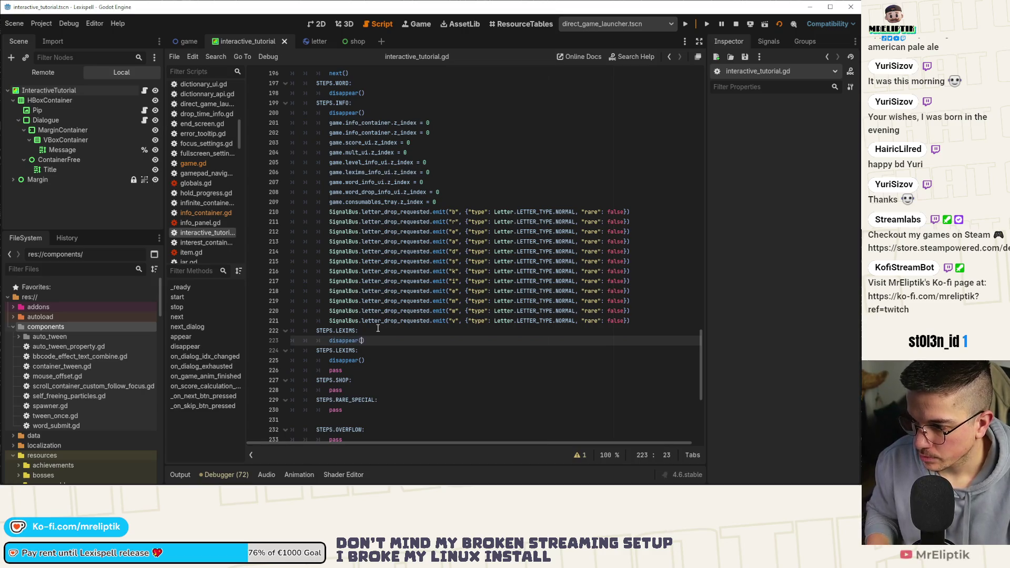
Step: Rename the copied case to STEPS.BACKPACK: and save the script
left_click(378, 329)
key("Left")
key("ctrl+shift+Left")
type("BACKPACK")
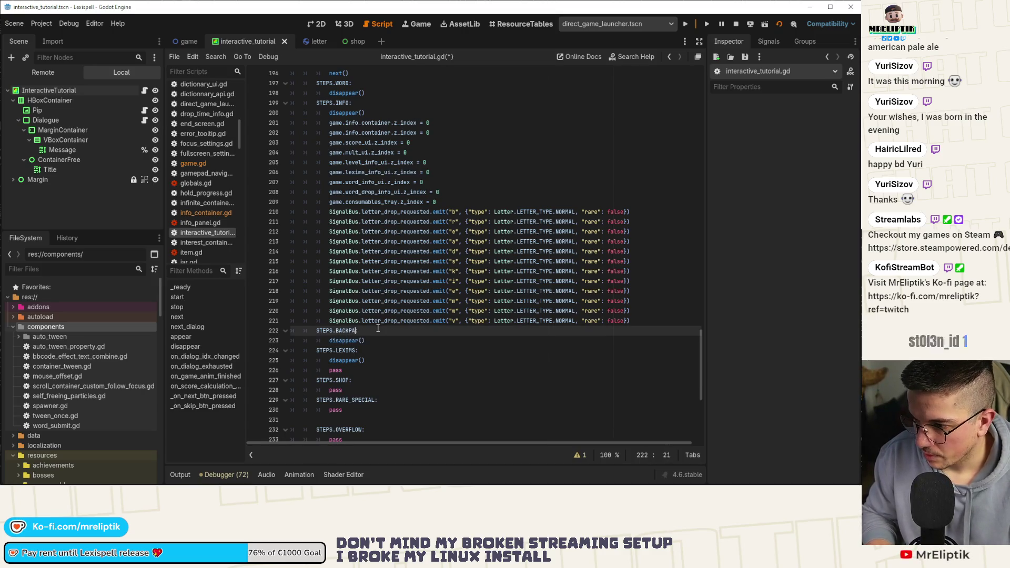
key("ctrl+s")
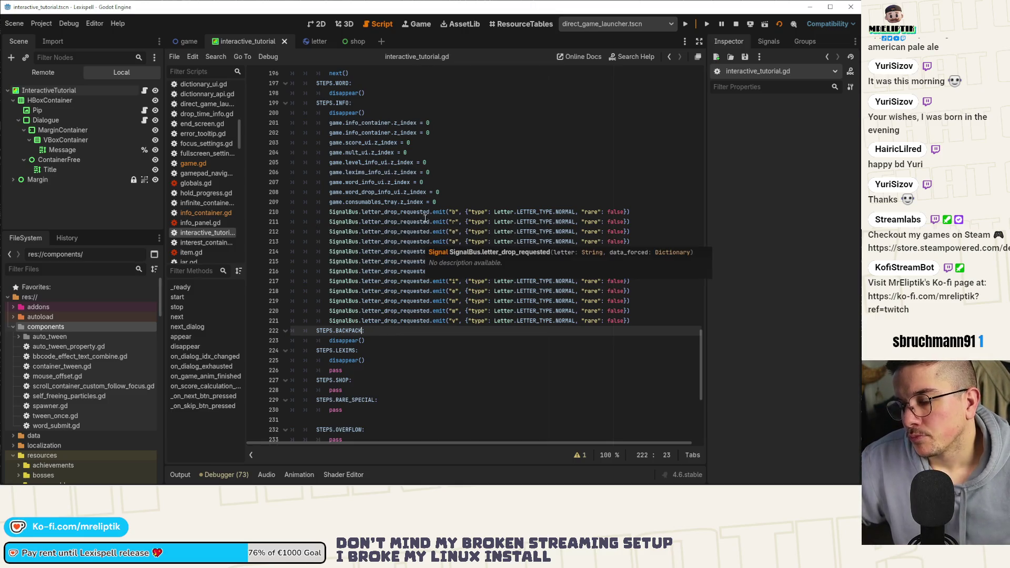
scroll(447, 210, "up", 20)
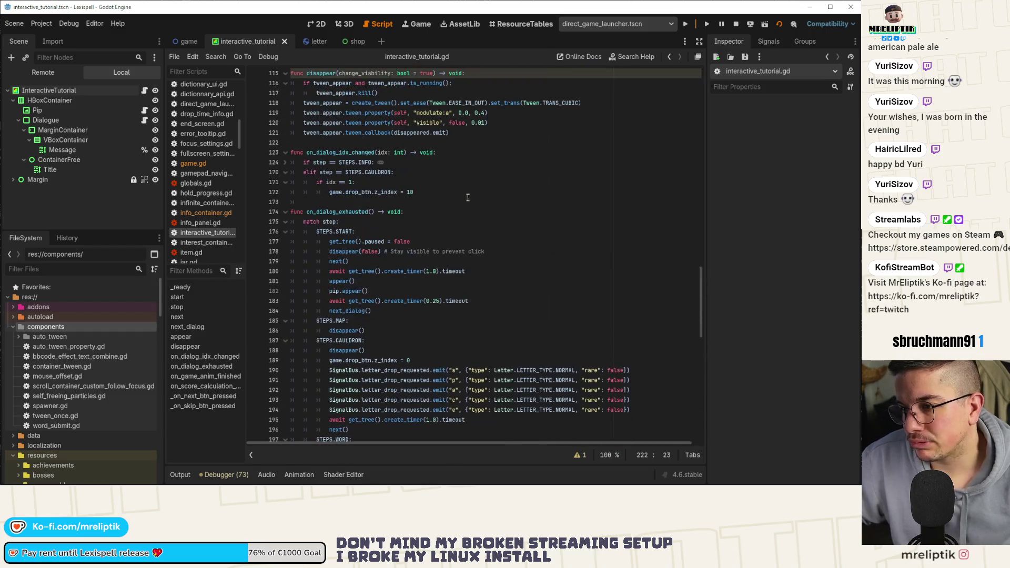
scroll(476, 195, "up", 5)
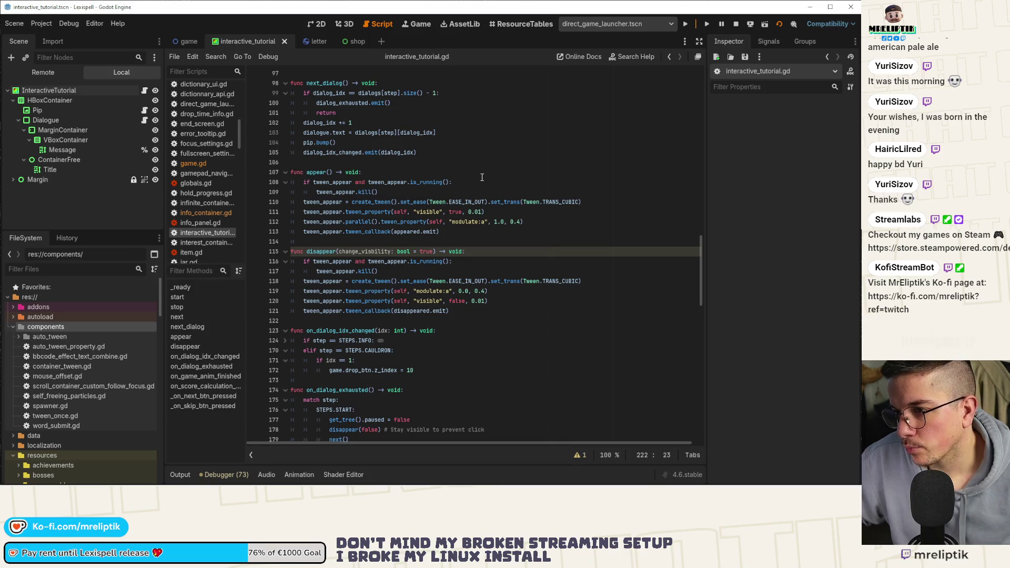
scroll(496, 158, "up", 8)
scroll(503, 169, "up", 14)
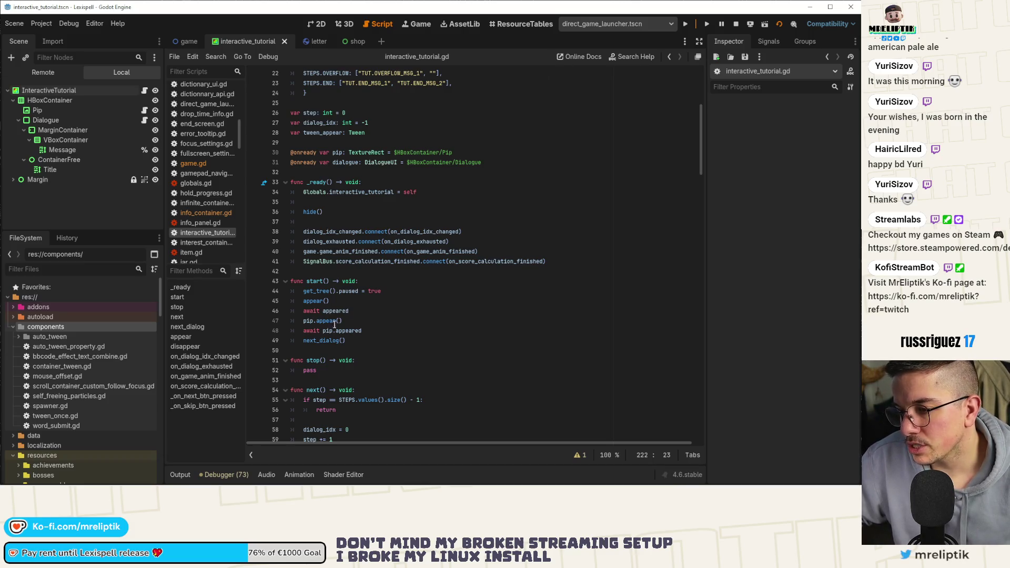
scroll(423, 308, "down", 5)
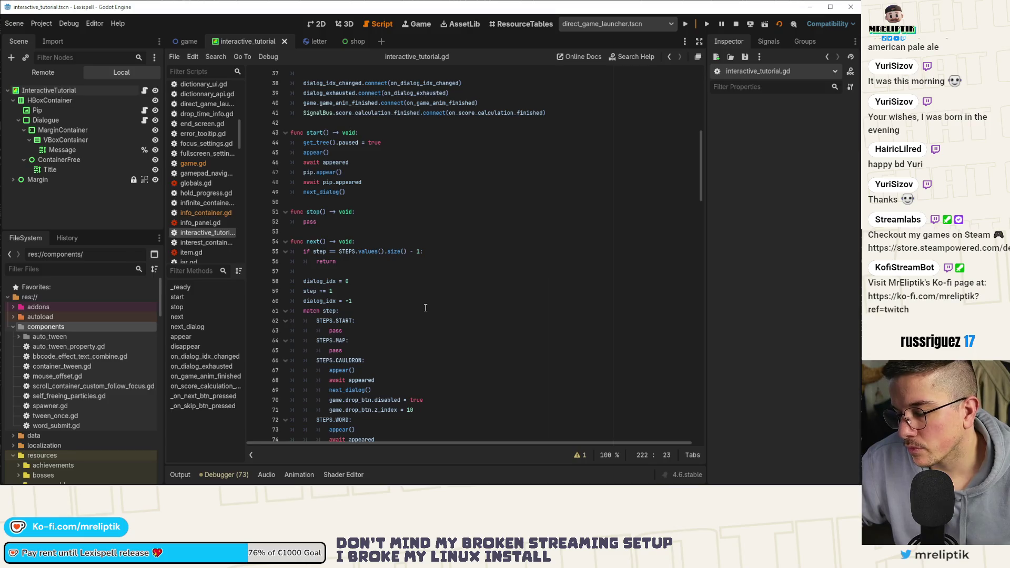
scroll(426, 305, "up", 4)
scroll(426, 305, "down", 14)
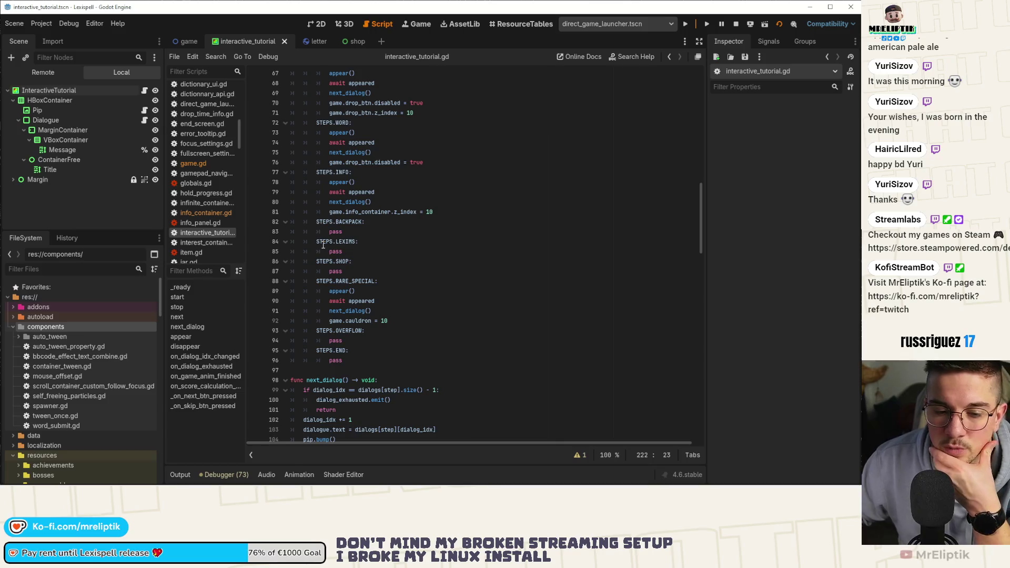
scroll(344, 257, "down", 4)
scroll(443, 256, "down", 4)
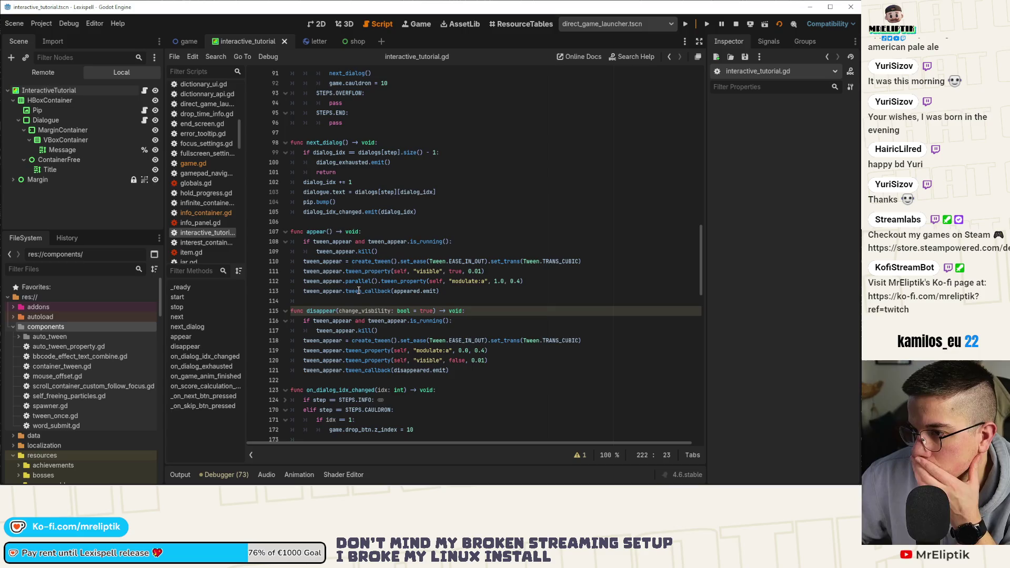
scroll(359, 291, "up", 17)
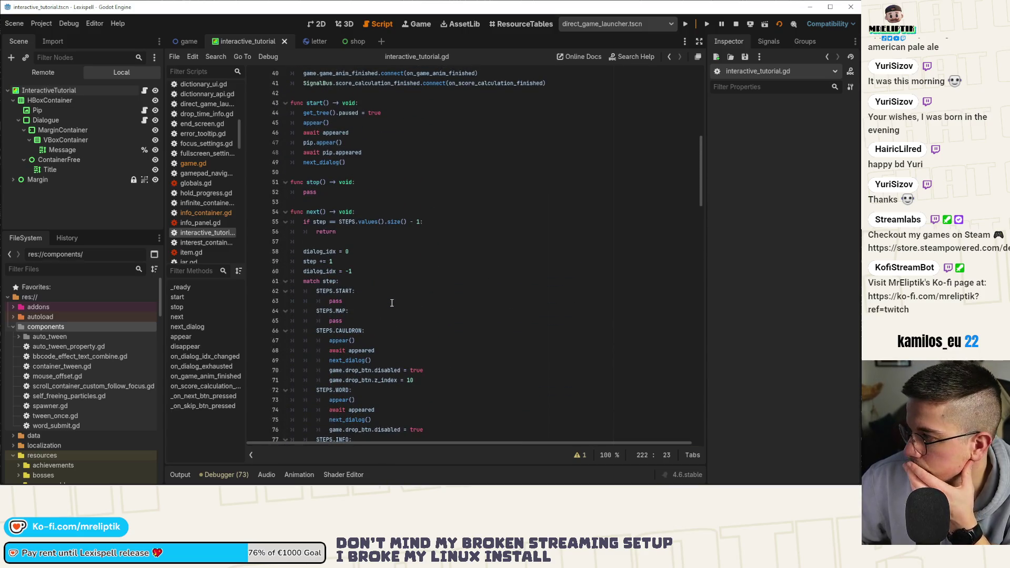
scroll(391, 303, "up", 3)
scroll(399, 308, "up", 9)
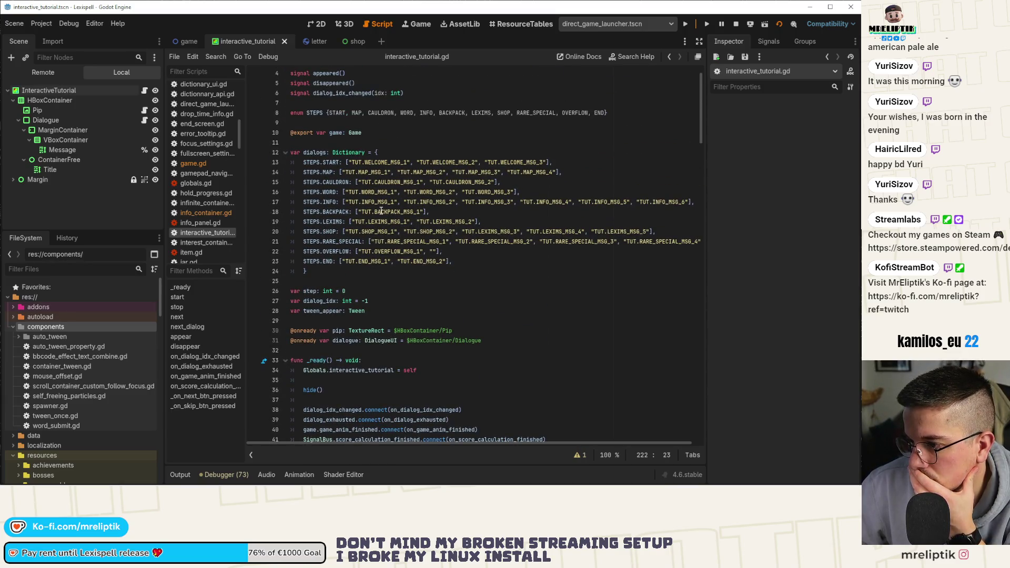
Step: Duplicate the BACKPACK dialog entry as STEPS.SCORE with message TUT.SCORE_MSG_1 and save
double_click(382, 211)
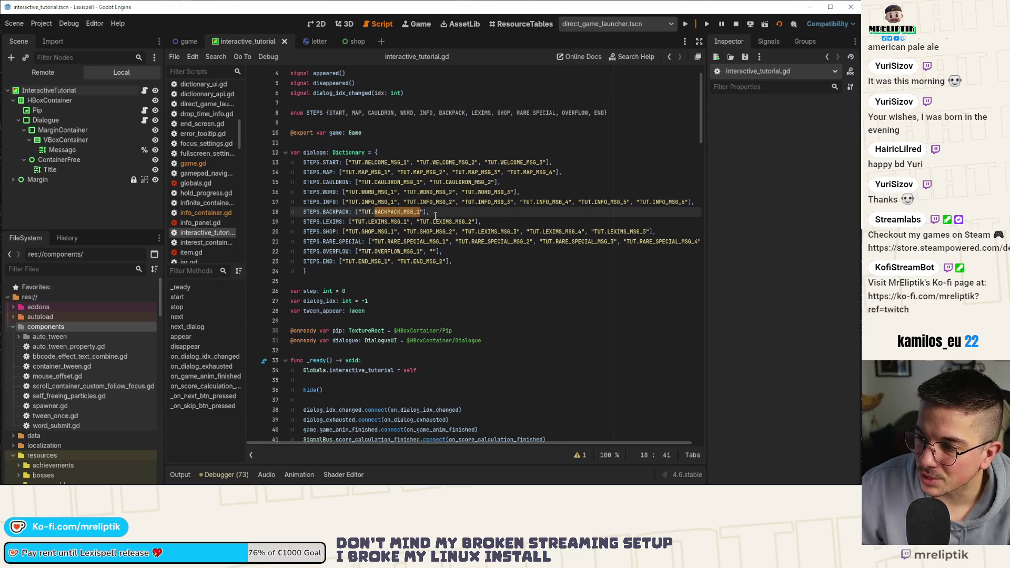
left_click(442, 213)
key("ctrl+shift+d")
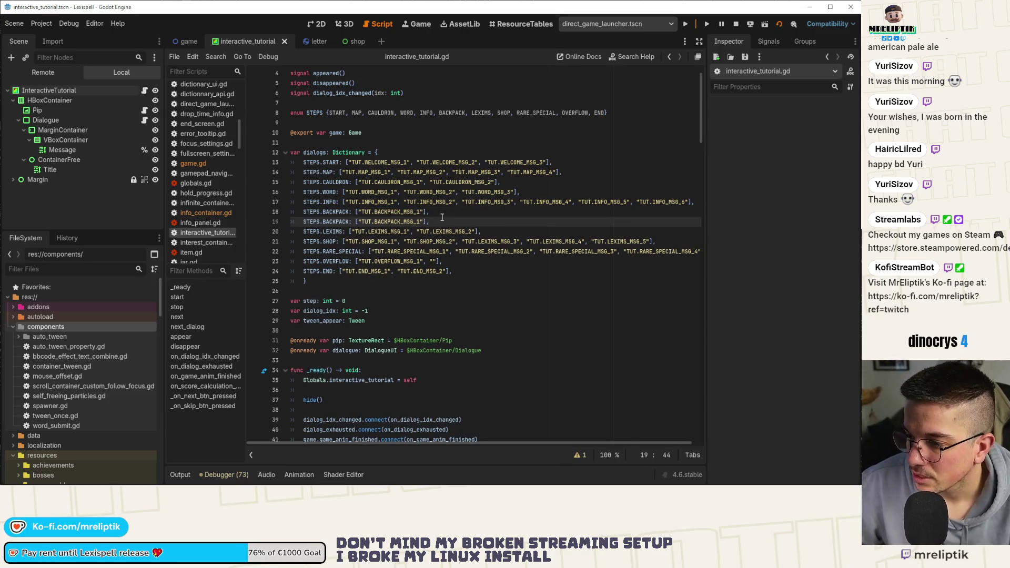
double_click(340, 222)
type("FI")
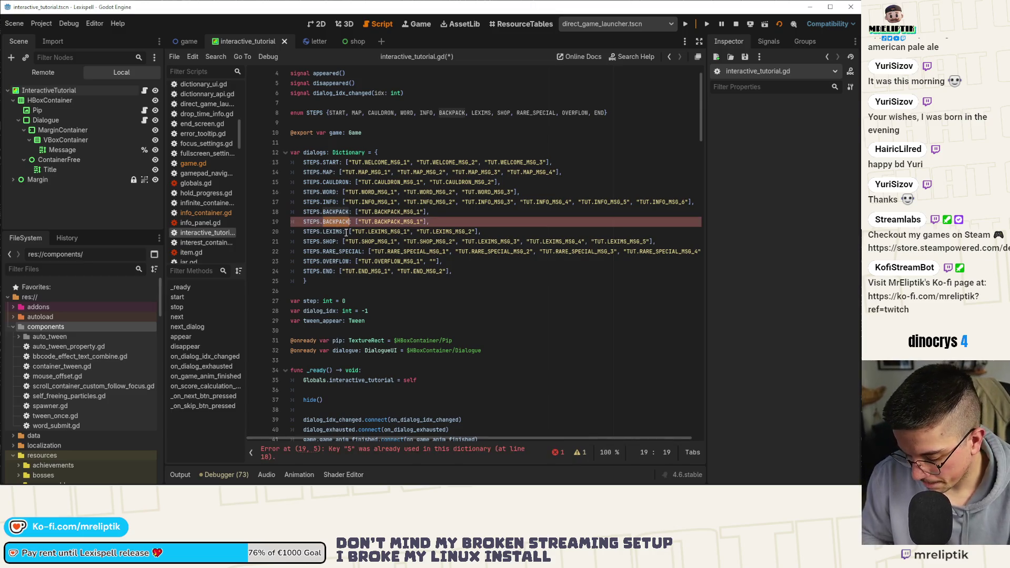
type("NISH")
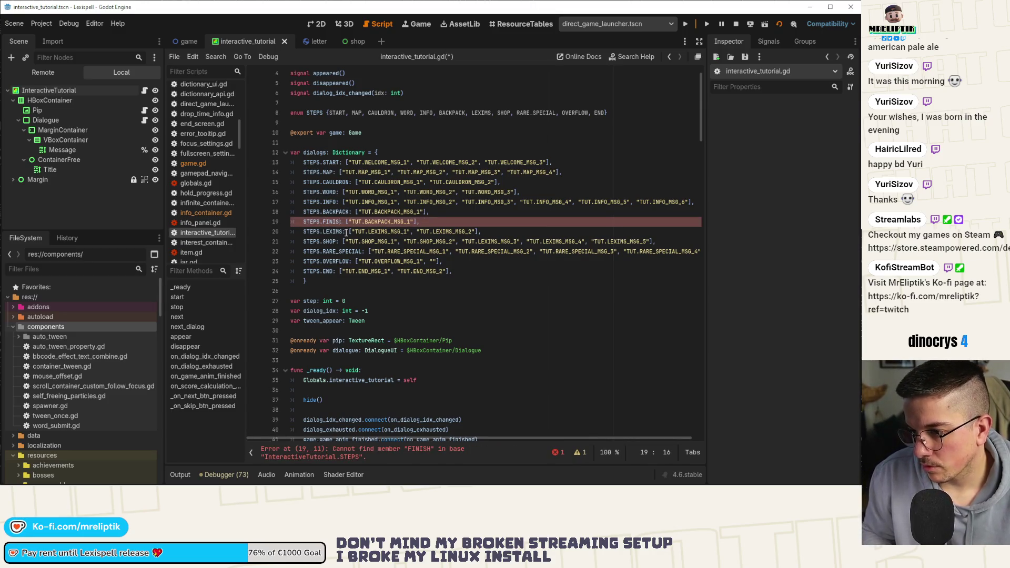
key("BackSpace")
key("BackSpace")
key("BackSpace")
type("SCORE_ENOU")
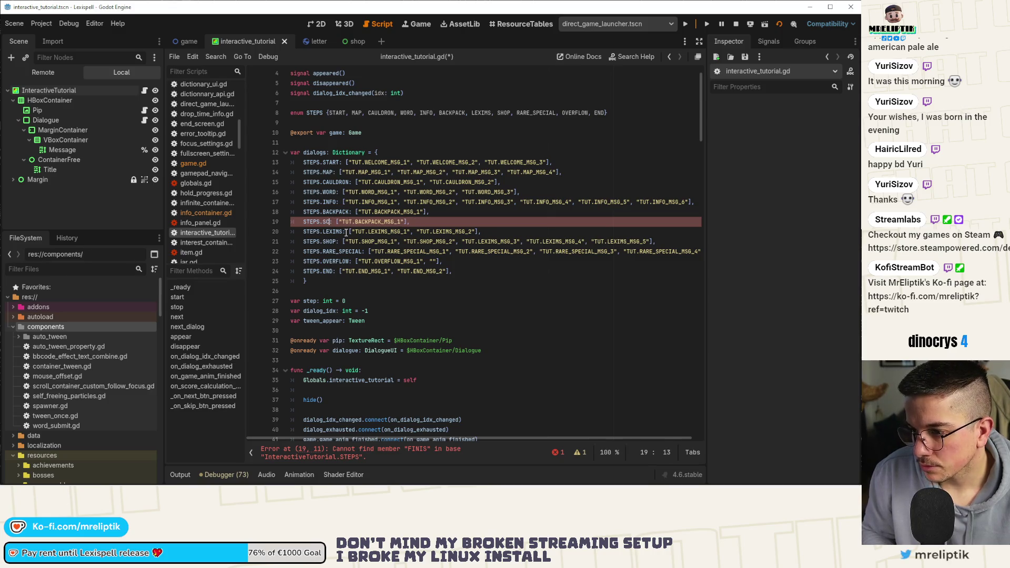
type("GH")
key("ctrl+shift+Left")
type("SCORE")
key("Right")
key("Right")
key("Right")
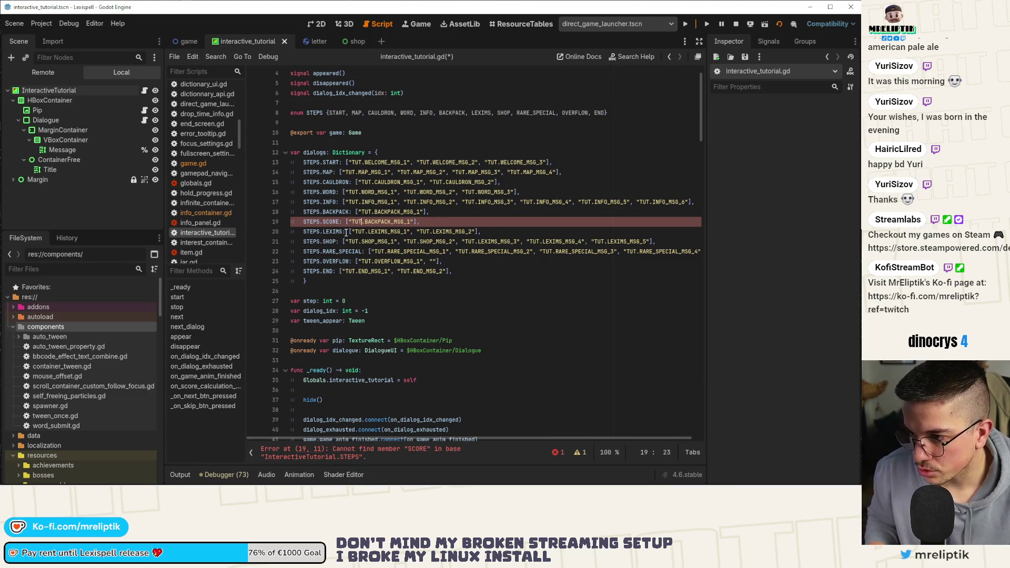
key("ctrl+BackSpace")
type("SCORE_MSG_")
key("ctrl+s")
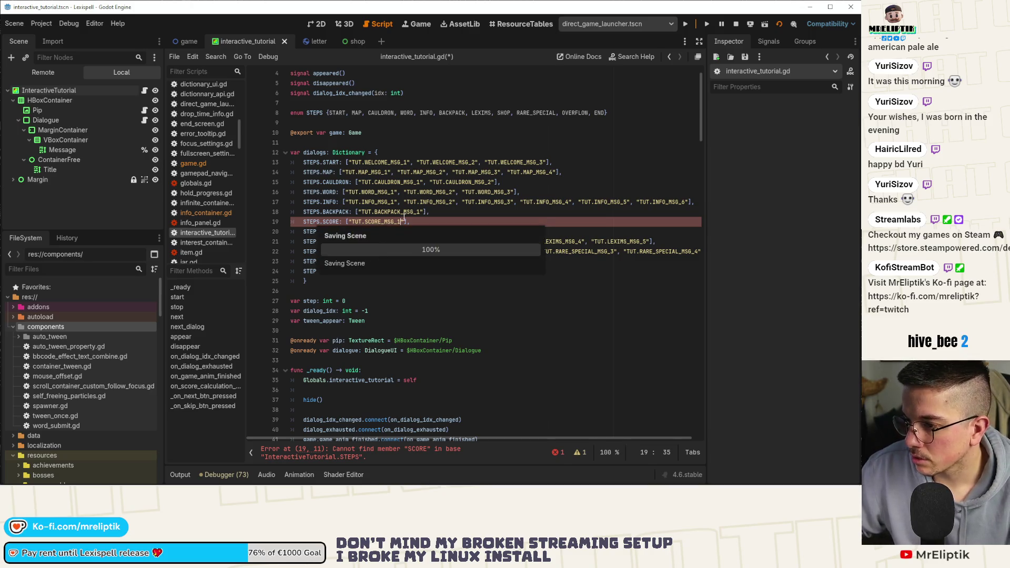
Step: Insert SCORE after BACKPACK in the STEPS enum and save
left_click(438, 213)
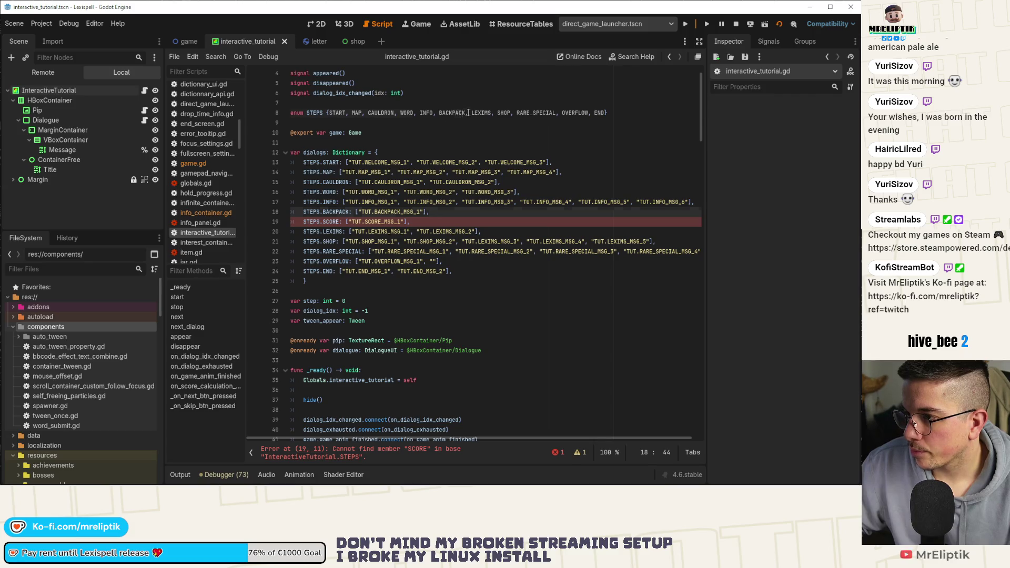
left_click(468, 113)
type("SCORE,")
key("ctrl+s")
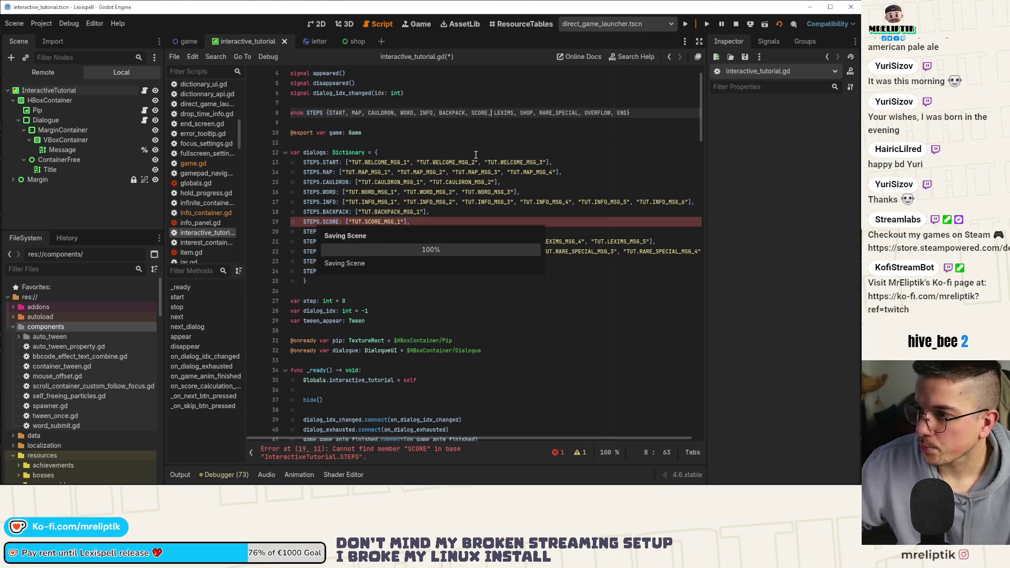
scroll(369, 328, "down", 8)
Step: Change the STEPS.BACKPACK case near line 85 in next() to STEPS.SCORE and save
scroll(370, 328, "down", 12)
left_click(386, 264)
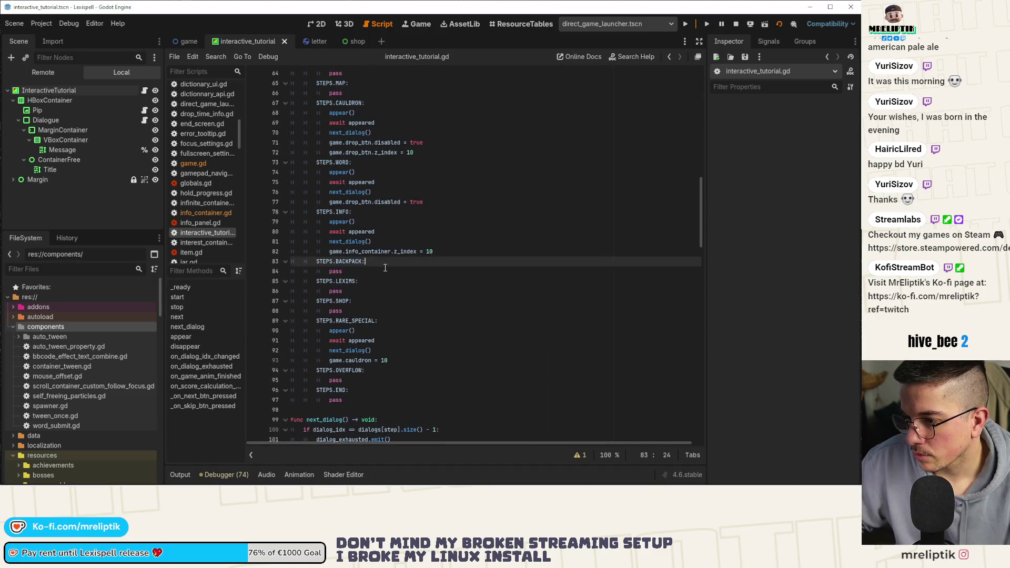
key("ctrl+alt+Down")
key("alt+Down")
key("Up")
key("ctrl+alt+Down")
key("alt+Down")
key("Up")
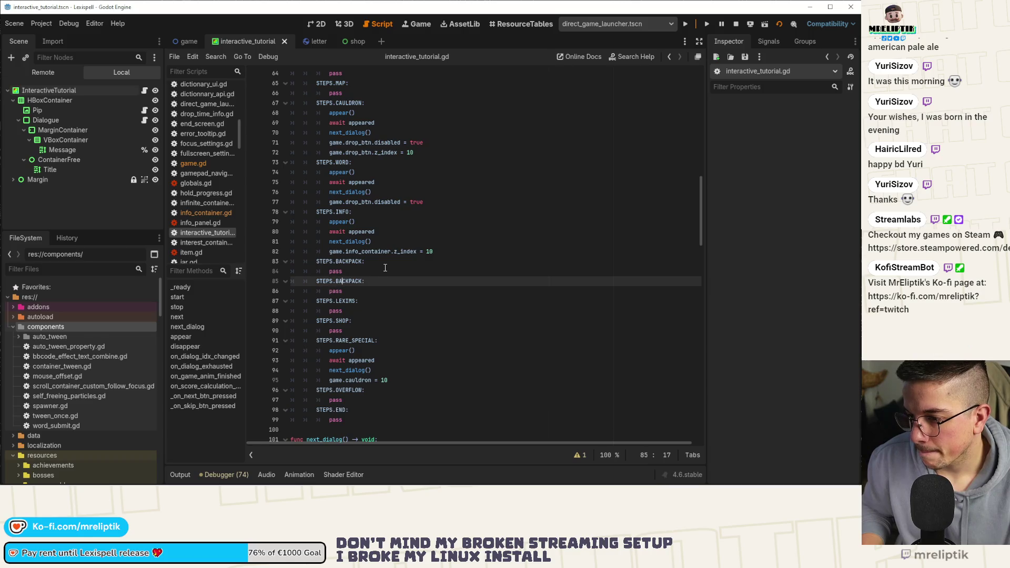
key("ctrl+d")
type("SCORE")
key("ctrl+s")
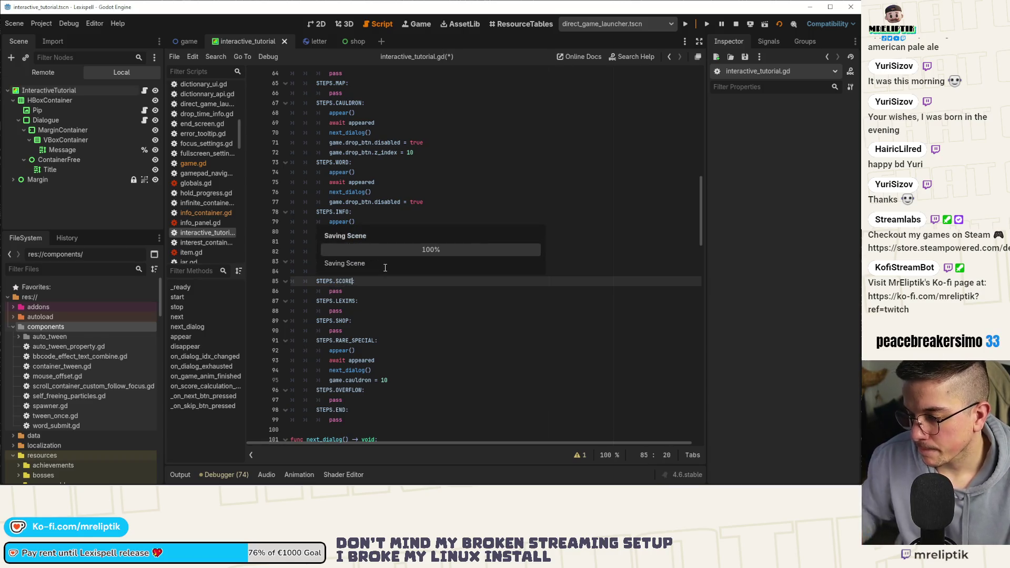
Step: Duplicate the later BACKPACK case with its disappear() call as STEPS.SCORE: and save
scroll(384, 284, "down", 20)
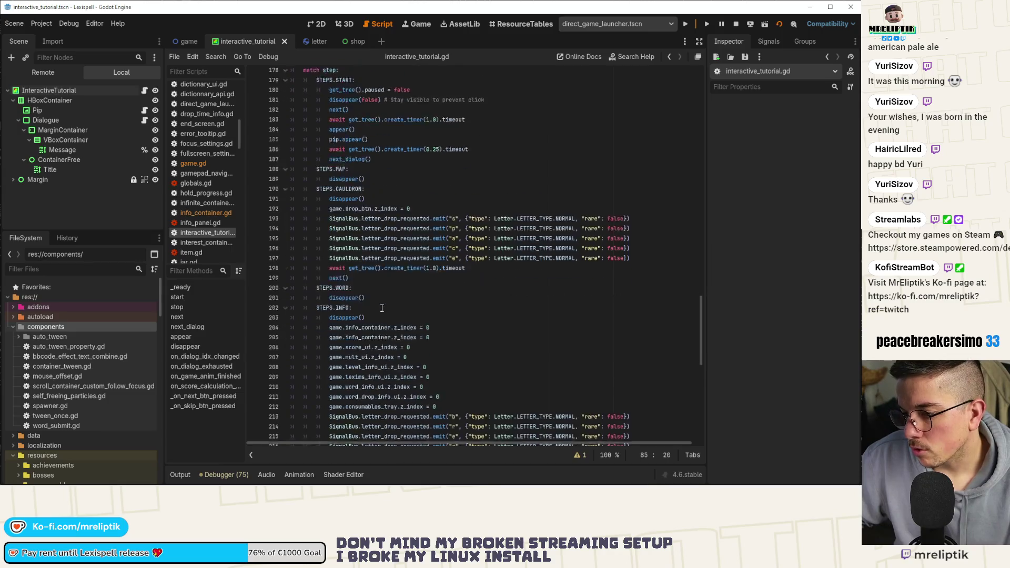
scroll(382, 308, "down", 3)
scroll(379, 206, "down", 9)
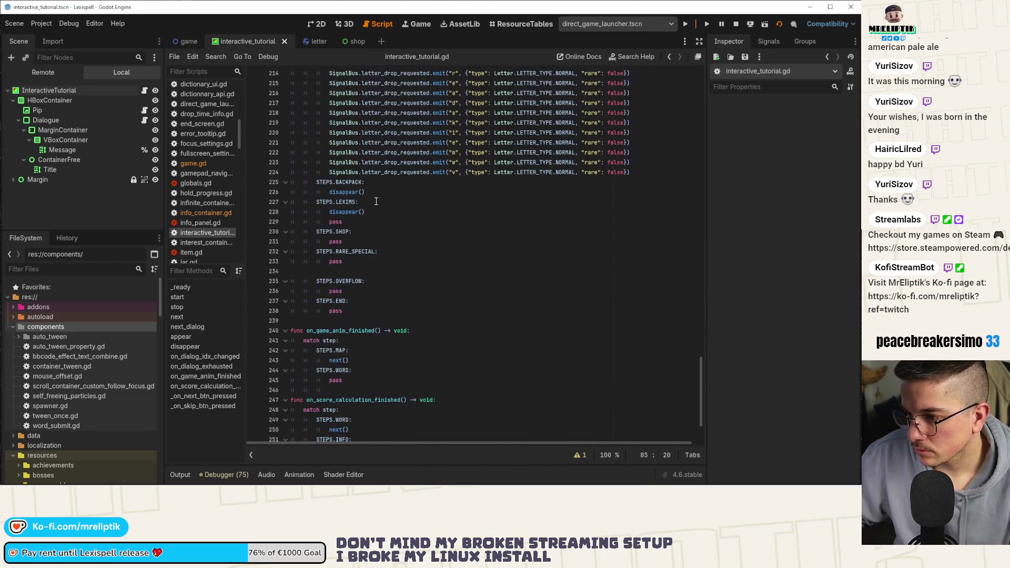
left_click(391, 186)
key("shift+Down")
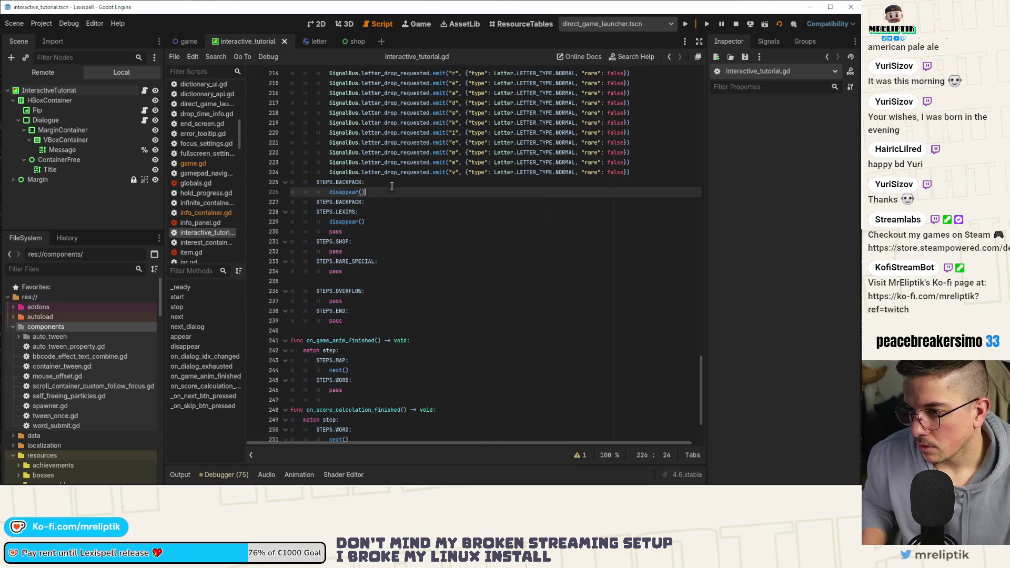
key("ctrl+shift+d")
key("ctrl+shift+Left")
type("SCORE")
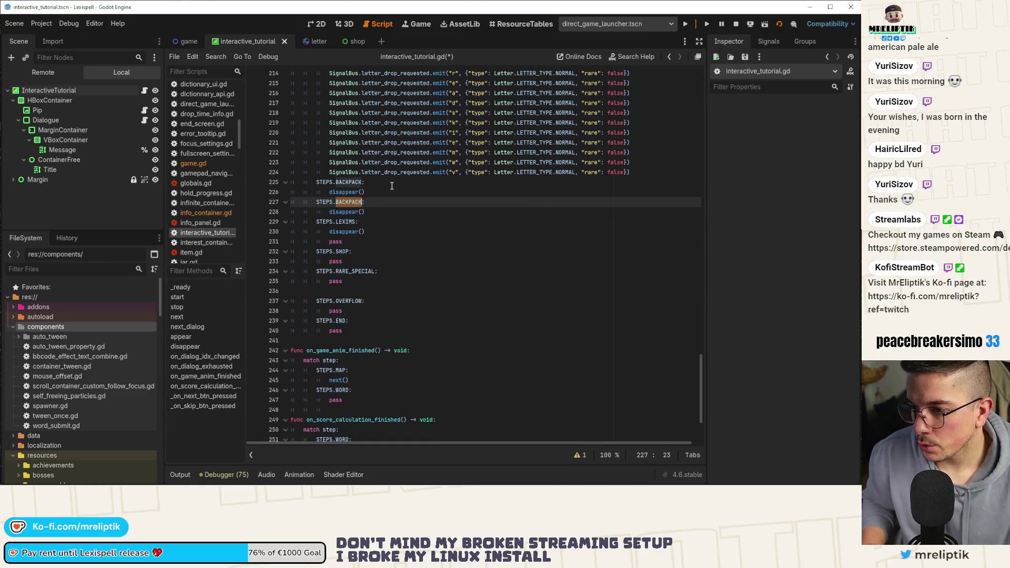
type(":")
key("ctrl+s")
scroll(474, 316, "down", 2)
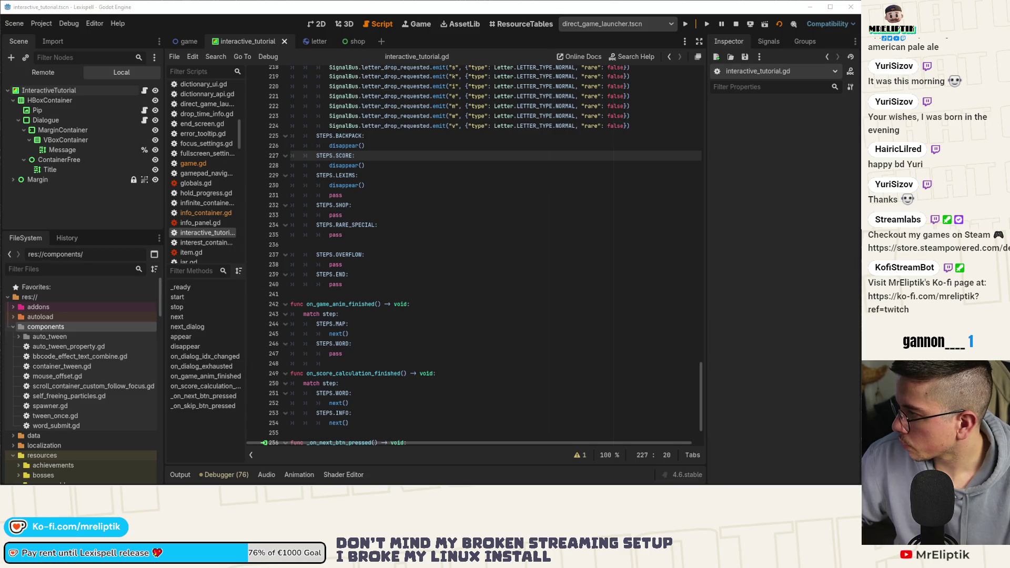
scroll(554, 298, "up", 8)
scroll(554, 298, "up", 20)
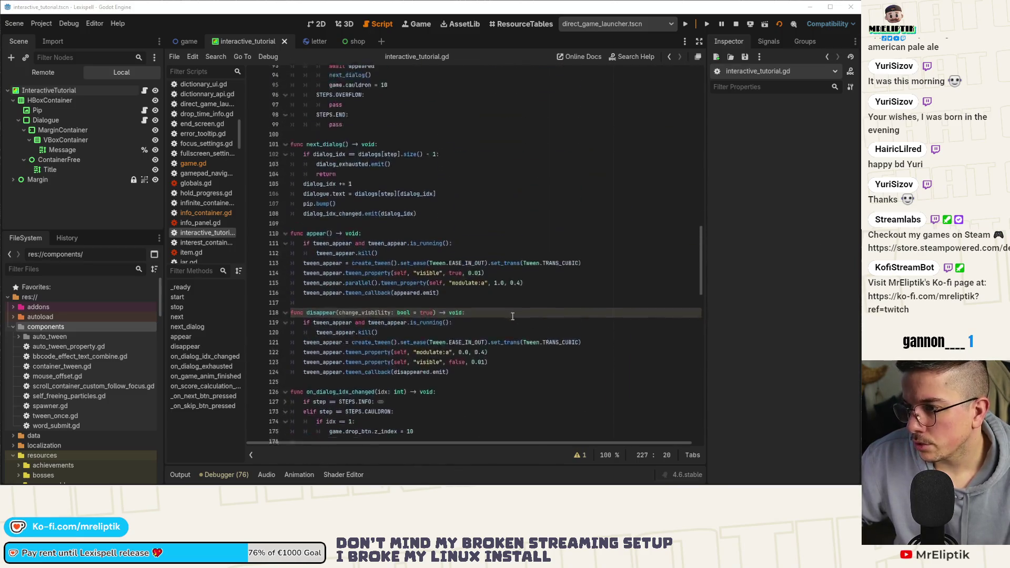
scroll(486, 368, "up", 11)
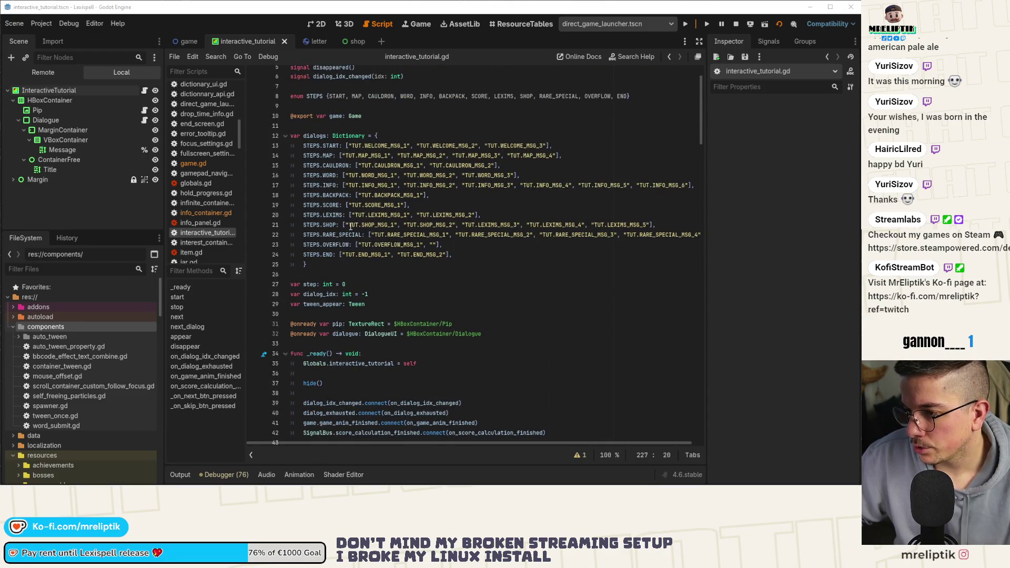
left_click_drag(361, 196, 421, 198)
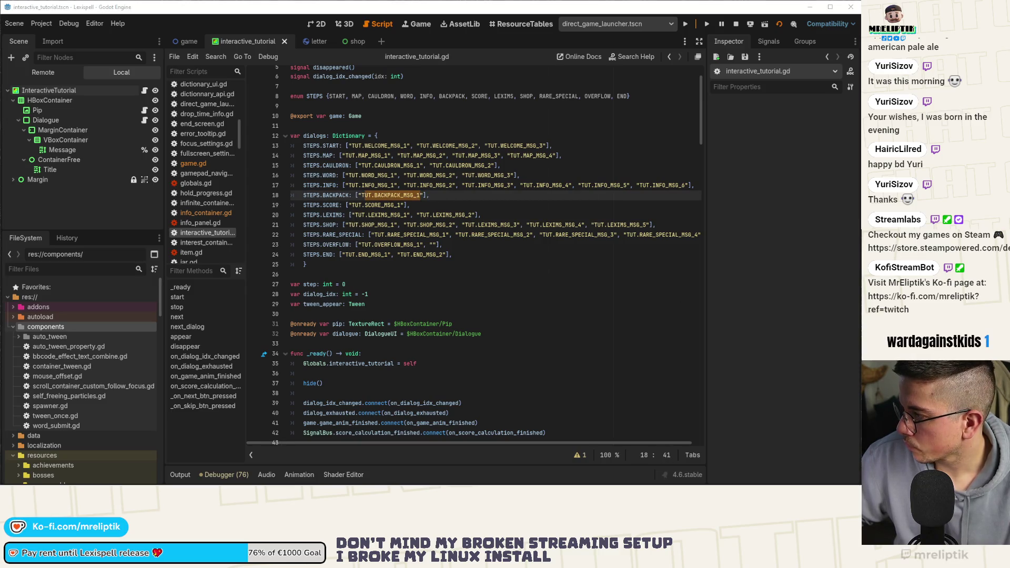
mouse_move(378, 206)
left_mouse_down()
mouse_move(403, 206)
mouse_move(352, 205)
left_mouse_up()
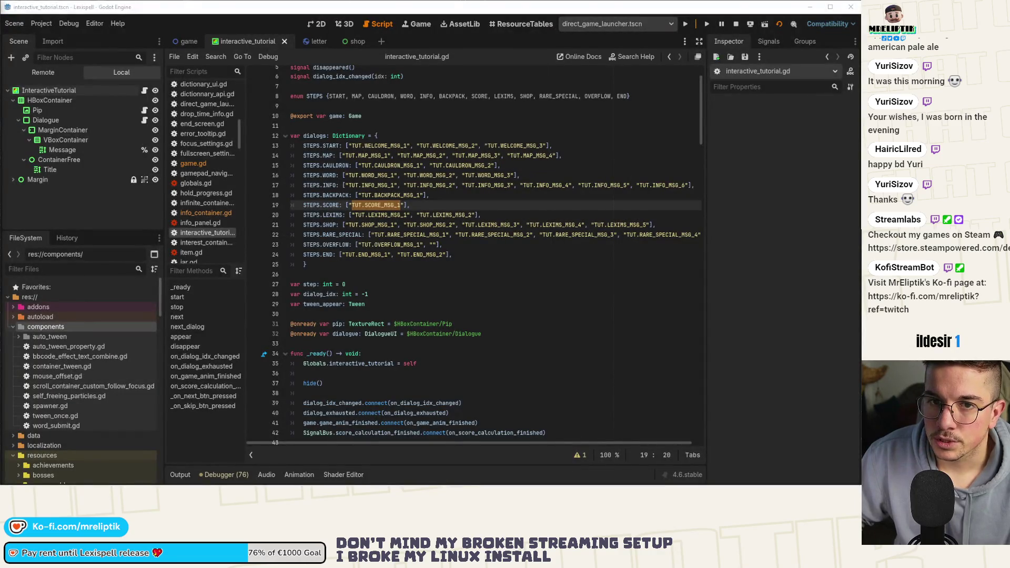
key("alt+Tab")
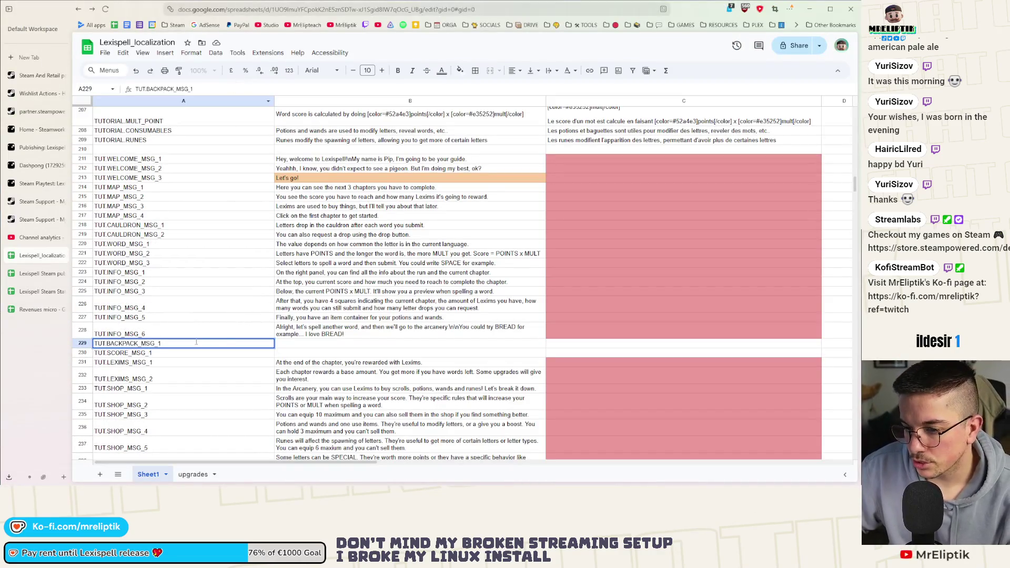
Step: Enter TUT.BACKPACK_MSG_1 text: 'You can save letters in your backpack. They'll be kept between chapters…'
left_click(286, 345)
scroll(332, 348, "down", 2)
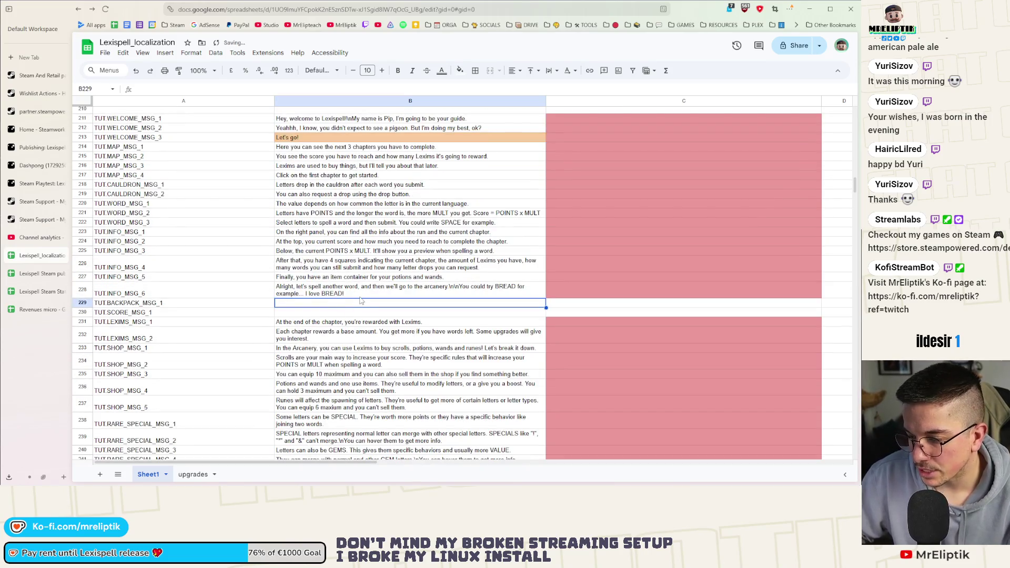
type("You can save ")
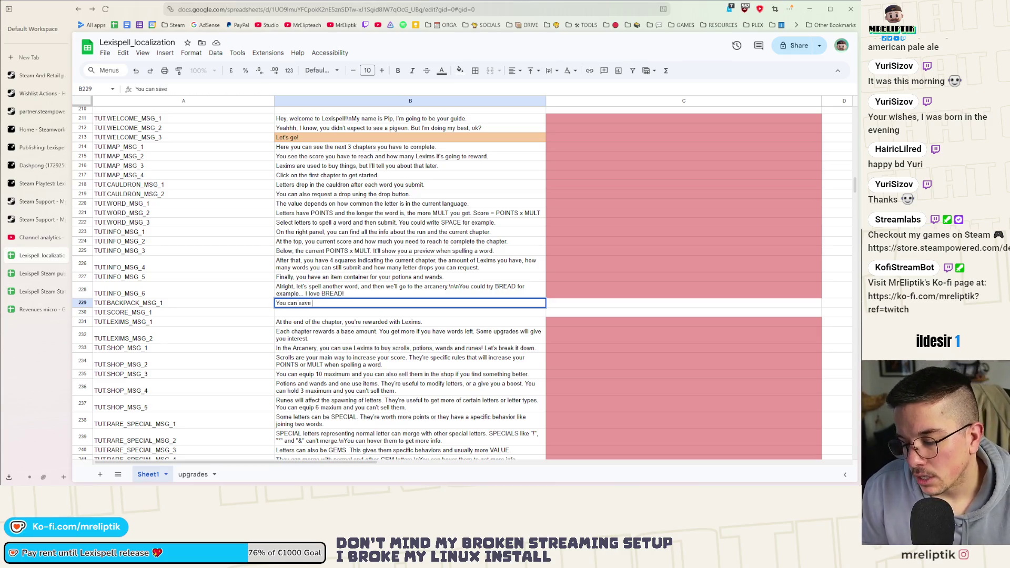
type("letters ")
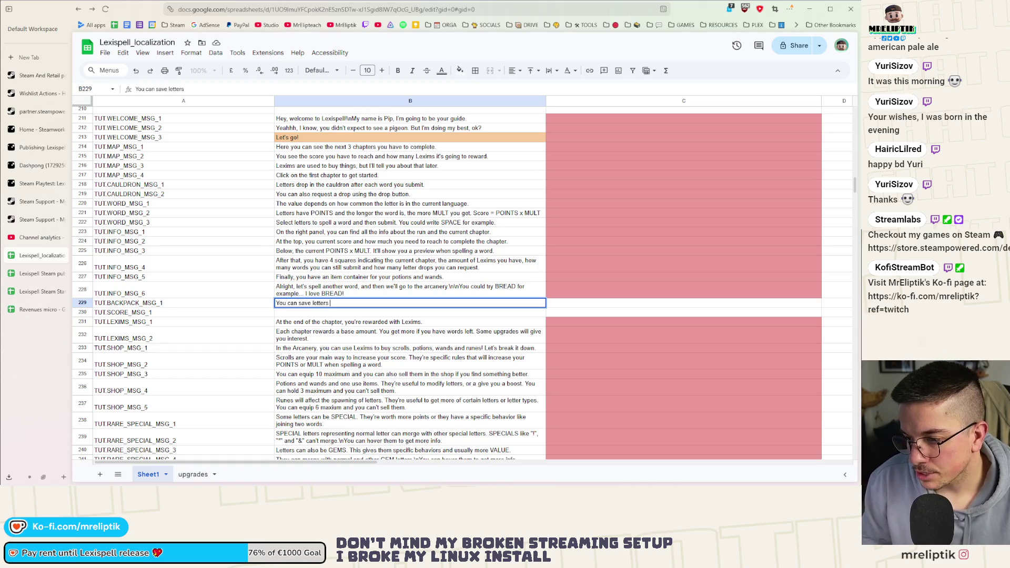
type("in your backpack")
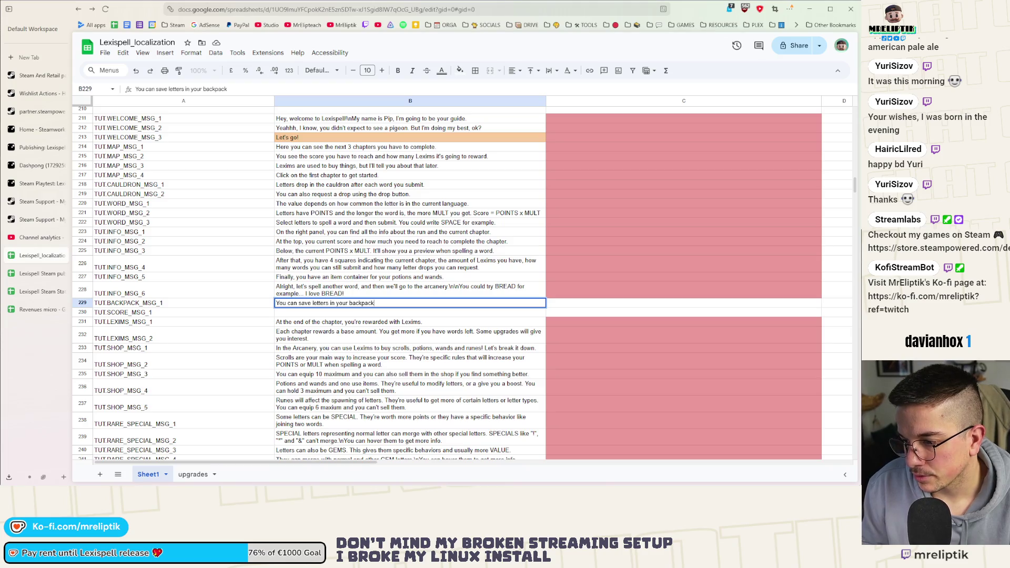
type(". THey=")
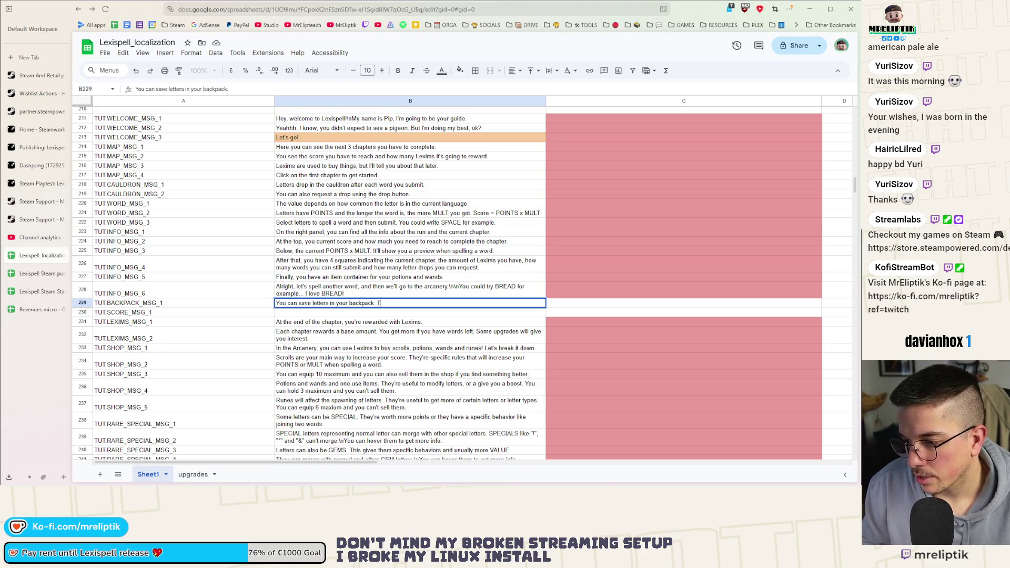
key("BackSpace")
key("BackSpace")
key("BackSpace")
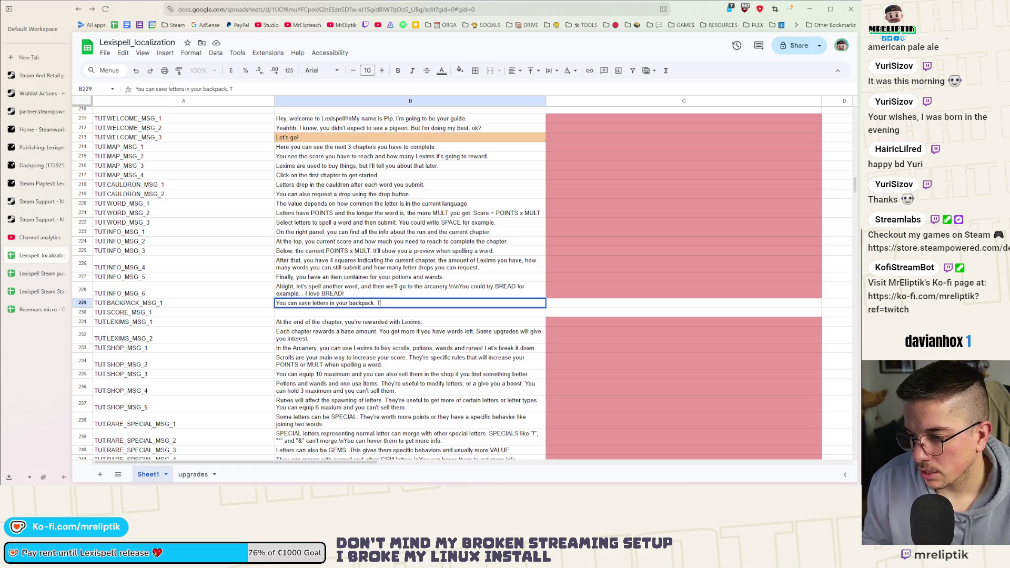
type("hey'll be kept ")
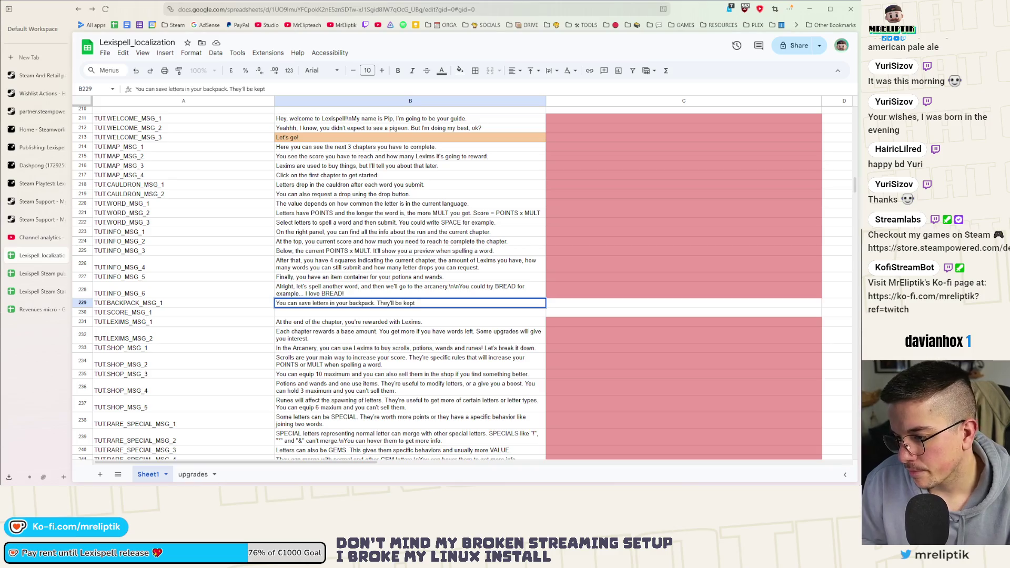
type("betwzee")
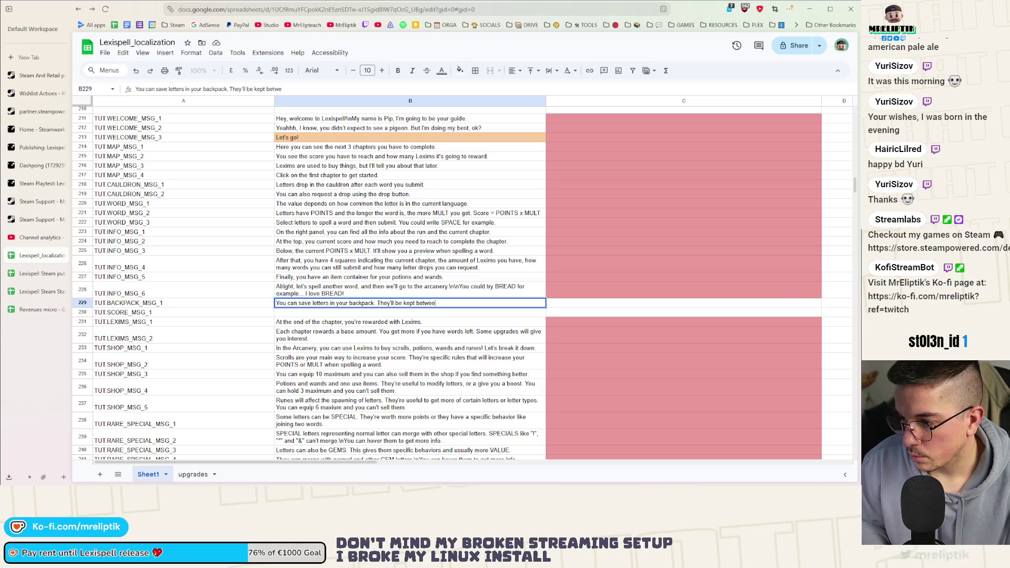
key("BackSpace")
key("BackSpace")
key("BackSpace")
type("hap")
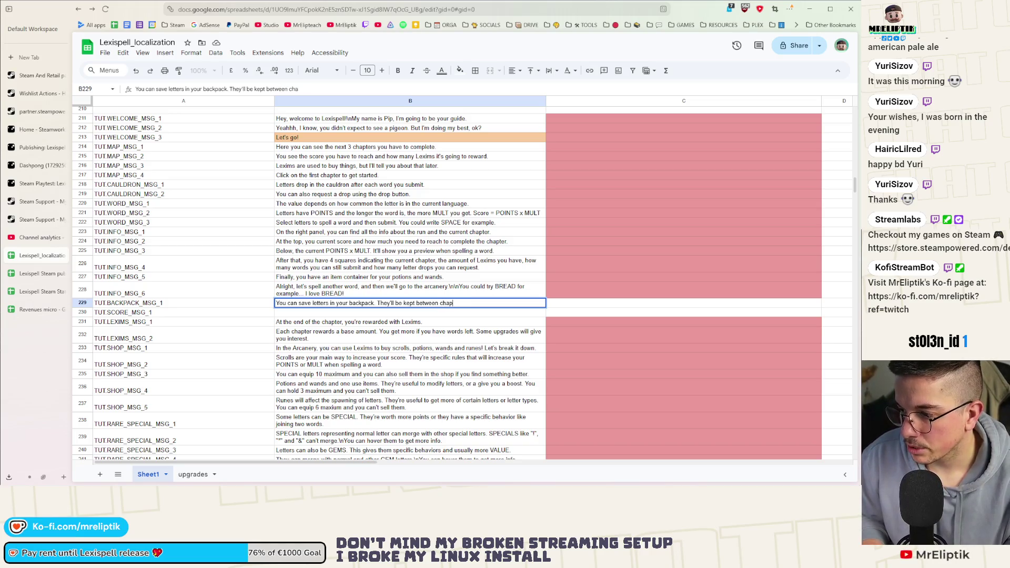
type("ters and you ")
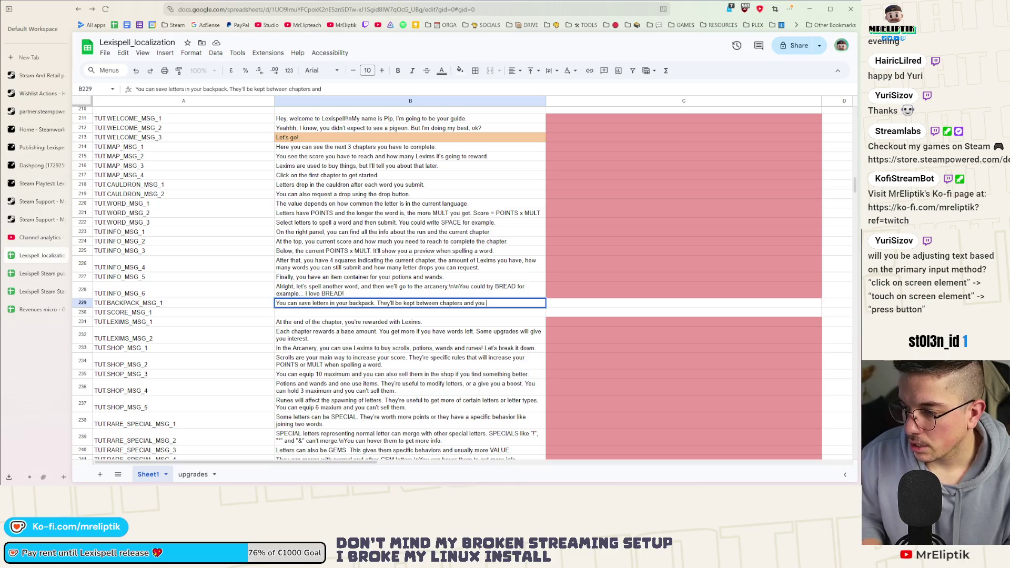
type("can use them like any other letters whenever you want.")
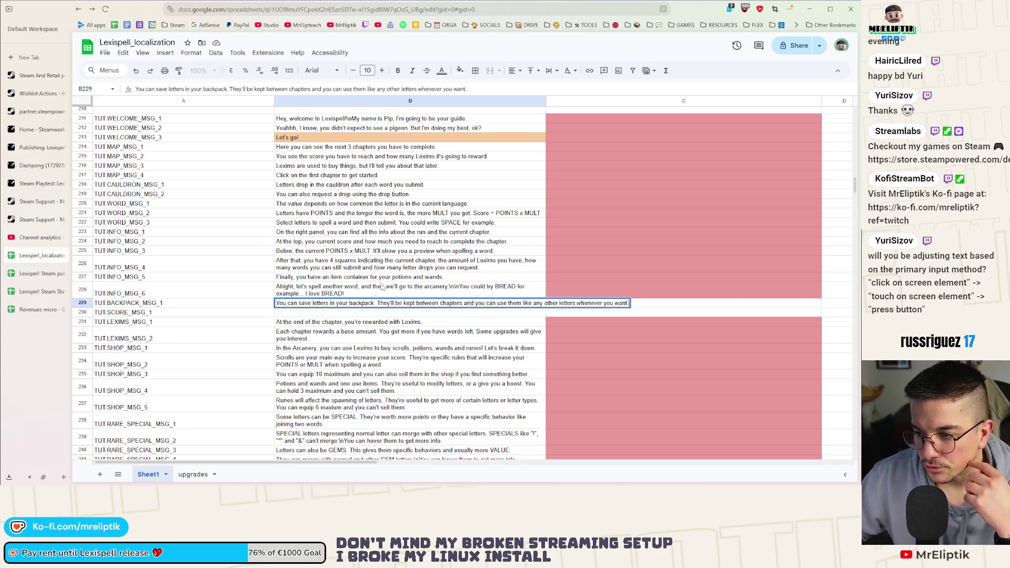
left_click(314, 331)
left_click(337, 312)
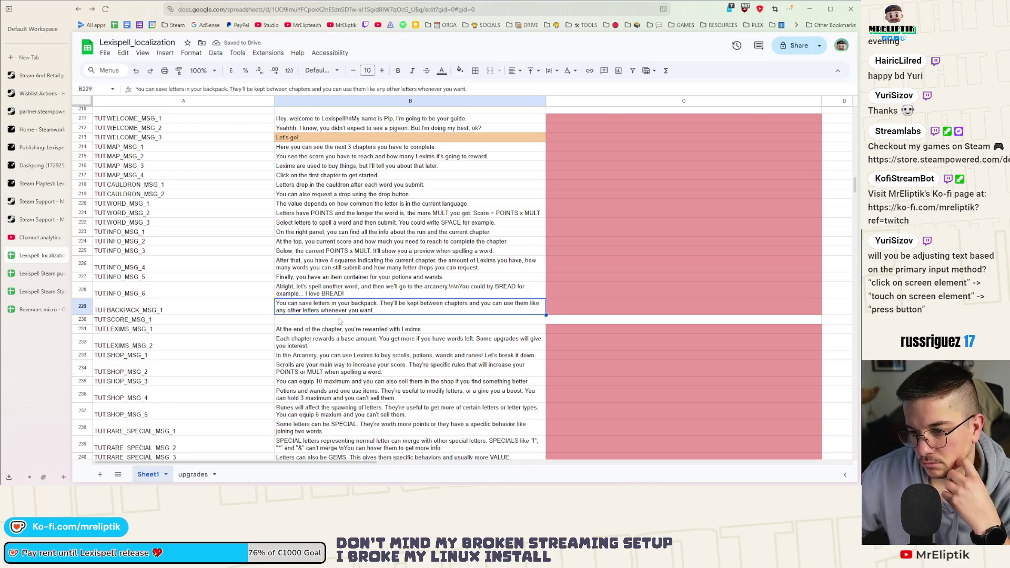
left_click(301, 323)
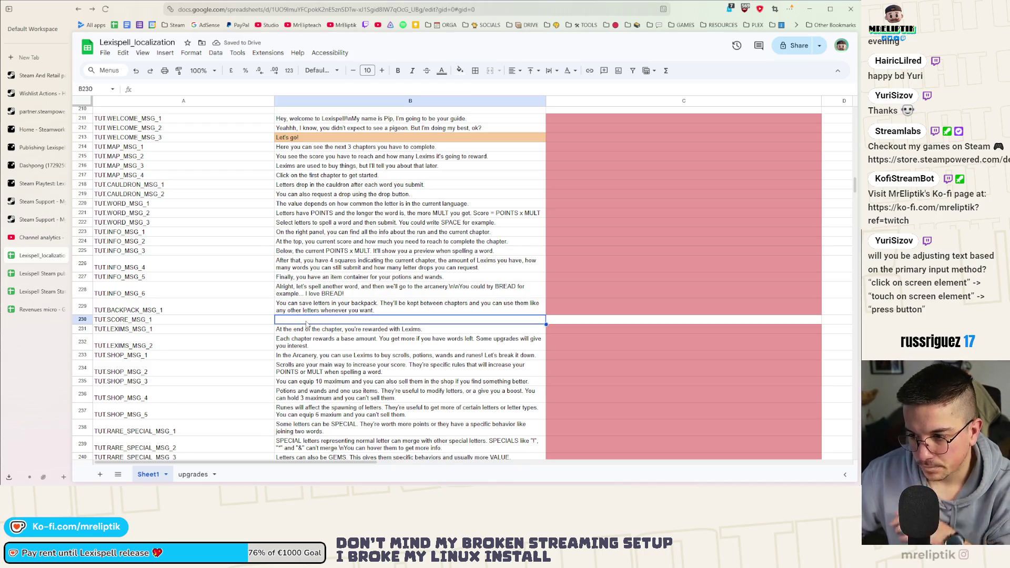
left_click(302, 314)
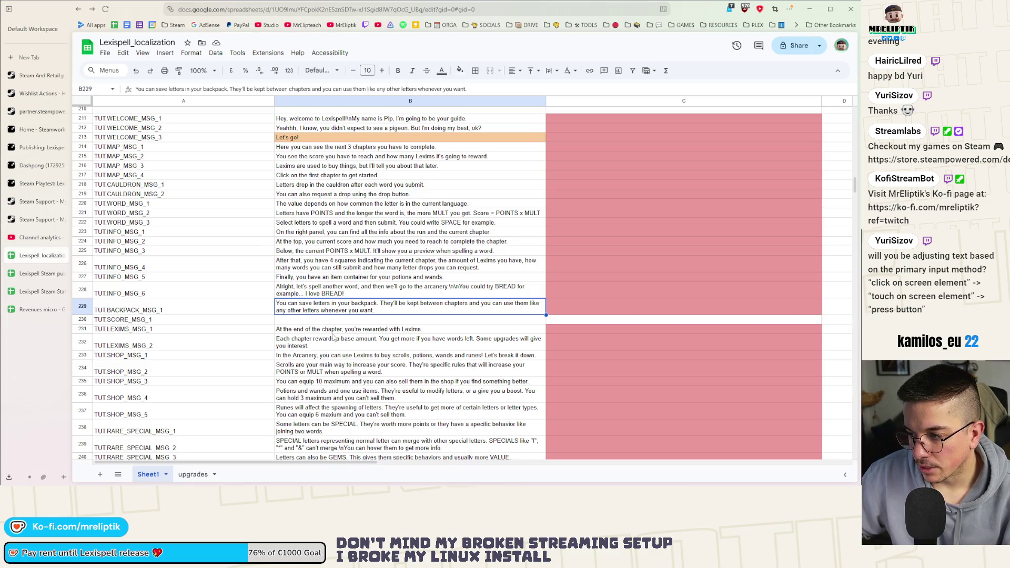
Step: Insert a row above TUT.SCORE_MSG_1 and give it the key TUT.BACKPACK_MSG_2
right_click(181, 315)
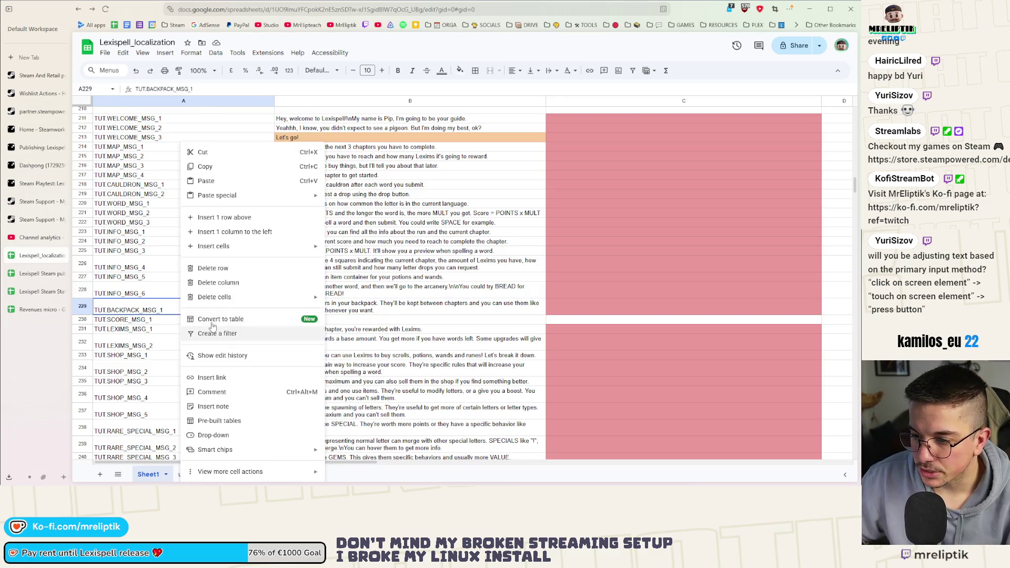
left_click(237, 218)
key("ctrl+z")
right_click(174, 319)
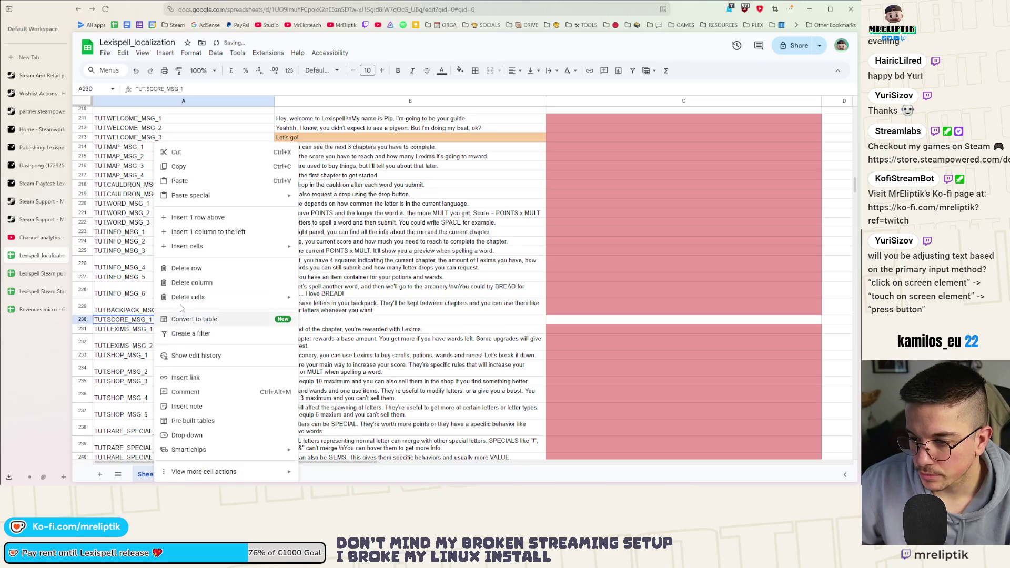
left_click(213, 221)
left_click(173, 311)
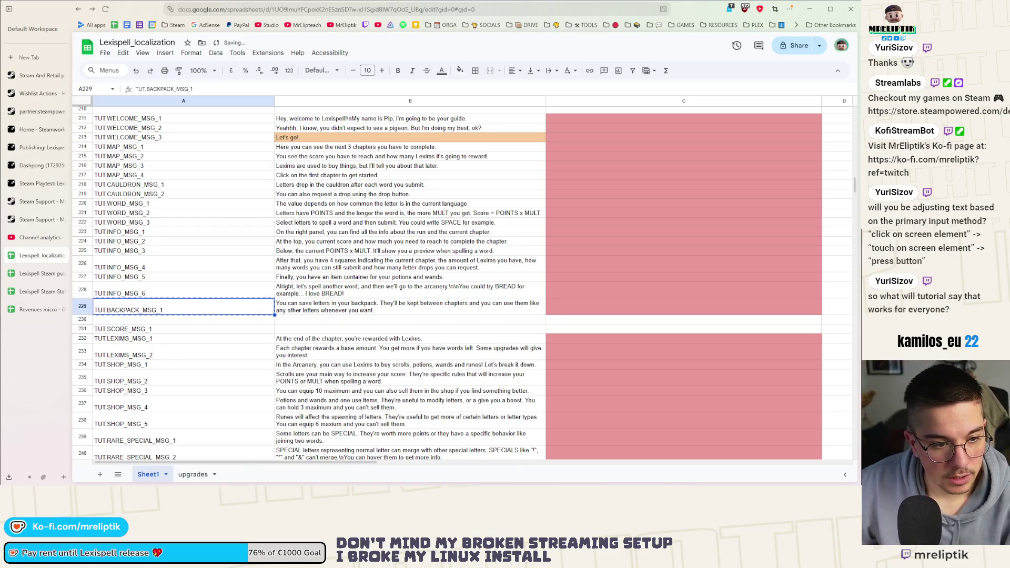
left_click(171, 321)
type("TUT.BACKPACK_MSG_1")
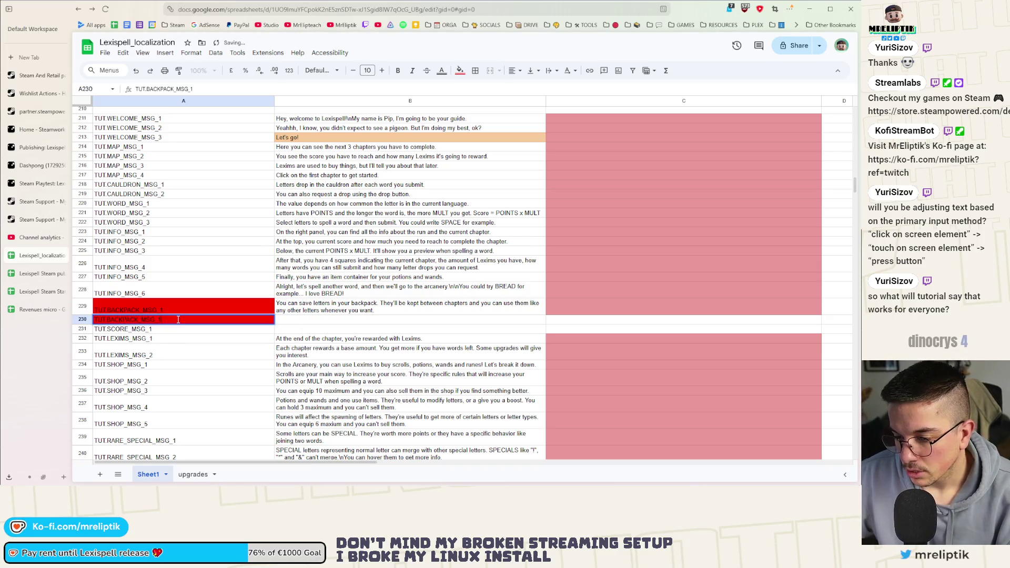
key("BackSpace")
type("2")
key("Return")
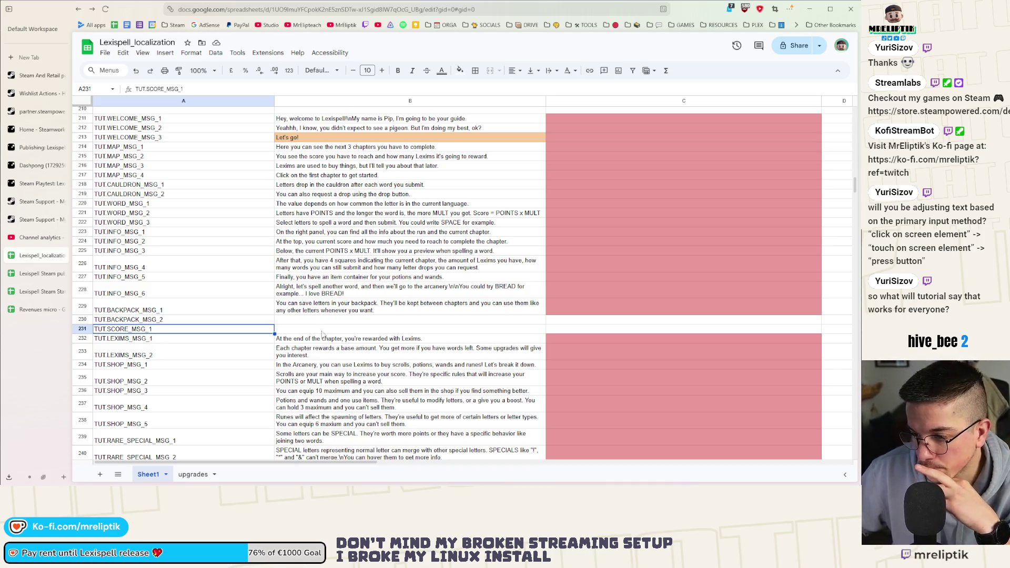
Step: Enter TUT.BACKPACK_MSG_2 text: 'Try it! Hold-press a letter to save it… clicking on' the backpack
left_click(290, 320)
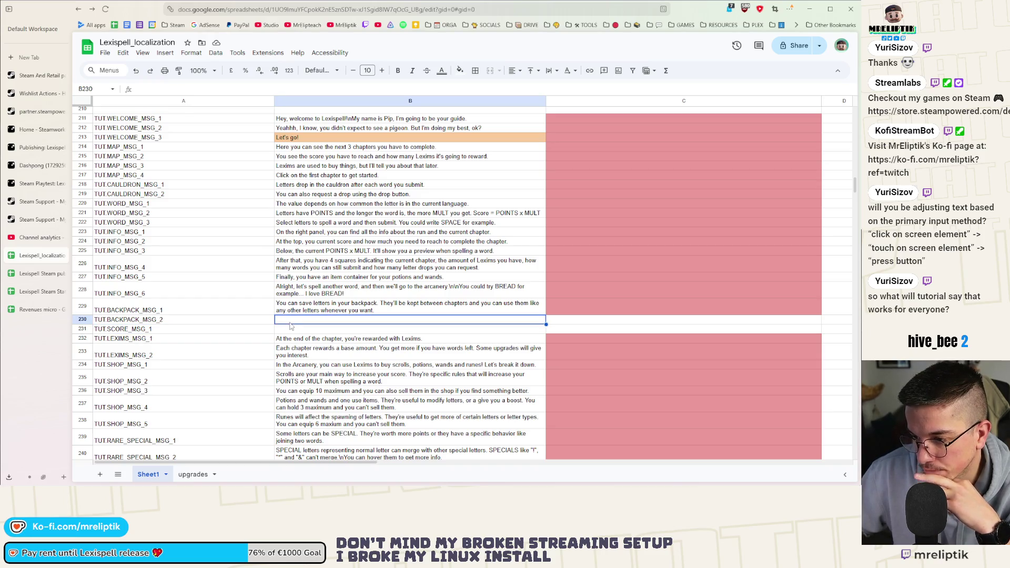
double_click(293, 322)
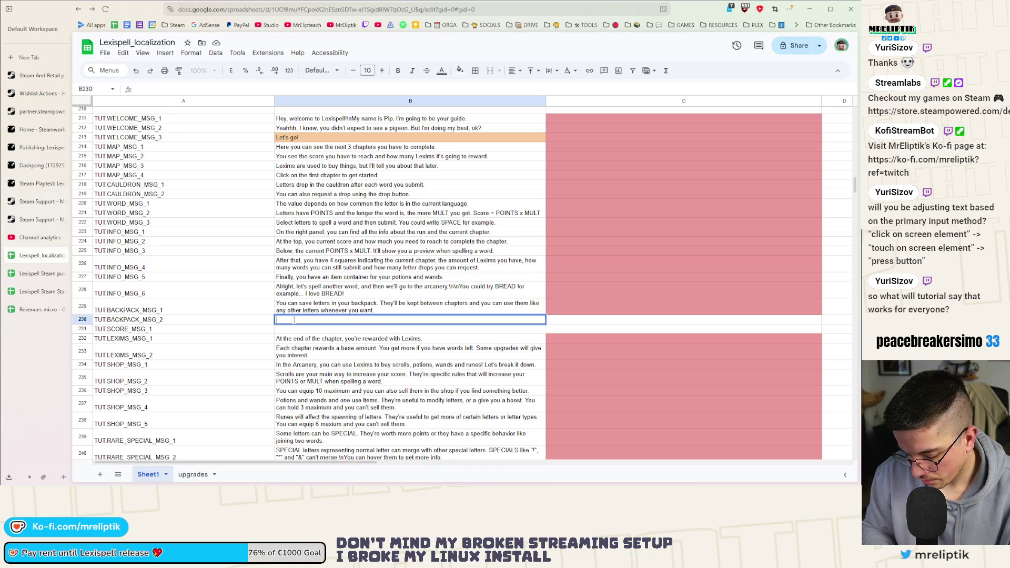
type("Try it! H")
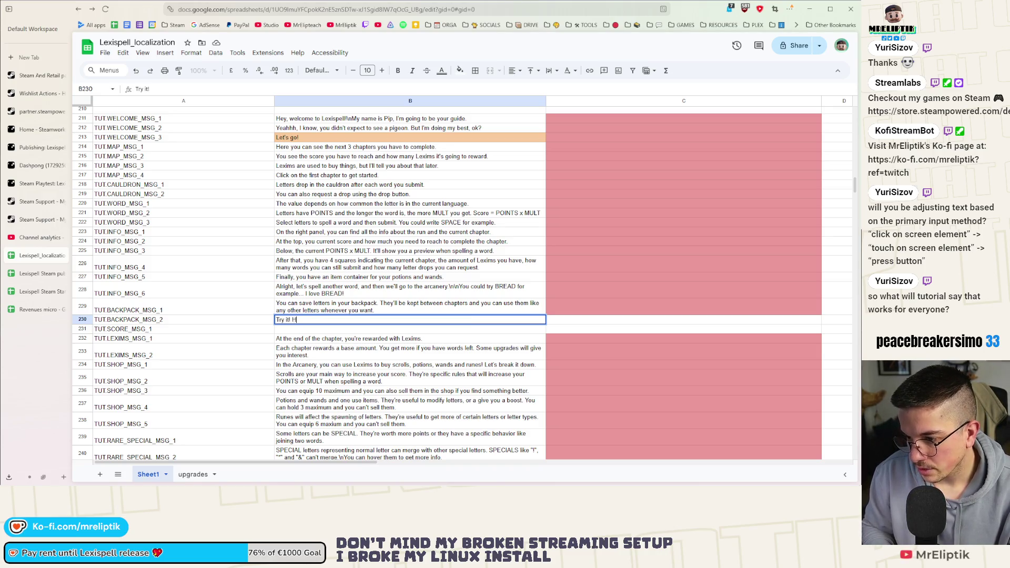
type("old")
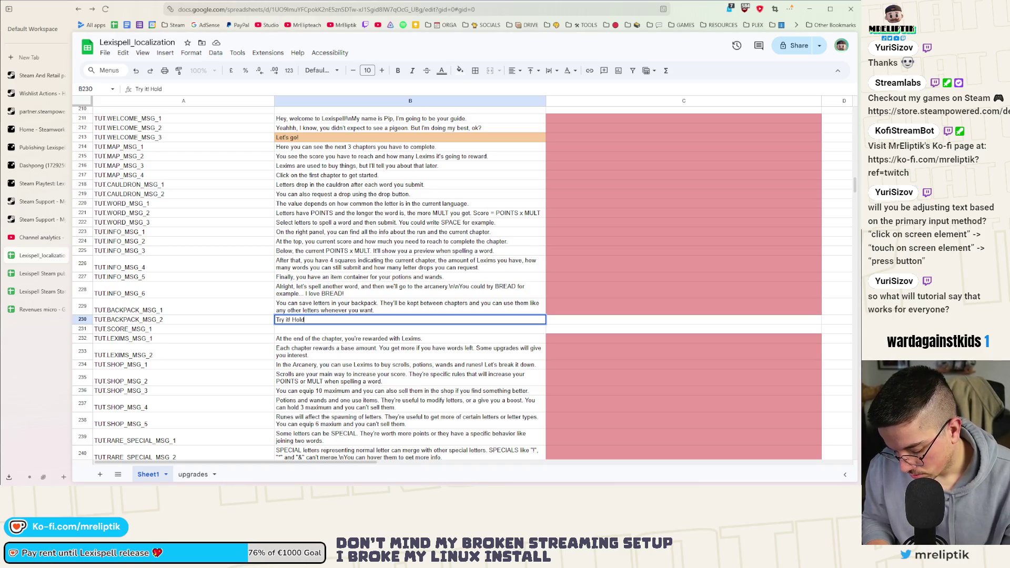
type(" press ")
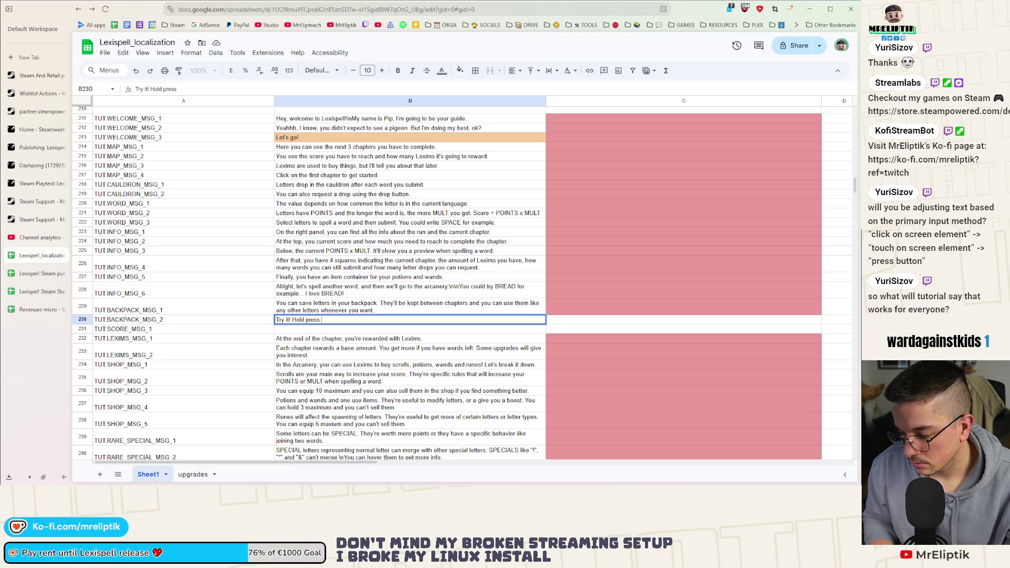
type("a letter to")
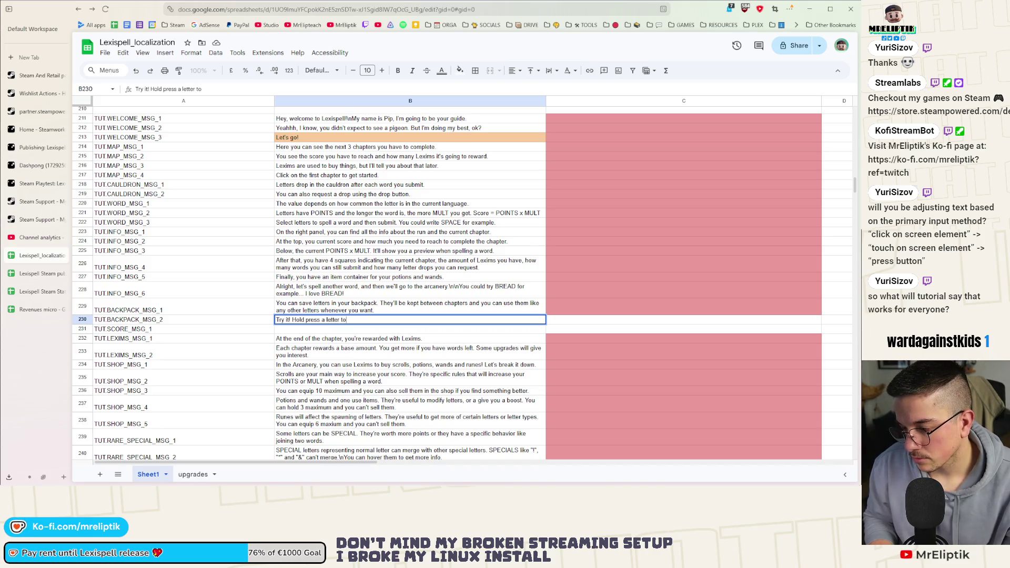
type(" save ")
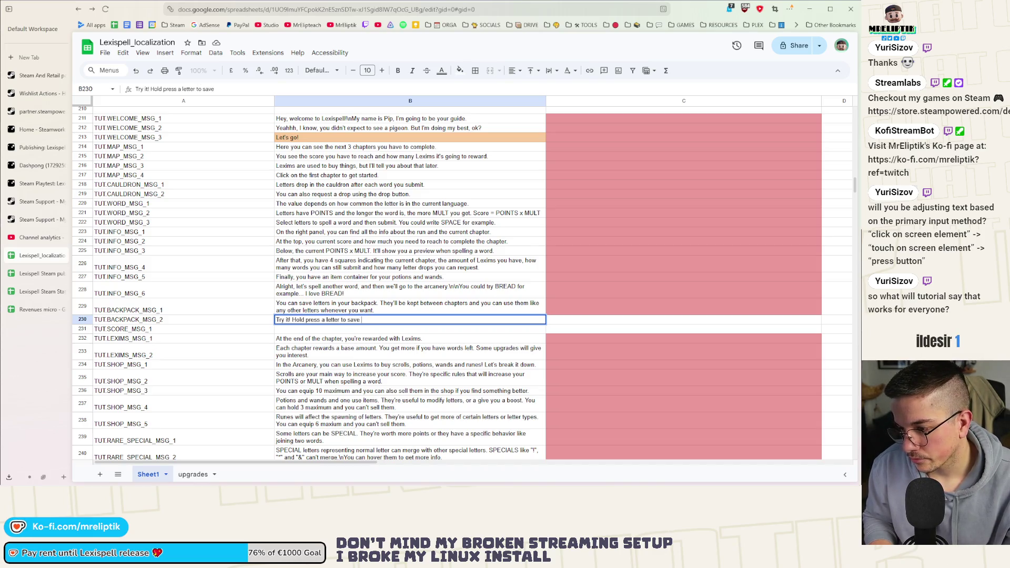
type("it in the back")
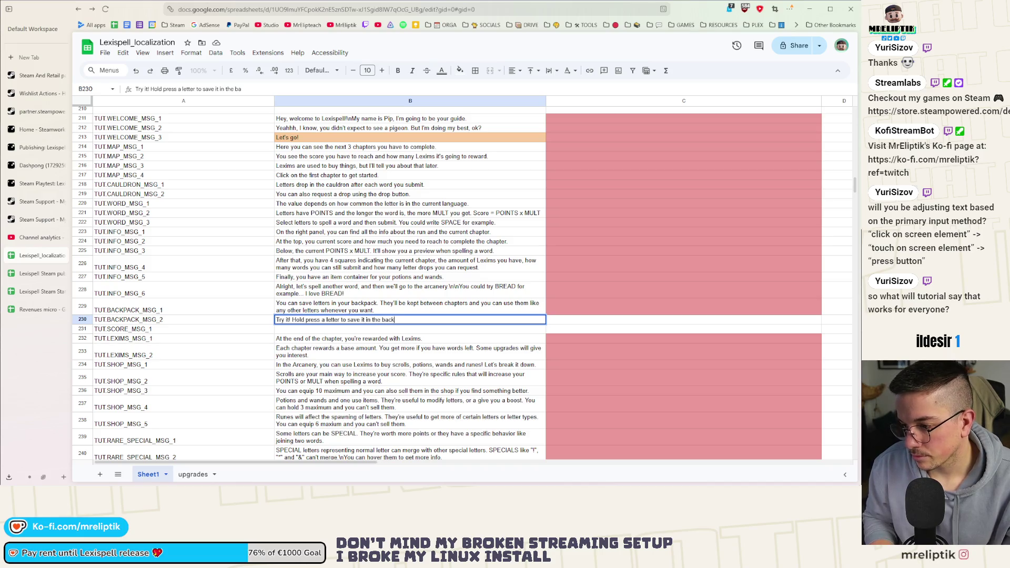
type("pack. You can ")
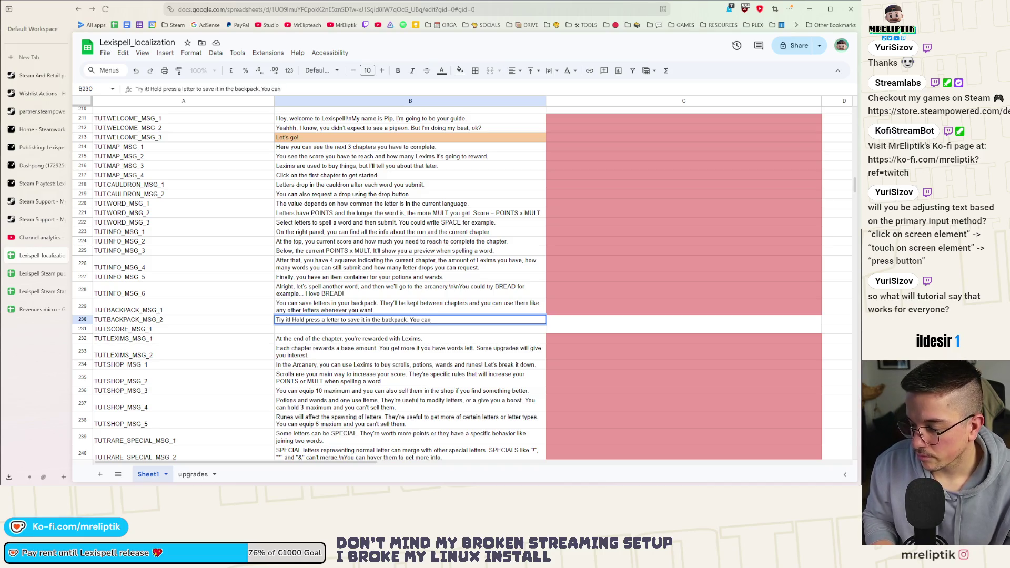
type("open")
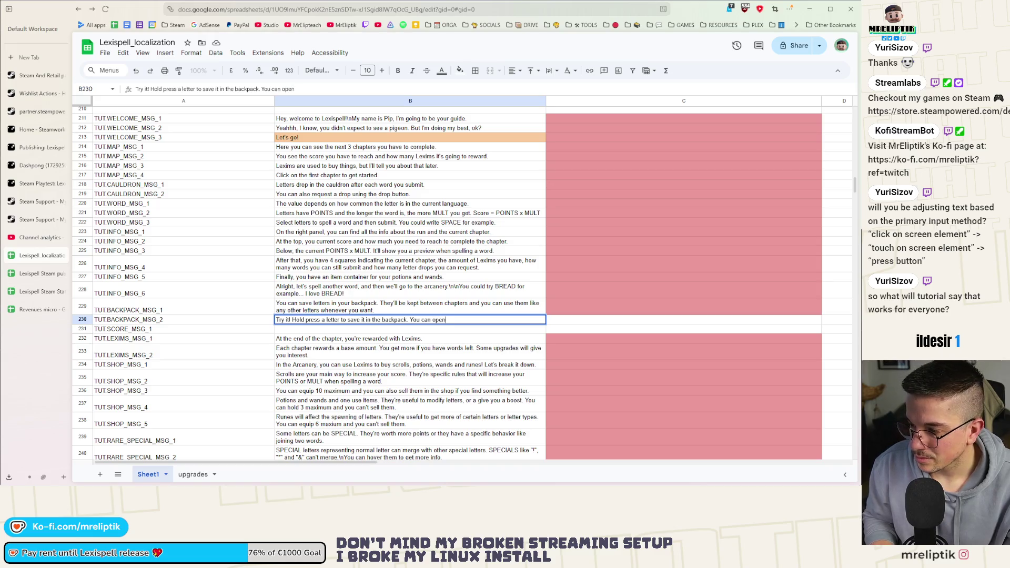
type(" t")
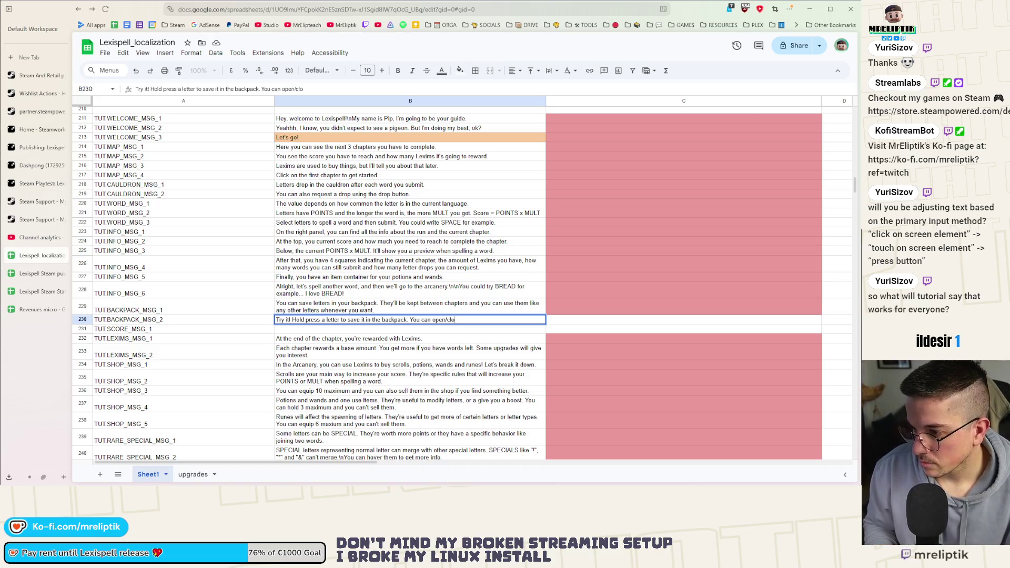
type("he ")
type("backpack by click")
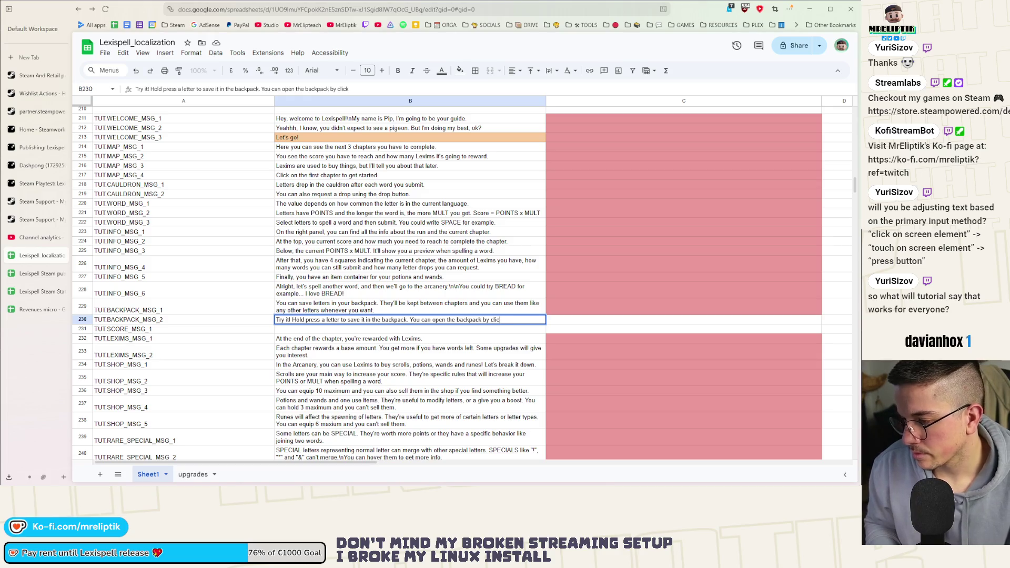
type("ing on it.")
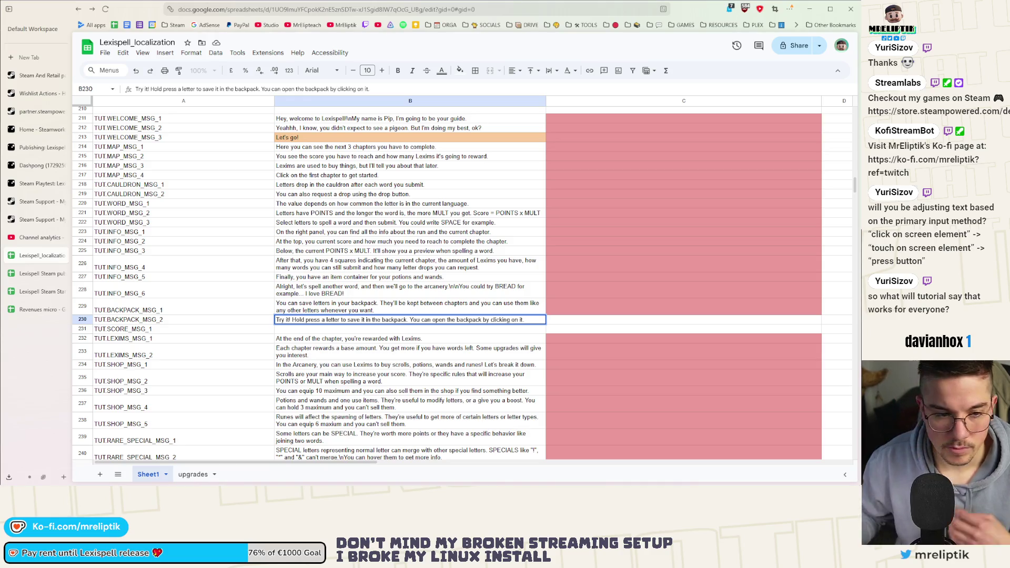
key("Return")
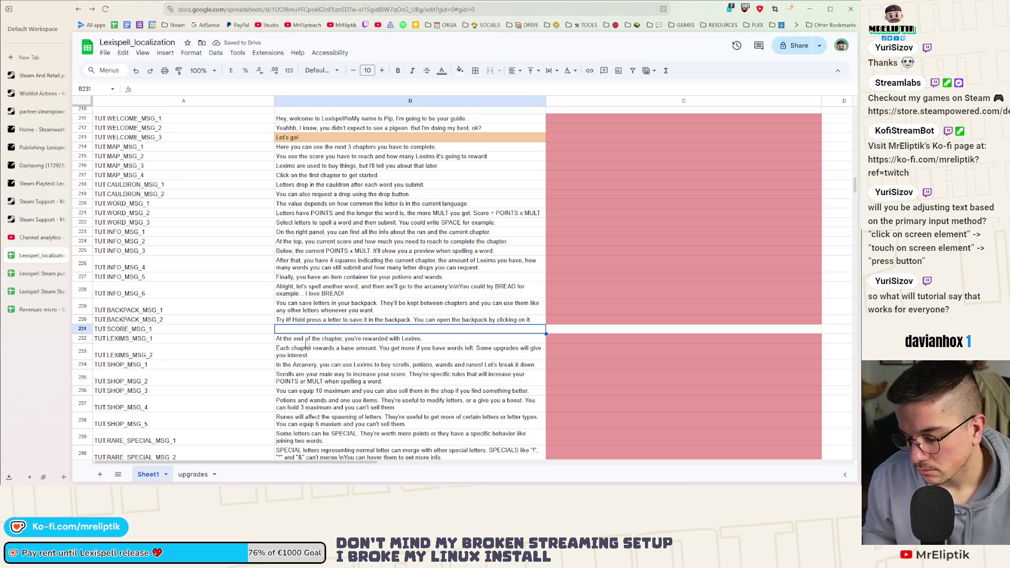
Step: Enter TUT.SCORE_MSG_1: 'Alright, you're super close to the required score…' ending 'this chapter!', then return to Godot
type("Alrigh")
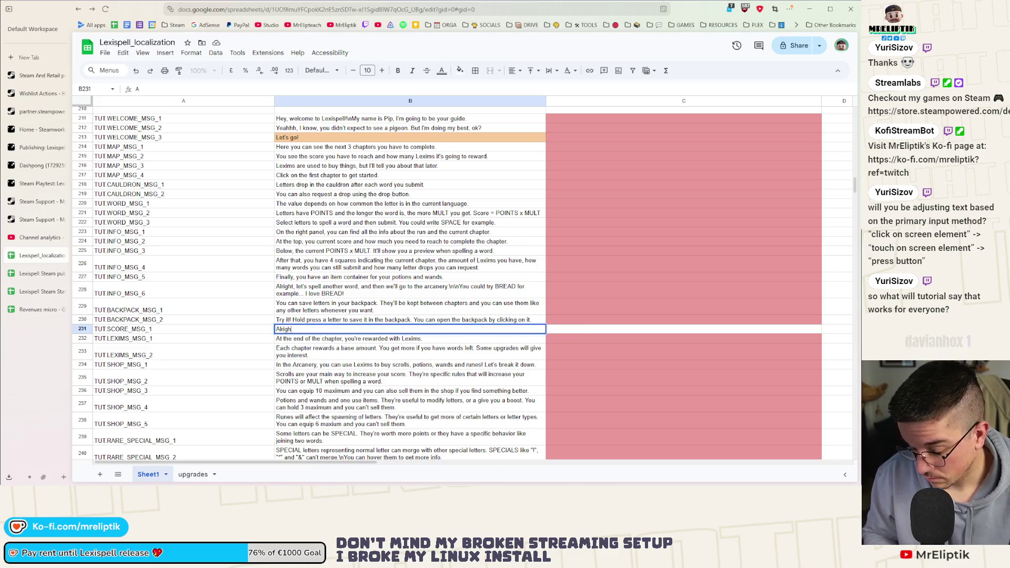
type("t, you're ")
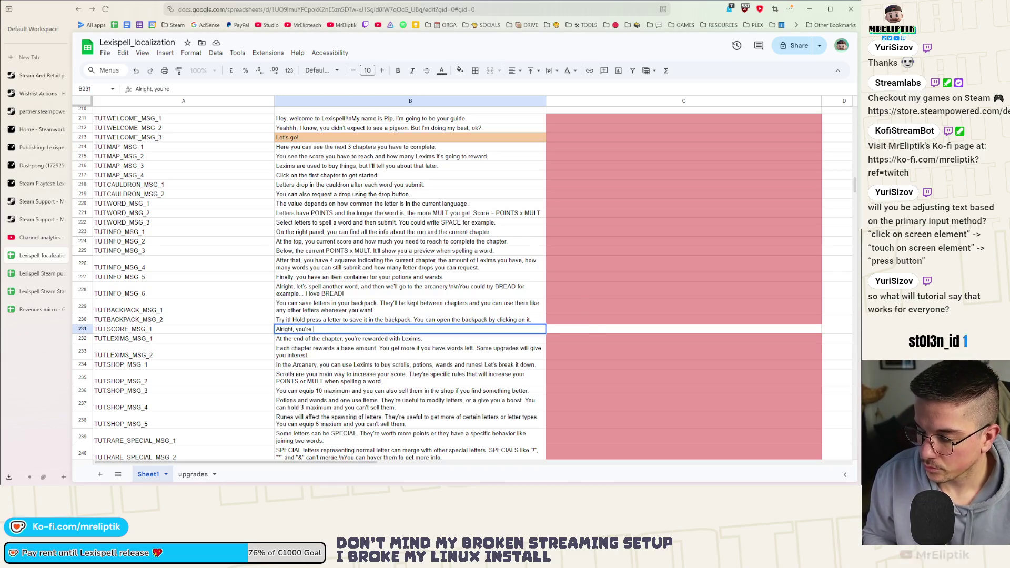
type("super cl")
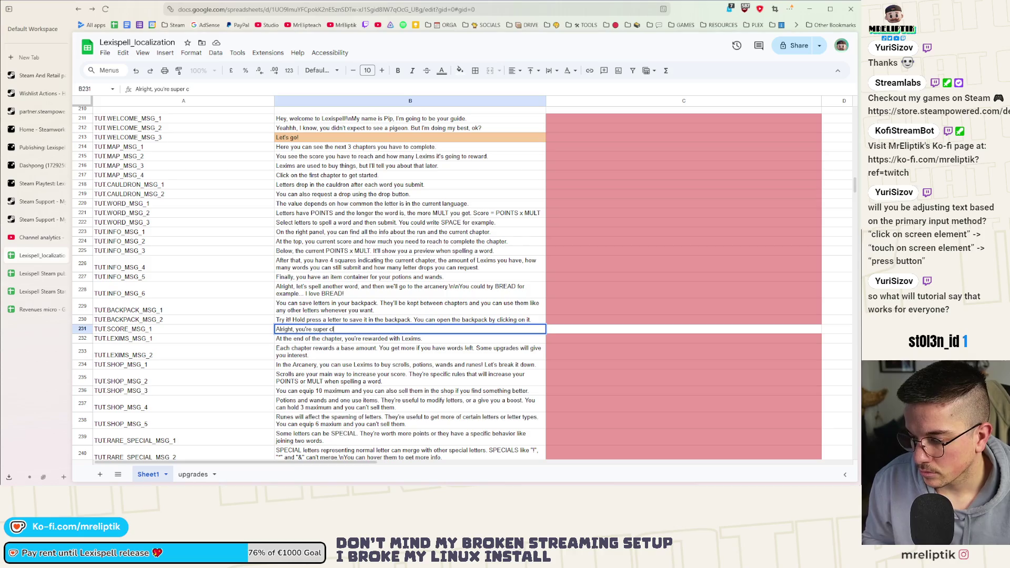
type("ose to the requrie")
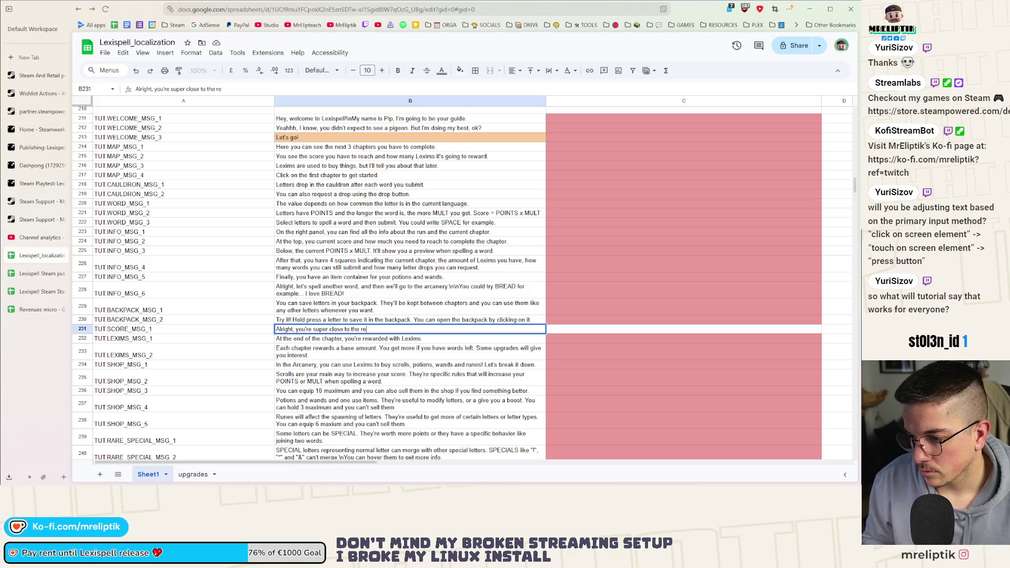
key("BackSpace")
key("BackSpace")
key("BackSpace")
type("ired score. Just")
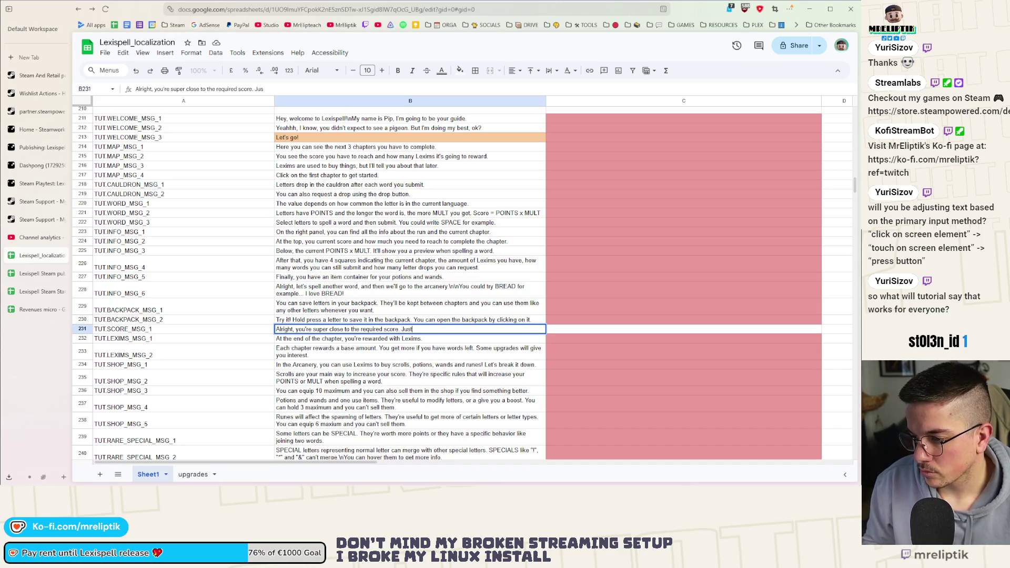
type(" spell")
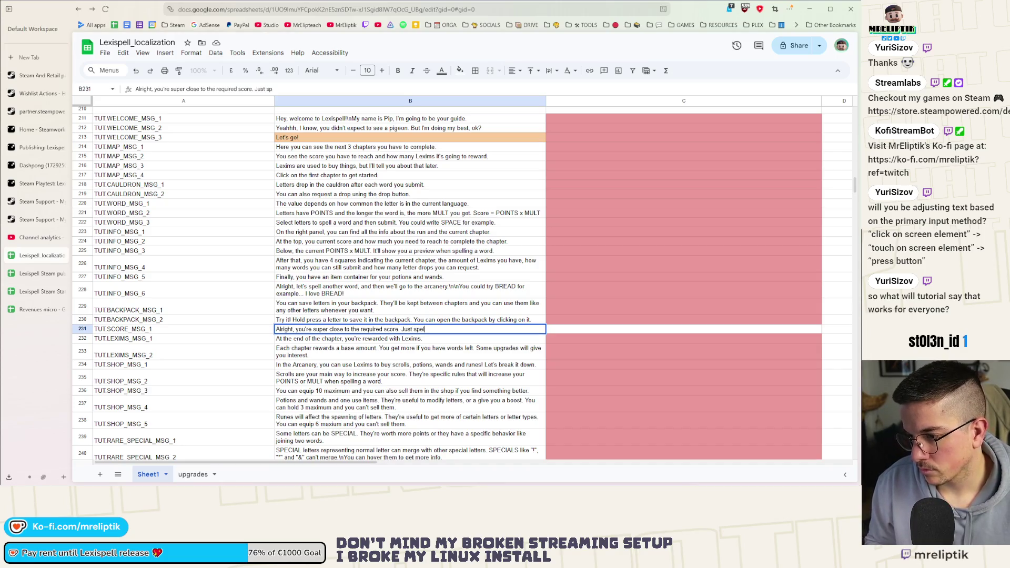
type(" one word and we'll")
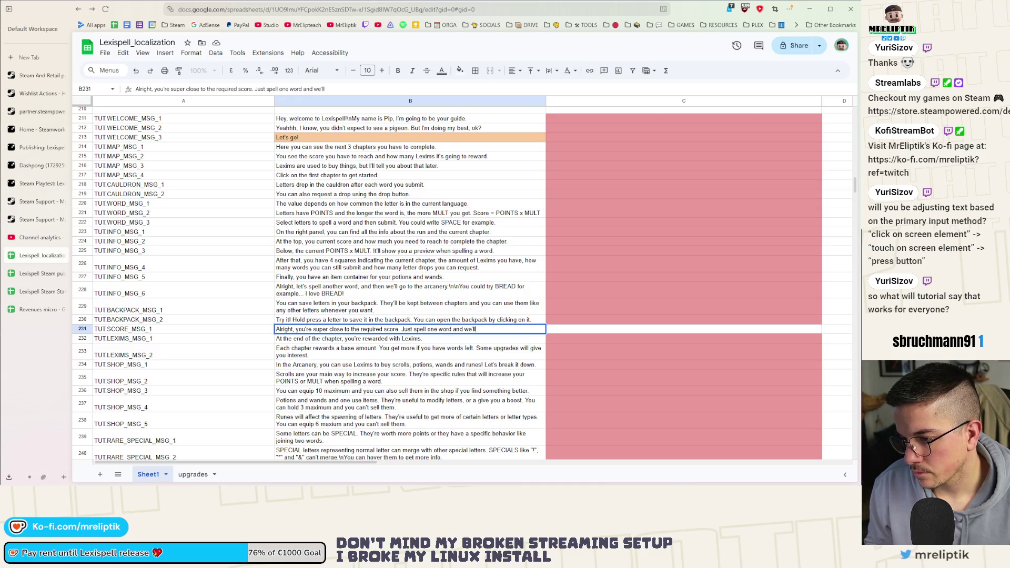
key("BackSpace")
key("BackSpace")
key("BackSpace")
key("BackSpace")
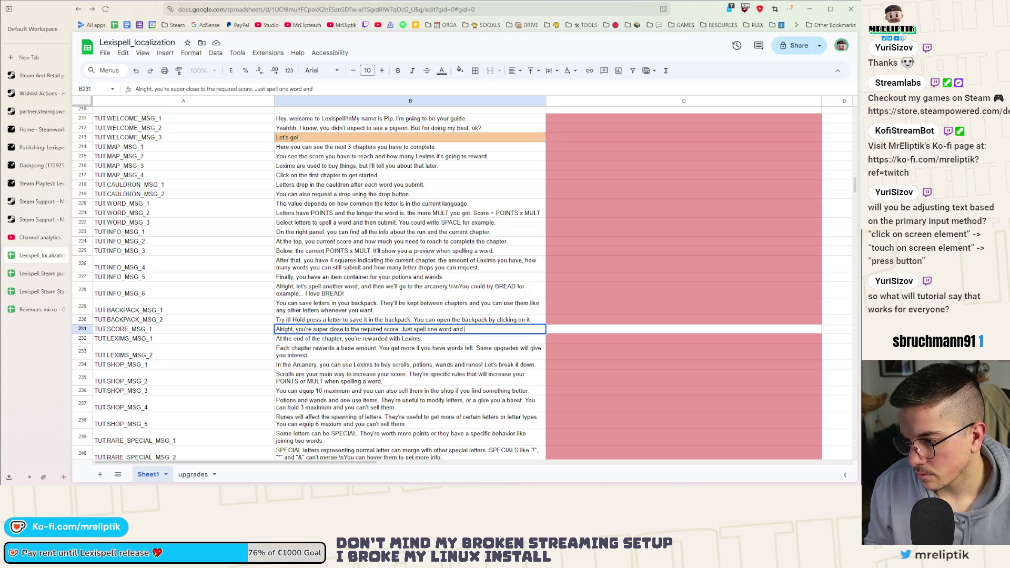
type("you'llbrave")
key("BackSpace")
key("BackSpace")
key("BackSpace")
type("eat this chapter!")
left_click(271, 391)
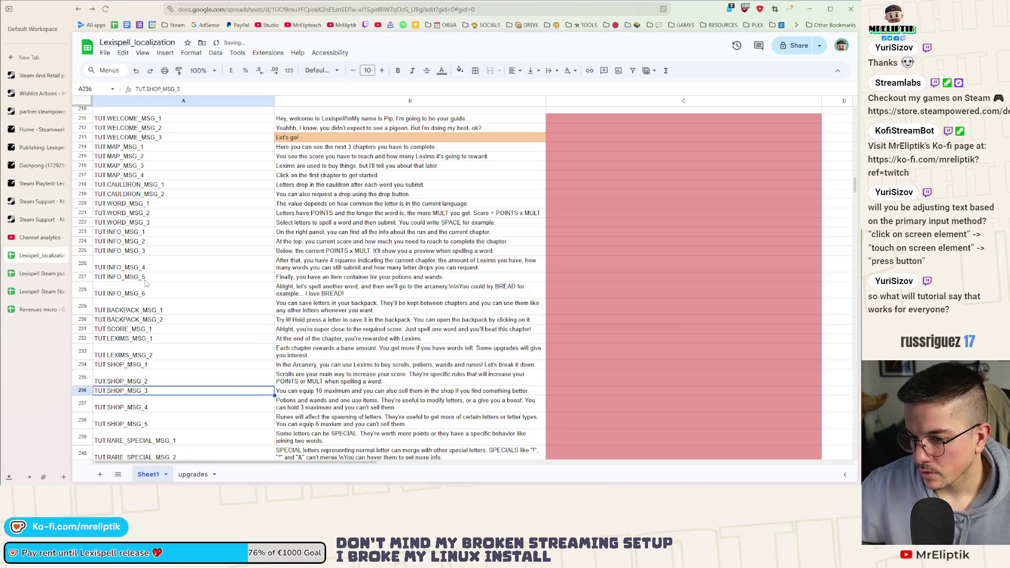
left_click(176, 322)
key("alt+Tab")
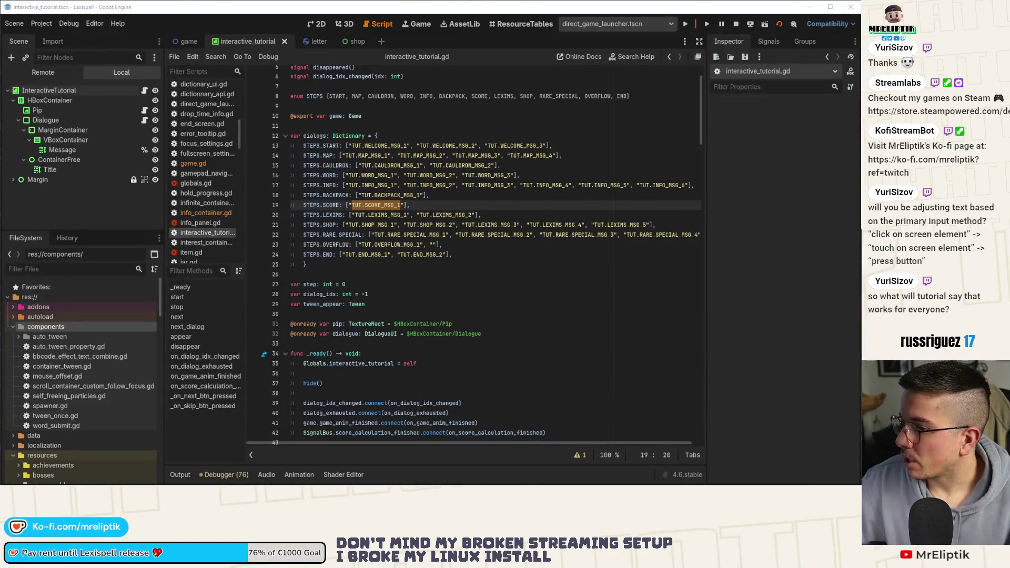
left_click(405, 225)
left_click(404, 195)
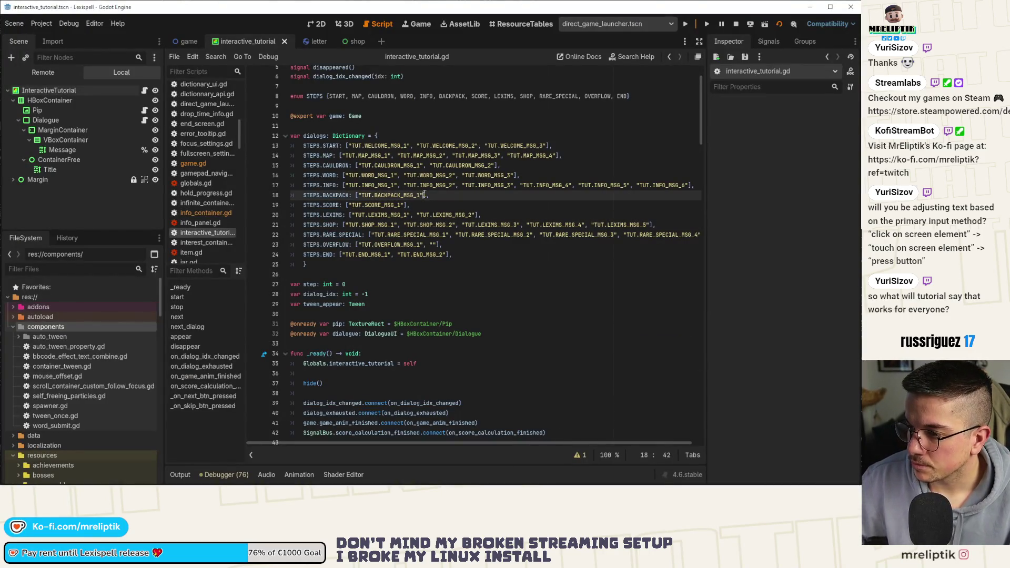
double_click(423, 195)
key("Left")
double_click(425, 194)
key("ctrl+c")
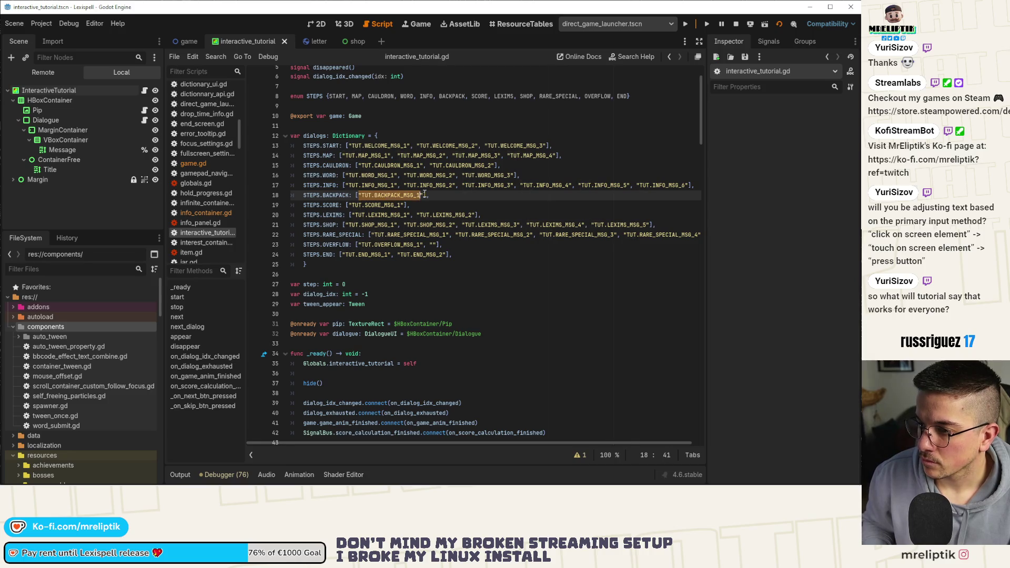
left_click(425, 194)
key("ctrl+shift+Left")
left_click(425, 194)
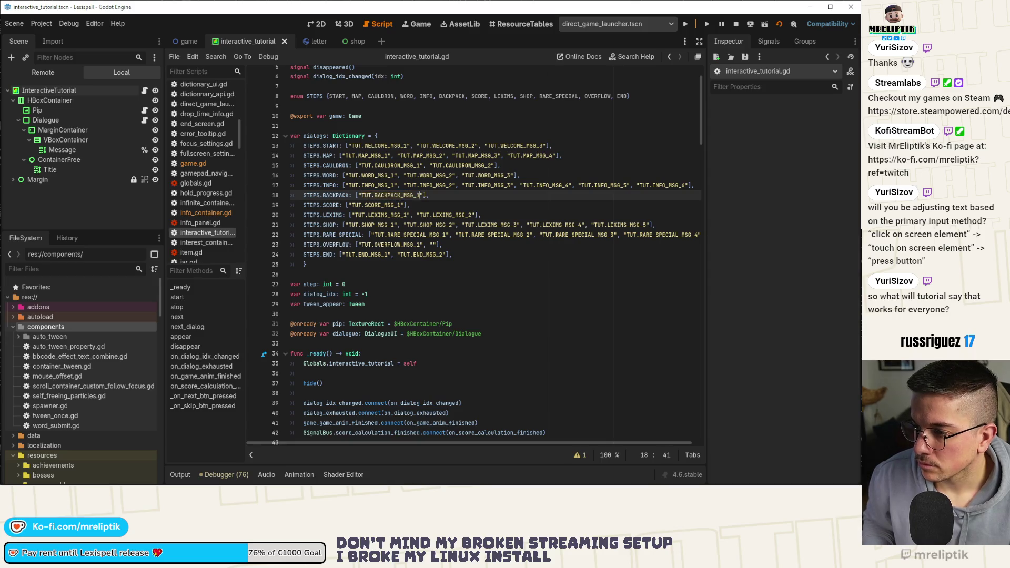
type(", \"")
key("ctrl+v")
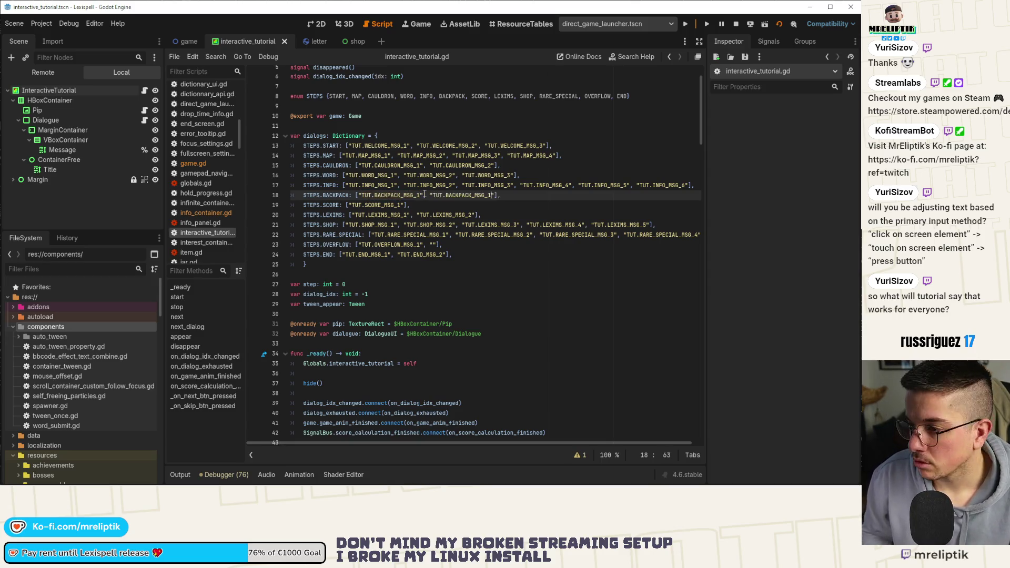
key("BackSpace")
type("2")
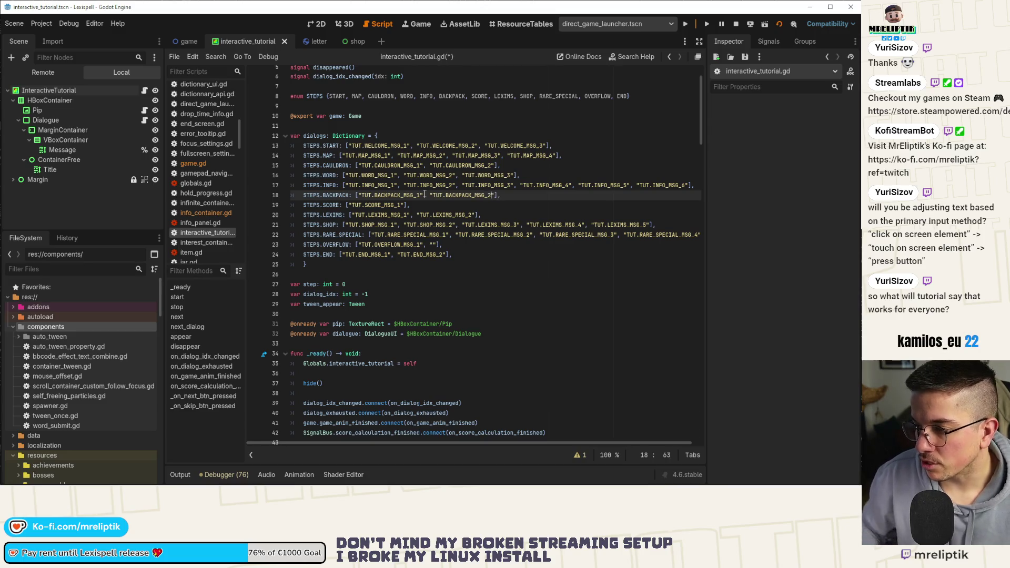
key("ctrl+s")
left_click(502, 232)
left_click(458, 243)
left_click(491, 207)
left_click(474, 193)
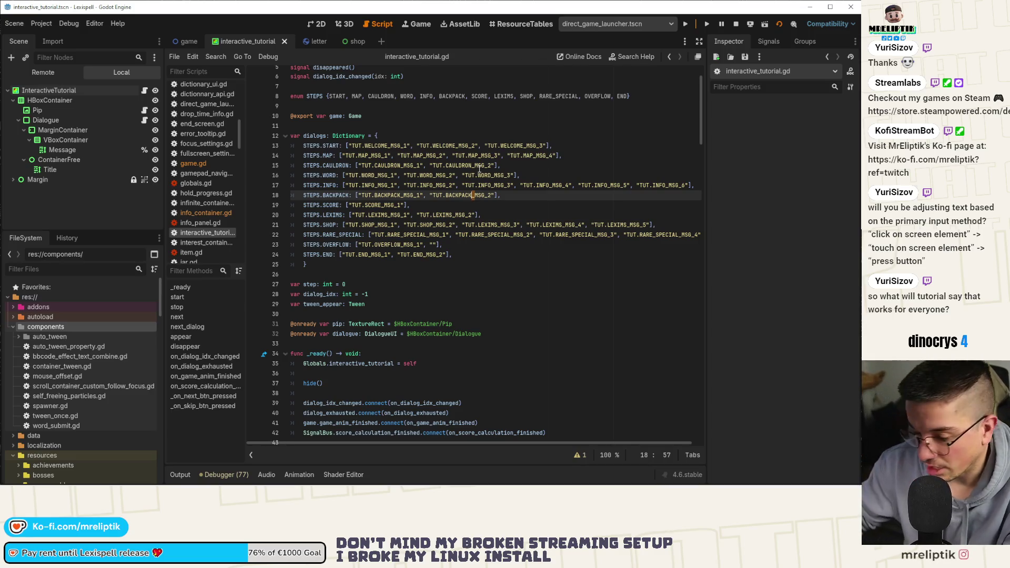
left_click(475, 215)
left_click(457, 196)
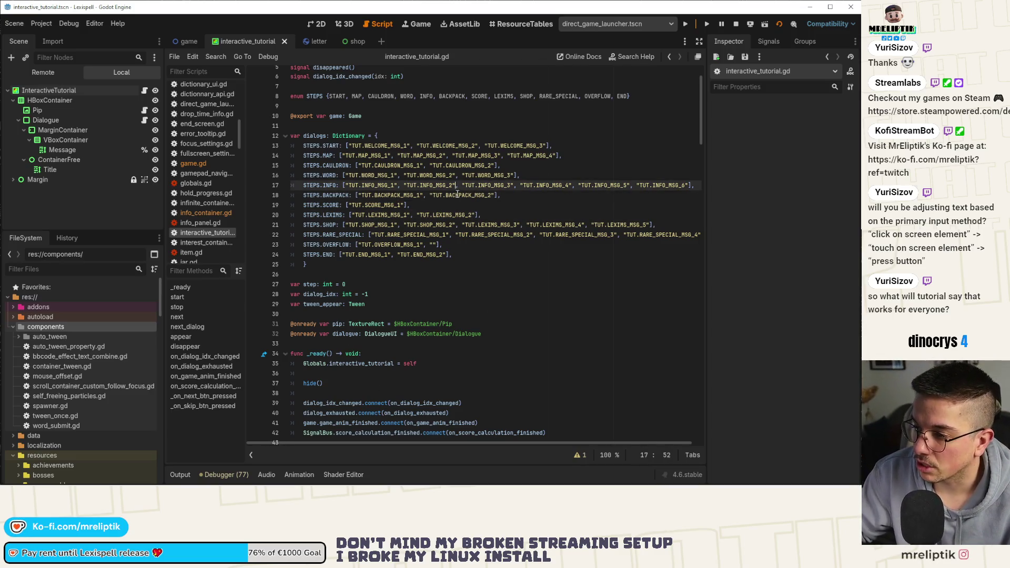
double_click(458, 197)
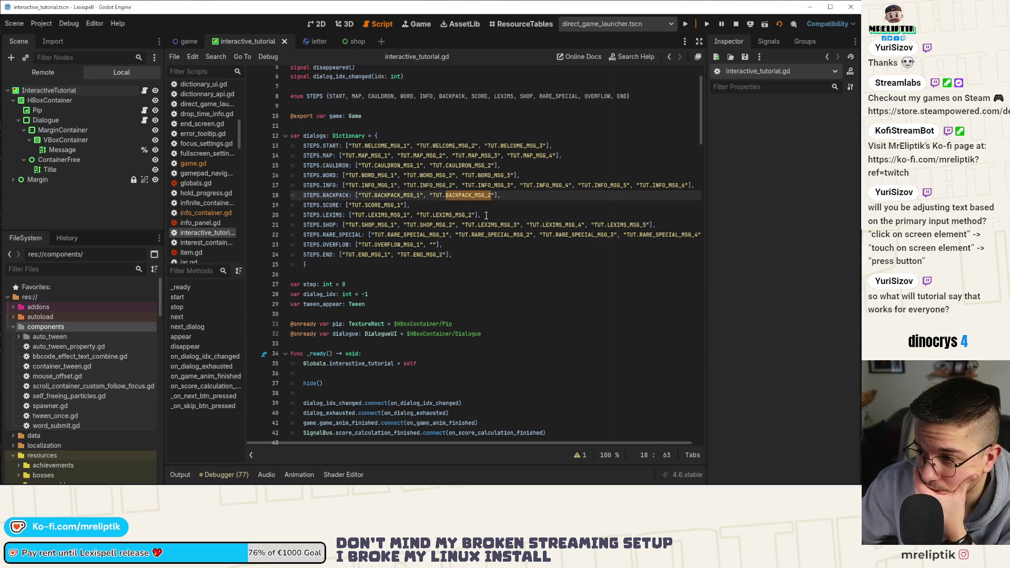
left_click(463, 206)
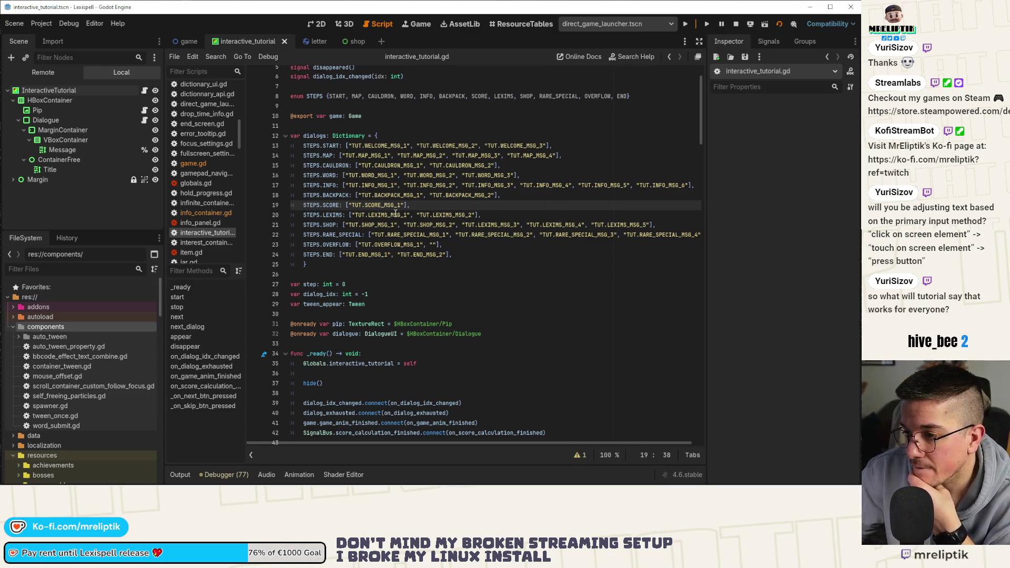
double_click(388, 195)
left_click(388, 196)
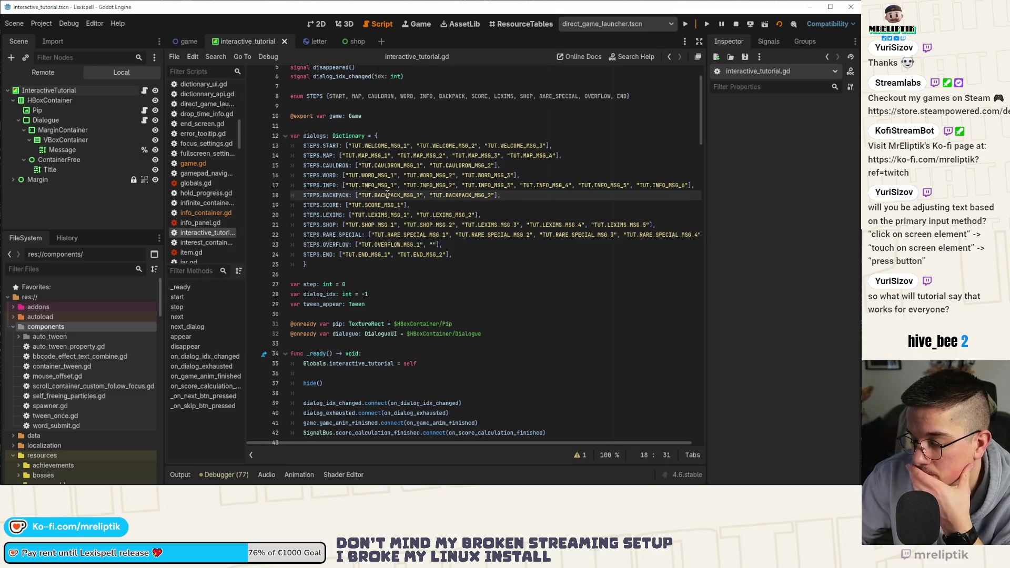
double_click(470, 196)
scroll(442, 257, "down", 4)
Step: Replace BACKPACK's pass with the INFO step's appear/next_dialog block, setting game.backpack.z_index to 10
scroll(442, 257, "down", 15)
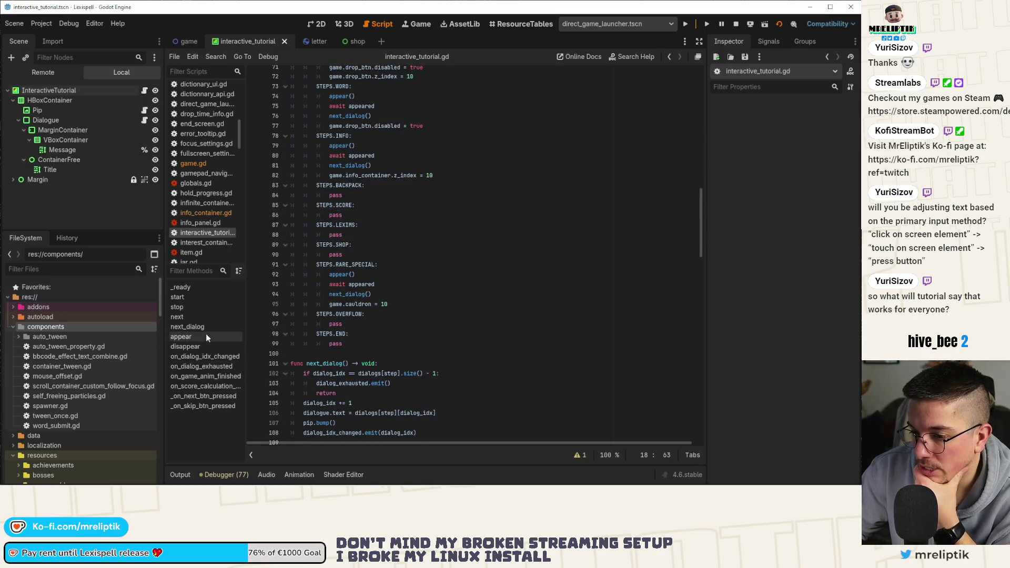
left_click(203, 319)
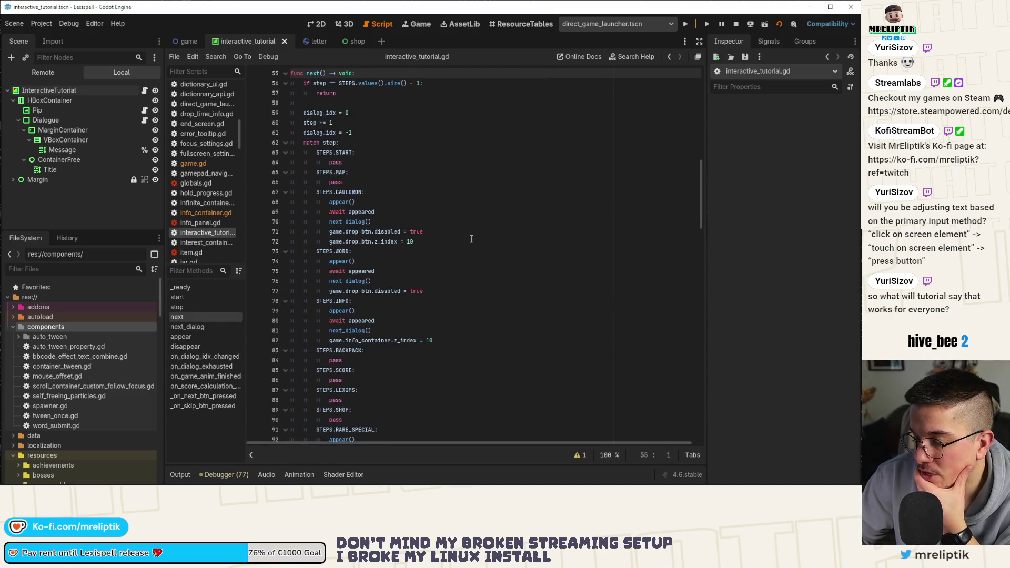
scroll(408, 271, "down", 3)
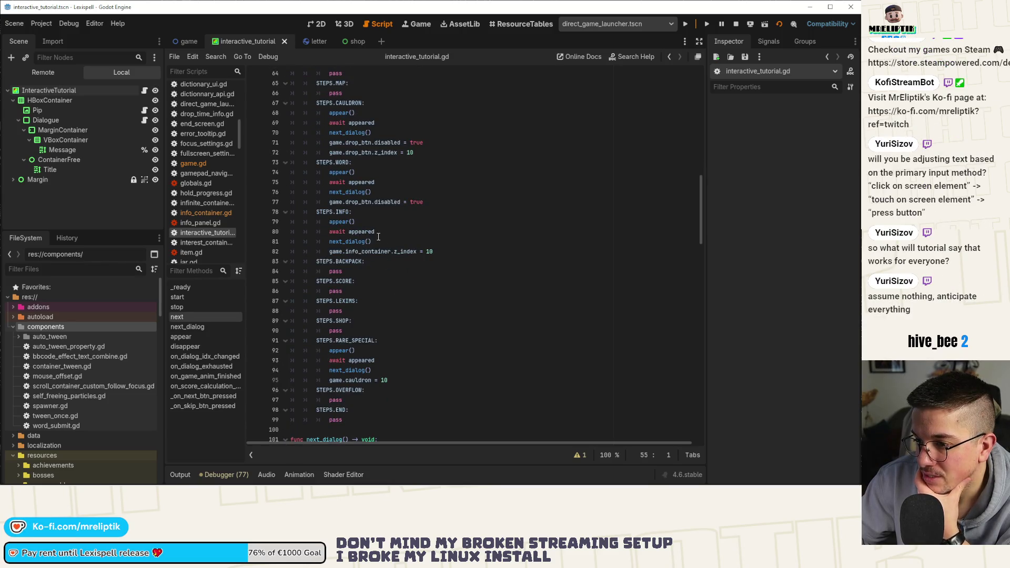
left_click_drag(328, 225, 485, 253)
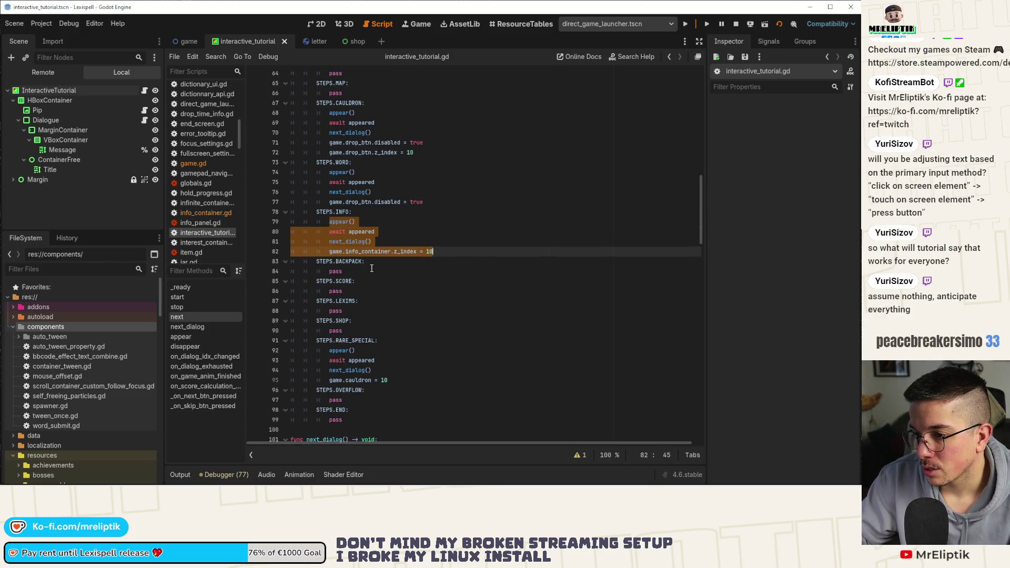
key("ctrl+c")
double_click(371, 271)
key("ctrl+v")
key("ctrl+v")
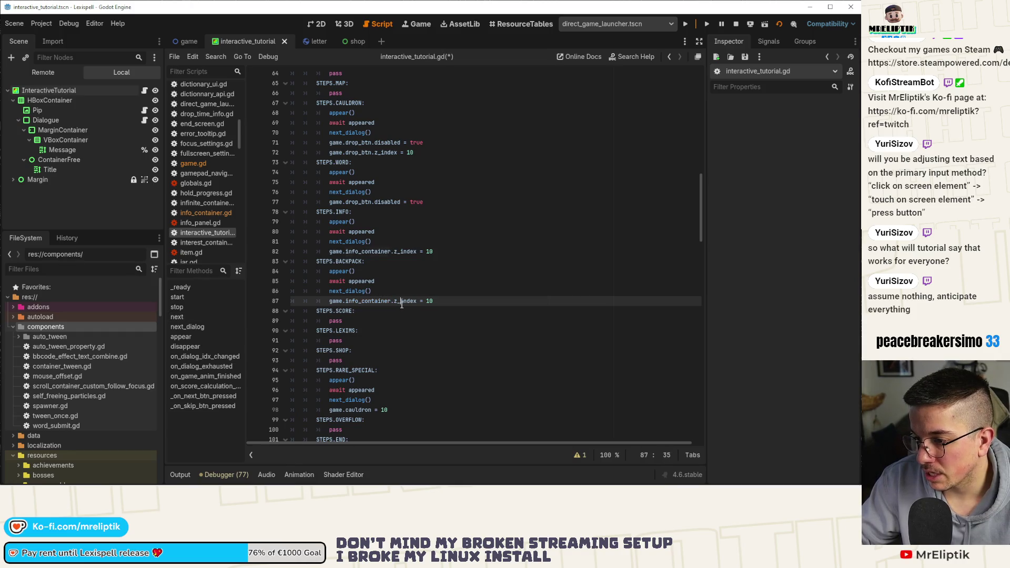
type("back")
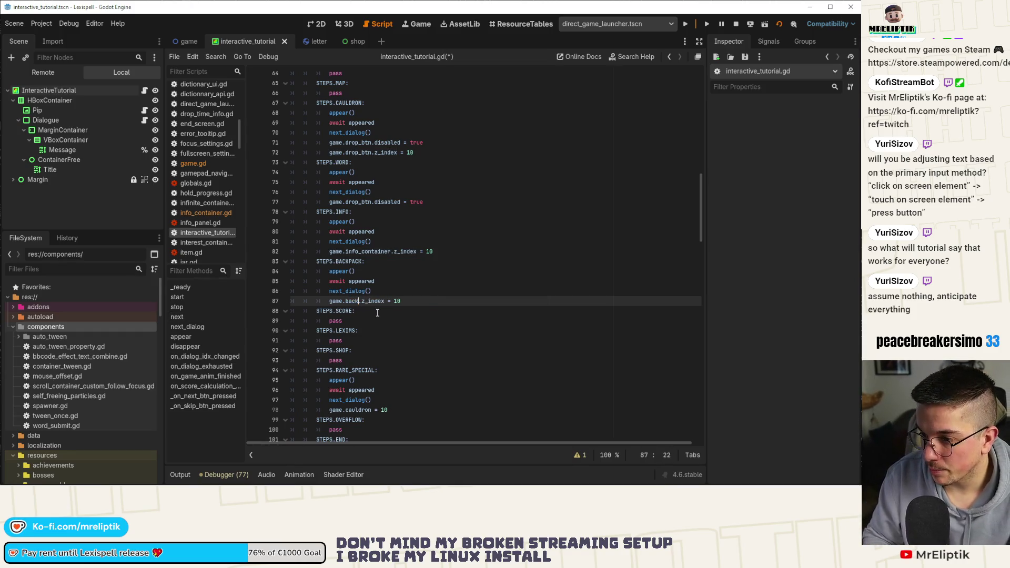
key("Return")
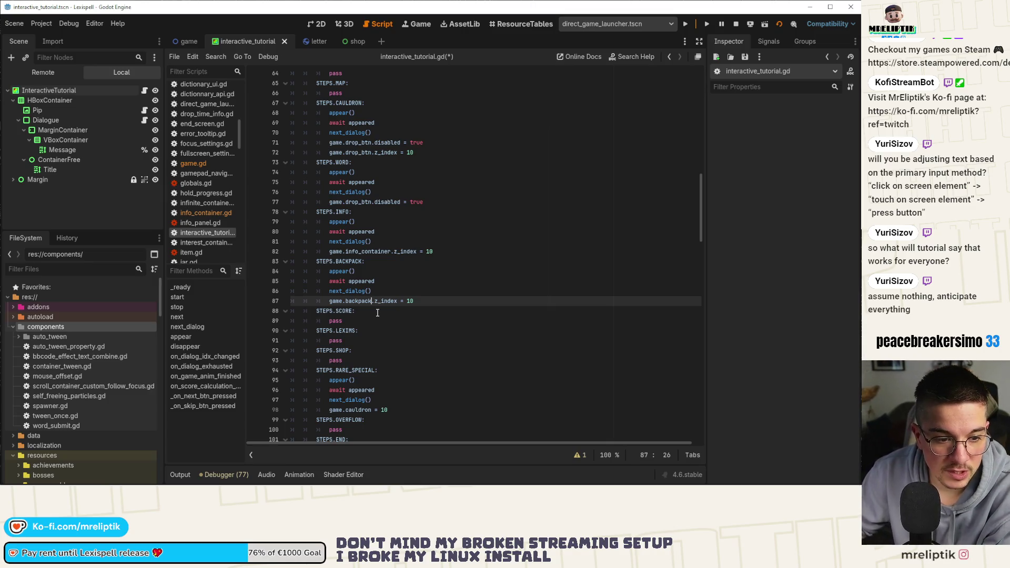
left_click(403, 315)
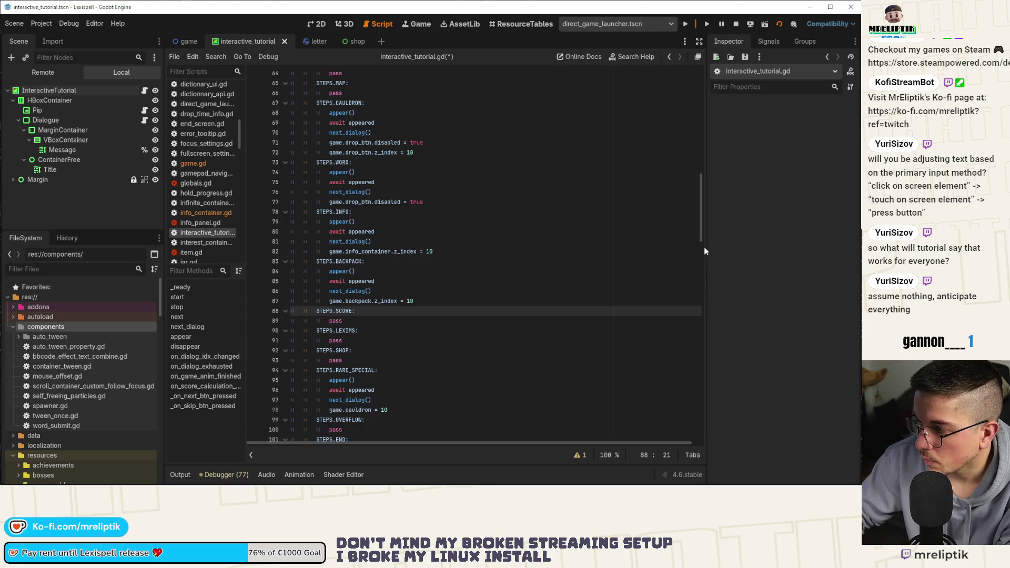
left_click_drag(705, 248, 720, 250)
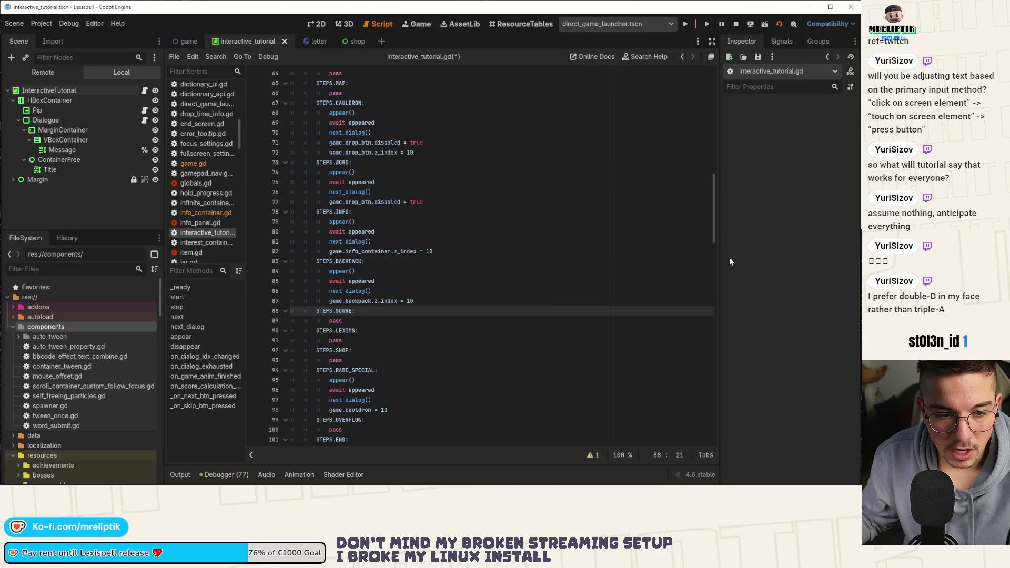
left_click(387, 327)
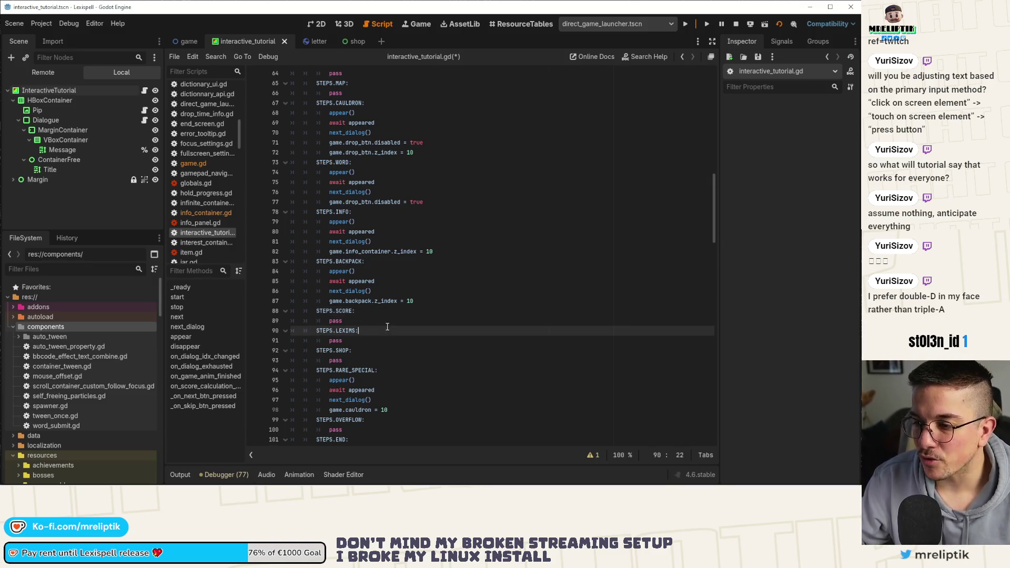
Step: Paste the appear()/await appeared/next_dialog() block over pass in STEPS.SCORE and save
mouse_move(331, 272)
left_mouse_down()
mouse_move(436, 295)
mouse_move(418, 302)
left_mouse_up()
double_click(348, 321)
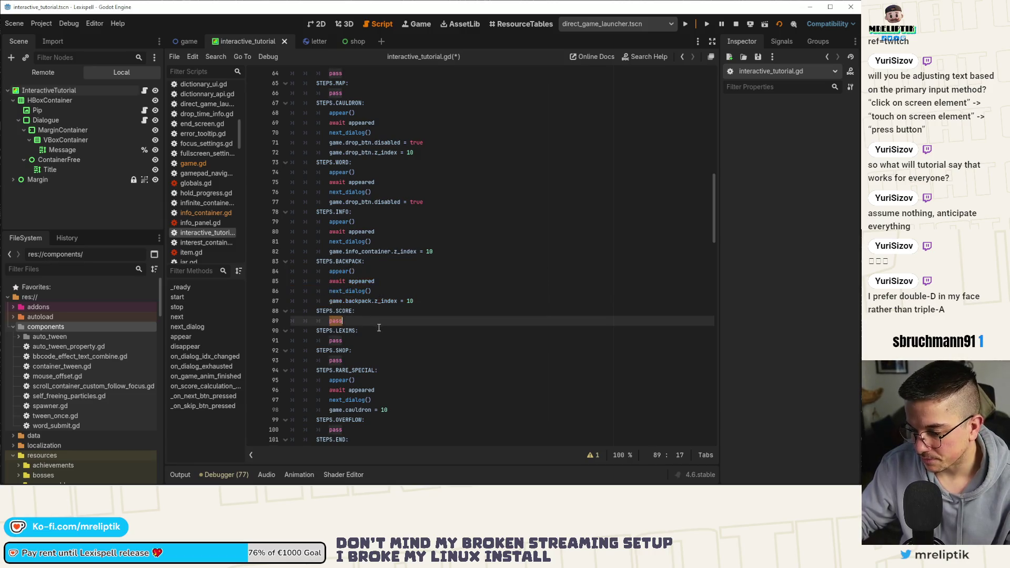
key("ctrl+v")
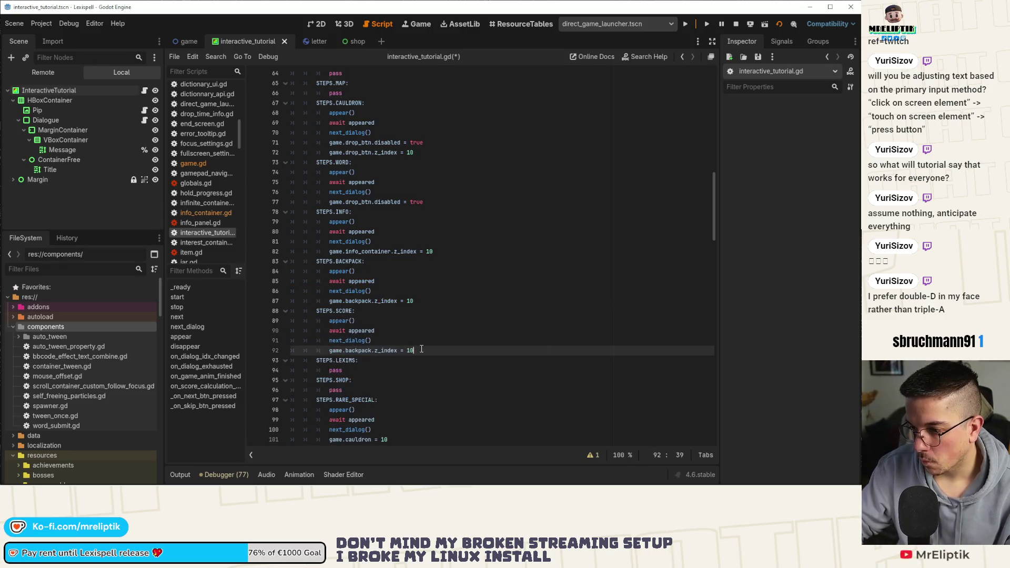
left_click(404, 353)
left_click(402, 340)
key("ctrl+s")
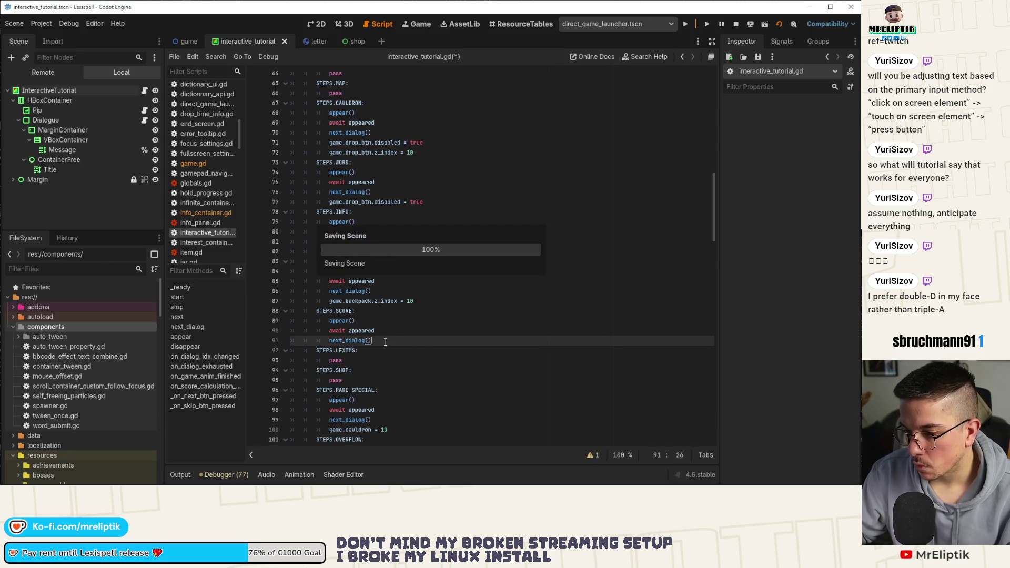
Step: Start a game.backpack.z_index line under BACKPACK's disappear() call in _on_dialog_exhausted
scroll(421, 292, "down", 5)
scroll(377, 212, "up", 3)
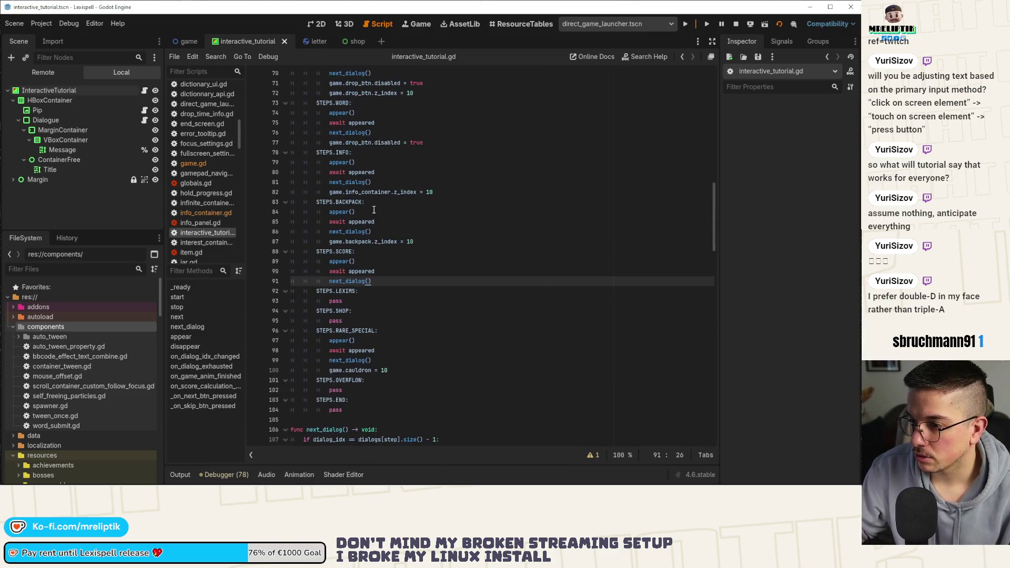
scroll(356, 225, "down", 20)
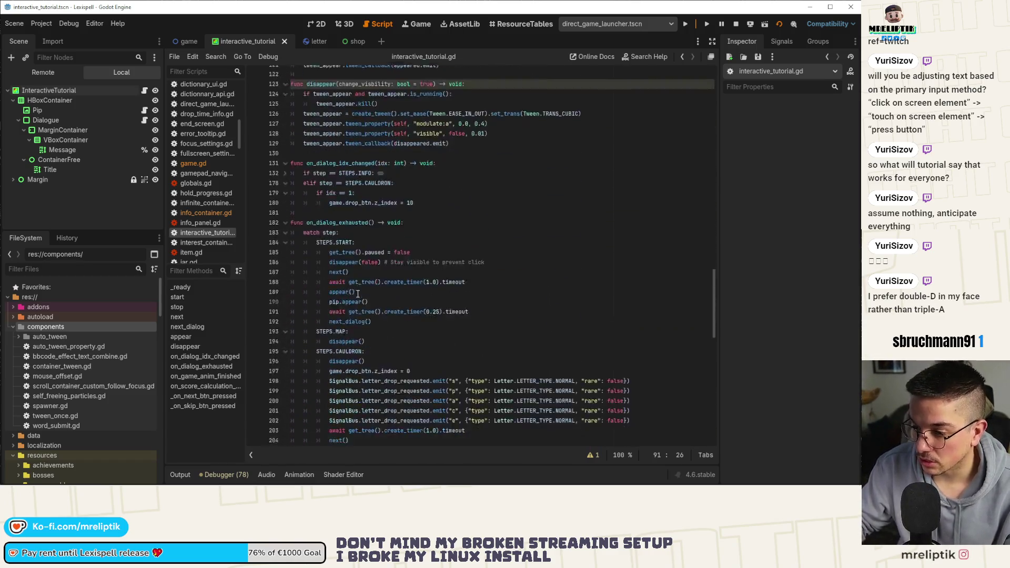
scroll(358, 295, "down", 2)
left_click(398, 202)
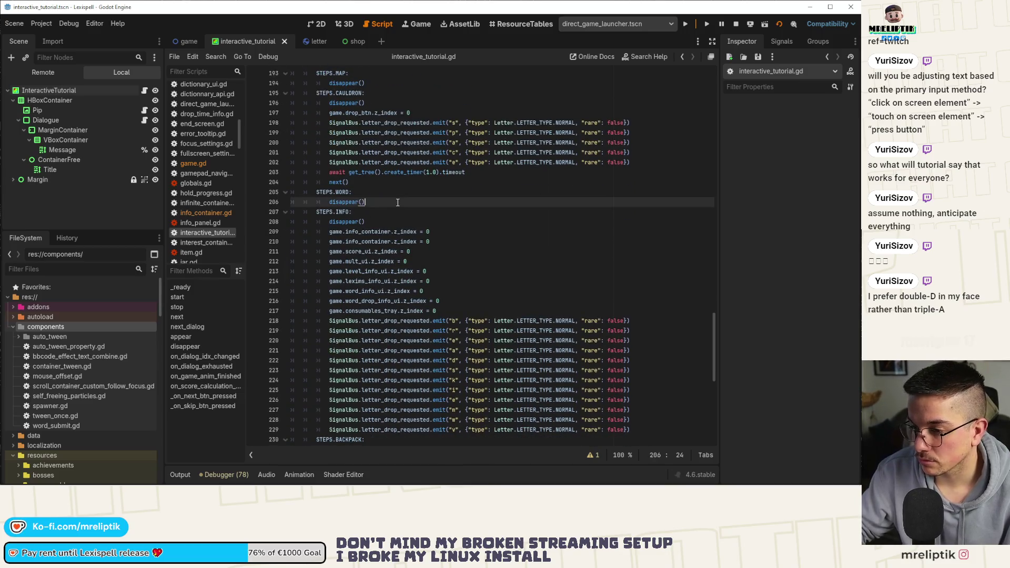
scroll(397, 211, "down", 5)
left_click(390, 303)
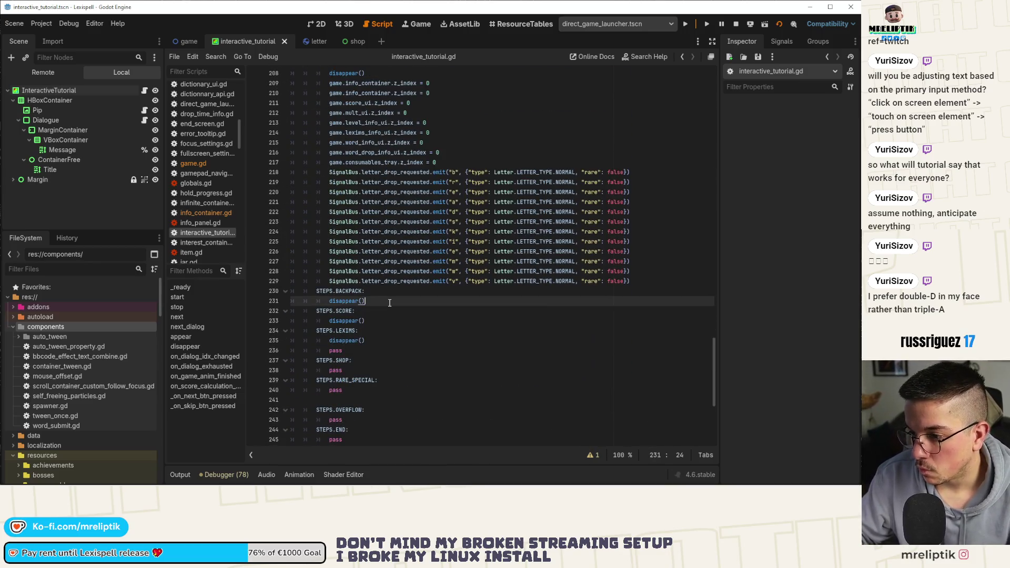
key("Down")
type("game.bac")
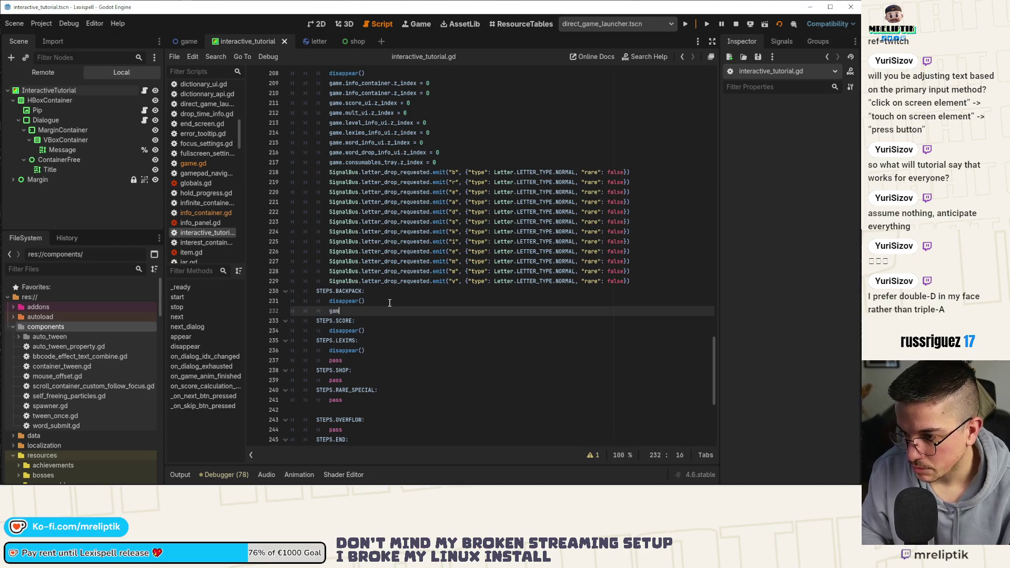
key("Return")
type(".z")
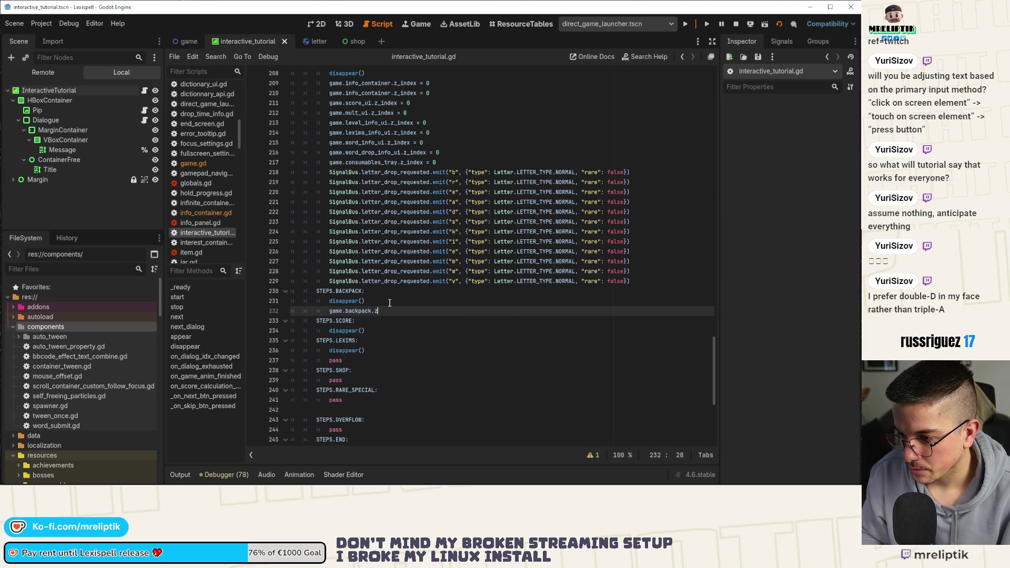
type("_index")
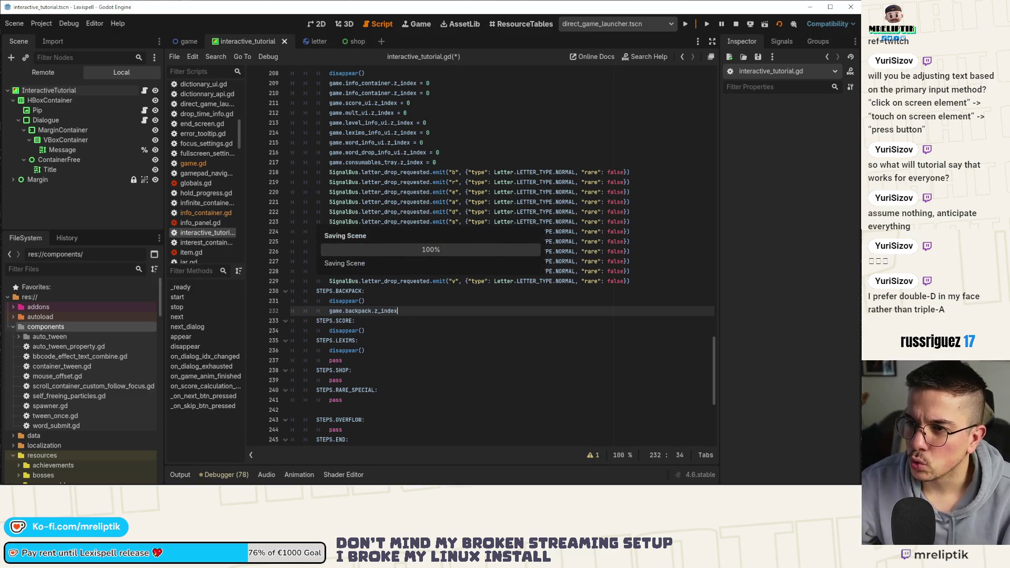
left_click(188, 41)
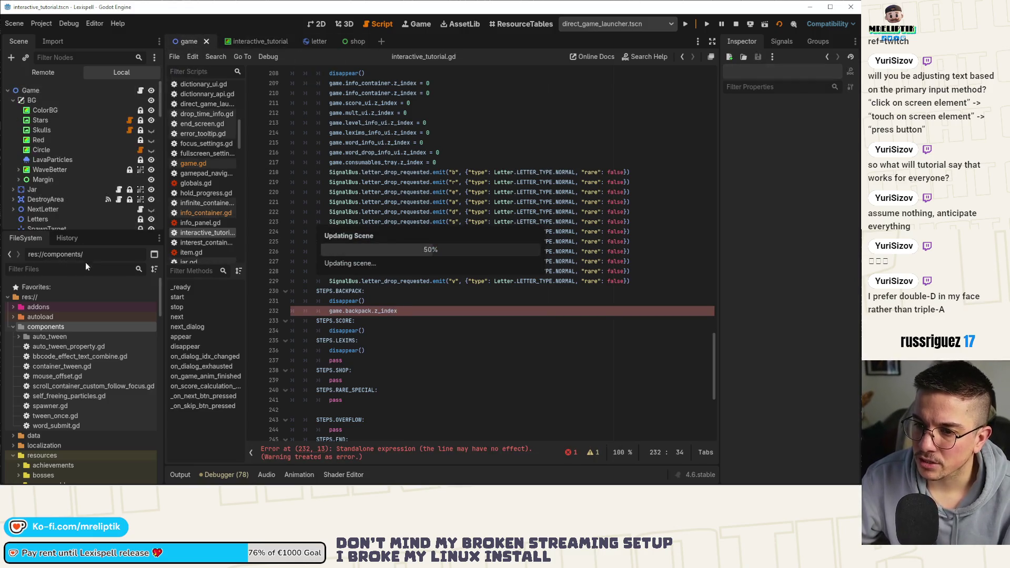
Step: Expand the scene tree under Jar and inspect the Backpack node's properties
scroll(76, 187, "up", 5)
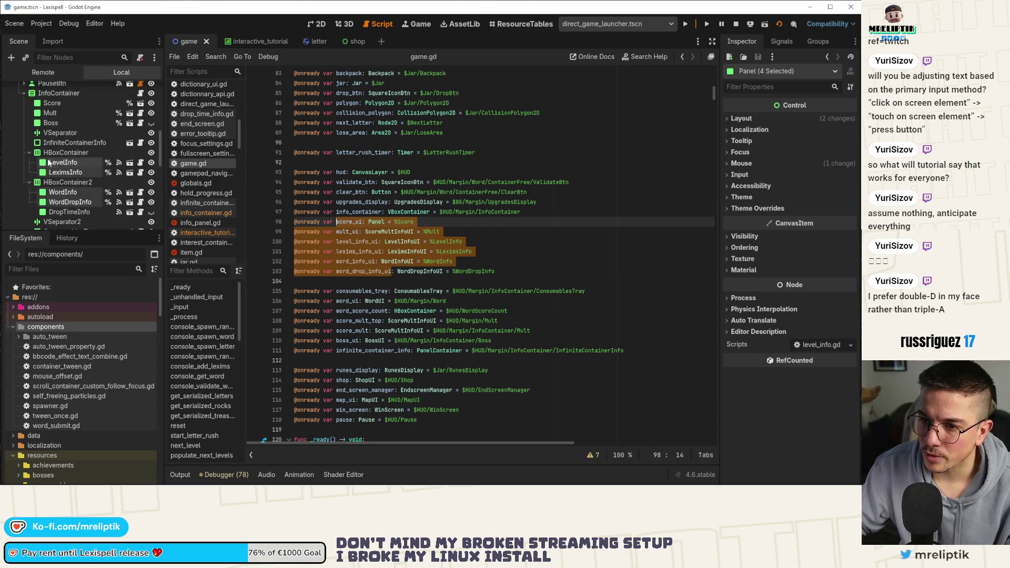
left_click(13, 152)
left_click(13, 151)
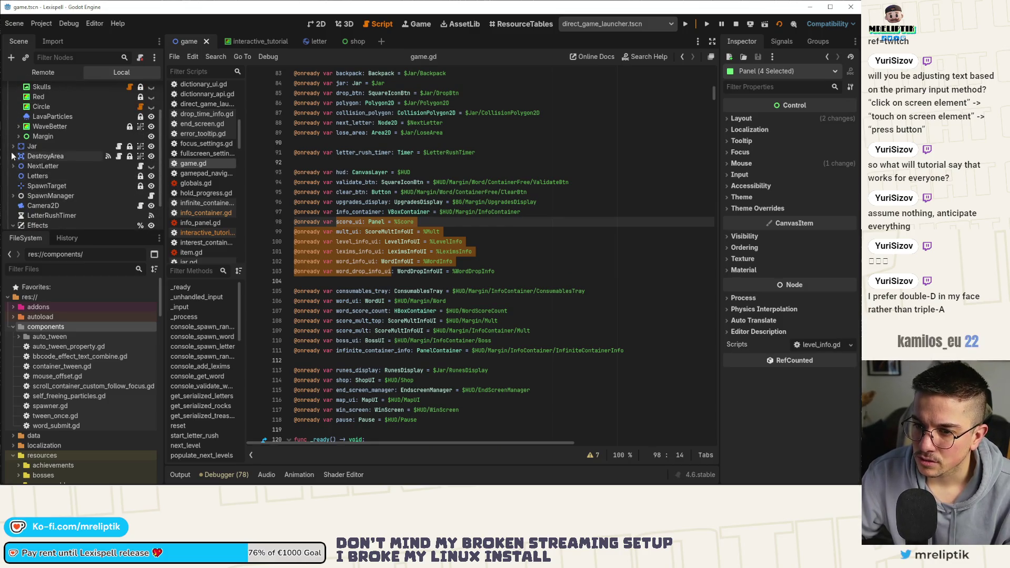
scroll(13, 168, "down", 1)
left_click(14, 145)
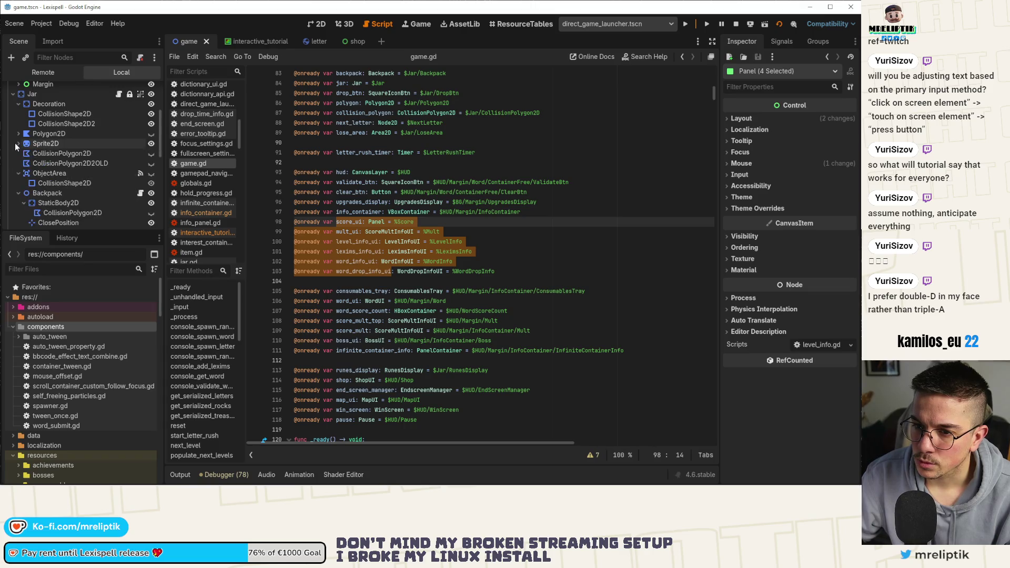
left_click(52, 183)
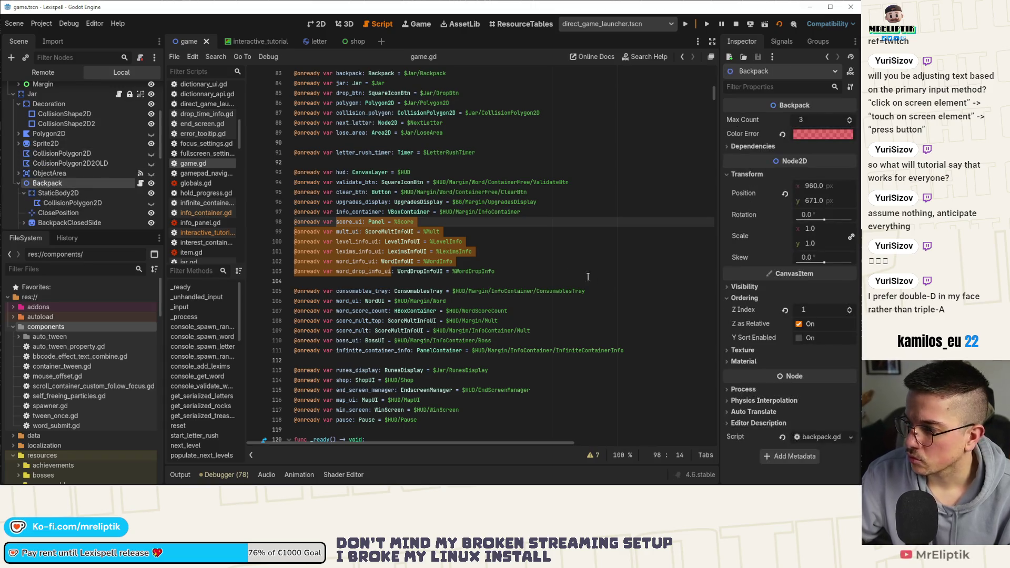
Step: Inspect the Jar node, then switch to the interactive_tutorial.gd script
left_click(58, 96)
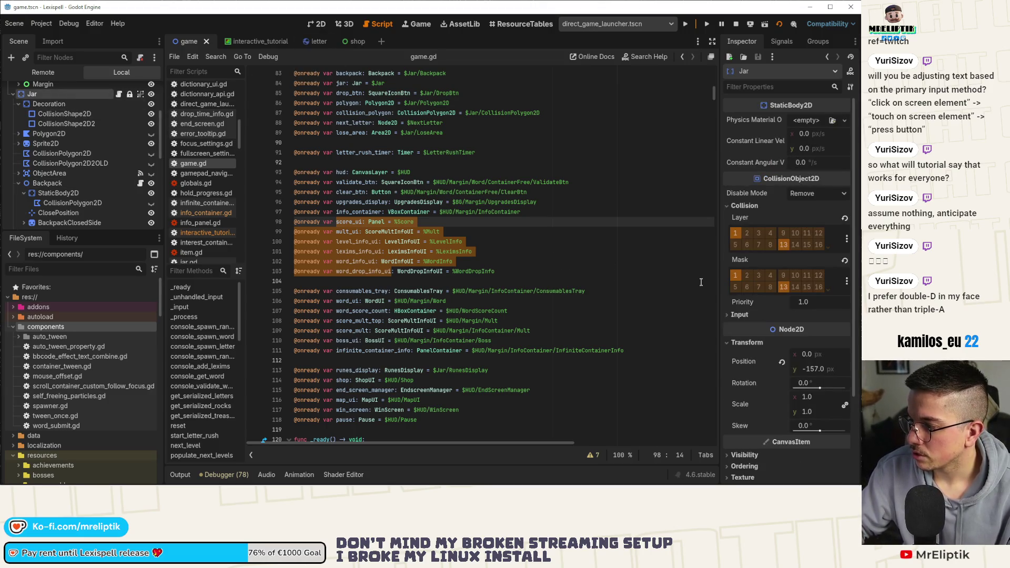
scroll(79, 137, "up", 5)
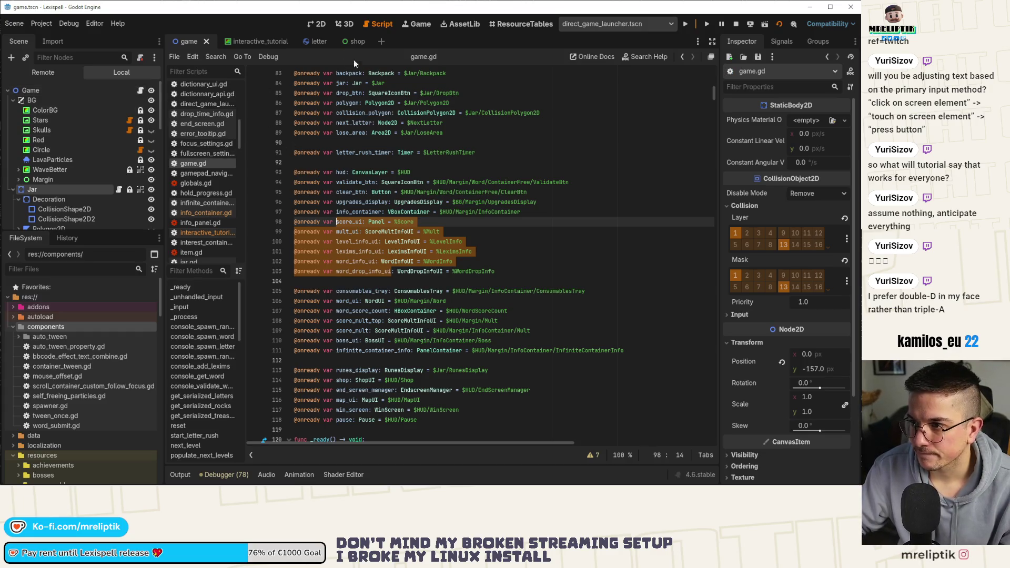
left_click(244, 43)
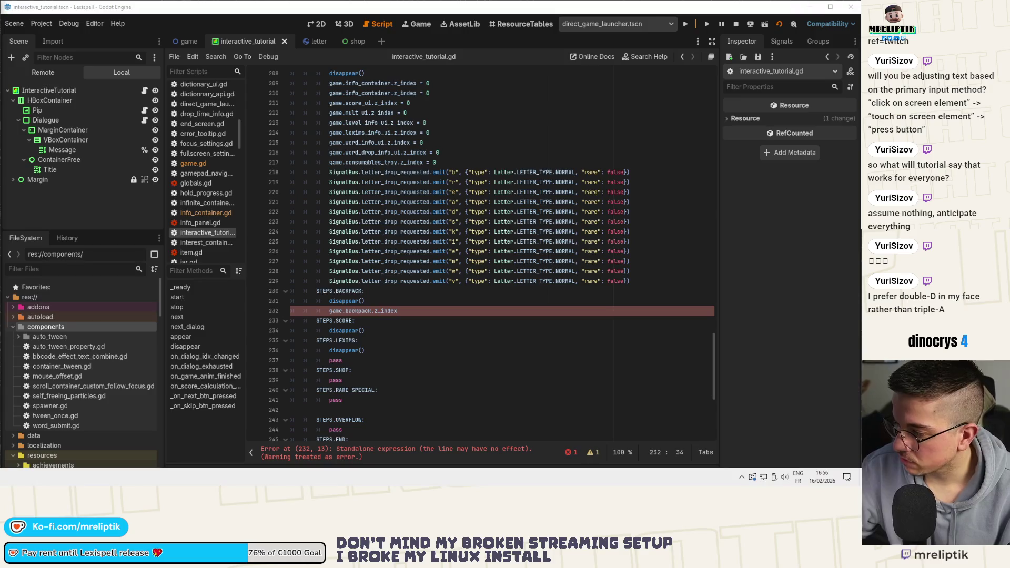
Step: Set game.backpack.z_index = 1 on line 232 and delete the pass line under LEXIMS
left_click(409, 310)
type("= 1")
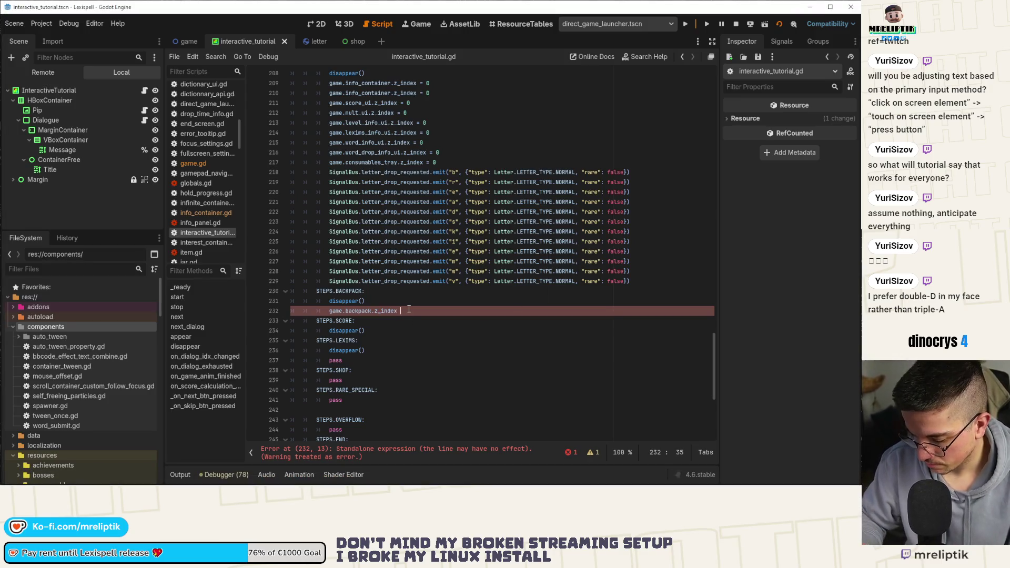
left_click(404, 340)
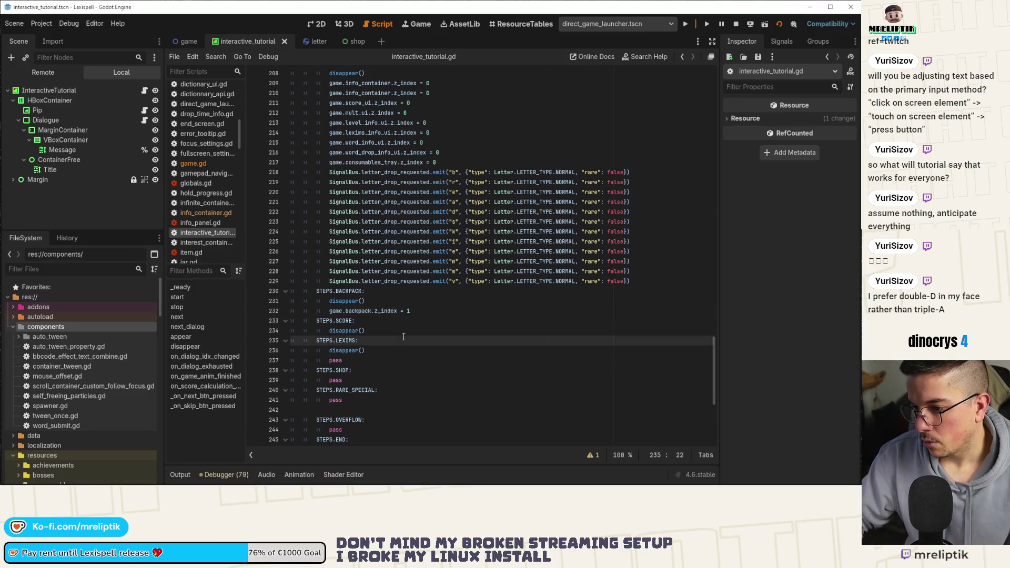
scroll(404, 337, "down", 2)
left_click(370, 301)
key("ctrl+shift+k")
left_click(395, 292)
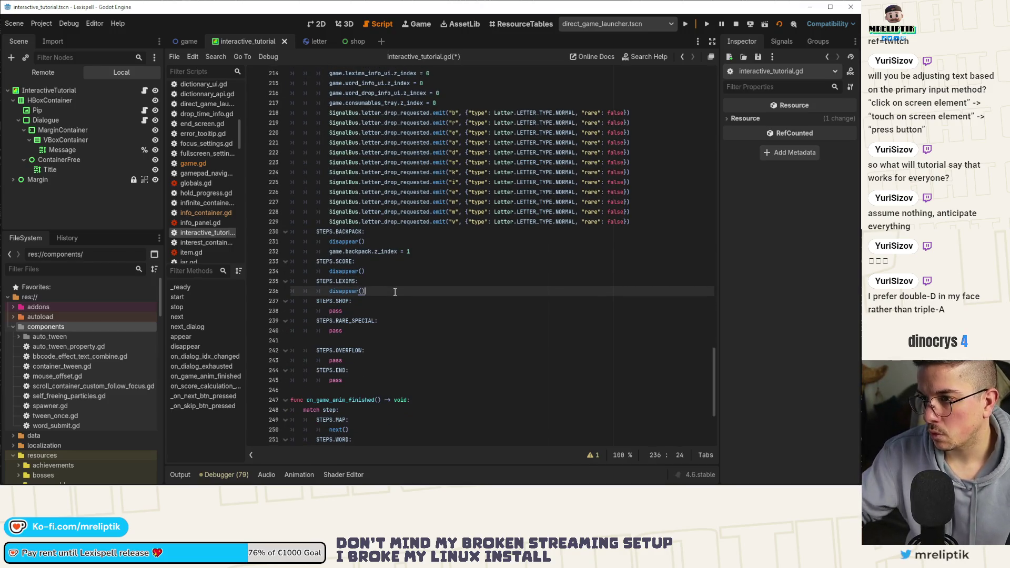
Step: Review the CAULDRON step's next call and the INFO case in the score handler
scroll(383, 158, "up", 5)
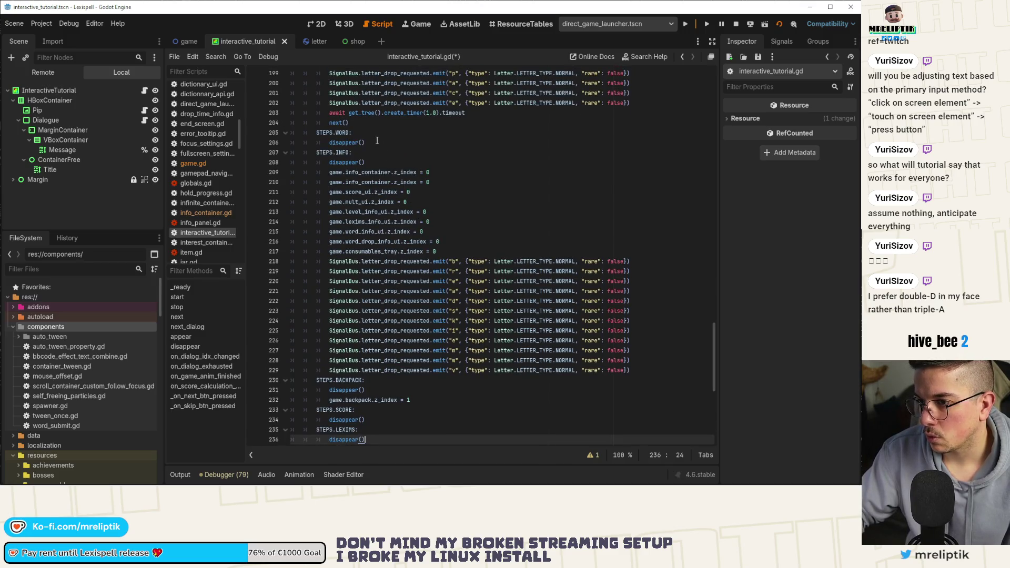
scroll(377, 141, "up", 2)
left_click(394, 191)
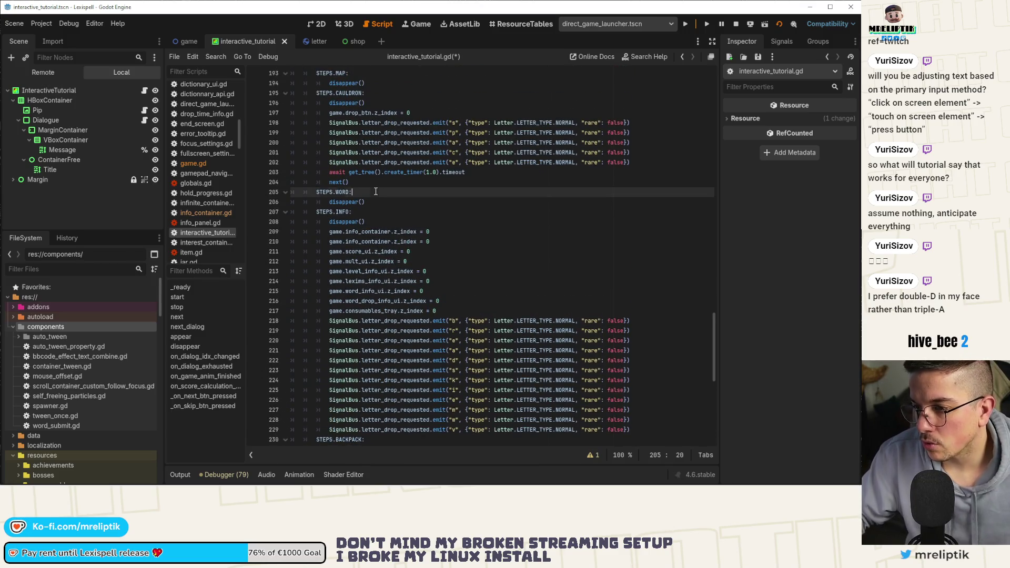
left_click(378, 185)
scroll(389, 183, "up", 2)
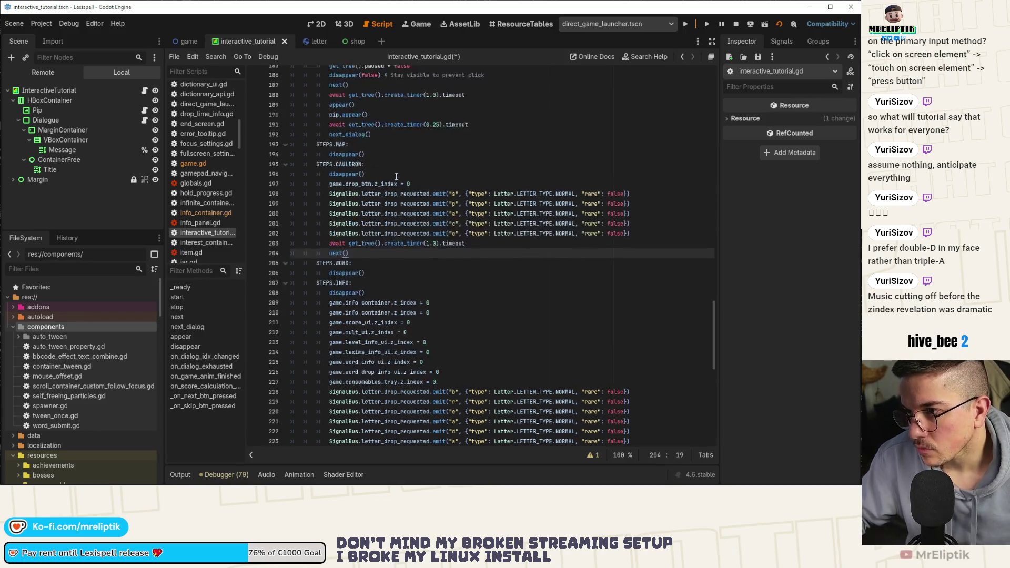
scroll(396, 179, "down", 3)
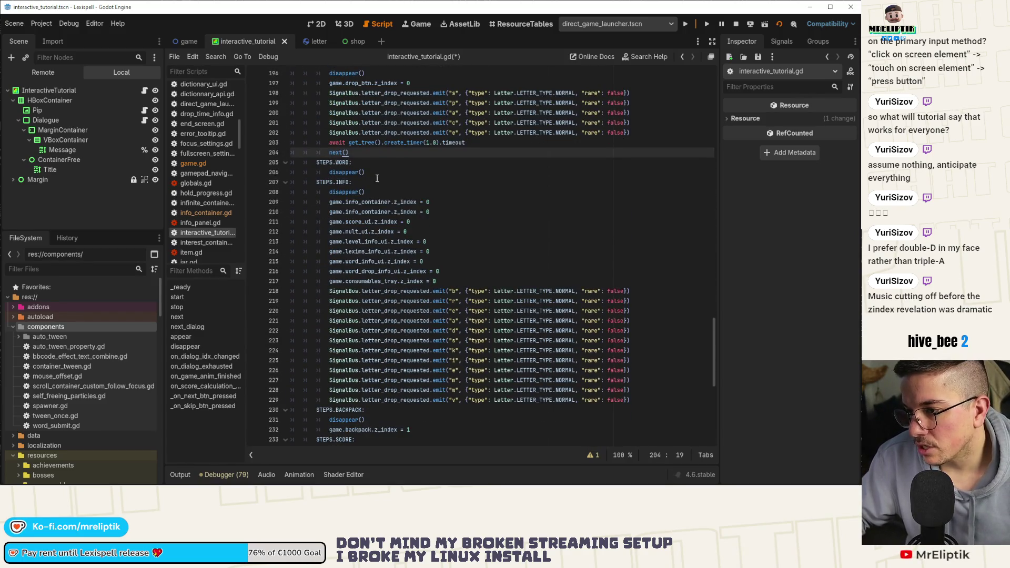
scroll(381, 196, "down", 2)
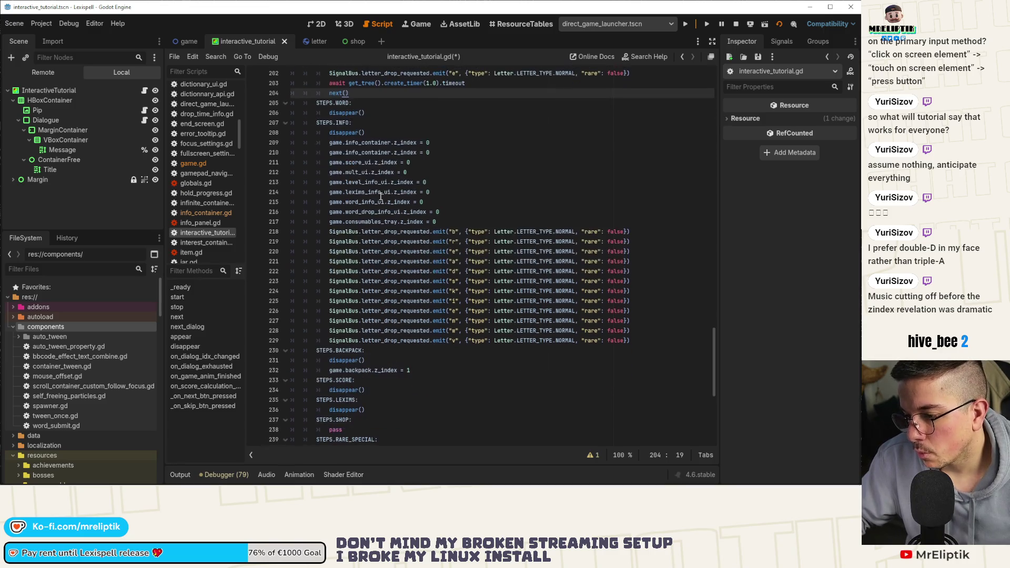
scroll(413, 288, "down", 9)
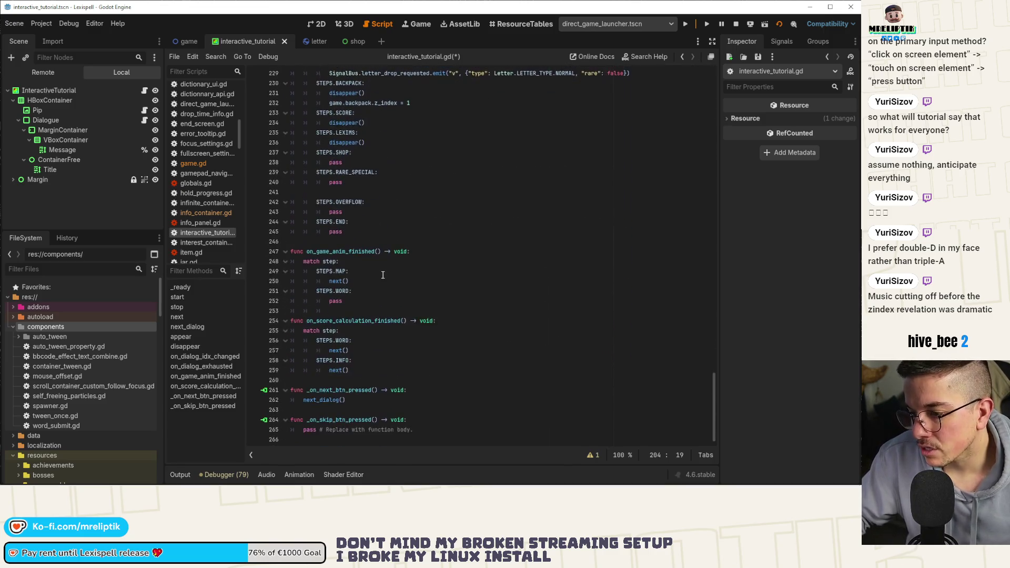
left_click(351, 371)
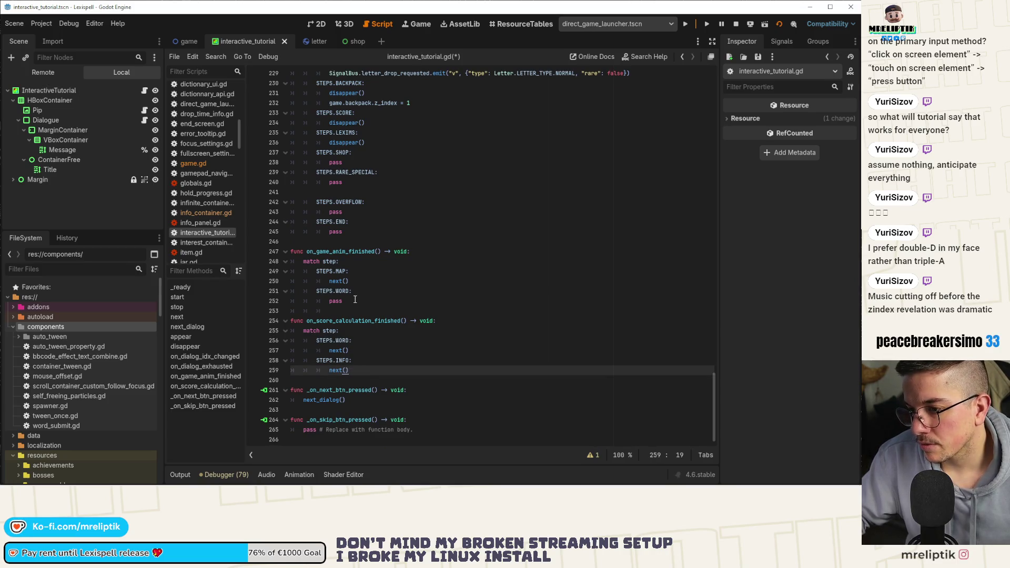
scroll(421, 227, "up", 12)
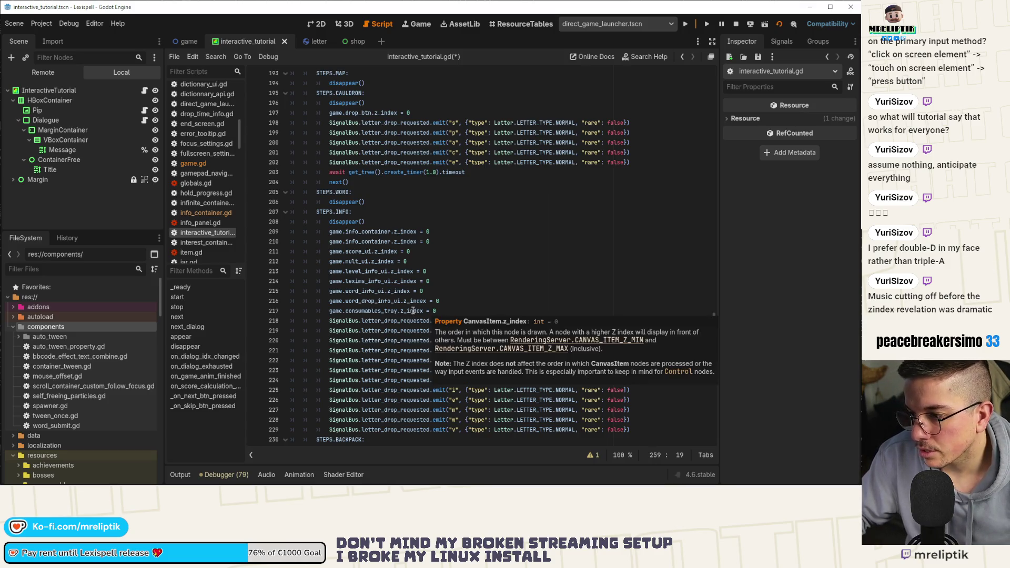
mouse_move(414, 311)
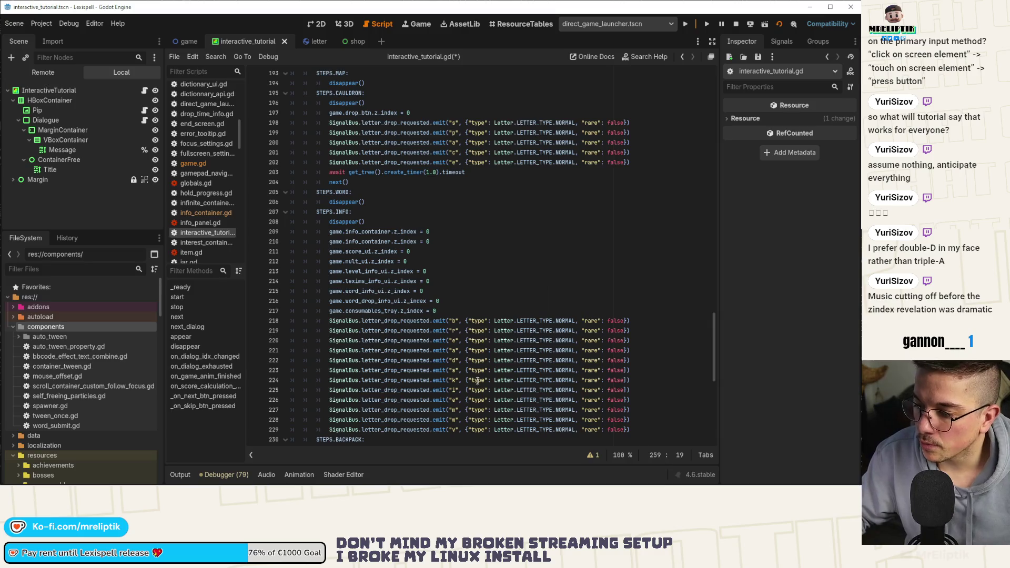
Step: Remove the n letter-drop line from the INFO step and save the script
left_click_drag(639, 431, 261, 402)
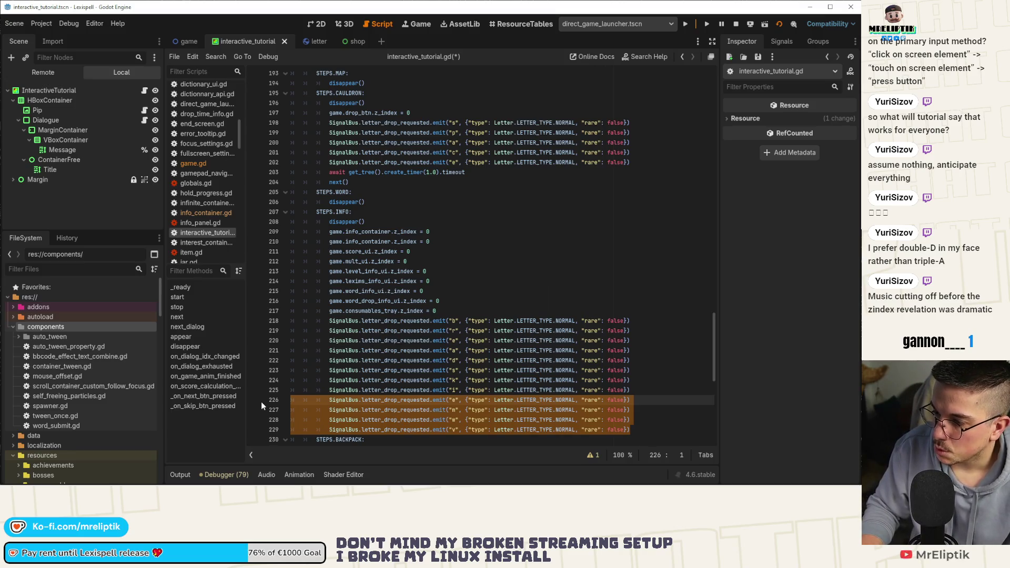
key("ctrl+z")
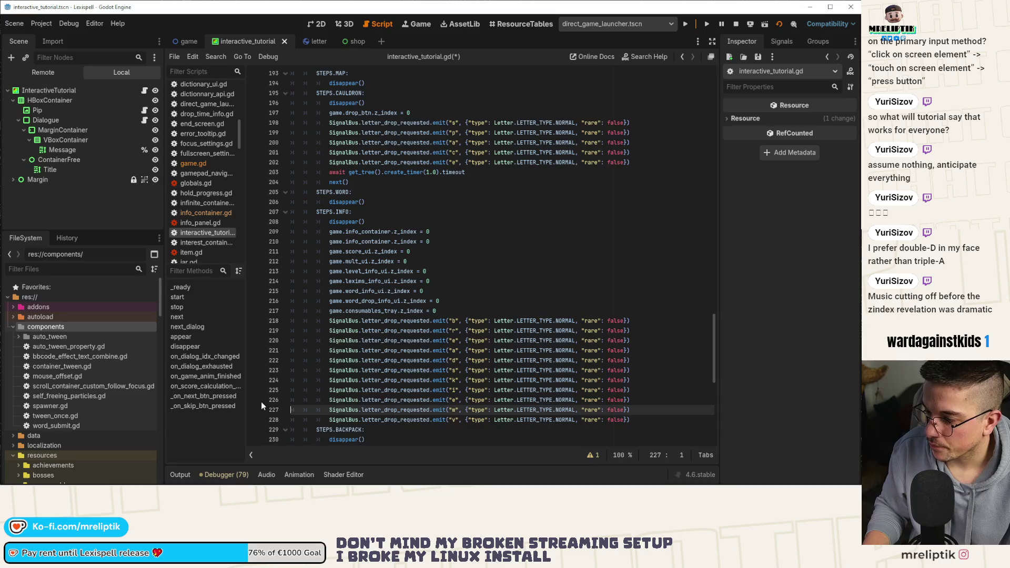
key("Up")
key("Up")
key("Up")
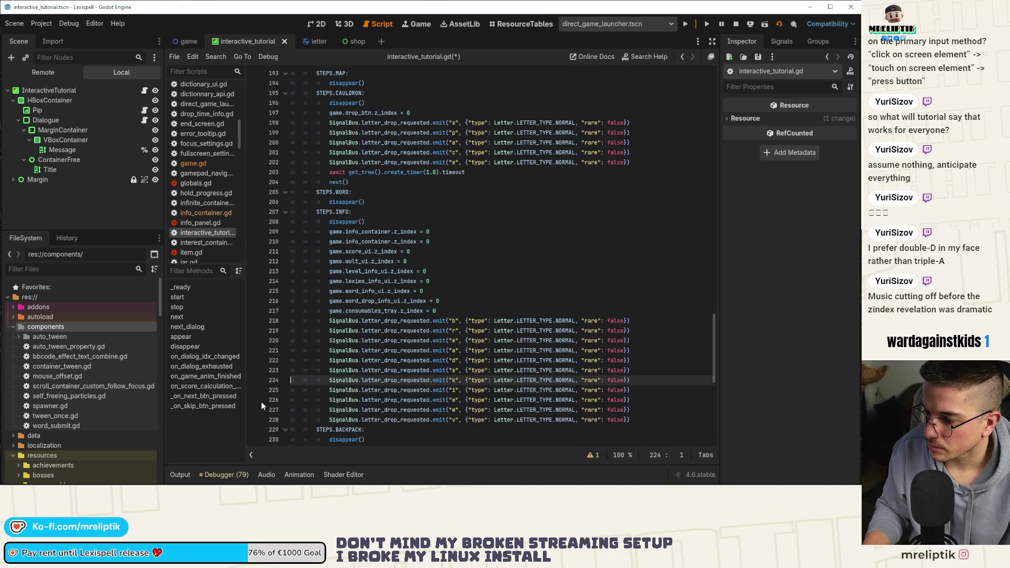
key("ctrl+s")
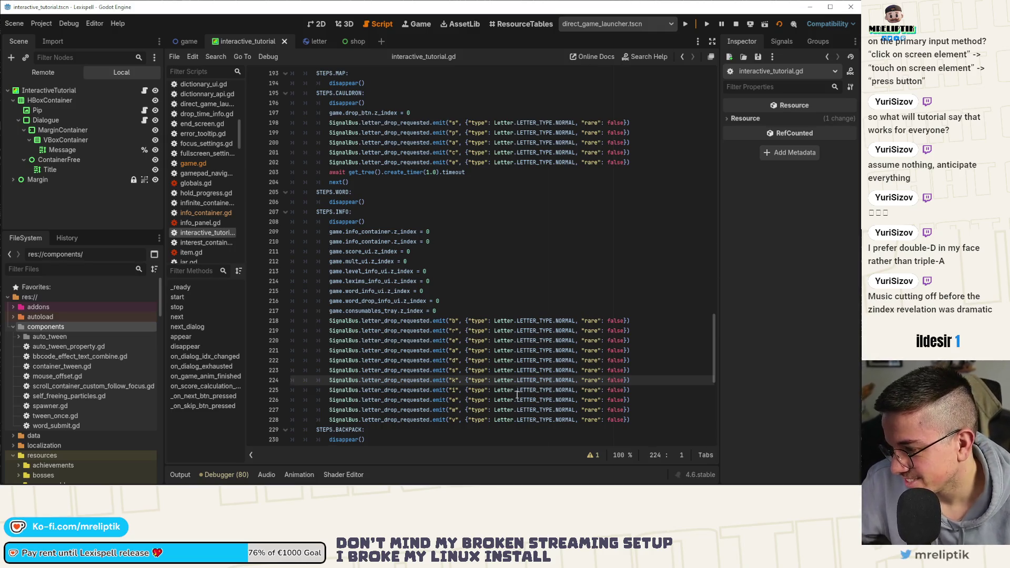
Step: Delete the s letter-drop line, duplicate the d line below itself, and save
left_click(463, 381)
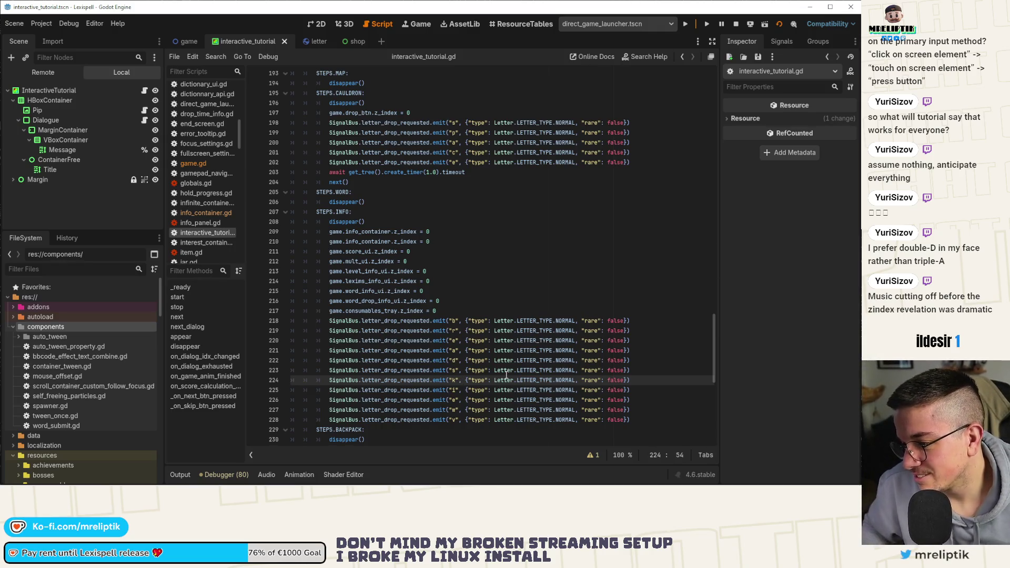
key("Up")
key("ctrl+shift+k")
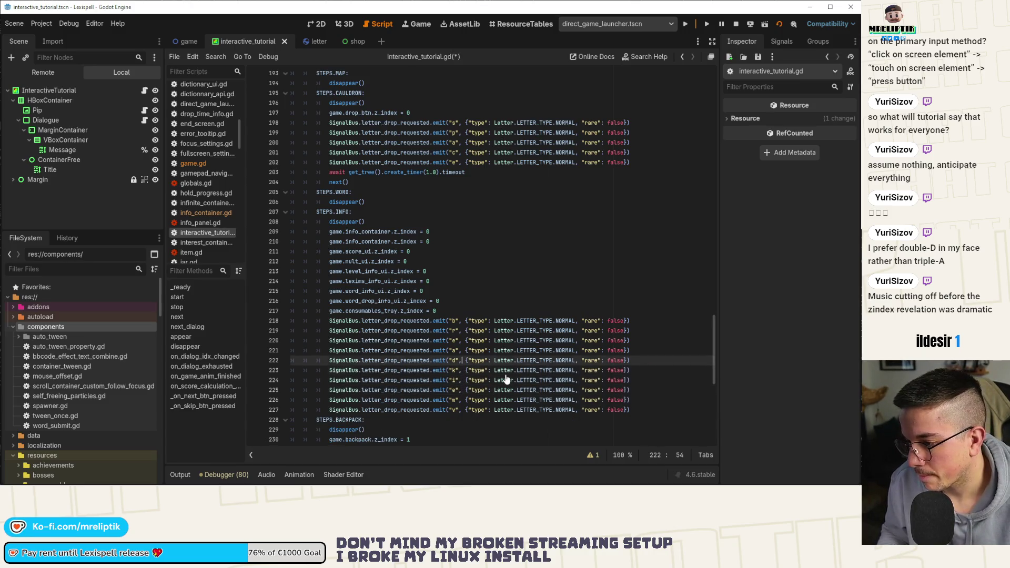
key("ctrl+shift+d")
key("alt+Down")
key("alt+Down")
key("ctrl+s")
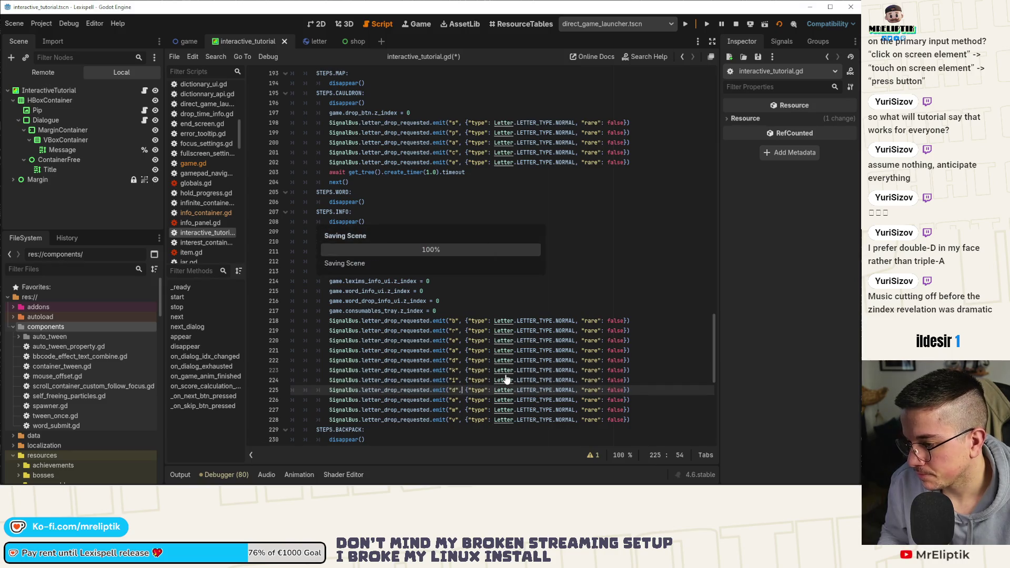
Step: Delete the v letter-drop line in the INFO step and save again
key("Down")
key("Down")
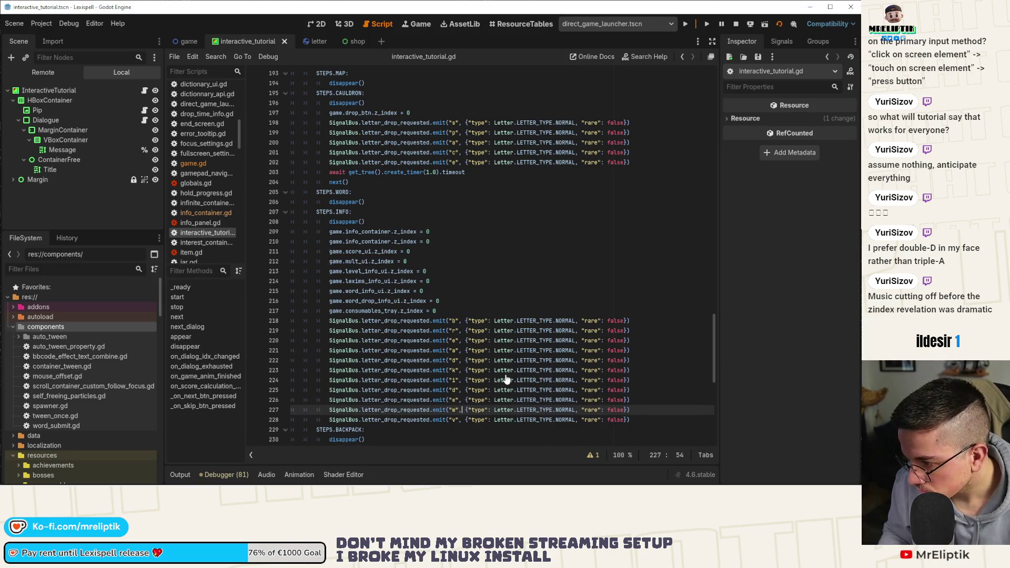
key("Down")
key("ctrl+shift+k")
key("ctrl+s")
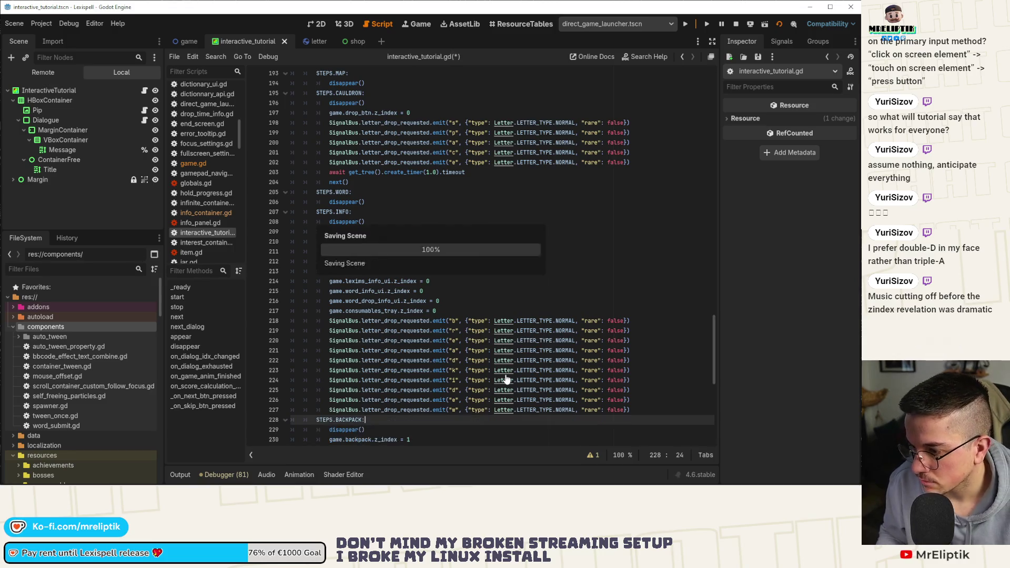
scroll(506, 377, "down", 2)
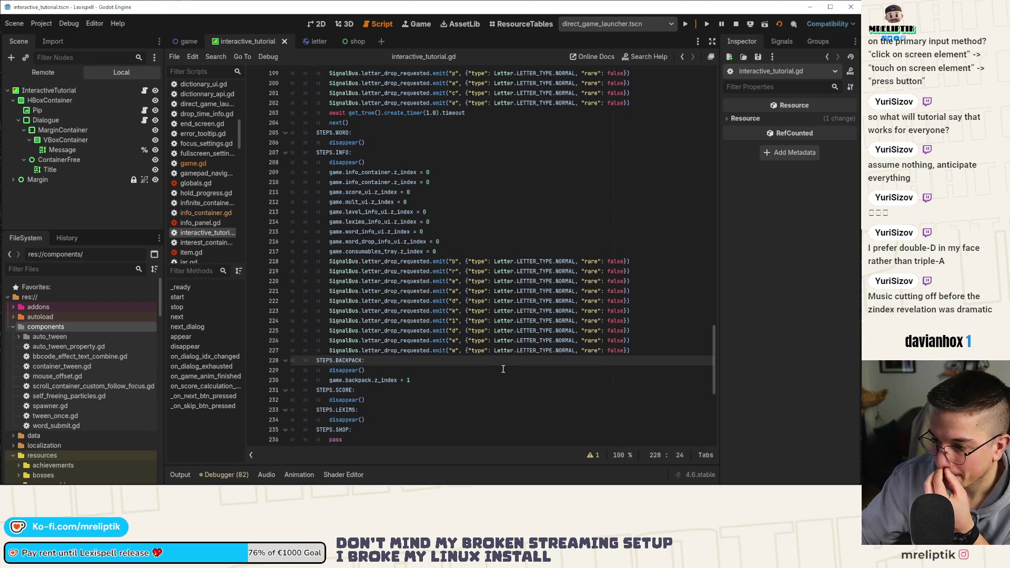
Step: Inspect the next call in the INFO score case of interactive_tutorial.gd
scroll(410, 343, "down", 1)
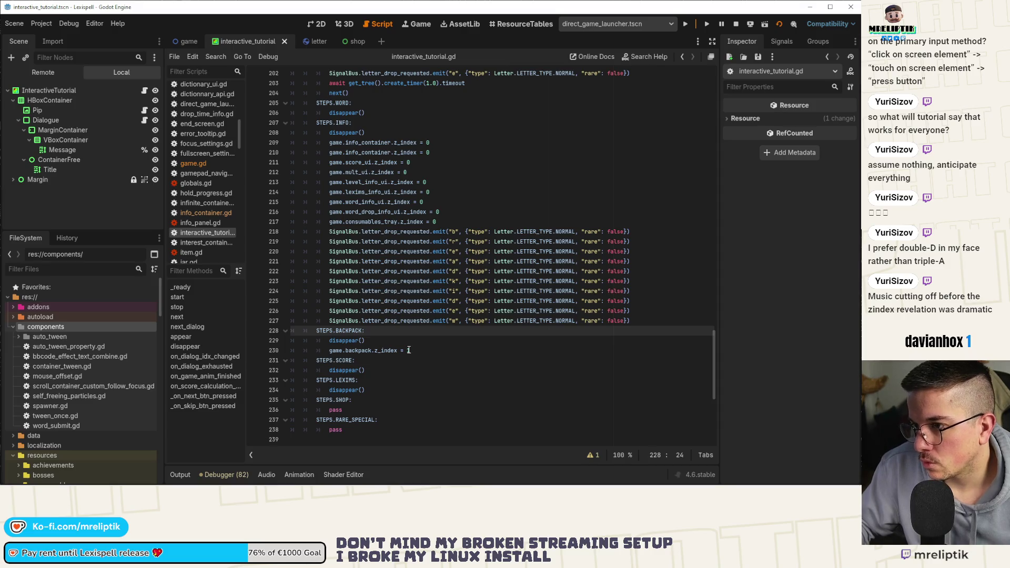
scroll(392, 269, "down", 6)
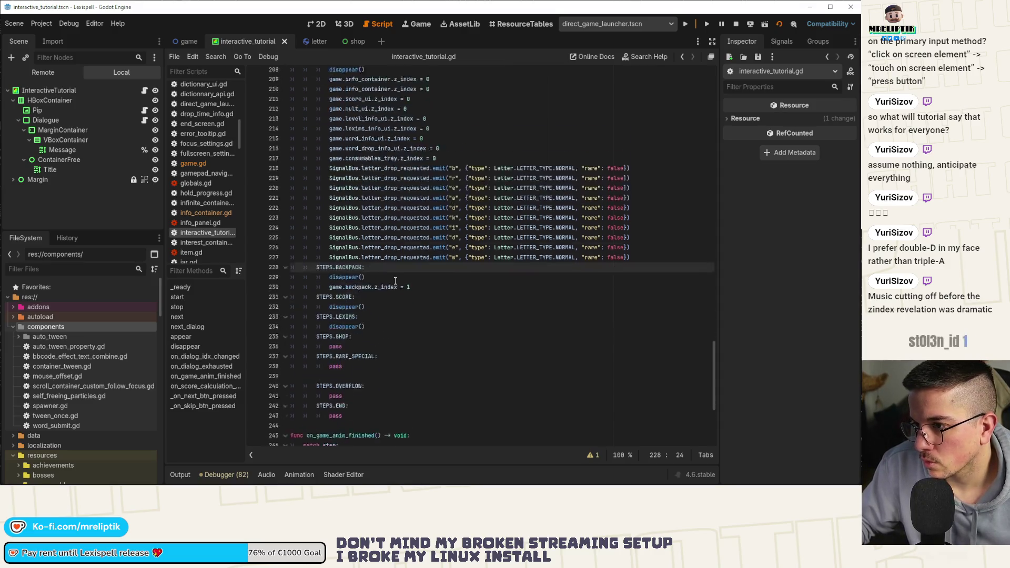
double_click(334, 371)
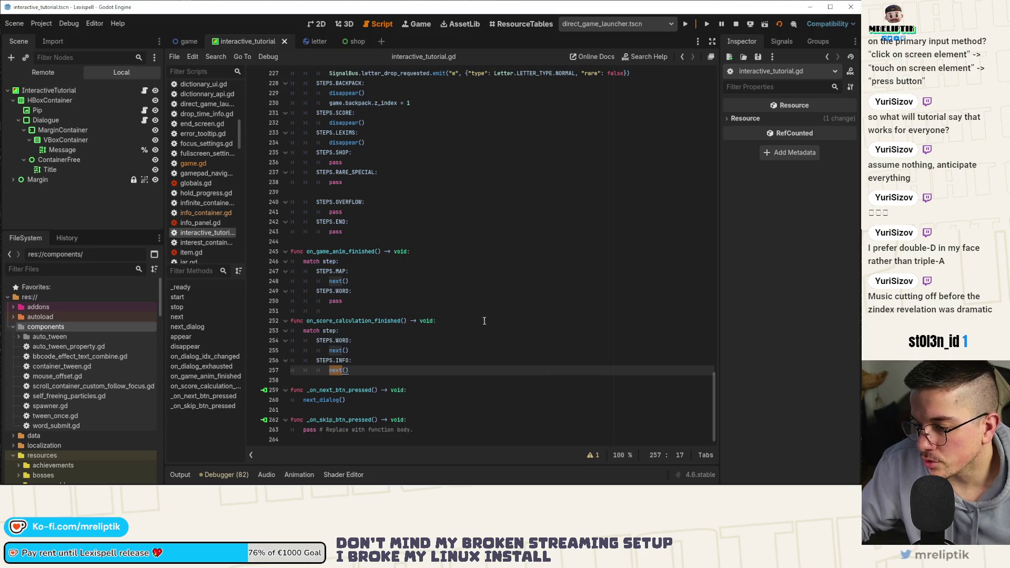
scroll(513, 308, "up", 5)
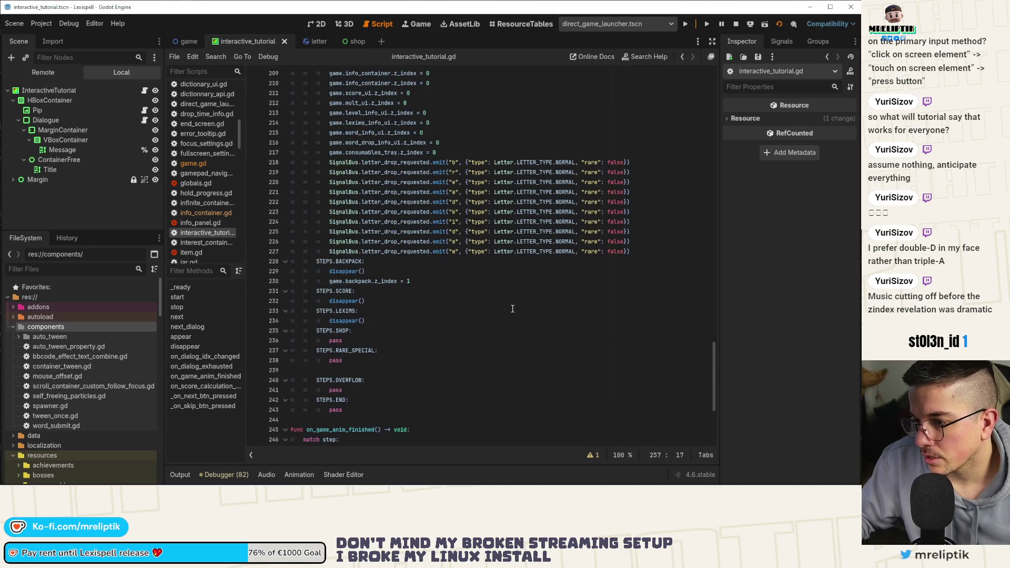
scroll(463, 302, "up", 2)
scroll(480, 303, "up", 20)
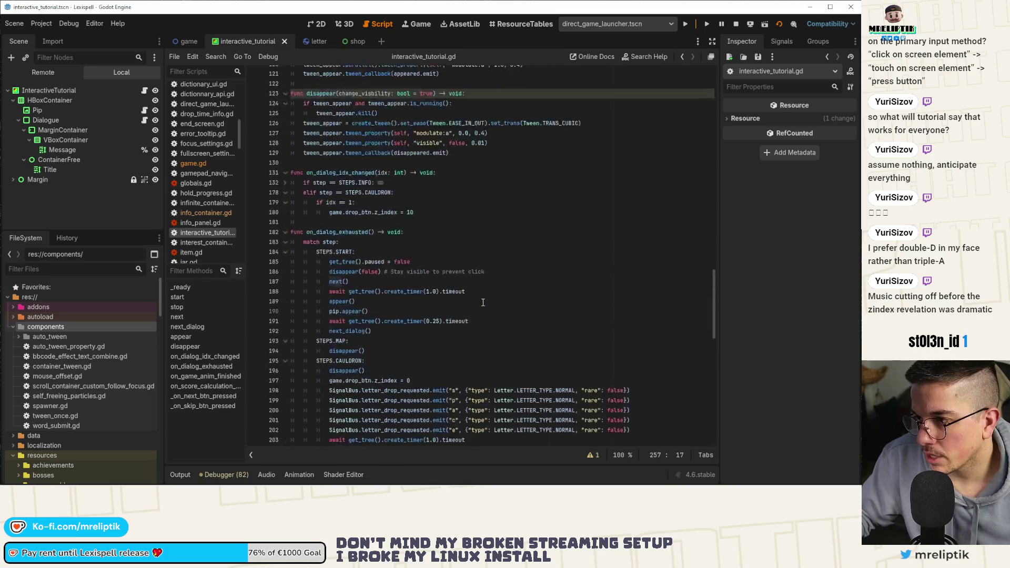
scroll(505, 325, "up", 7)
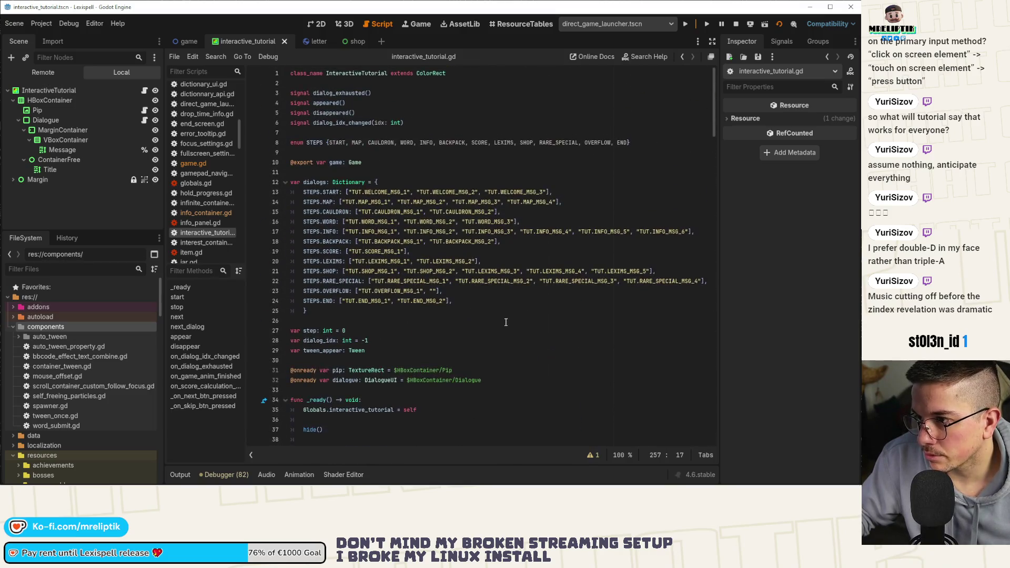
Step: Trace the BACKPACK step and next_dialog calls through the script, then run the project
double_click(455, 143)
scroll(456, 236, "down", 18)
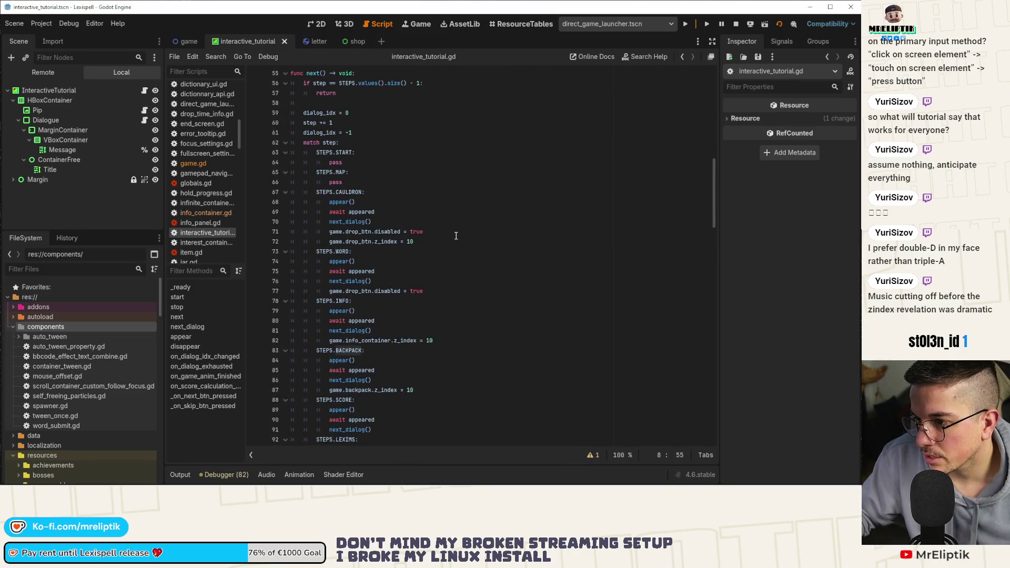
scroll(430, 235, "down", 4)
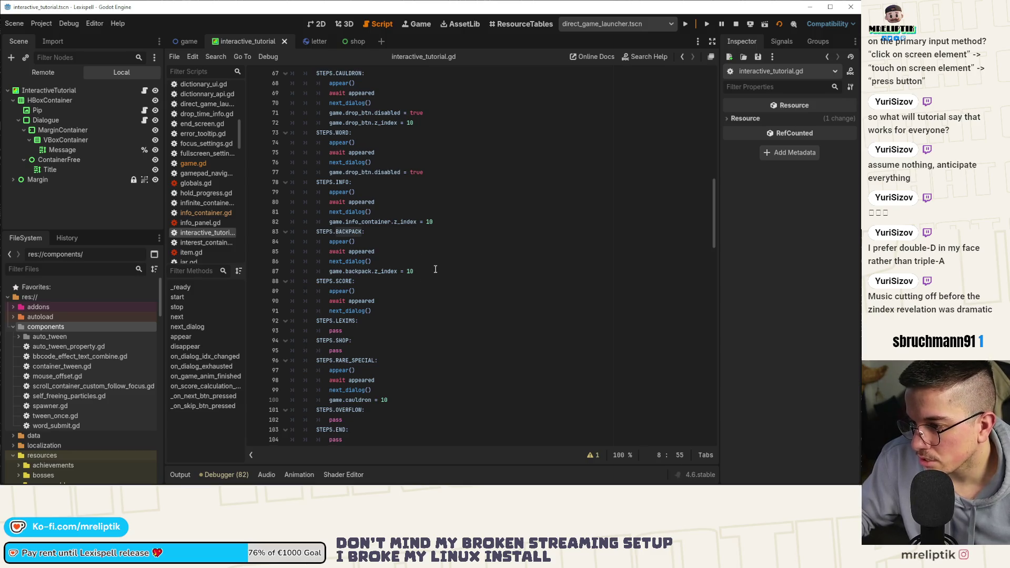
double_click(356, 261)
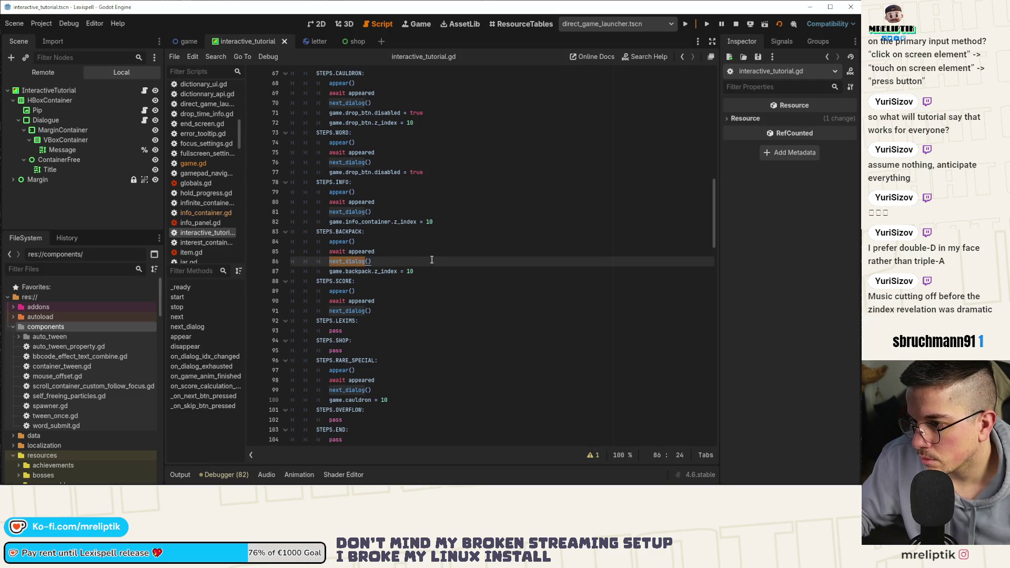
scroll(432, 260, "down", 5)
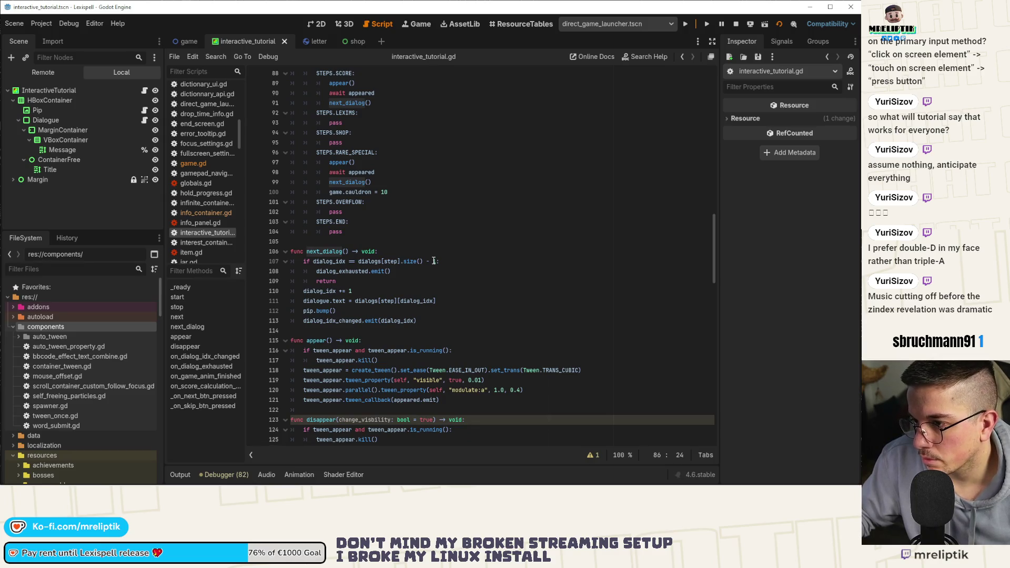
scroll(433, 259, "up", 5)
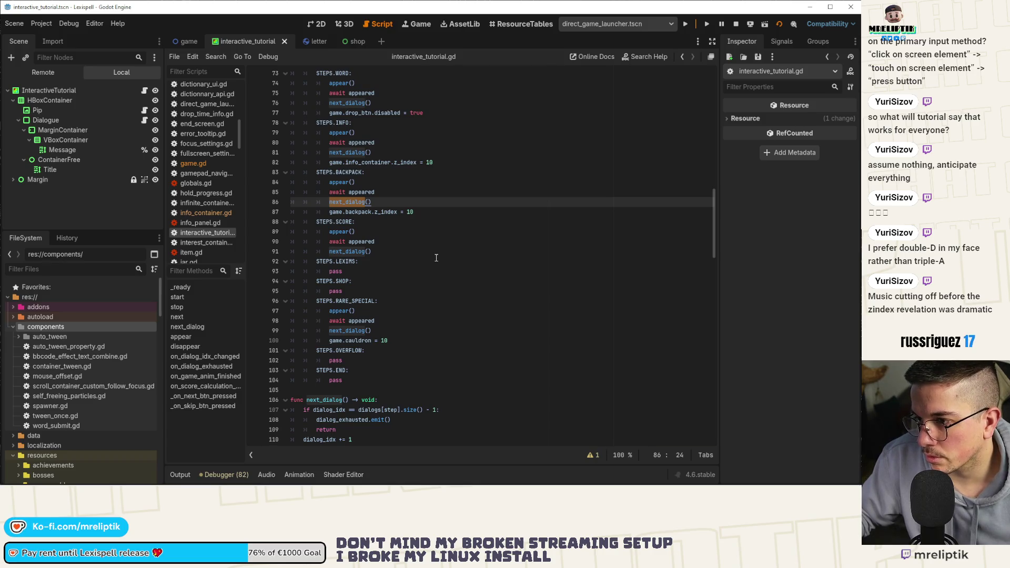
scroll(437, 257, "down", 10)
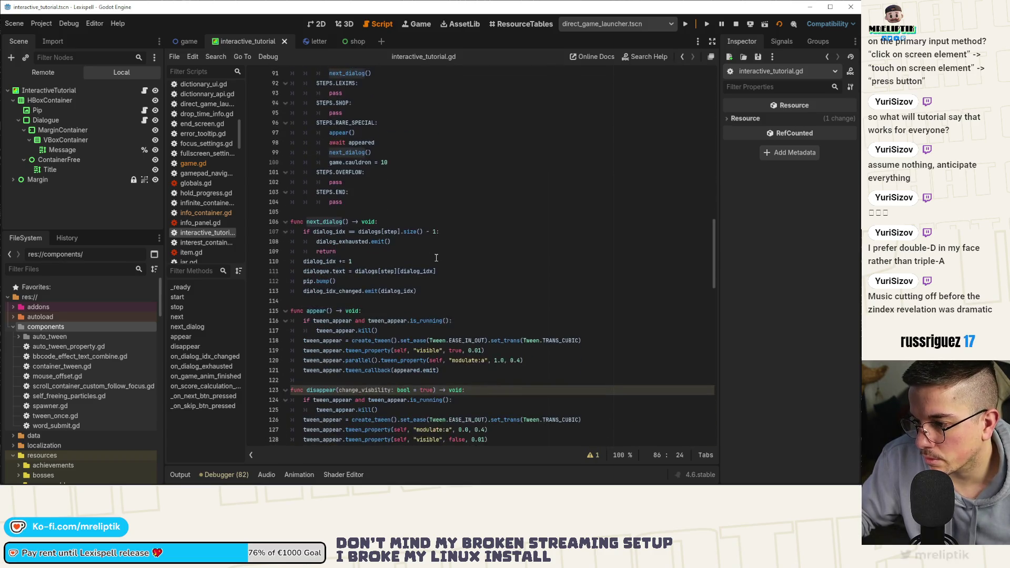
scroll(436, 259, "down", 8)
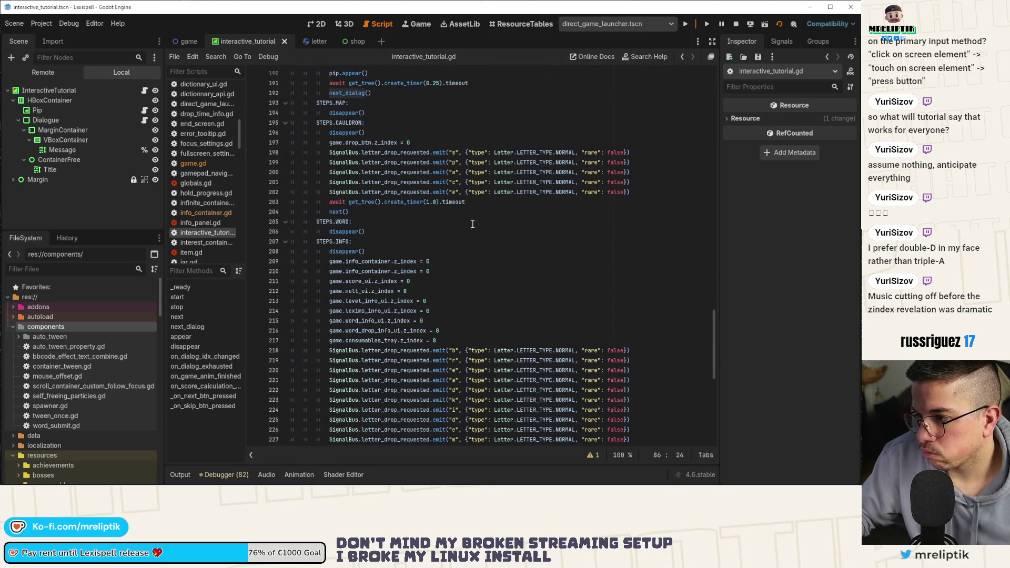
left_click(689, 24)
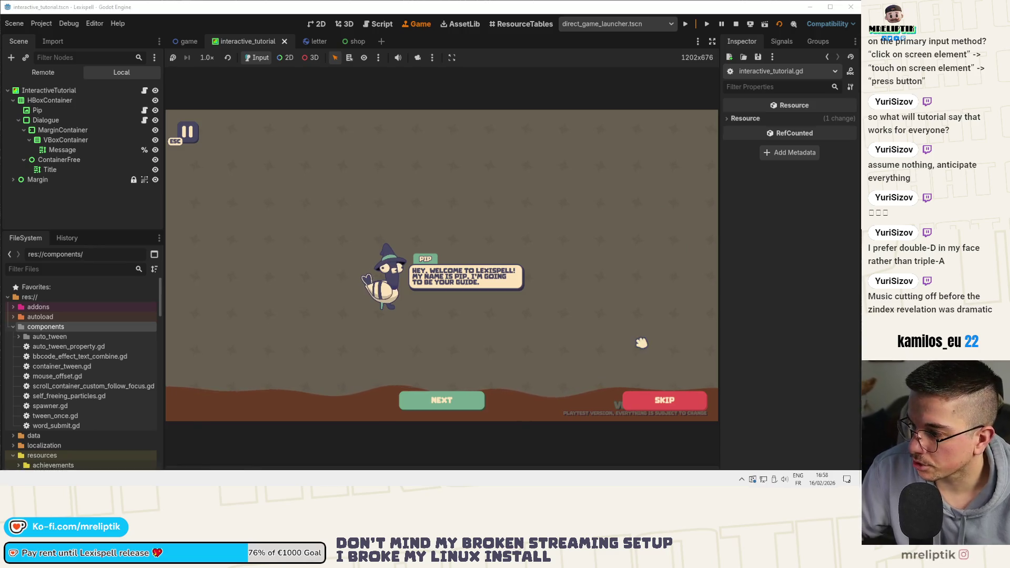
Step: Restart the game, advance Pip's intro dialogue, and start Chapter 1
left_click(737, 24)
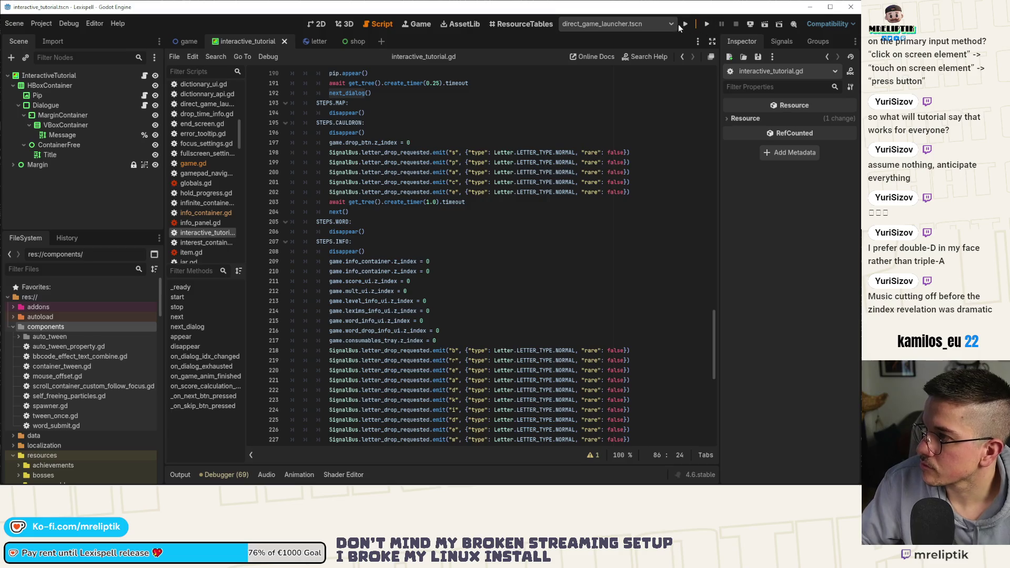
left_click(684, 24)
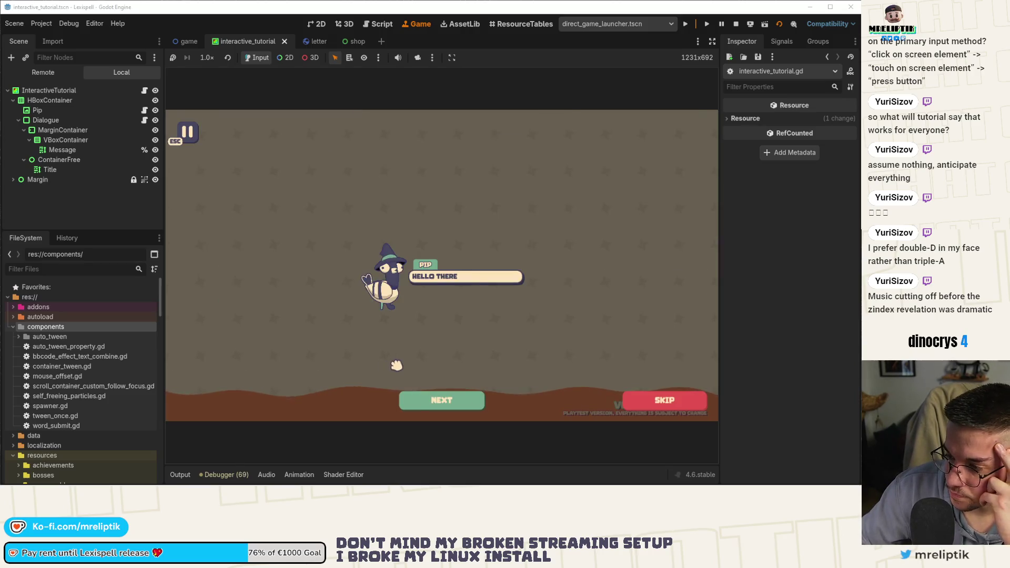
left_click(448, 406)
left_click(449, 406)
left_click(448, 406)
left_click(448, 406)
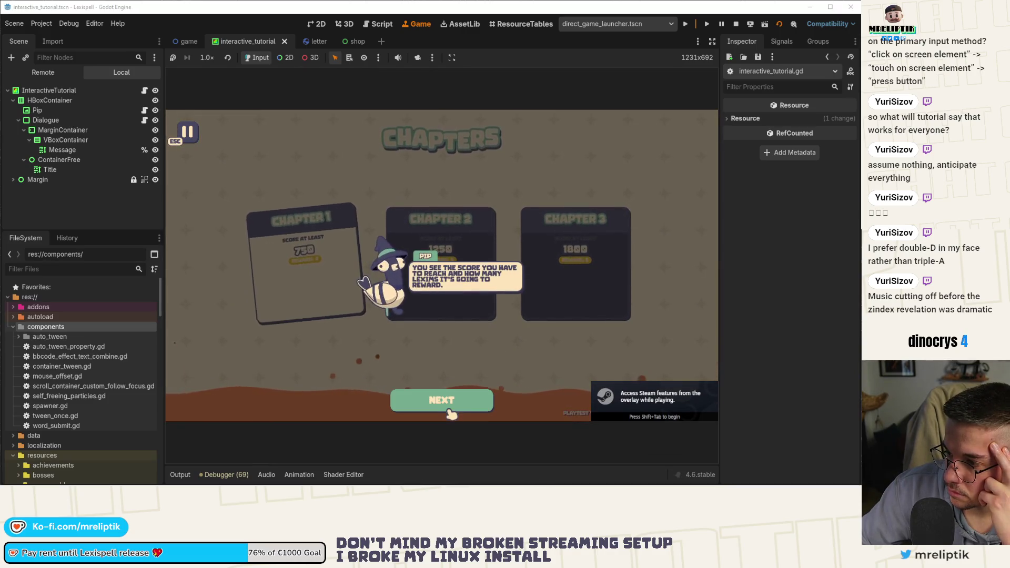
left_click(460, 408)
left_click(461, 408)
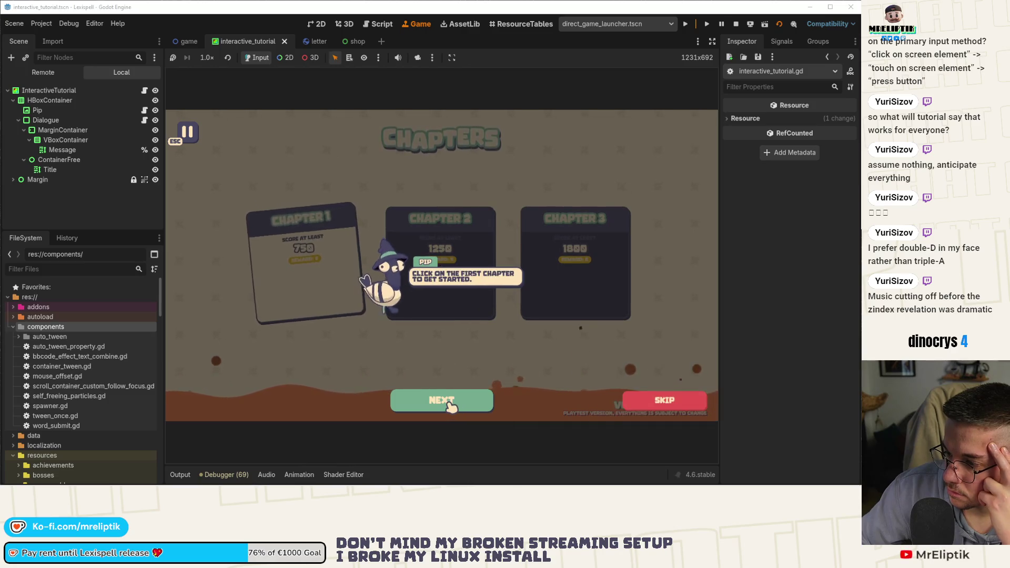
left_click(451, 408)
left_click(300, 277)
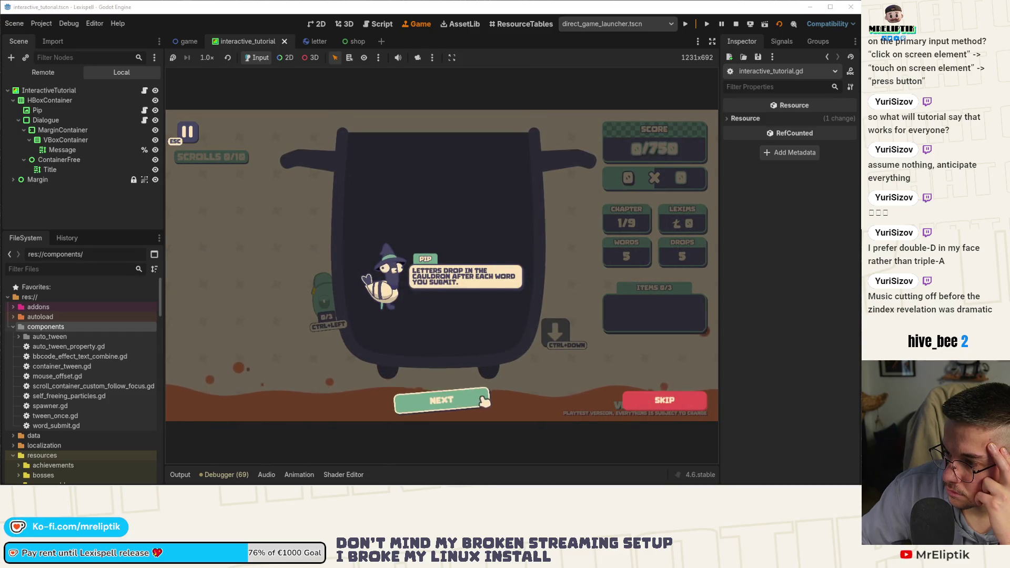
Step: Advance through the drop and points explanations, then spell and submit SPACE
left_click(452, 407)
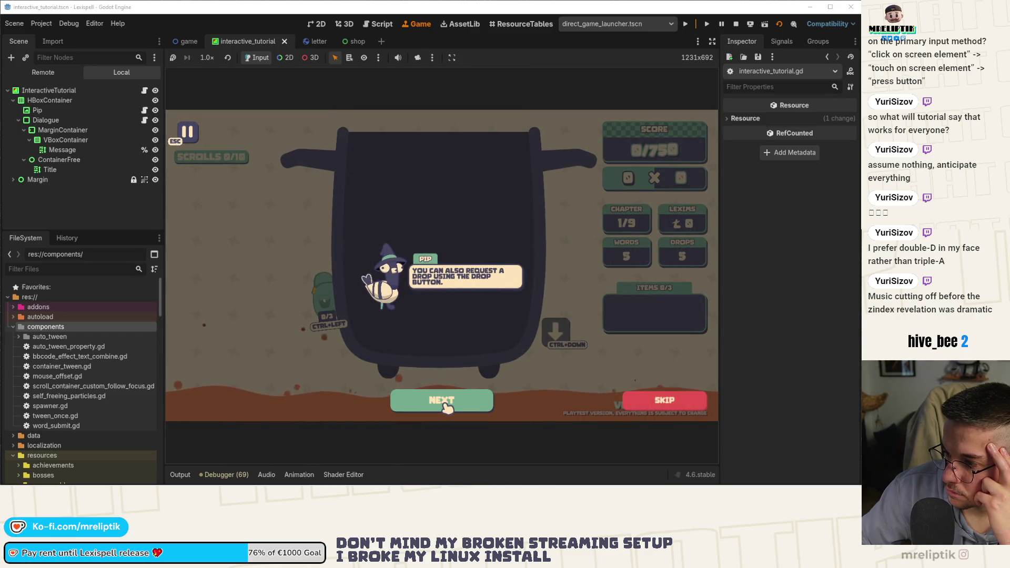
left_click(447, 408)
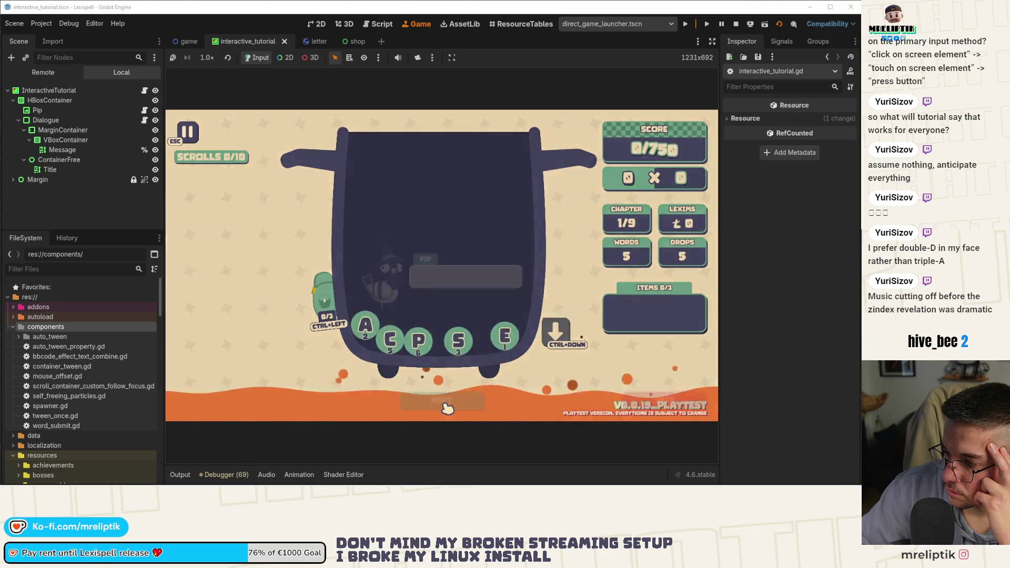
left_click(445, 401)
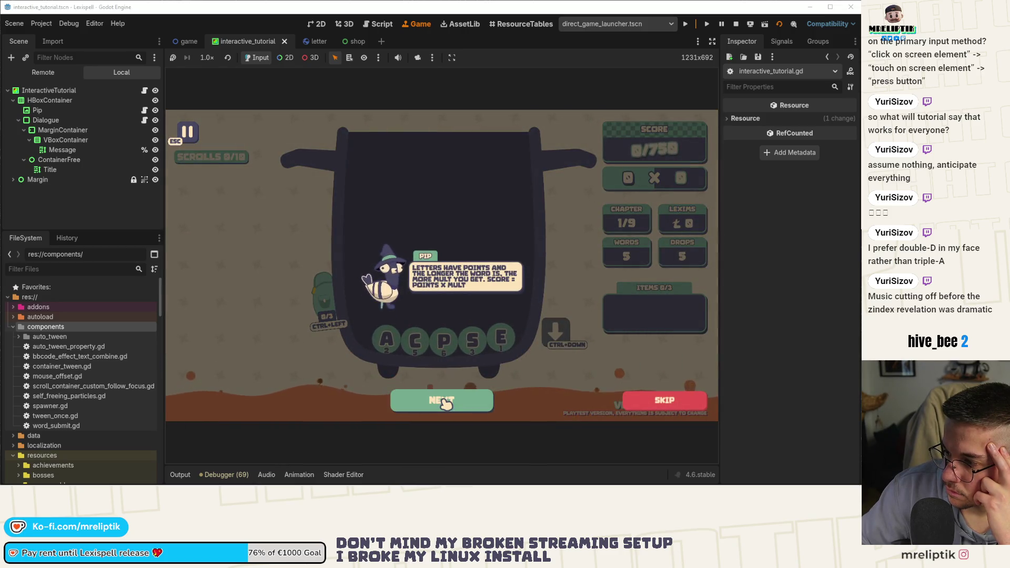
left_click(447, 403)
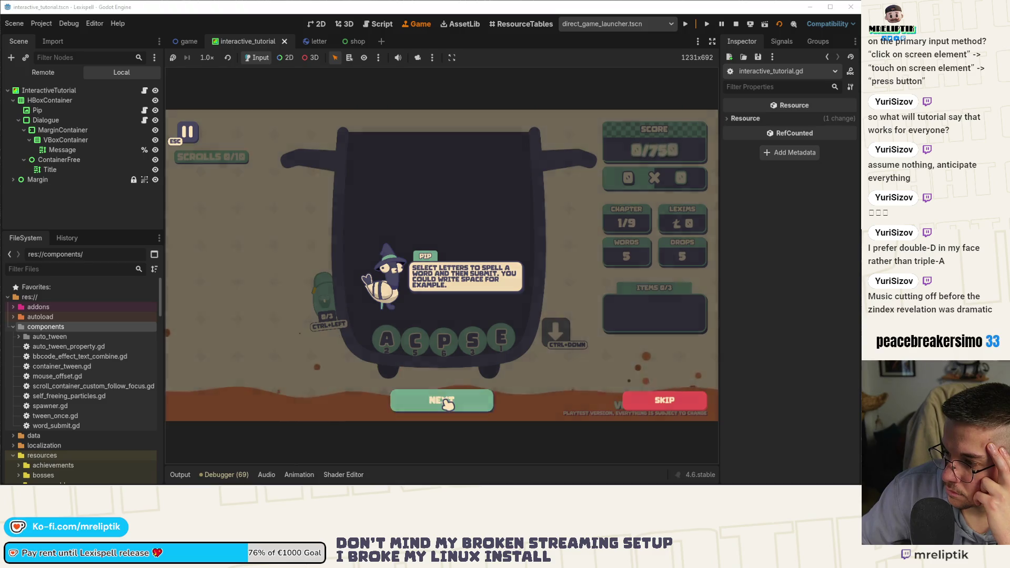
left_click(448, 403)
type("sp")
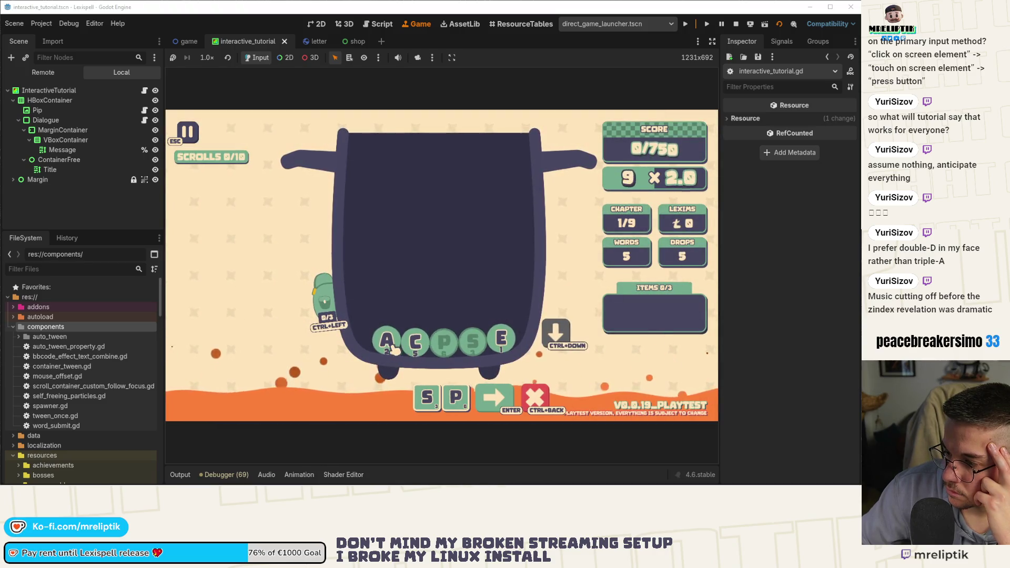
type("ace")
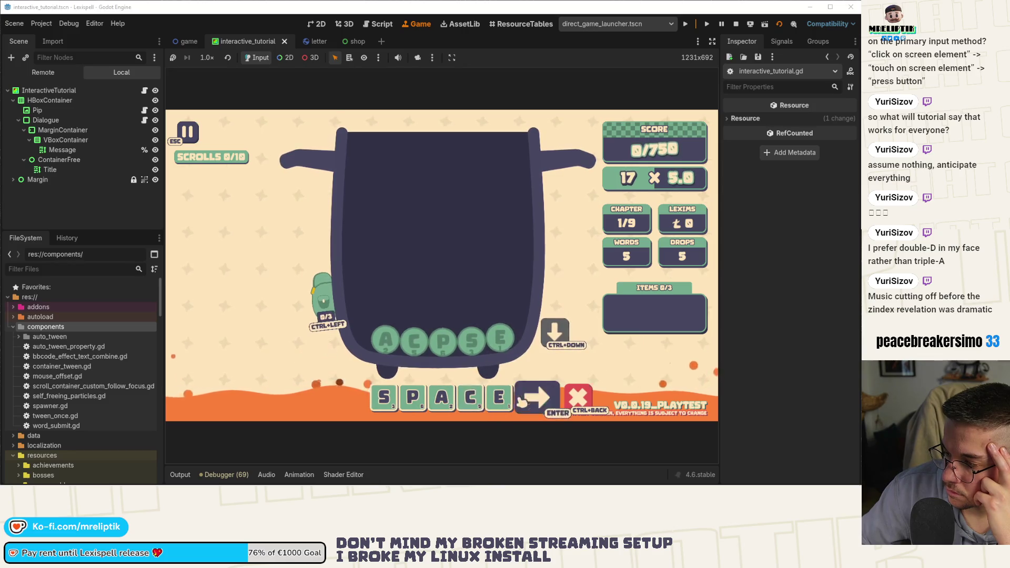
left_click(531, 402)
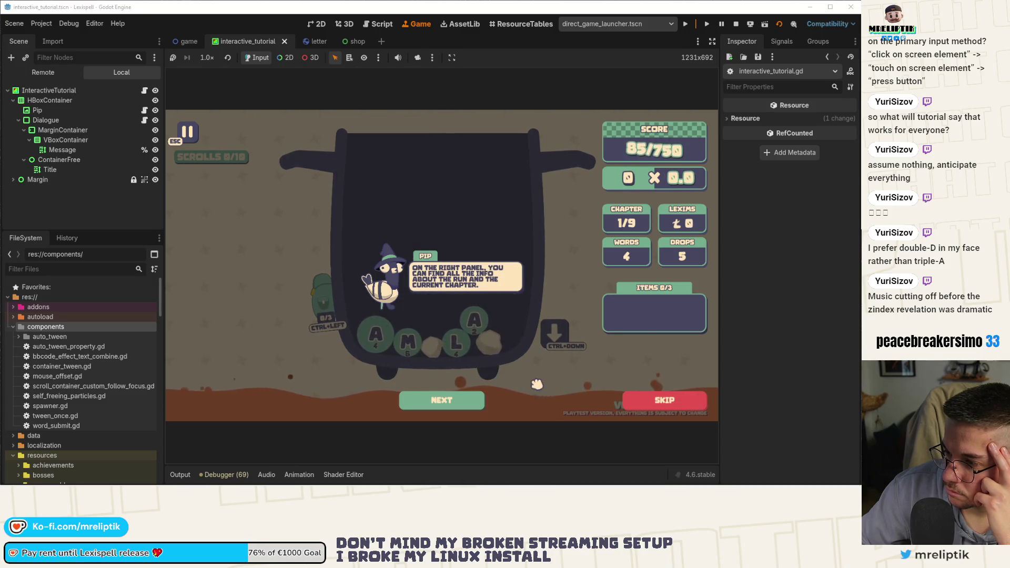
Step: Continue through the score and item explanations, then spell and submit BREAD
left_click(434, 404)
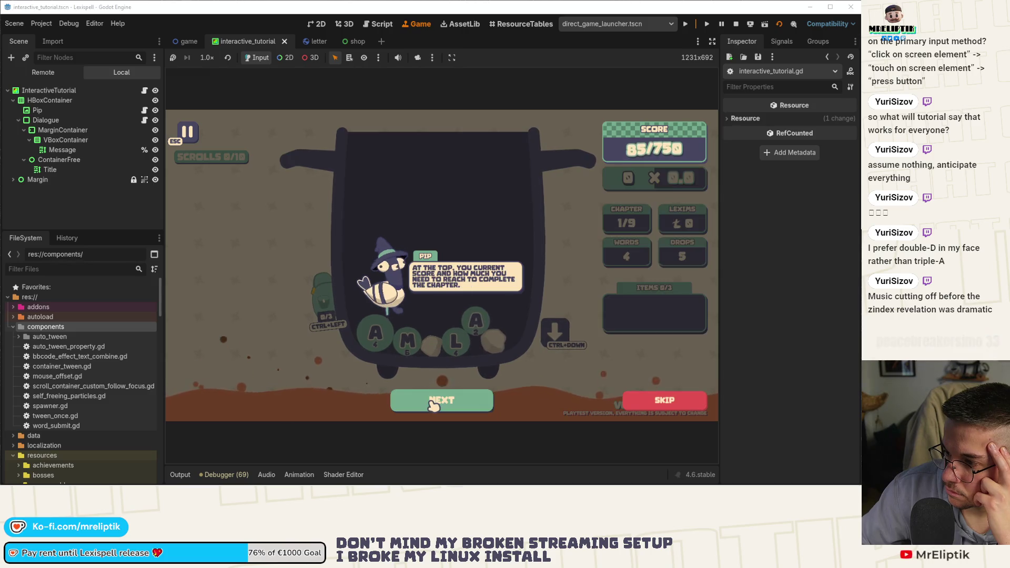
left_click(445, 404)
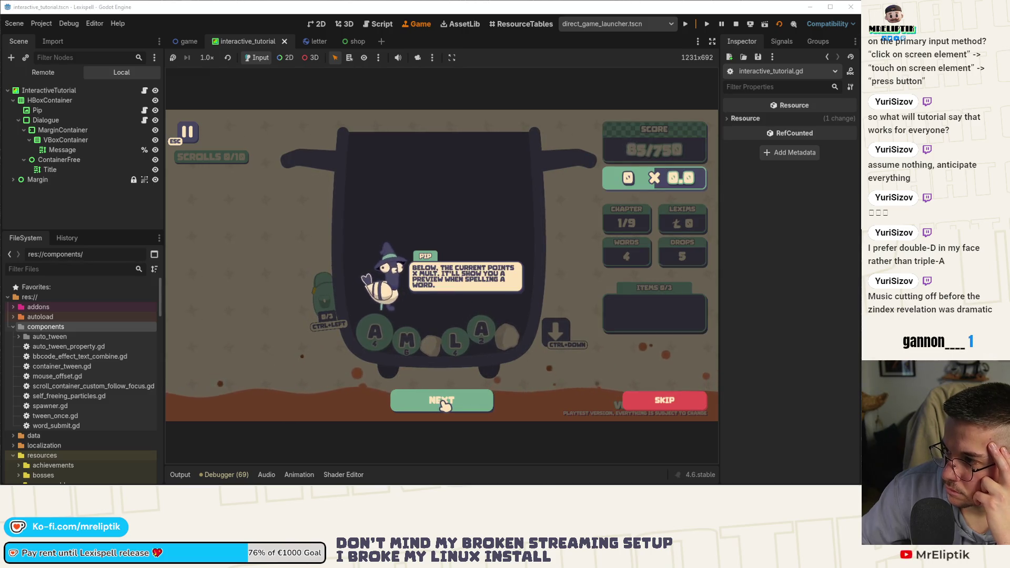
left_click(445, 404)
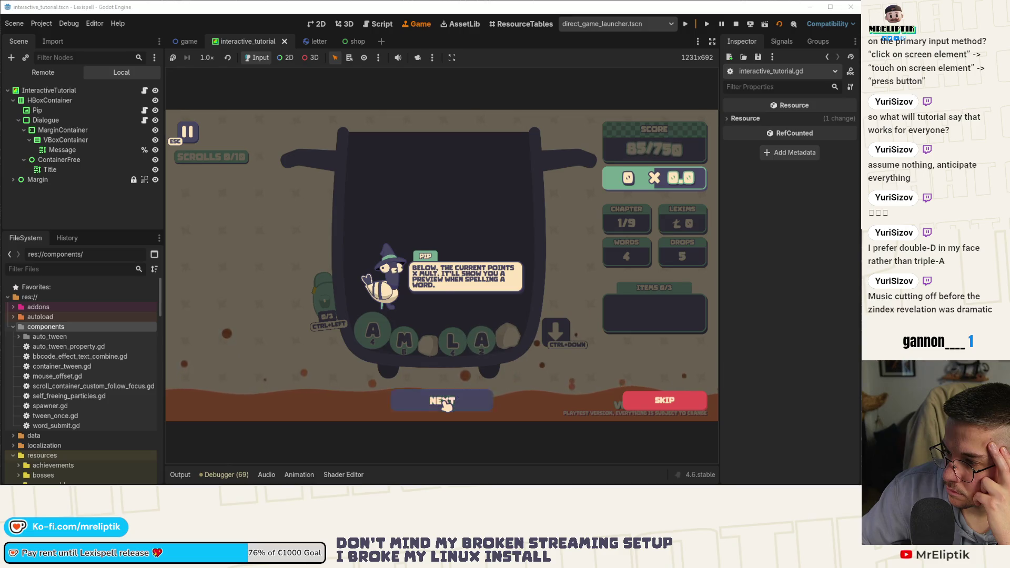
left_click(445, 404)
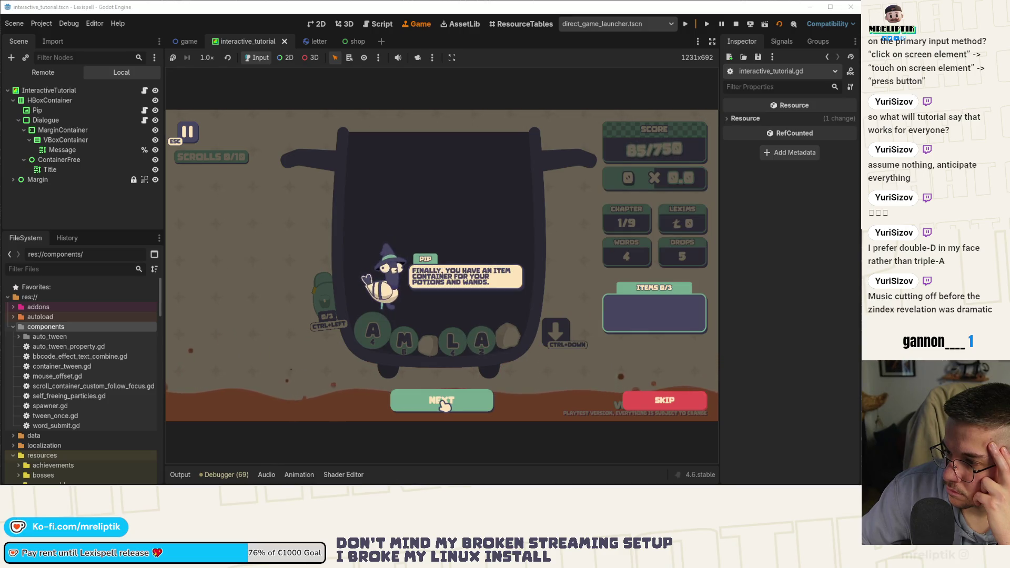
left_click(444, 405)
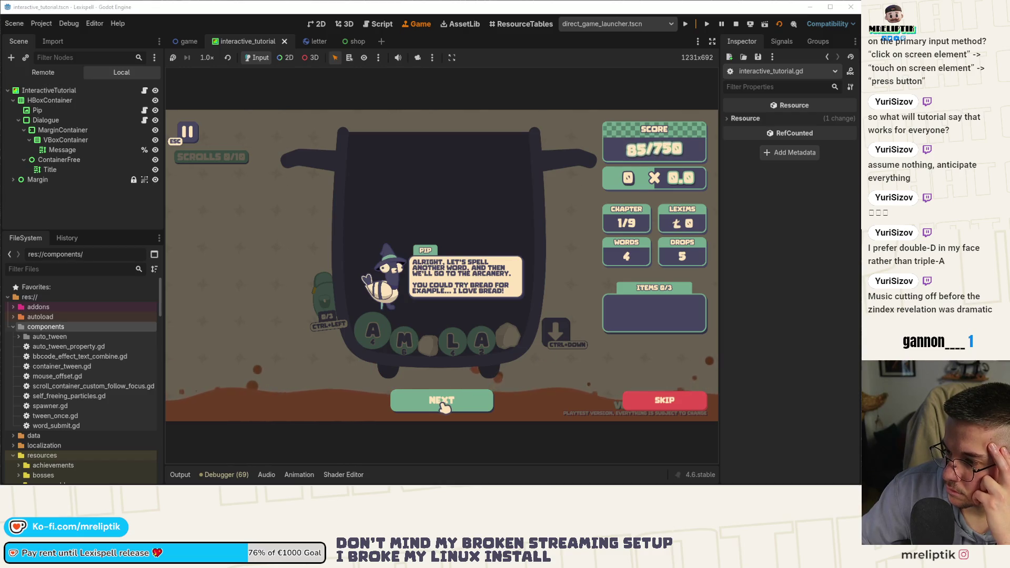
left_click(444, 404)
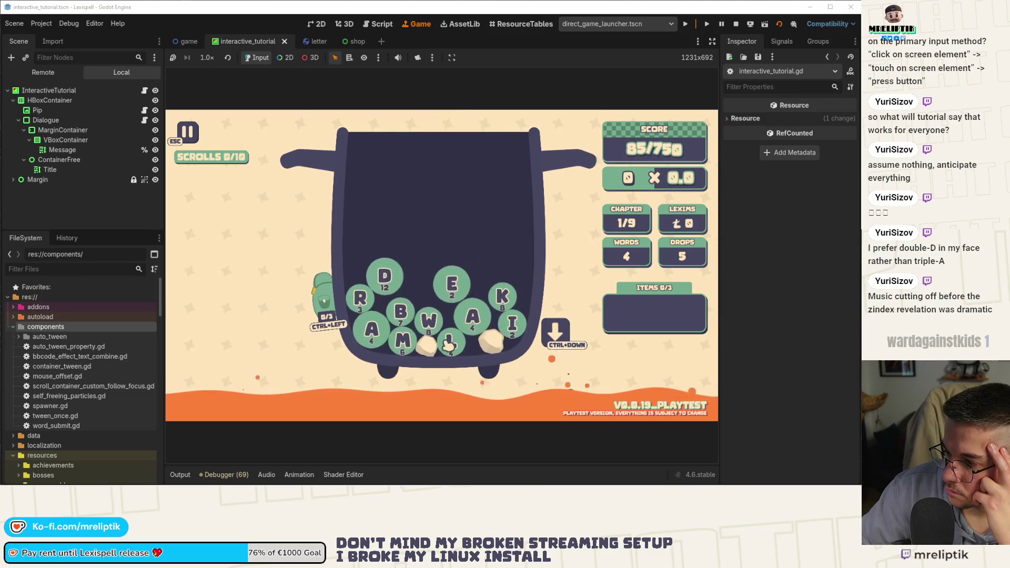
left_click(412, 314)
left_click(361, 305)
left_click(439, 289)
left_click(378, 335)
left_click(388, 290)
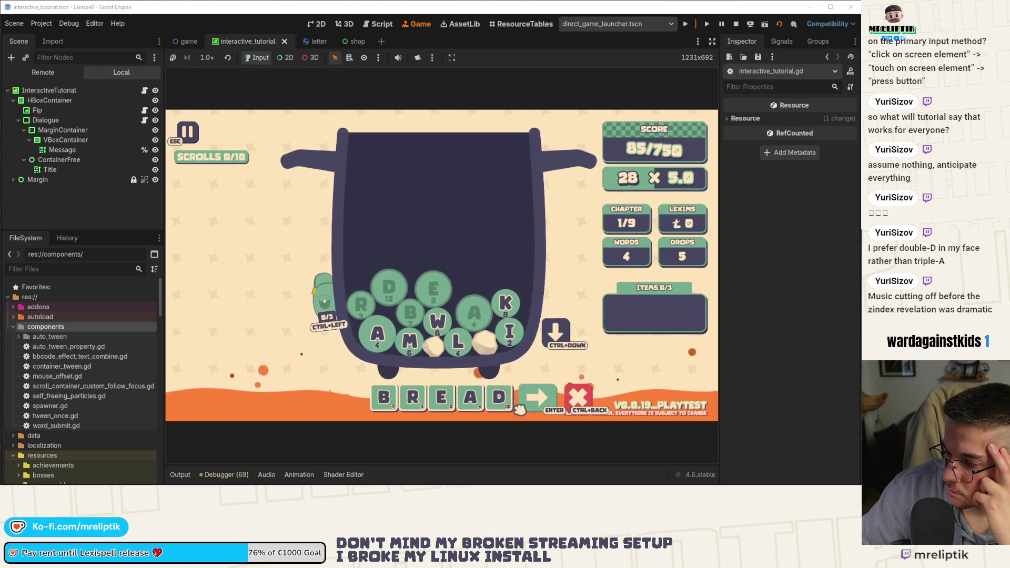
left_click(538, 400)
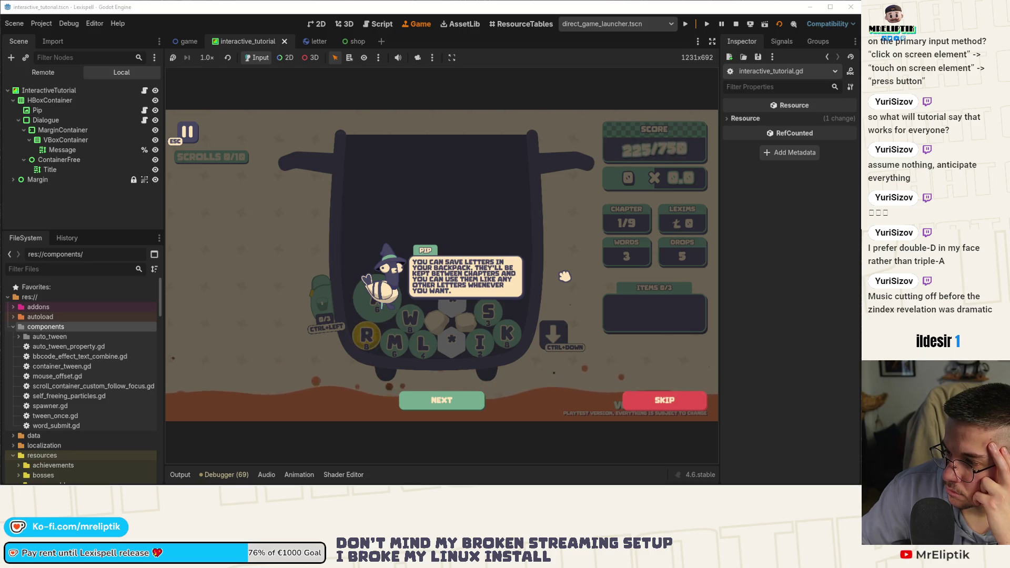
Step: Reach the backpack instruction, store the A tile, add L, then cancel the word
left_click(446, 402)
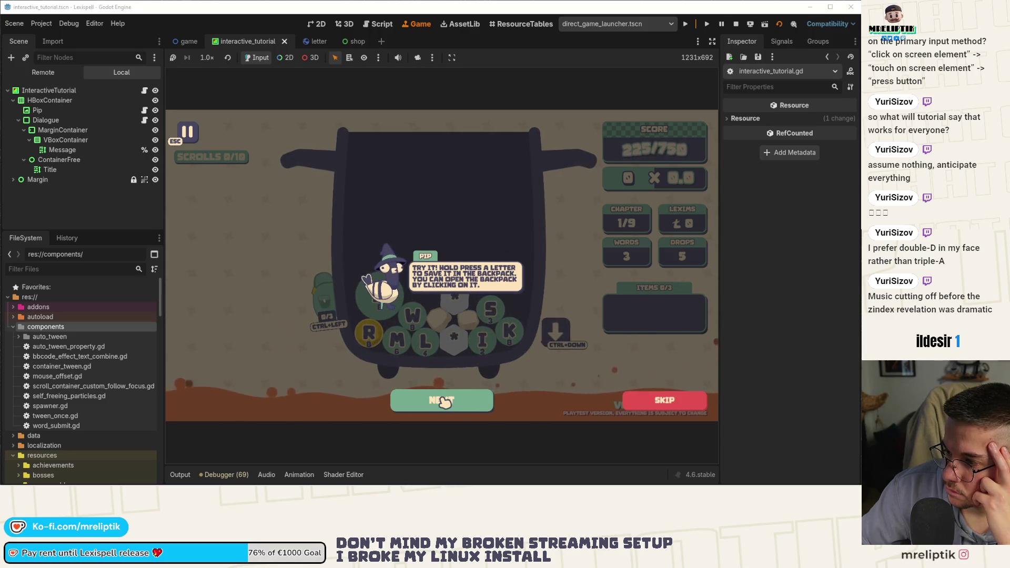
left_click(440, 401)
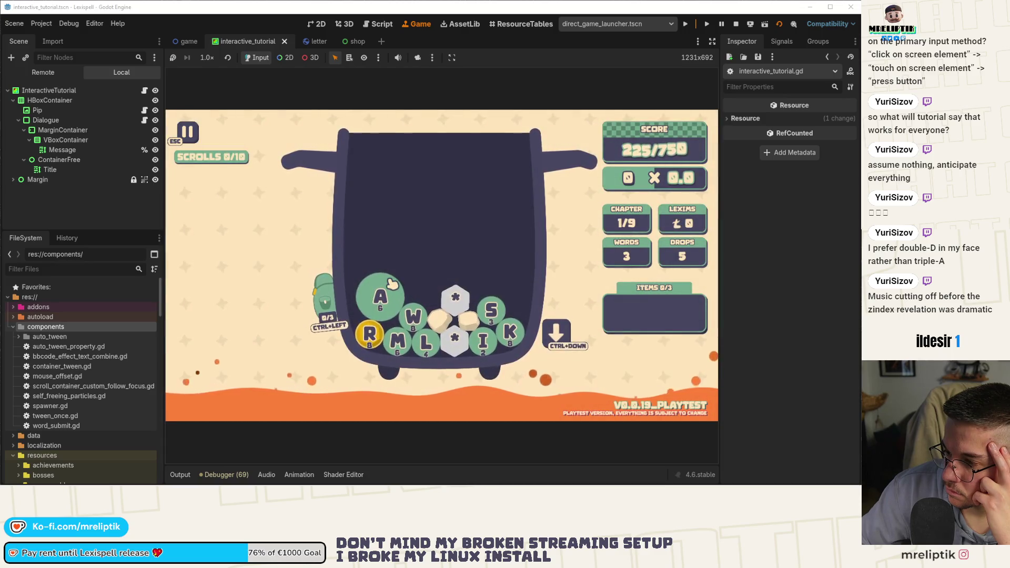
left_click_drag(382, 297, 384, 298)
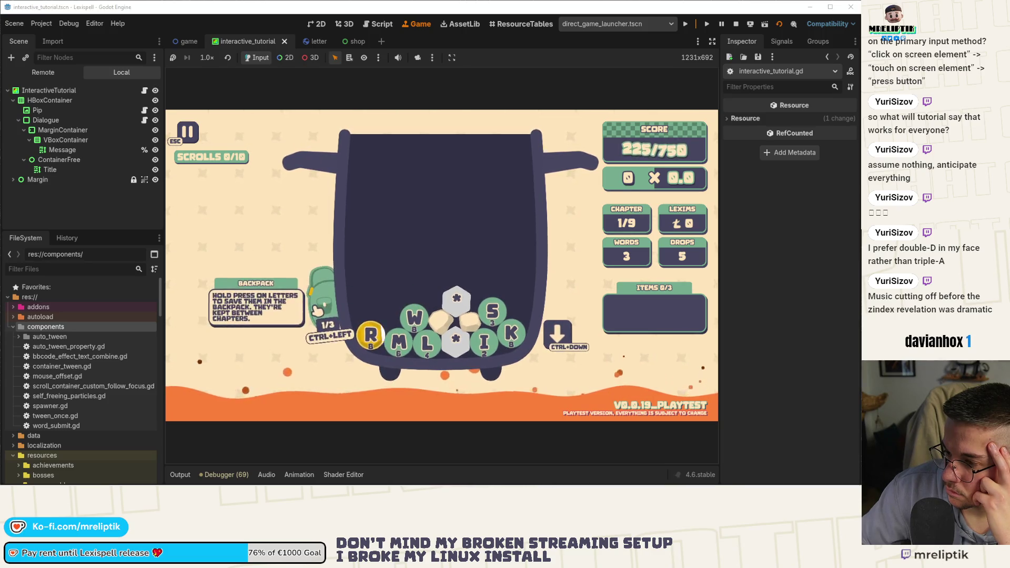
mouse_move(346, 337)
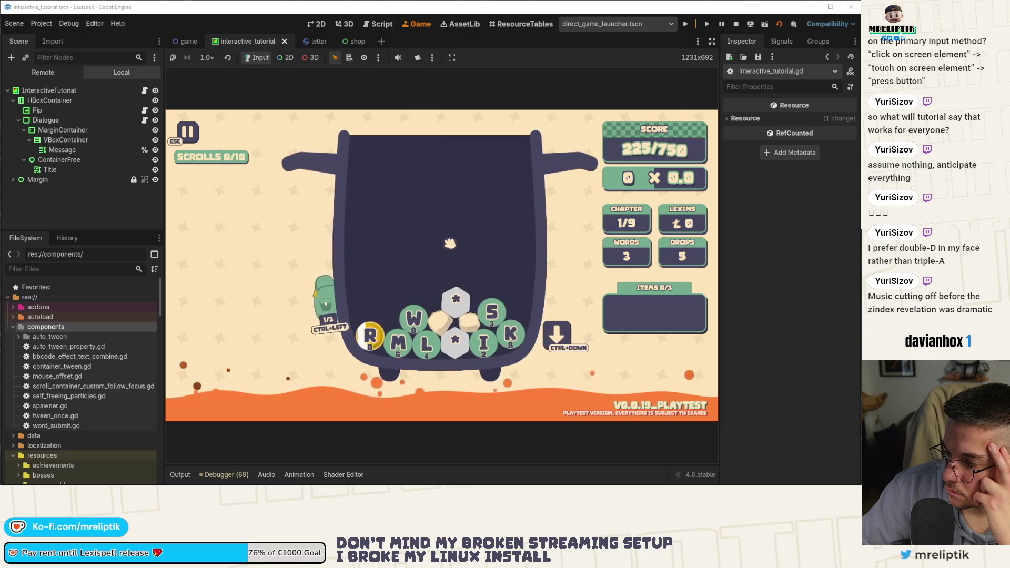
left_click(423, 346)
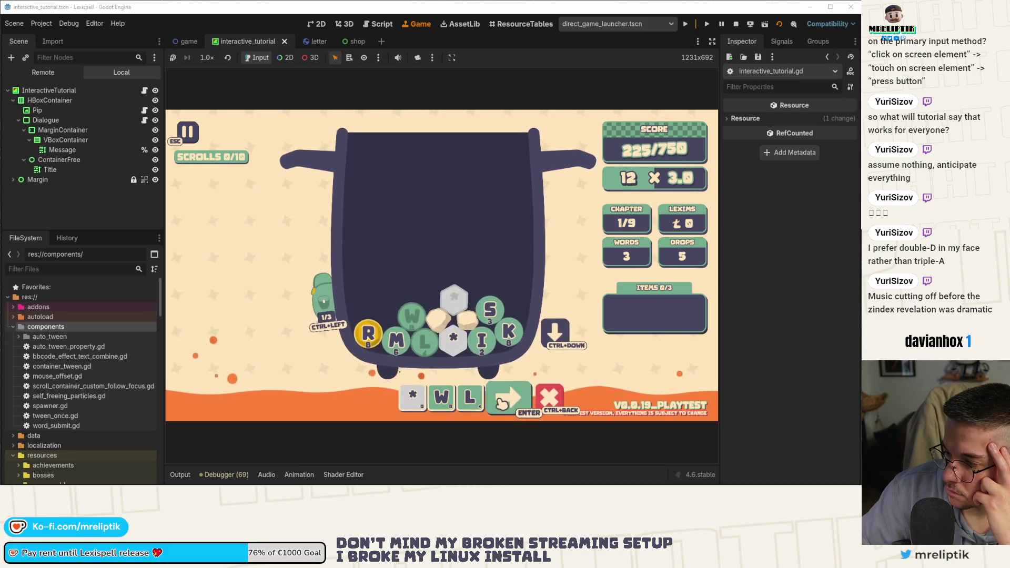
left_click(560, 405)
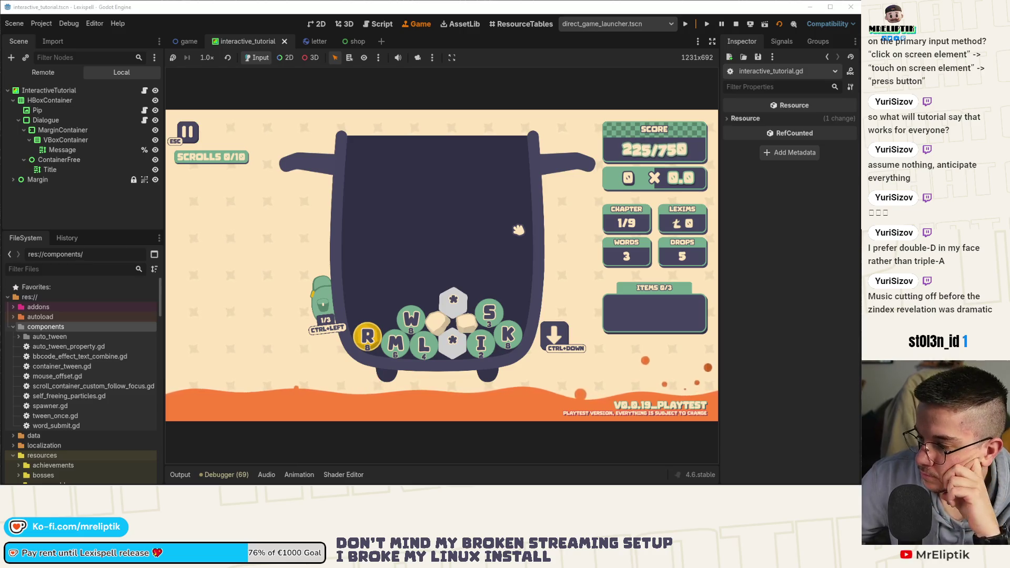
Step: Open the backpack, pick and return the * tile, then stop the game
left_click(322, 303)
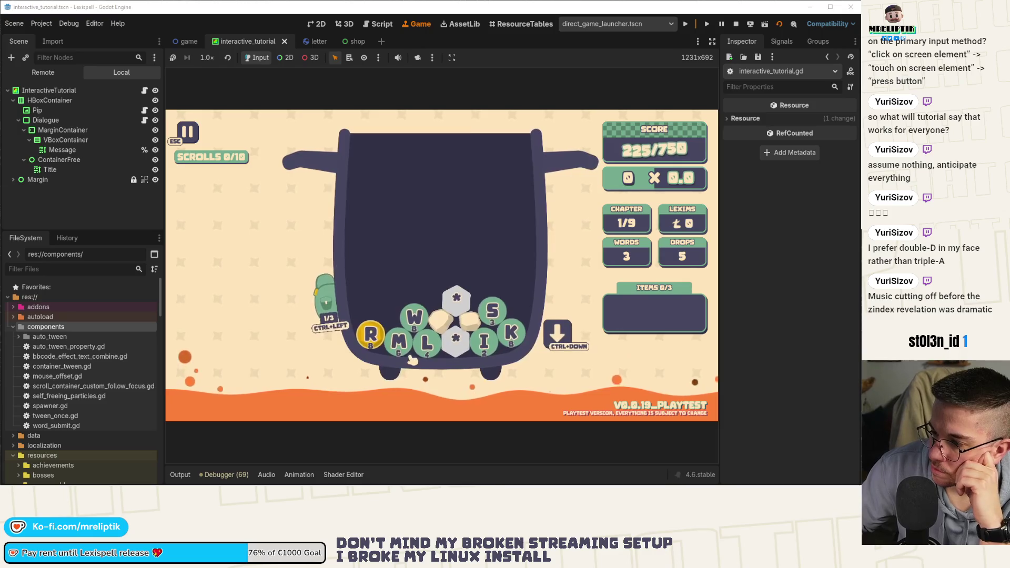
left_click(453, 303)
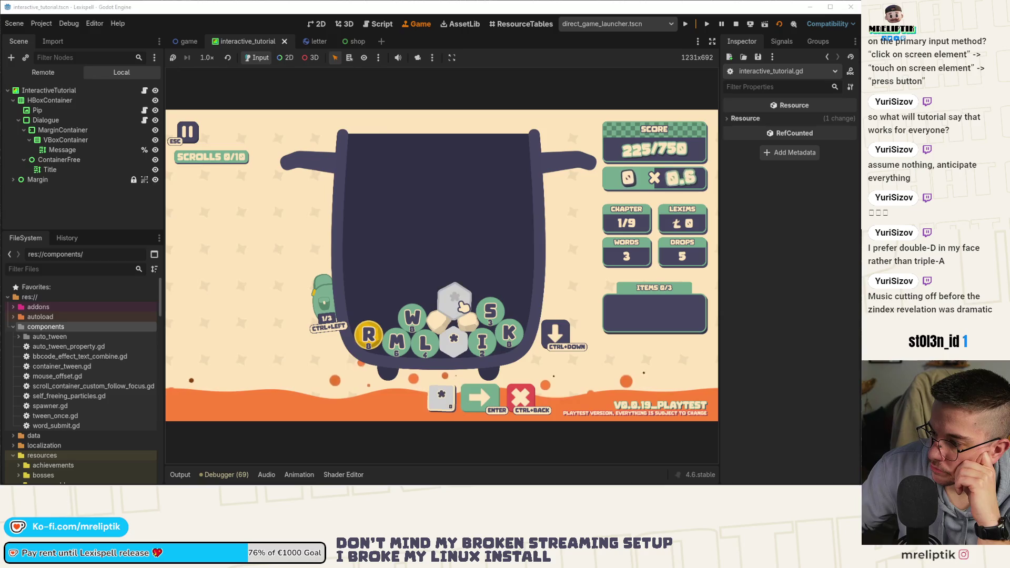
left_click(461, 304)
left_click(461, 304)
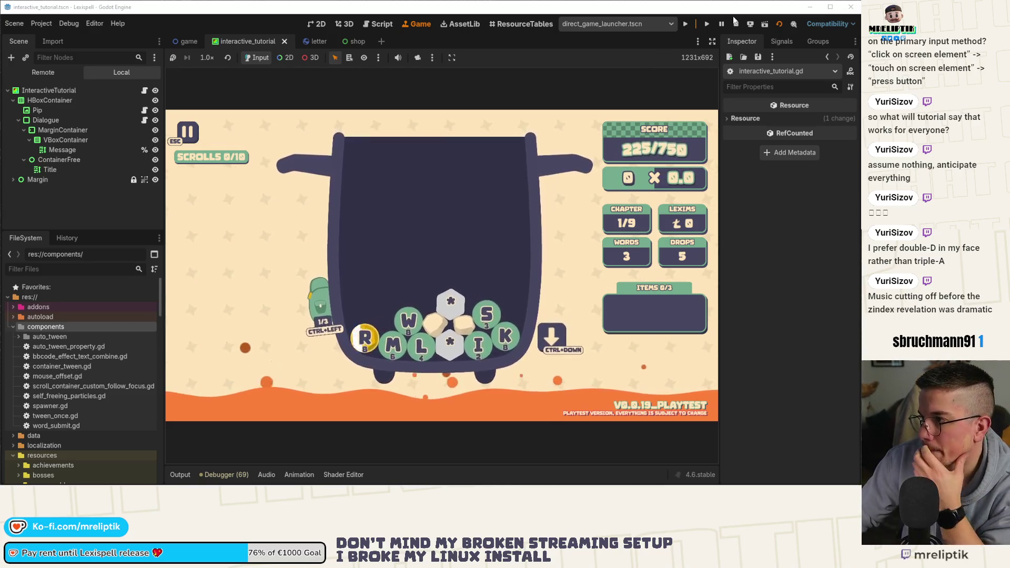
left_click(736, 23)
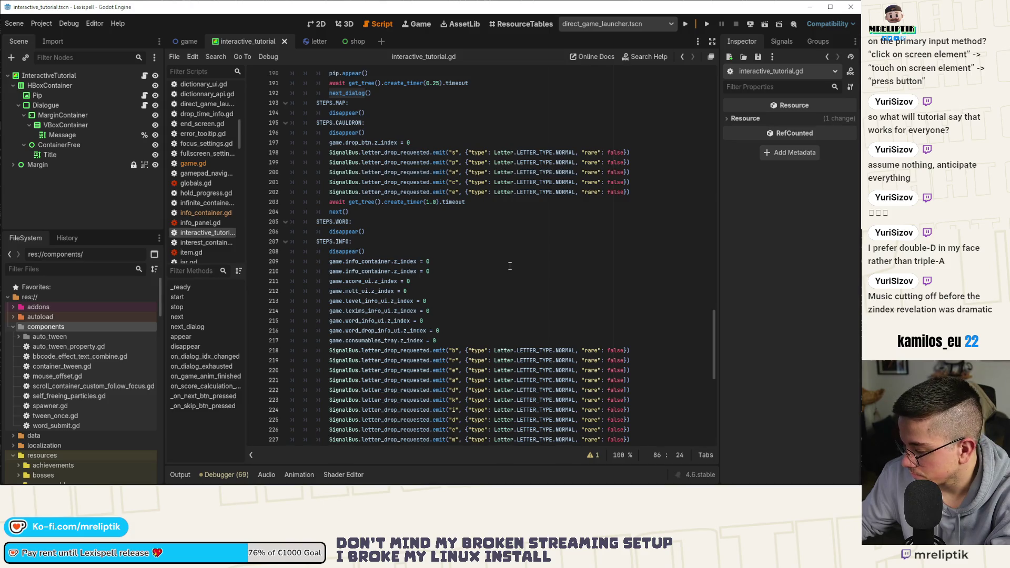
scroll(335, 245, "down", 3)
scroll(521, 269, "down", 8)
scroll(520, 269, "up", 6)
left_click(189, 41)
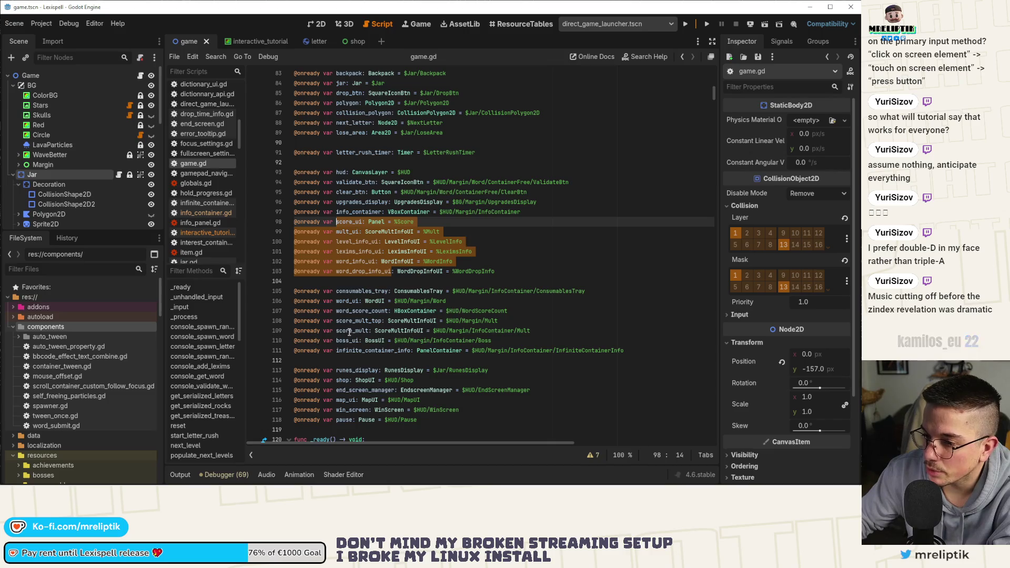
Step: Jump to the _ready function in game.gd and scroll through the script
left_click(180, 287)
scroll(216, 409, "down", 2)
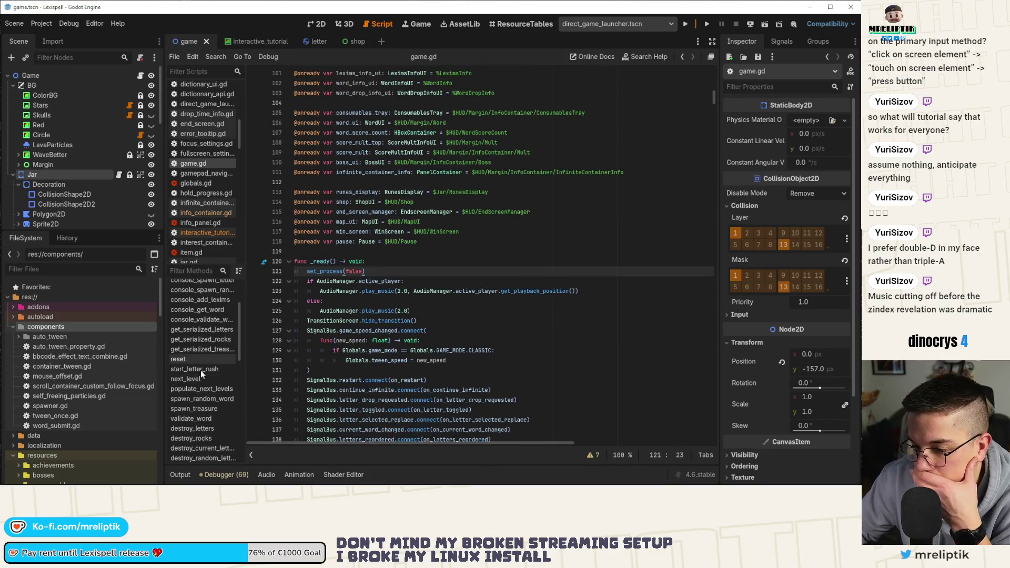
scroll(201, 376, "down", 3)
scroll(232, 393, "down", 3)
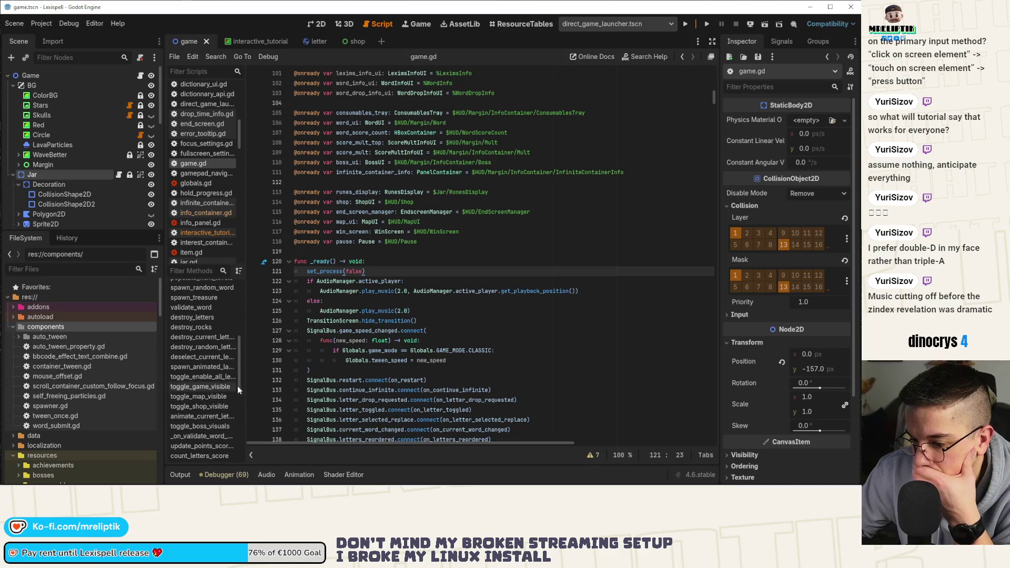
left_click_drag(245, 392, 286, 392)
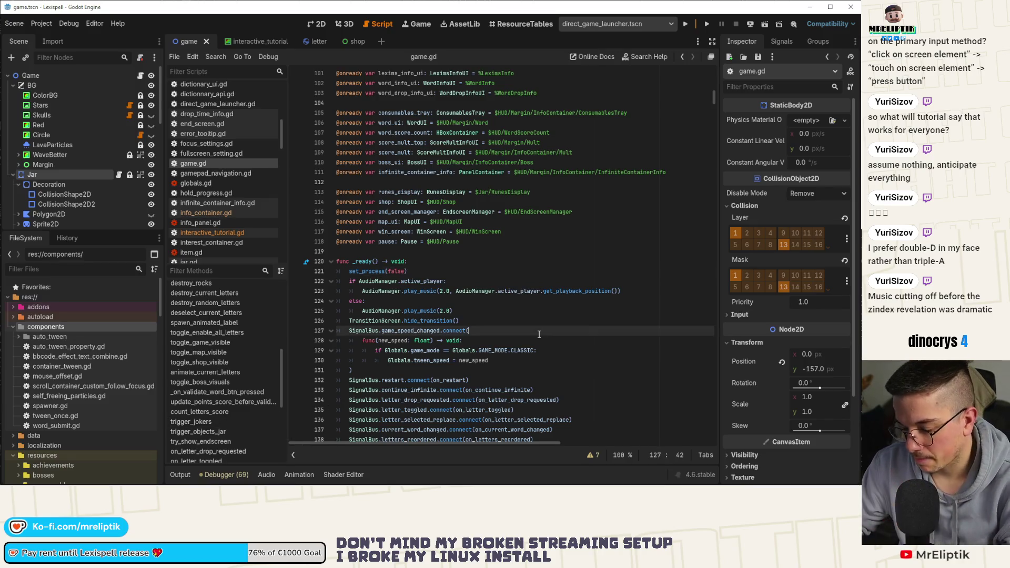
Step: Search game.gd for spawn_word and step through matches to line 614
key("ctrl+f")
type("drop_word")
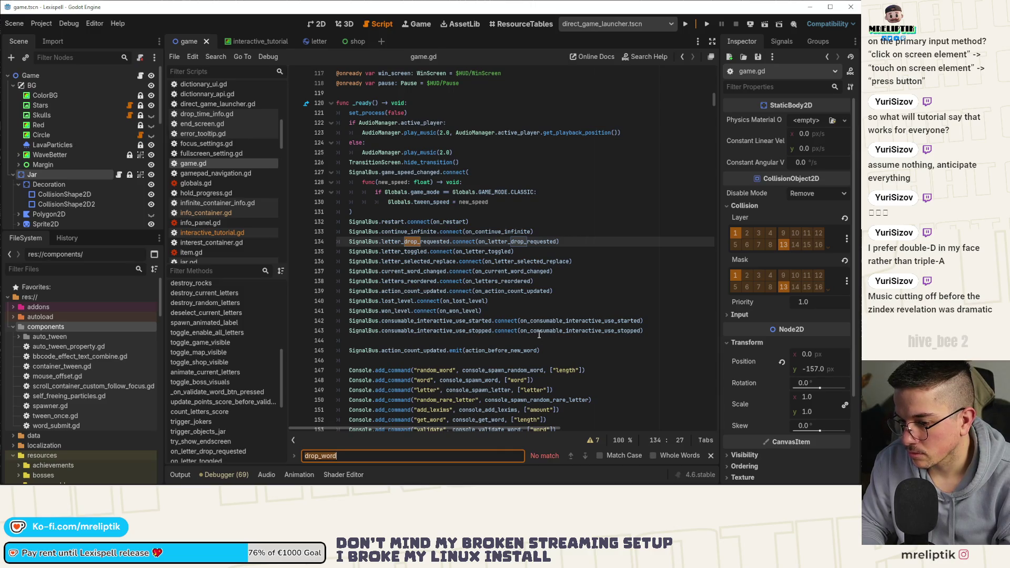
key("ctrl+a")
type("spaw")
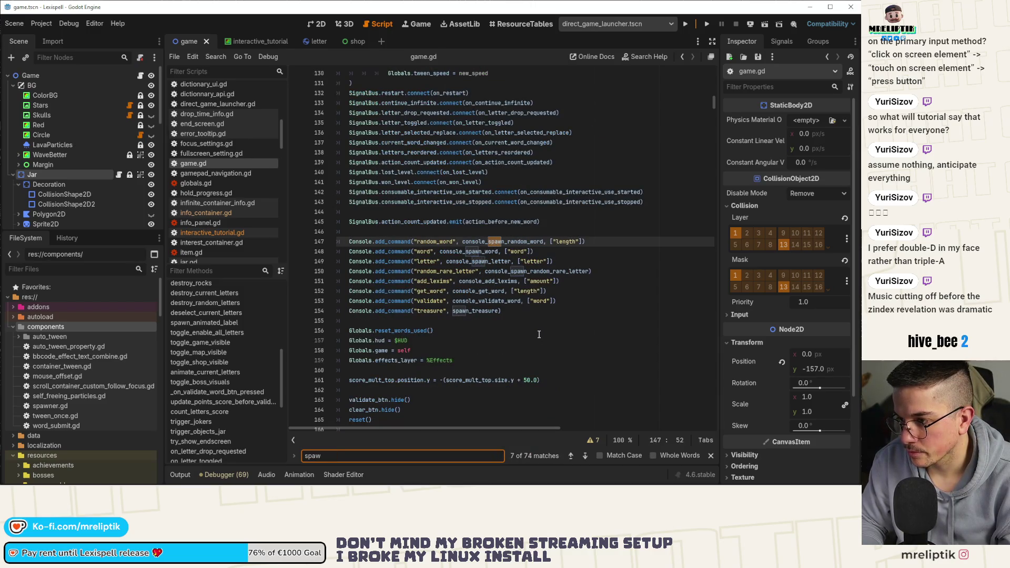
type("n_word")
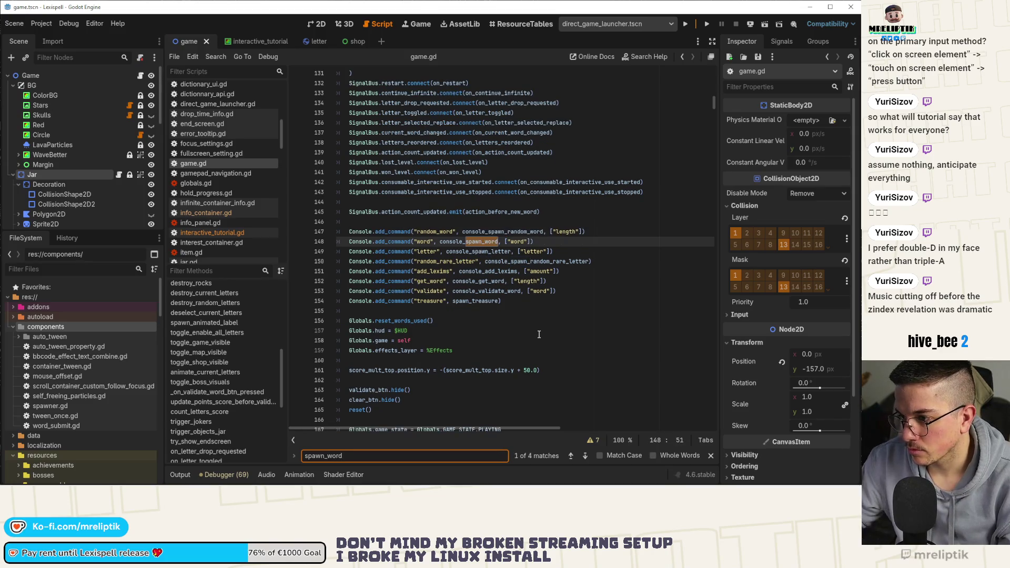
left_click(585, 456)
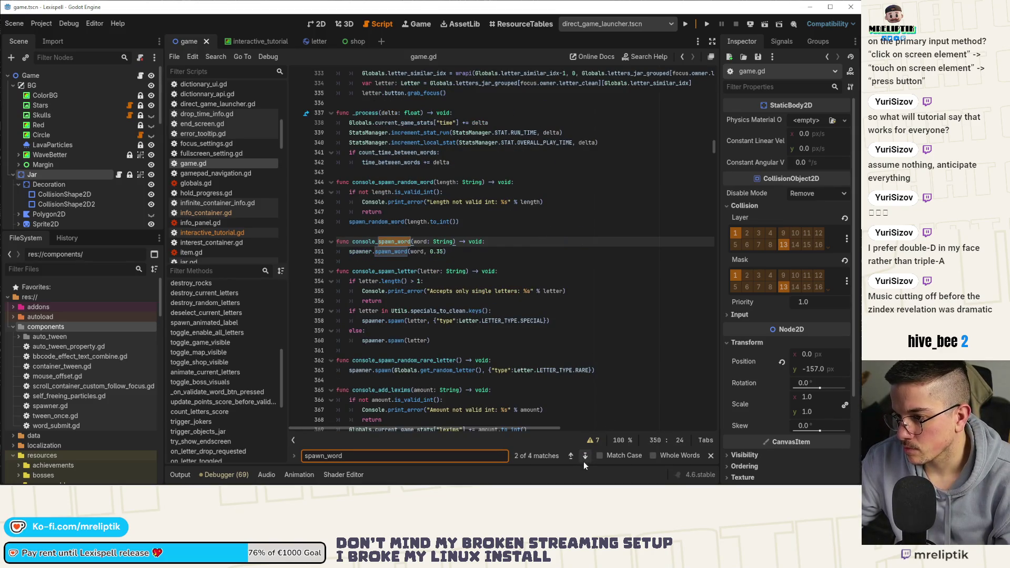
left_click(584, 456)
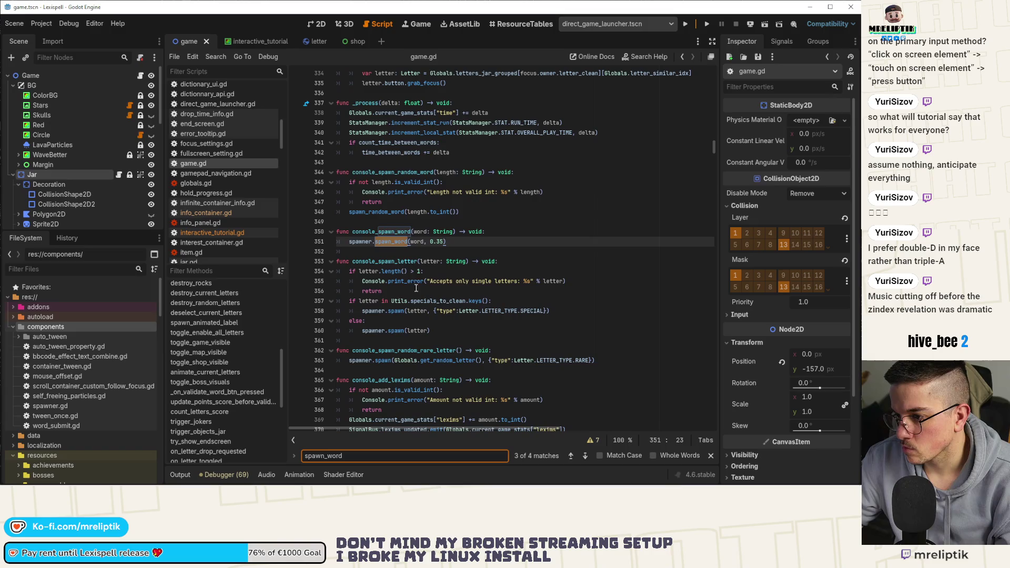
left_click(585, 456)
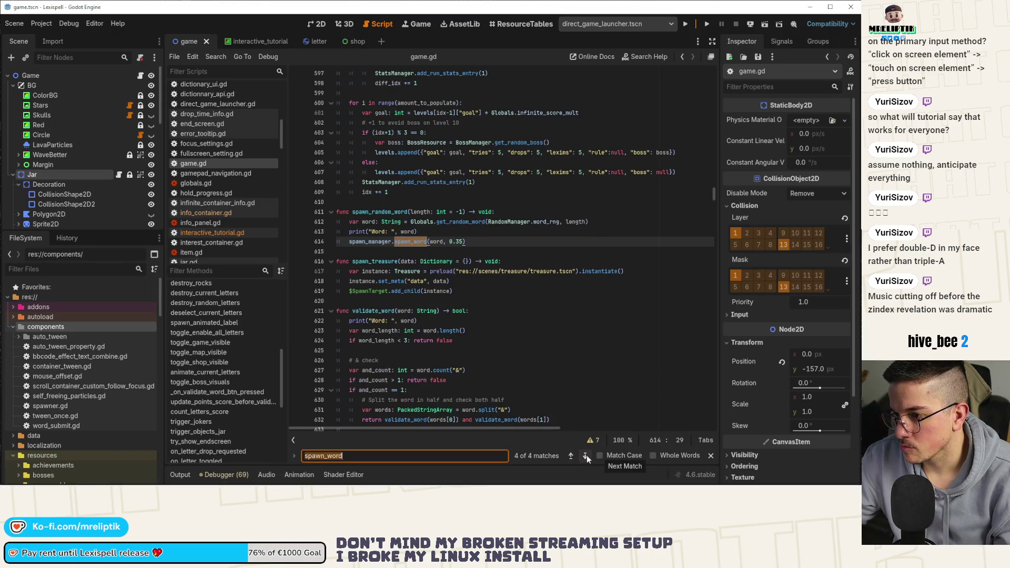
left_click(586, 456)
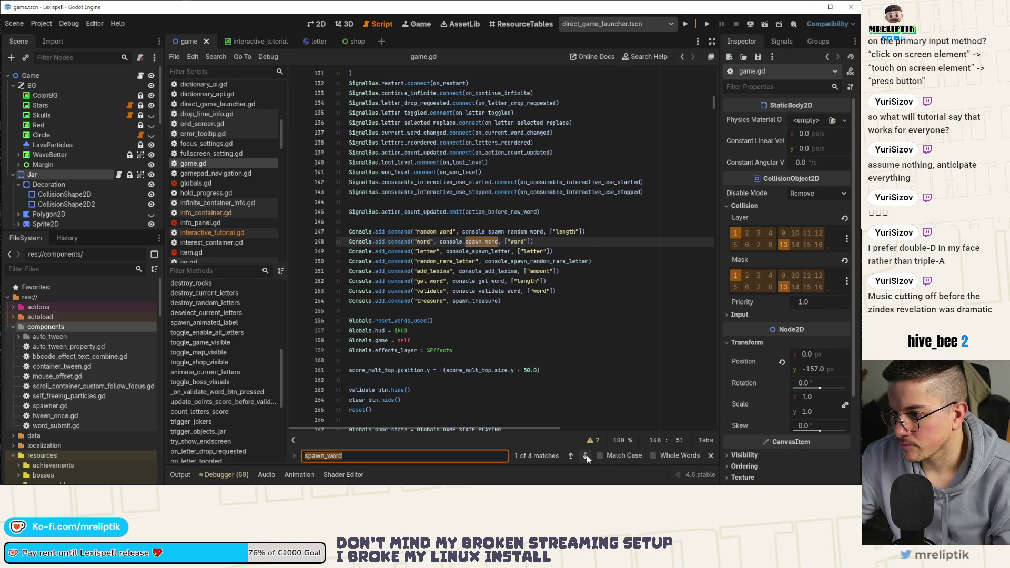
left_click(587, 456)
left_click(586, 456)
left_click(586, 455)
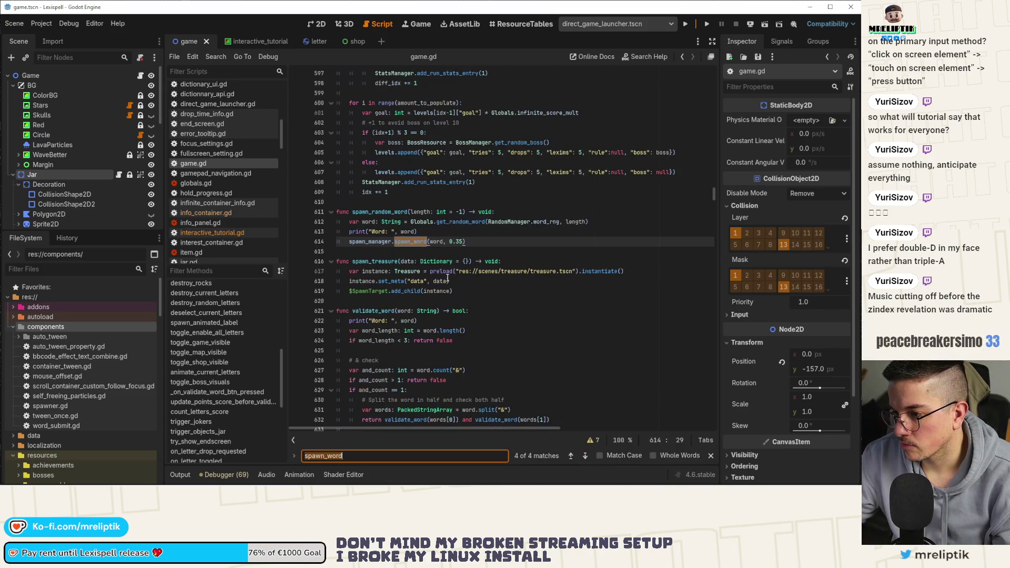
Step: Find where spawn_random_word is called in on_action_count_updated
double_click(379, 212)
key("ctrl+f")
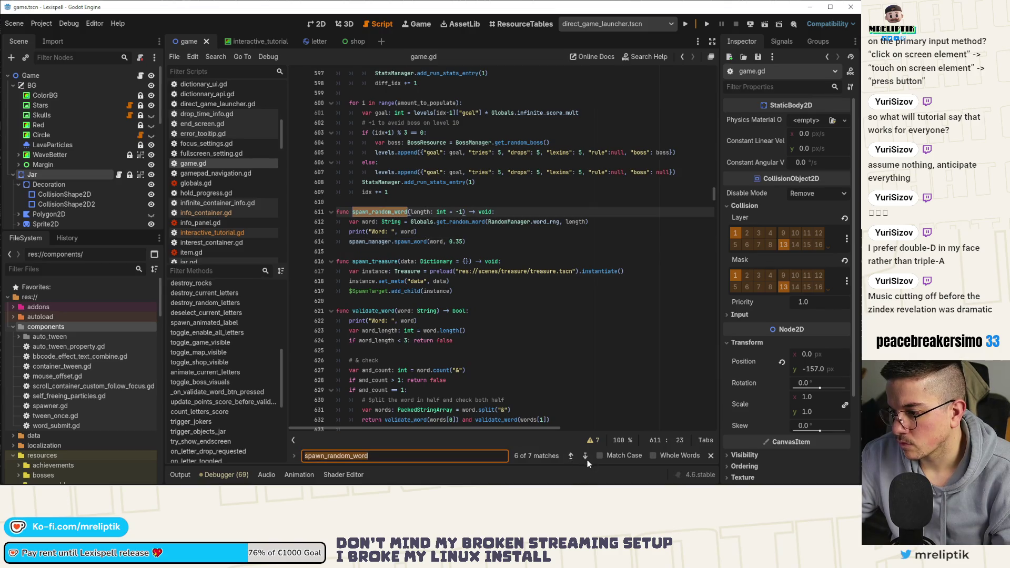
left_click(586, 456)
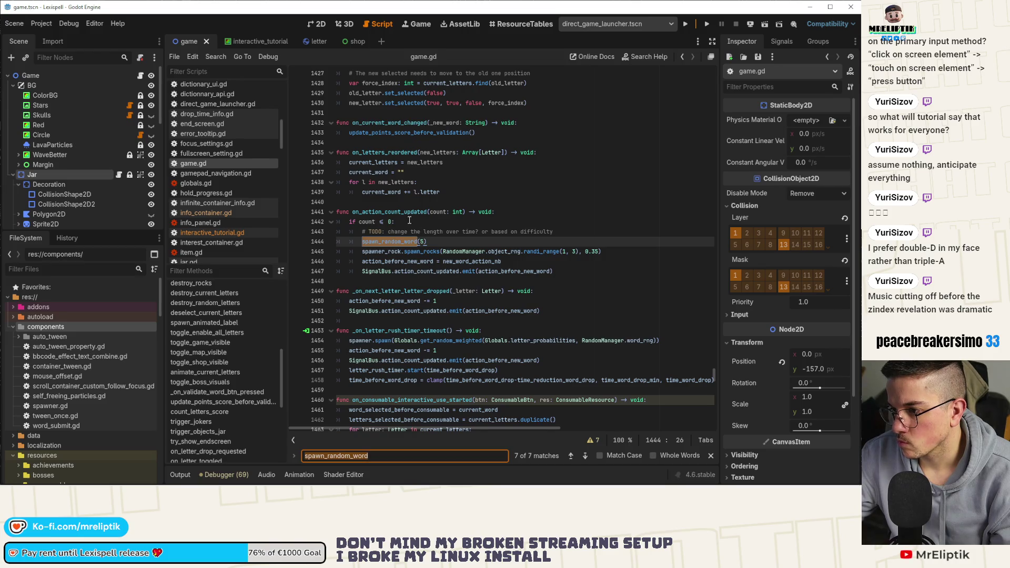
left_click(520, 212)
Step: Add 'if Globals.in_tutorial: return' atop on_action_count_updated and save game.gd
key("Return")
type("if Globals.iu")
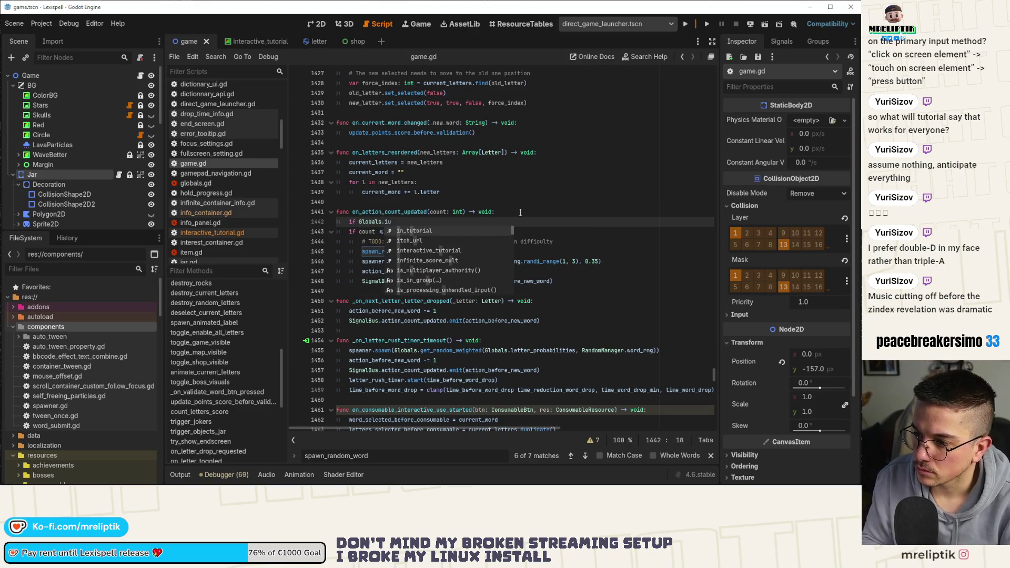
key("Return")
type(":")
type("n")
key("ctrl+s")
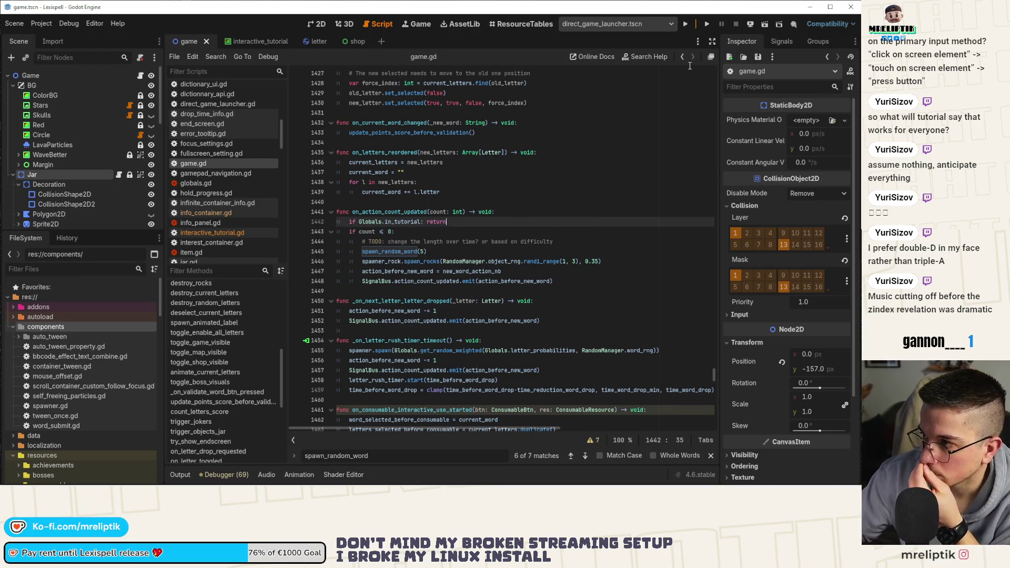
left_click(326, 23)
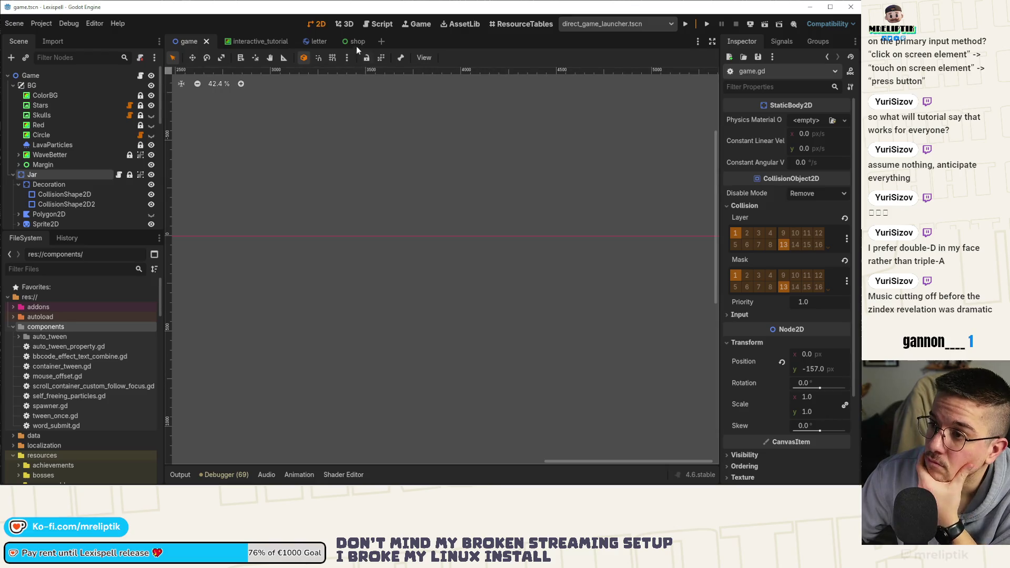
Step: Open the interactive_tutorial scene and zoom the 2D viewport in on Pip
left_click(252, 42)
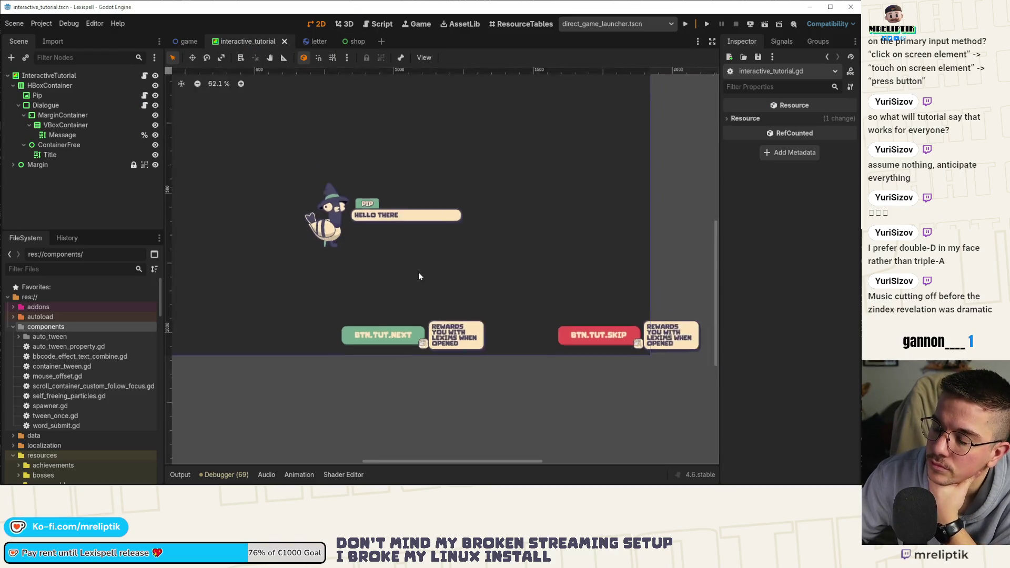
scroll(441, 286, "up", 5)
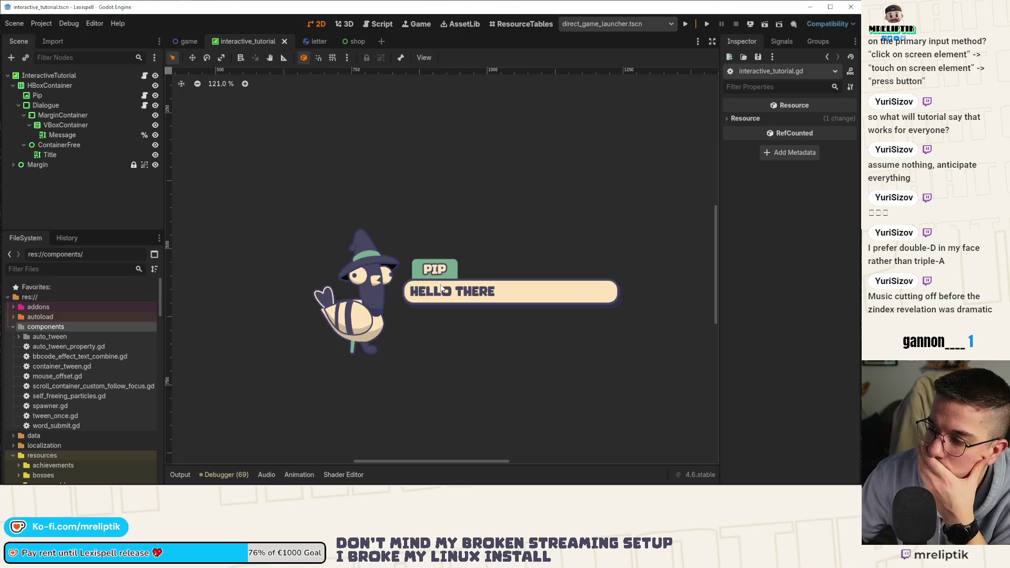
scroll(371, 291, "up", 8)
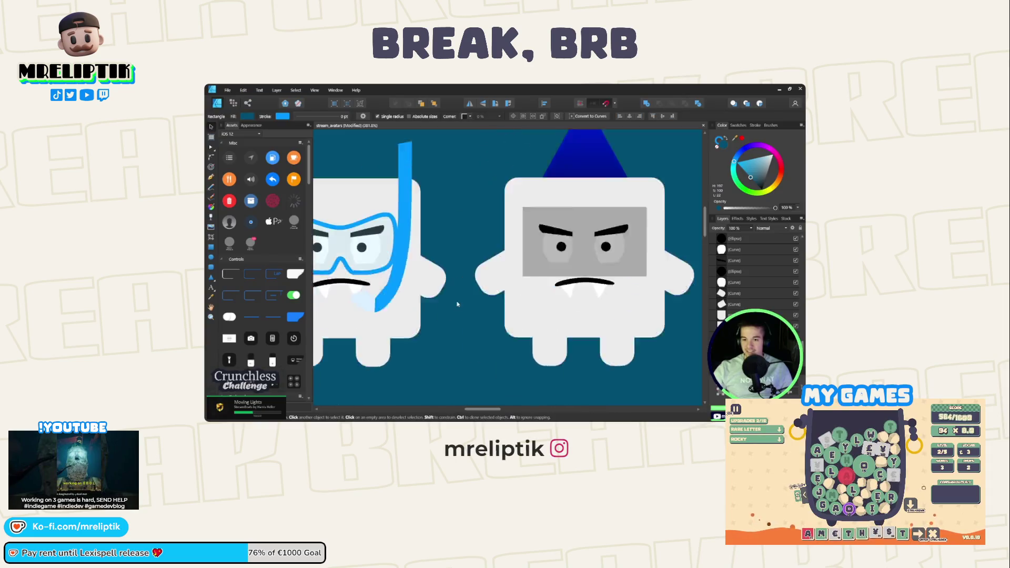
scroll(465, 284, "down", 5)
scroll(502, 277, "up", 1)
scroll(502, 277, "down", 10)
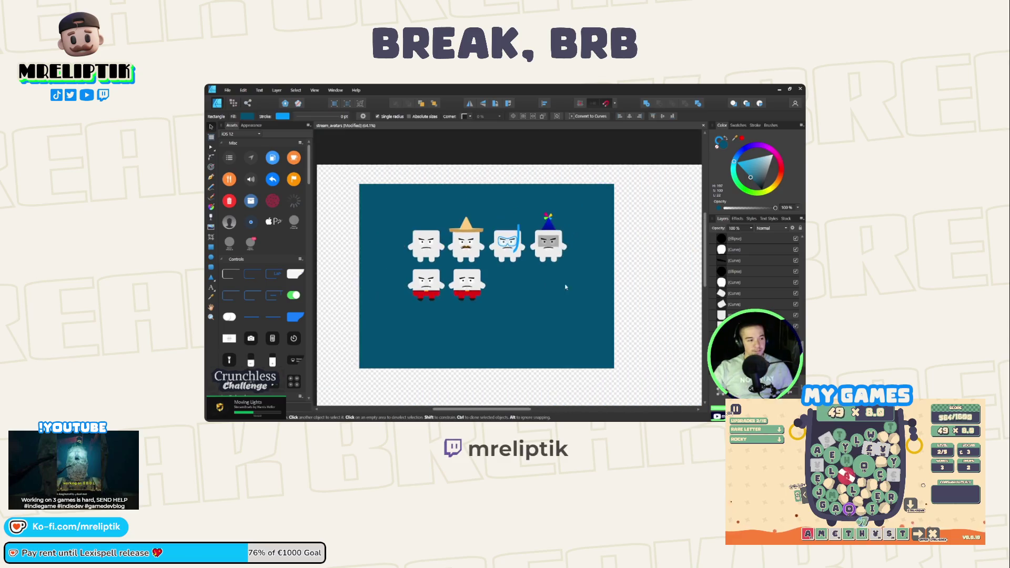
scroll(568, 286, "up", 4)
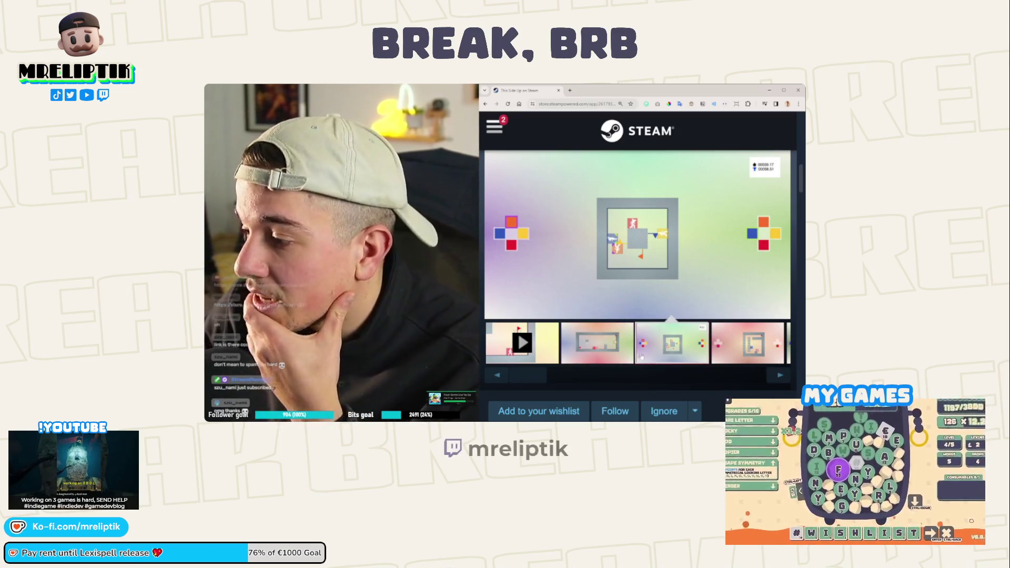
Step: Switch the stream from the break screen back to the Godot editor capture
left_click(593, 352)
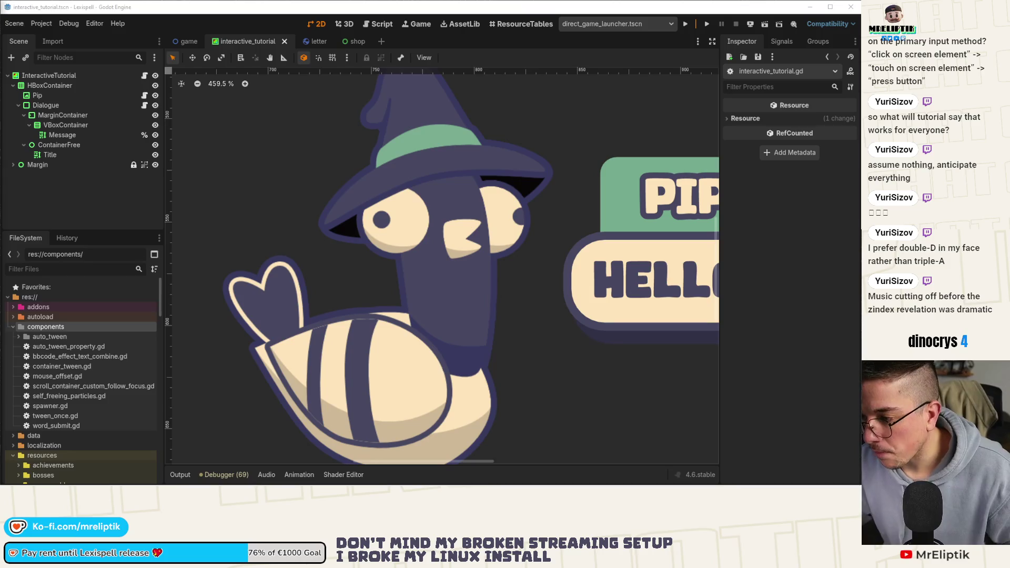
scroll(399, 153, "down", 1)
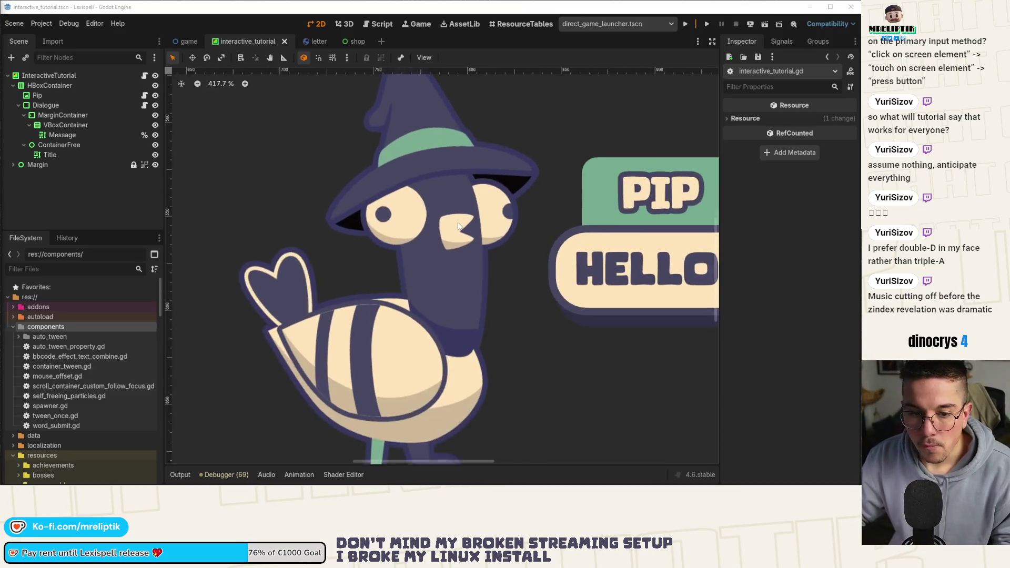
scroll(502, 242, "down", 7)
scroll(503, 242, "up", 14)
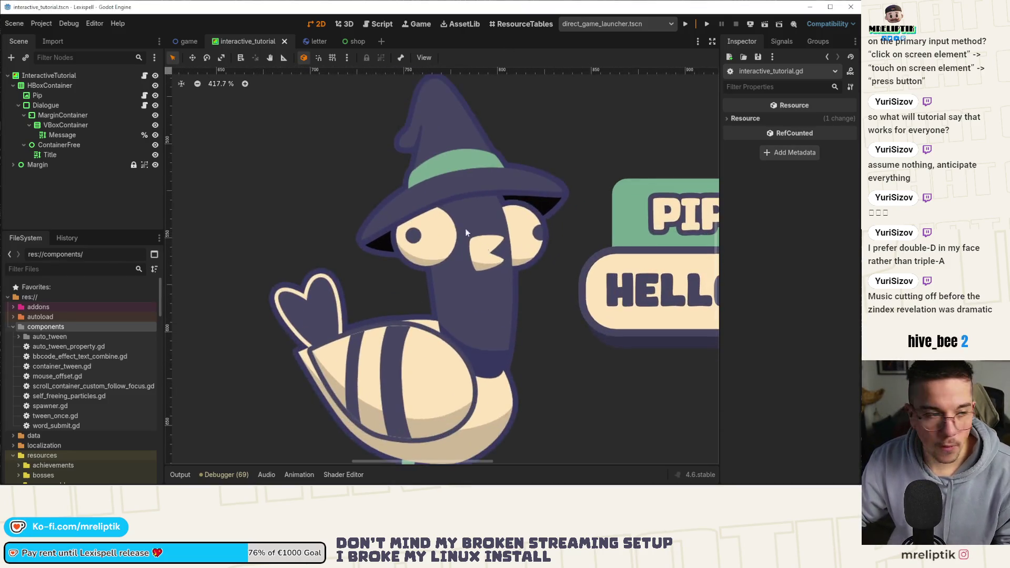
scroll(462, 248, "up", 2)
scroll(462, 248, "down", 3)
scroll(537, 314, "up", 3)
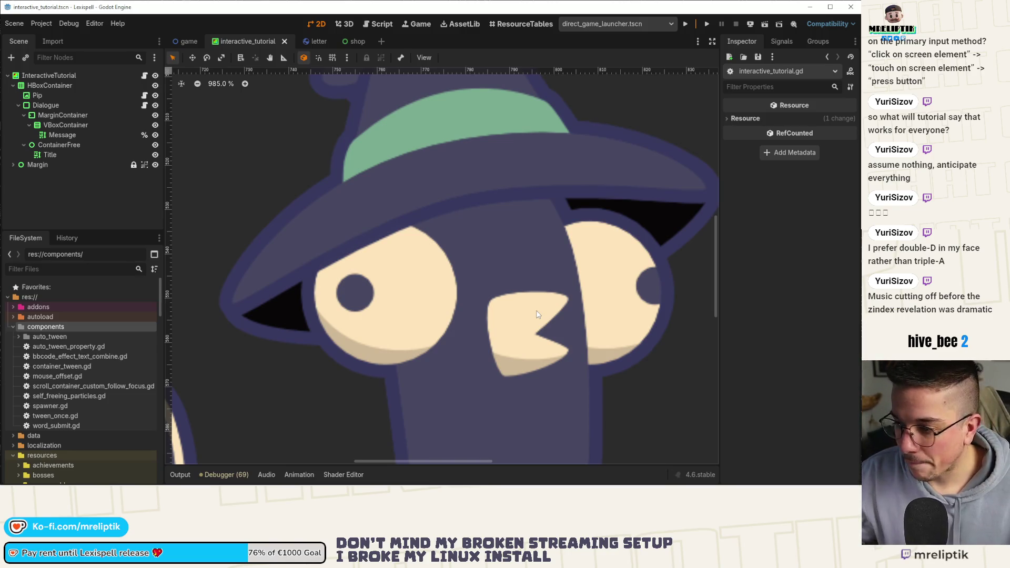
left_click_drag(537, 314, 495, 314)
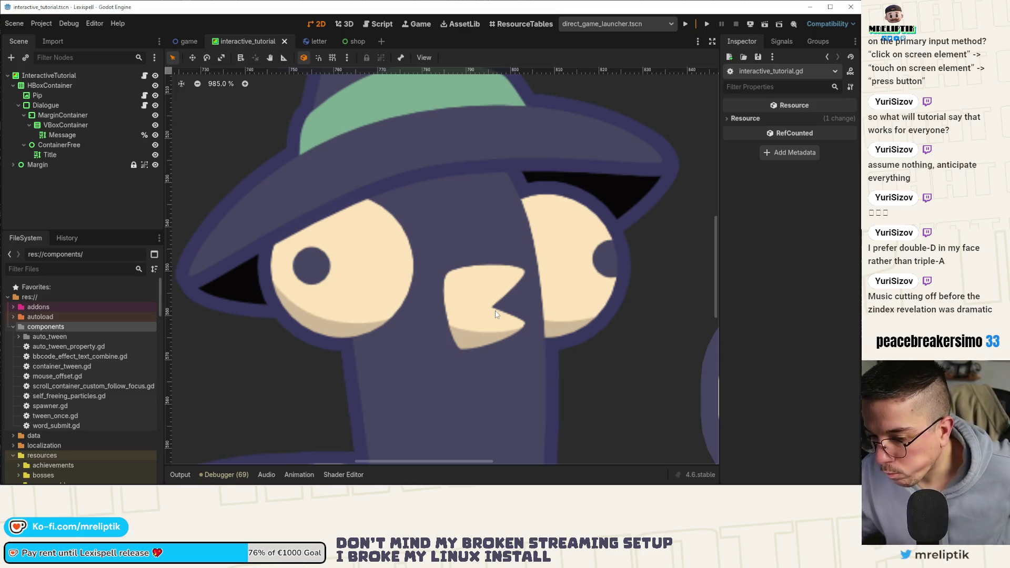
mouse_move(748, 467)
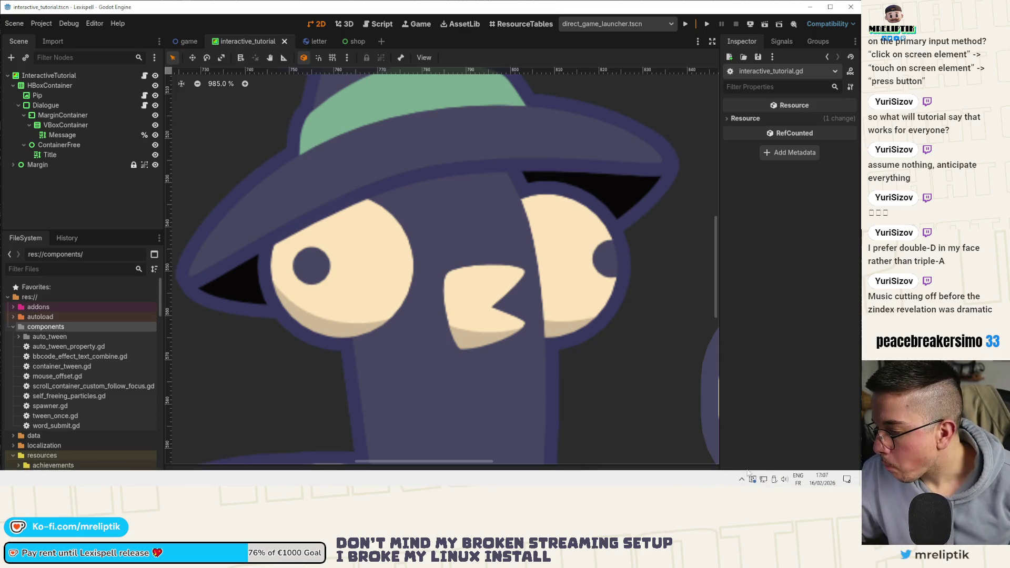
left_click(741, 479)
left_click(713, 458)
left_click(710, 458)
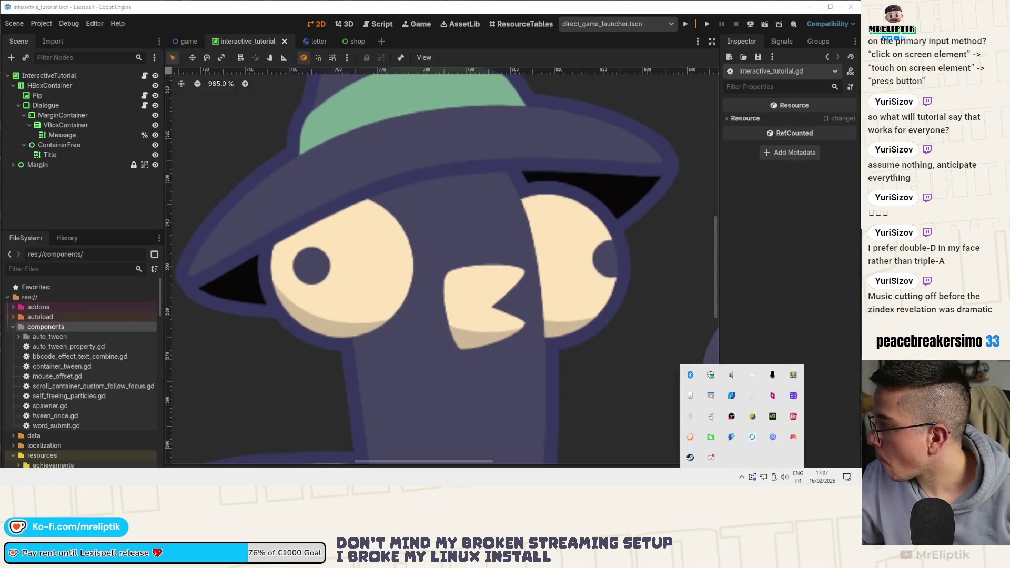
key("Escape")
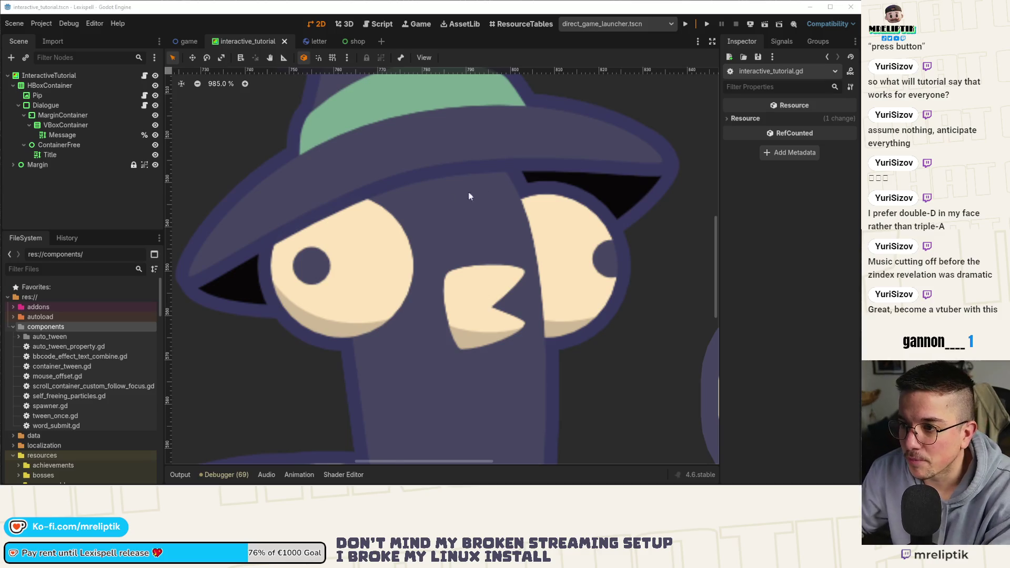
Step: Zoom out of the 2D viewport and bring up interactive_tutorial.gd in the Script workspace
scroll(384, 176, "down", 6)
scroll(369, 212, "down", 6)
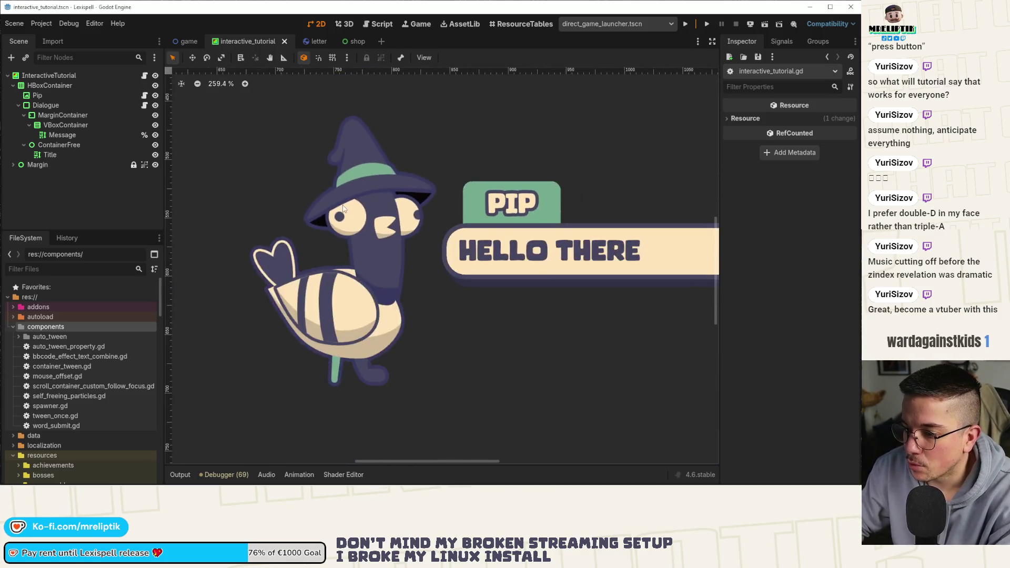
scroll(326, 225, "up", 6)
scroll(328, 248, "down", 2)
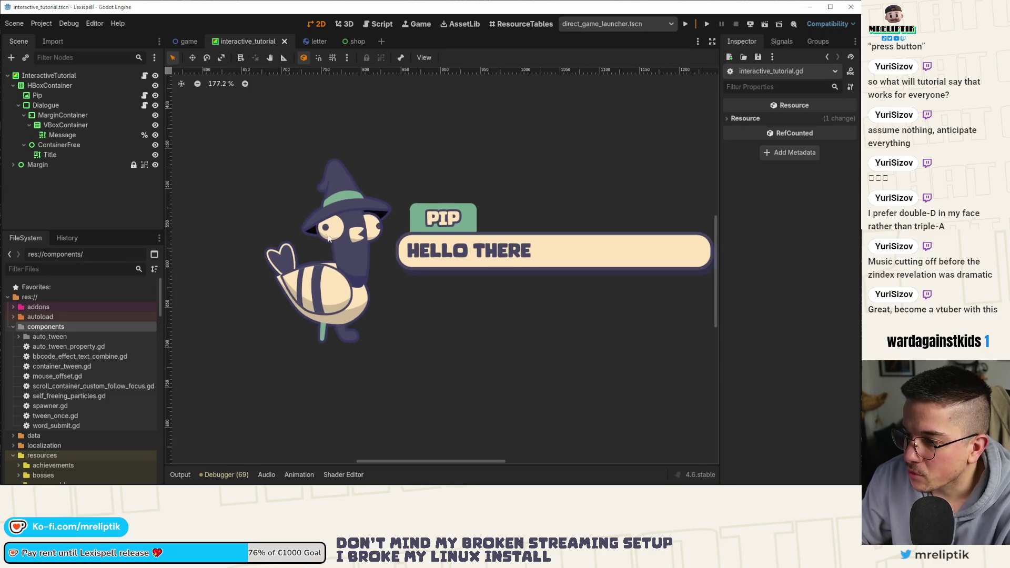
scroll(339, 232, "down", 3)
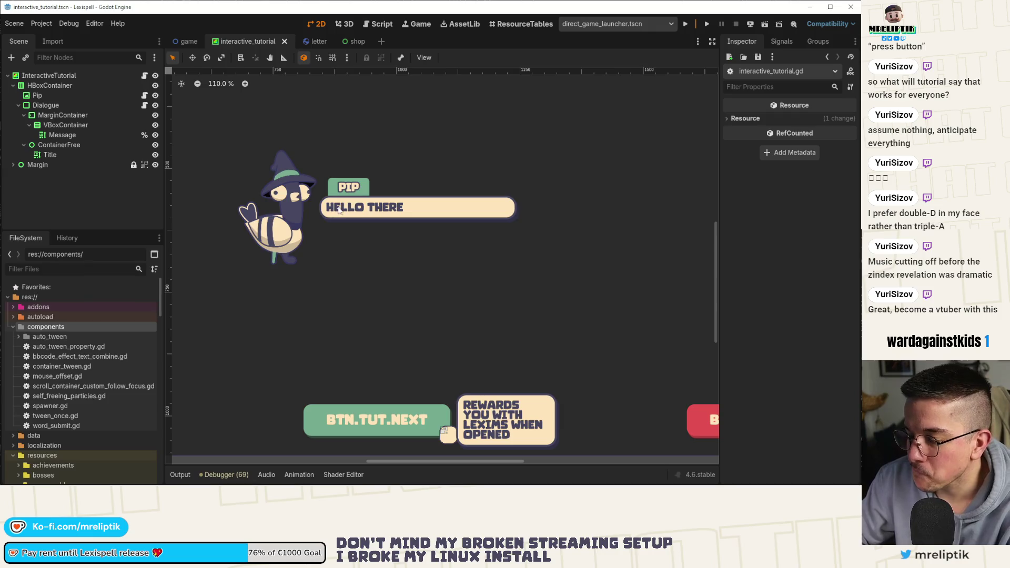
scroll(355, 315, "down", 2)
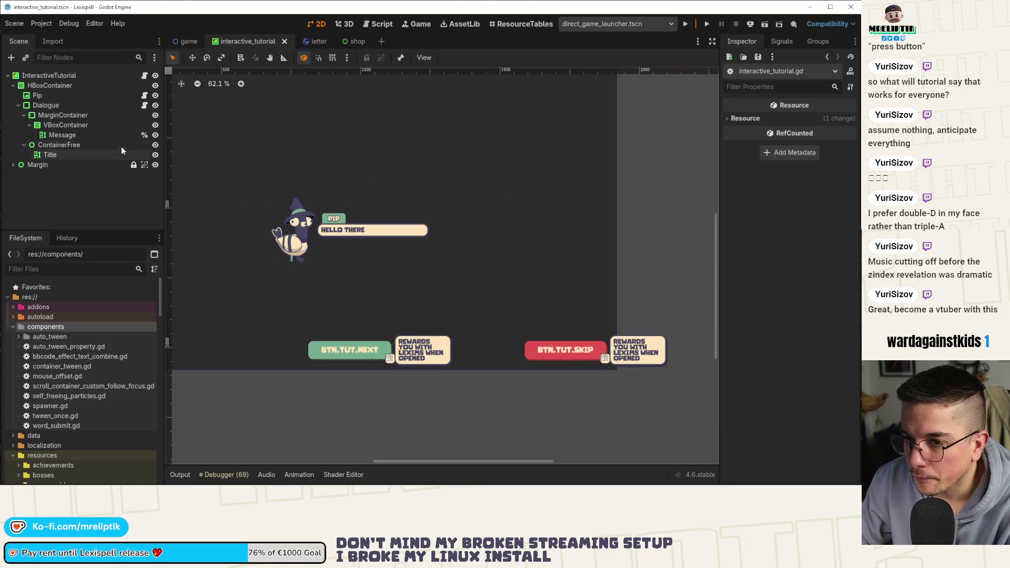
left_click(144, 75)
scroll(450, 261, "up", 6)
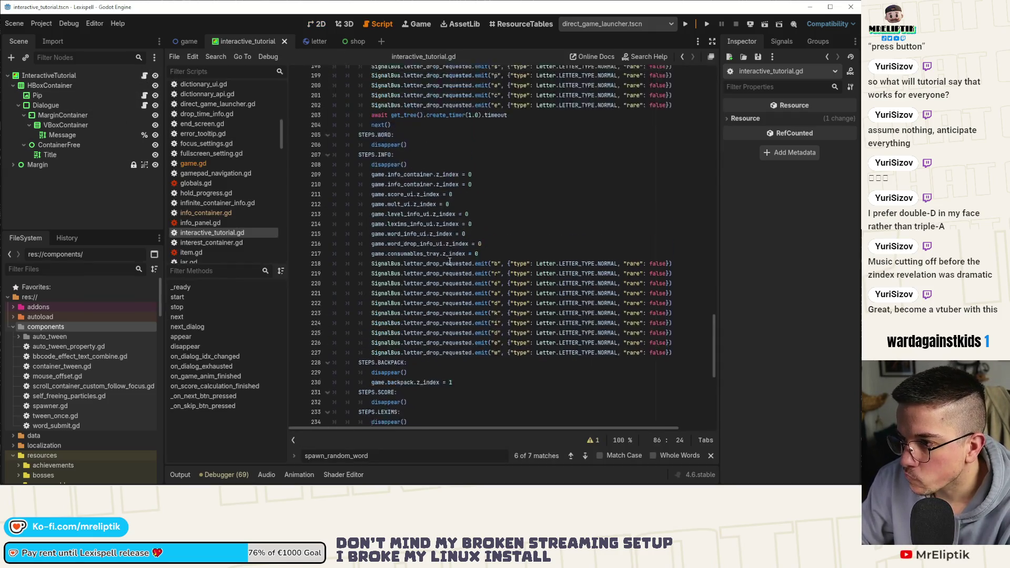
double_click(390, 152)
scroll(416, 174, "up", 3)
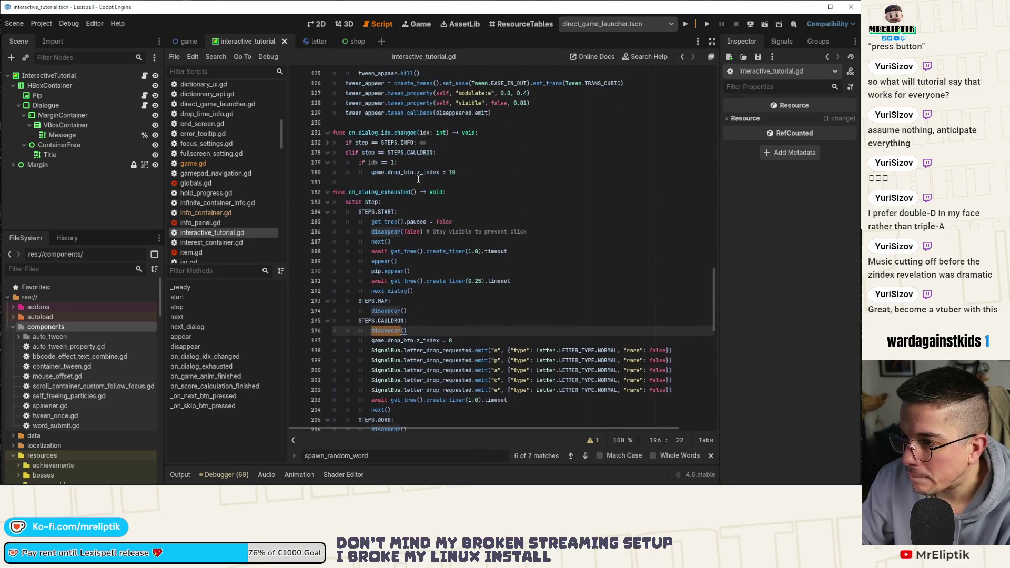
scroll(426, 189, "down", 3)
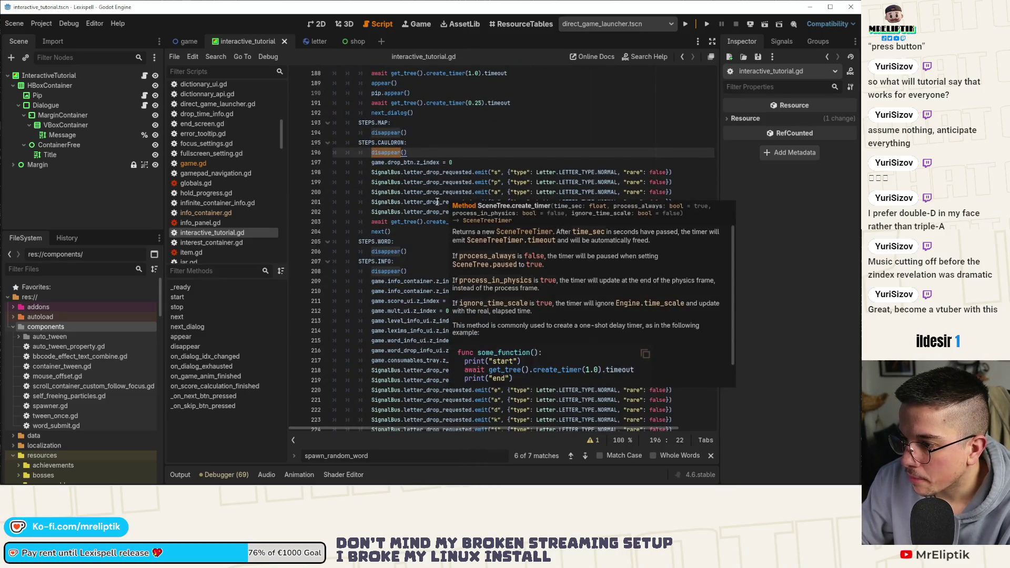
scroll(357, 216, "up", 5)
scroll(487, 201, "down", 4)
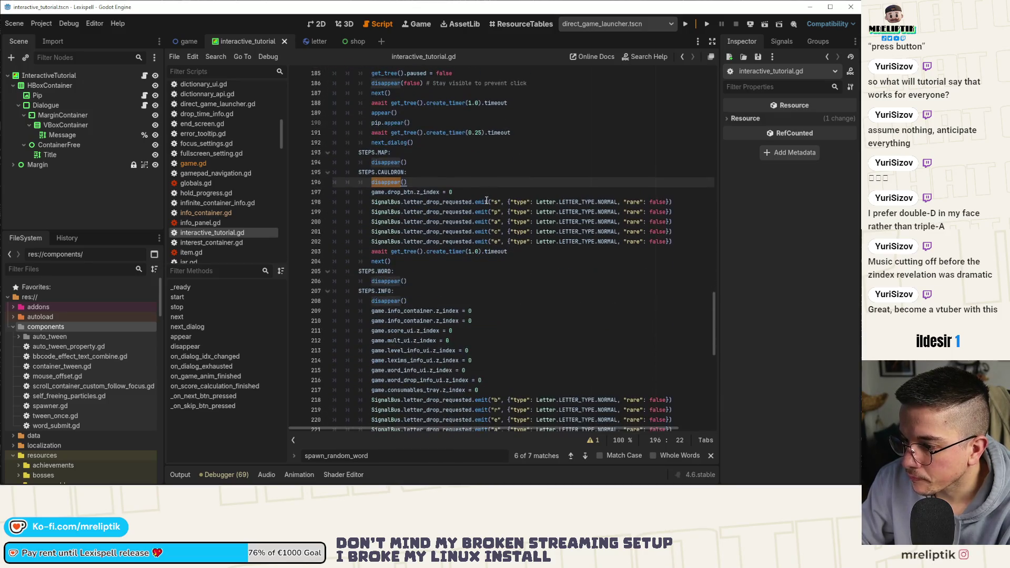
scroll(486, 200, "up", 2)
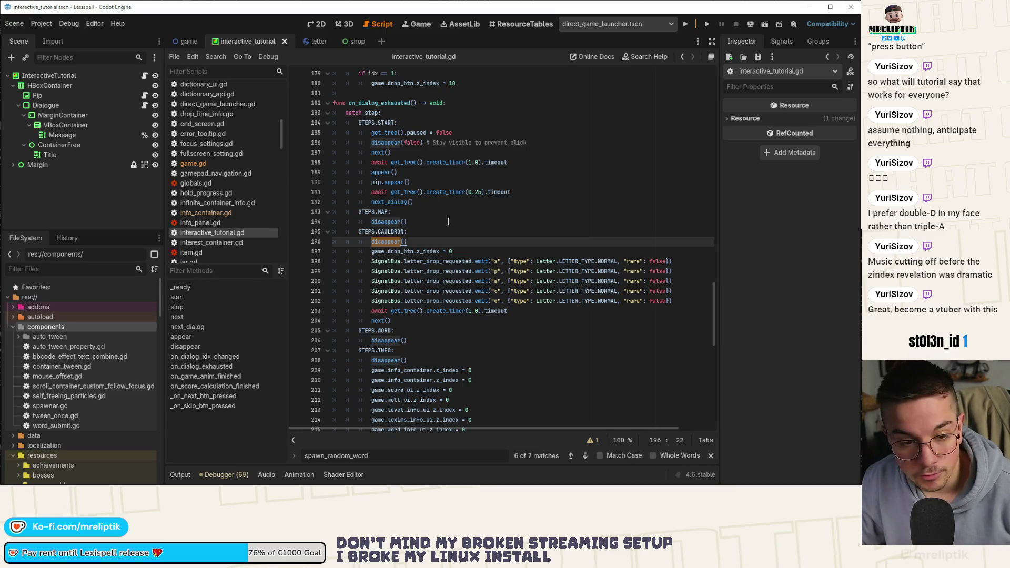
scroll(460, 194, "down", 1)
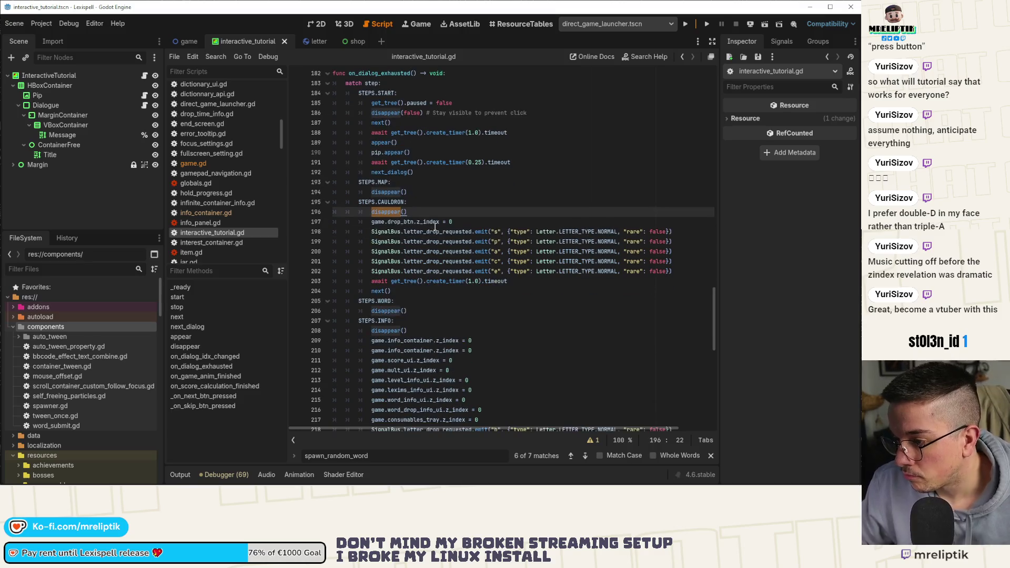
scroll(432, 222, "down", 2)
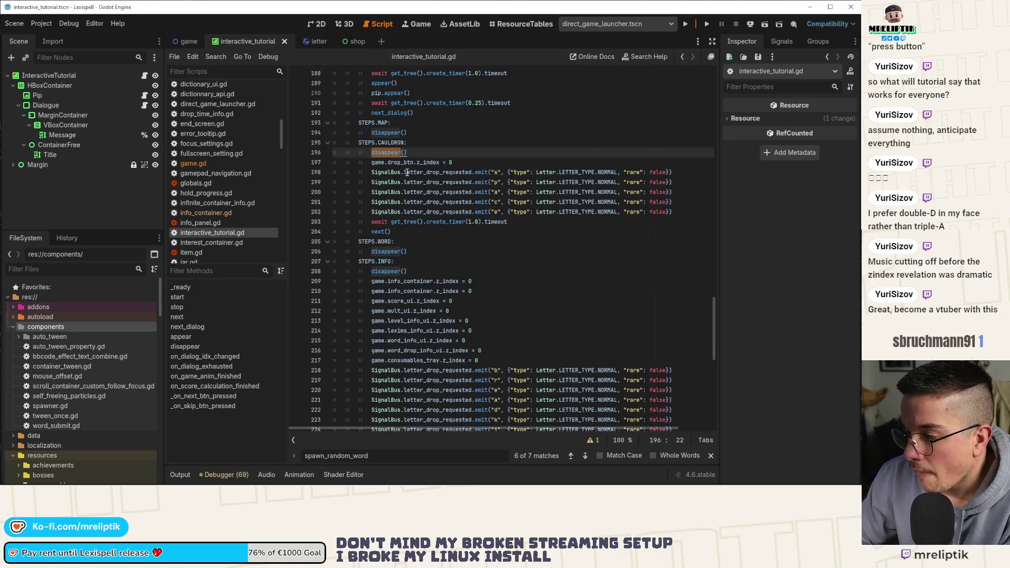
scroll(405, 244, "down", 1)
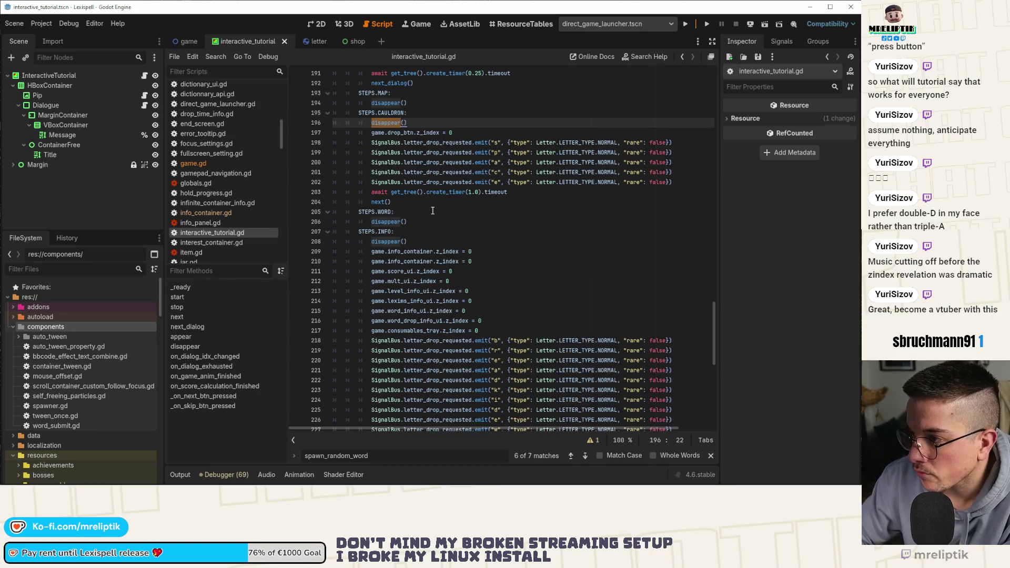
scroll(436, 210, "down", 8)
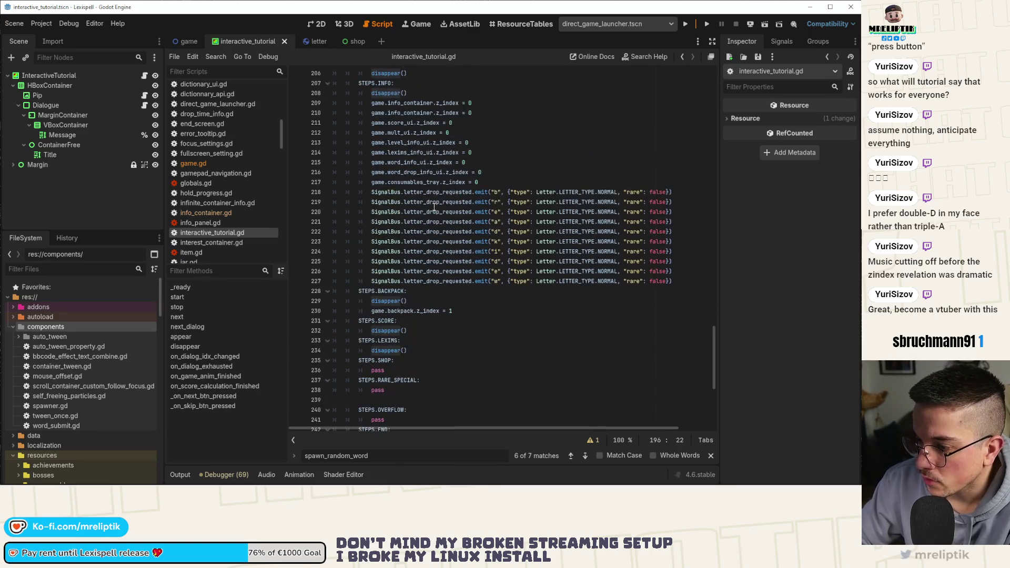
scroll(441, 233, "down", 1)
left_click(411, 279)
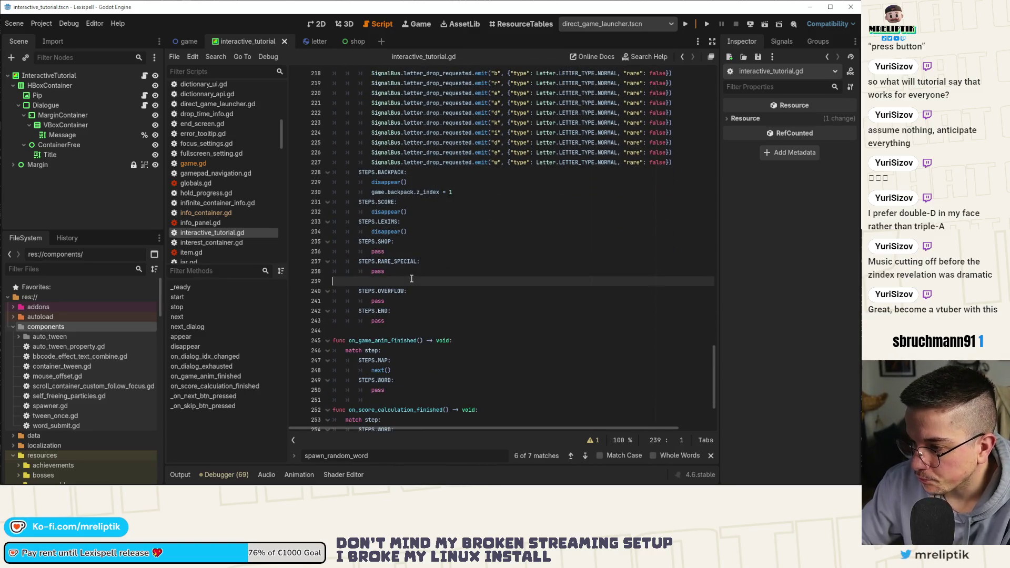
Step: Delete blank line 239 and replace the SHOP and RARE_SPECIAL pass lines with disappear()
key("BackSpace")
scroll(442, 284, "up", 2)
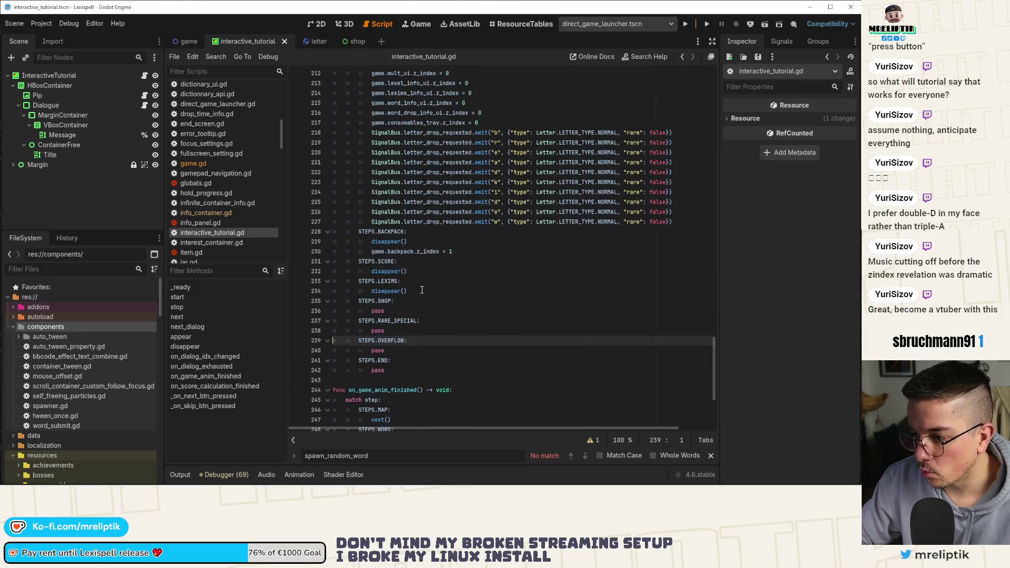
left_click(433, 292)
key("Down")
key("Down")
key("ctrl+v")
key("Down")
key("Down")
key("ctrl+v")
Step: Replace pass with disappear() under OVERFLOW and END, then save the script
key("Down")
type("disappear()")
key("Down")
key("Down")
key("ctrl+shift+k")
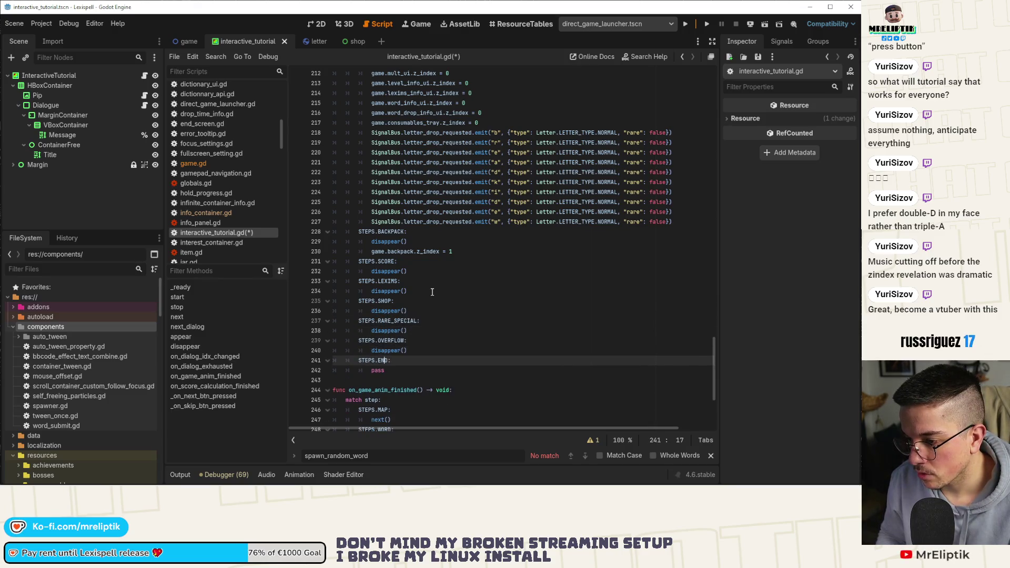
key("Down")
type("disappear()")
key("Down")
key("ctrl+shift+k")
key("ctrl+s")
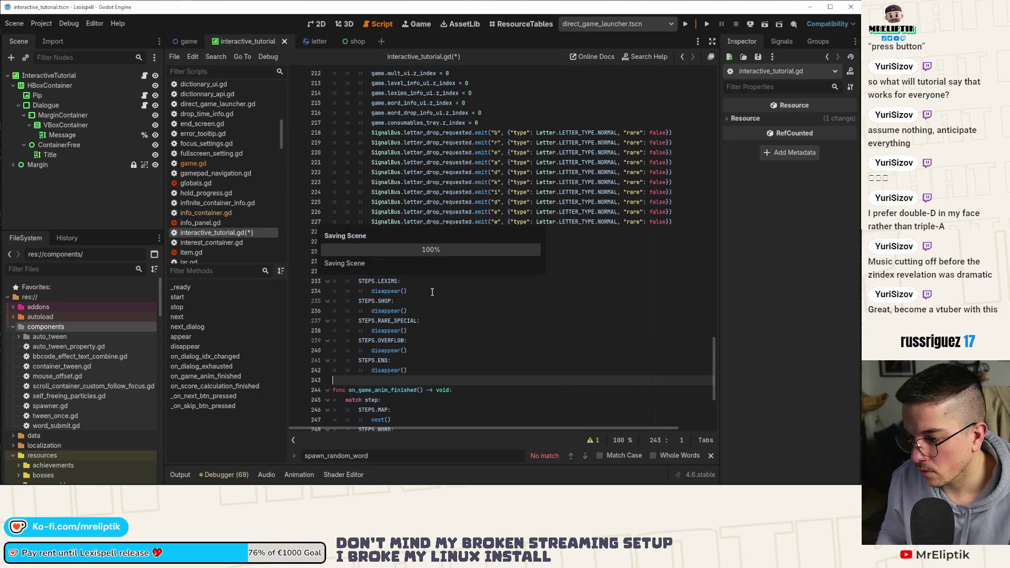
Step: Place the caret on line 250 below STEPS.WORD, then after STEPS.INFO on line 255
scroll(432, 292, "down", 5)
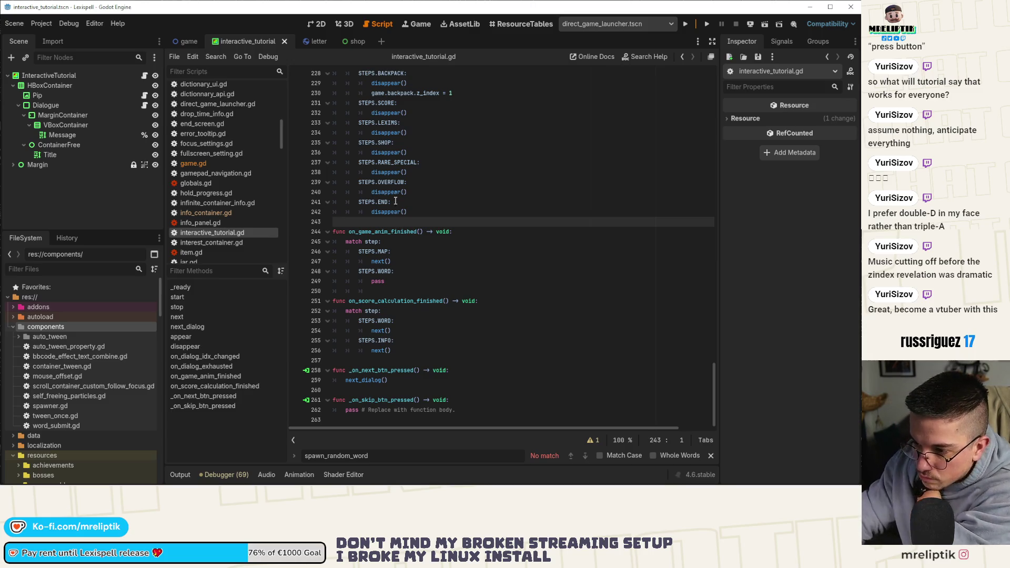
left_click(742, 477)
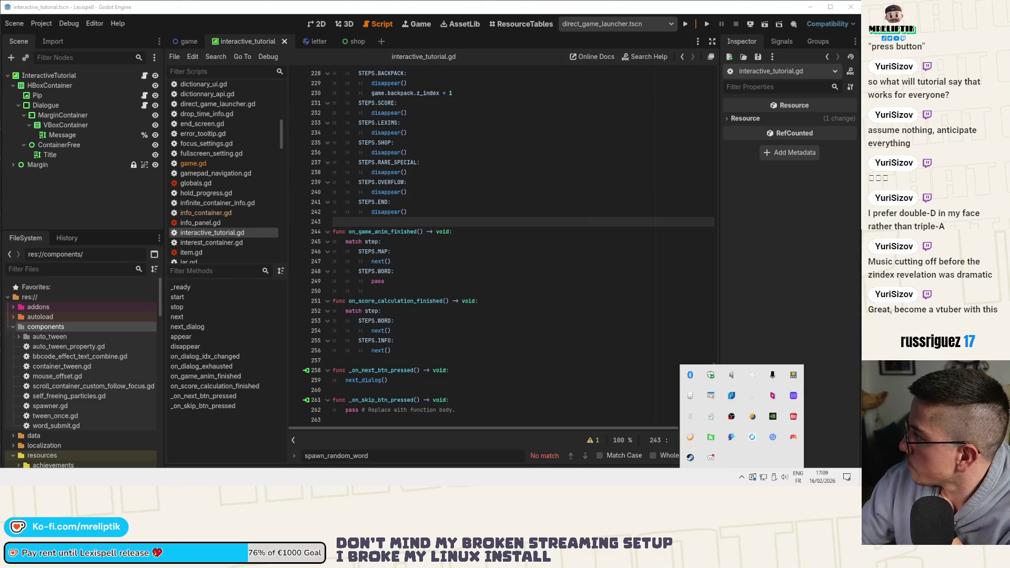
left_click(547, 291)
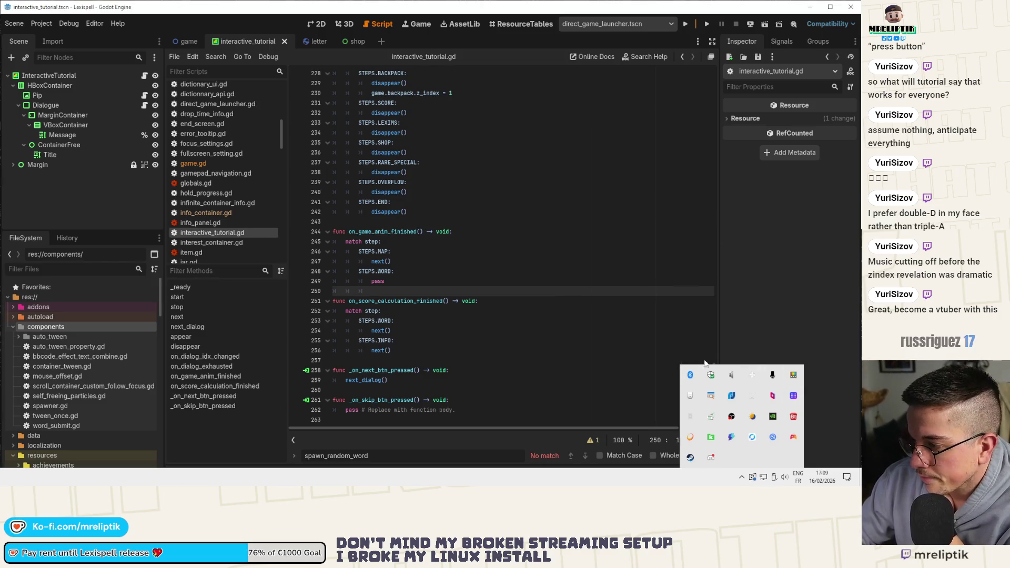
left_click(676, 339)
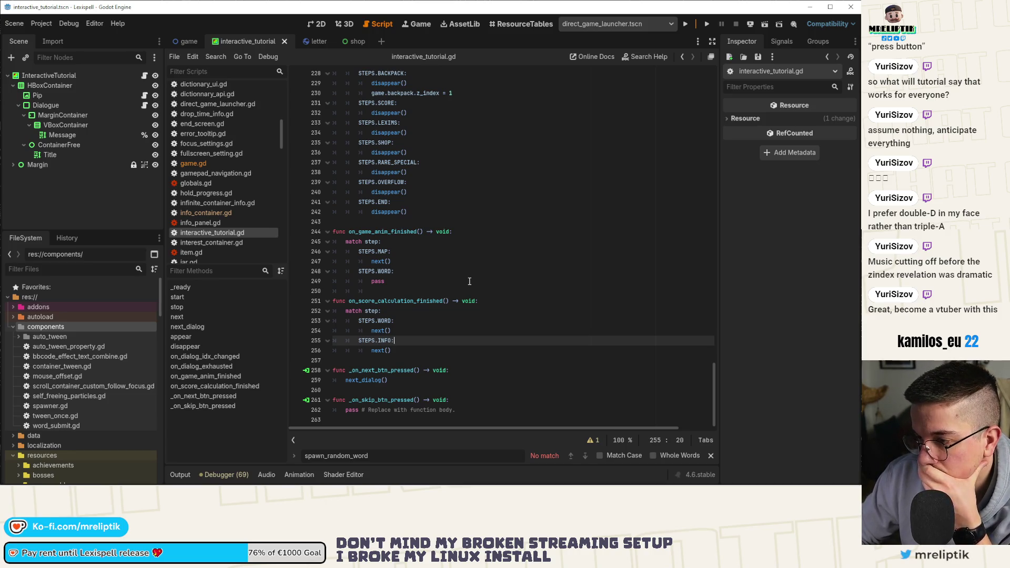
Step: Select the STEPS.BACKPACK label on line 83, then switch to the game scene
double_click(377, 351)
scroll(475, 303, "up", 15)
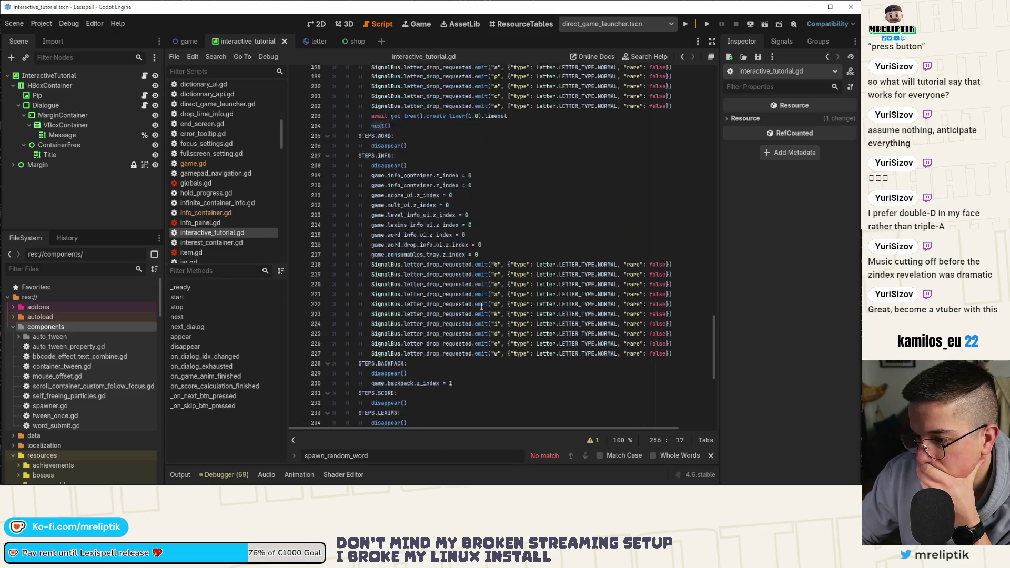
left_click(227, 320)
scroll(425, 294, "down", 7)
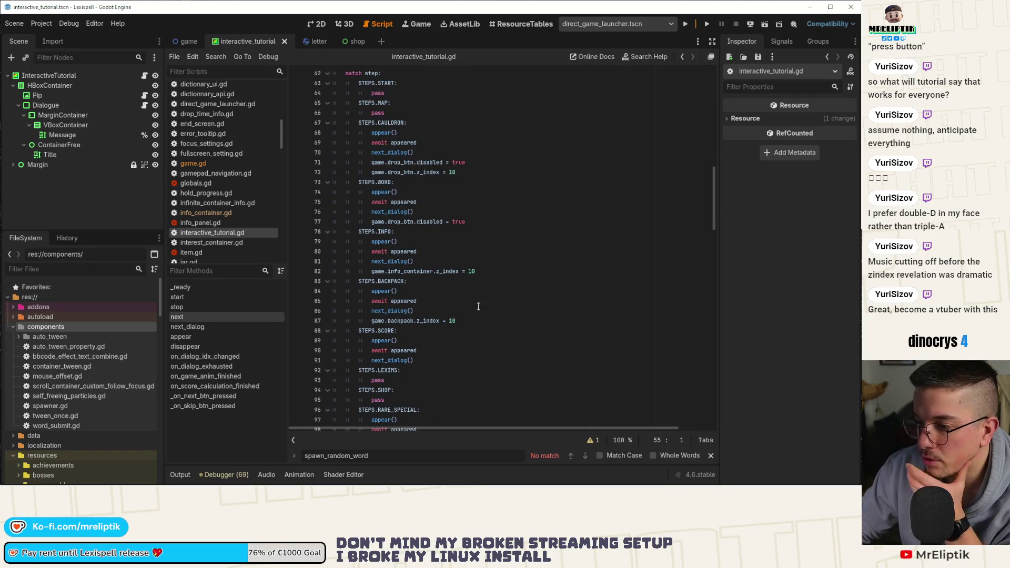
left_click(467, 320)
left_click(397, 281)
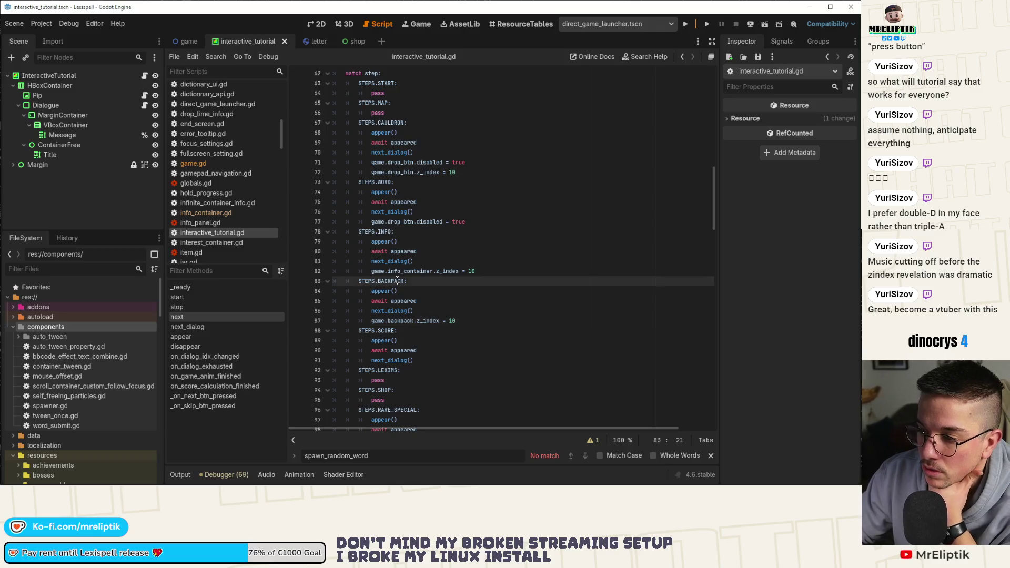
left_click_drag(390, 281, 357, 283)
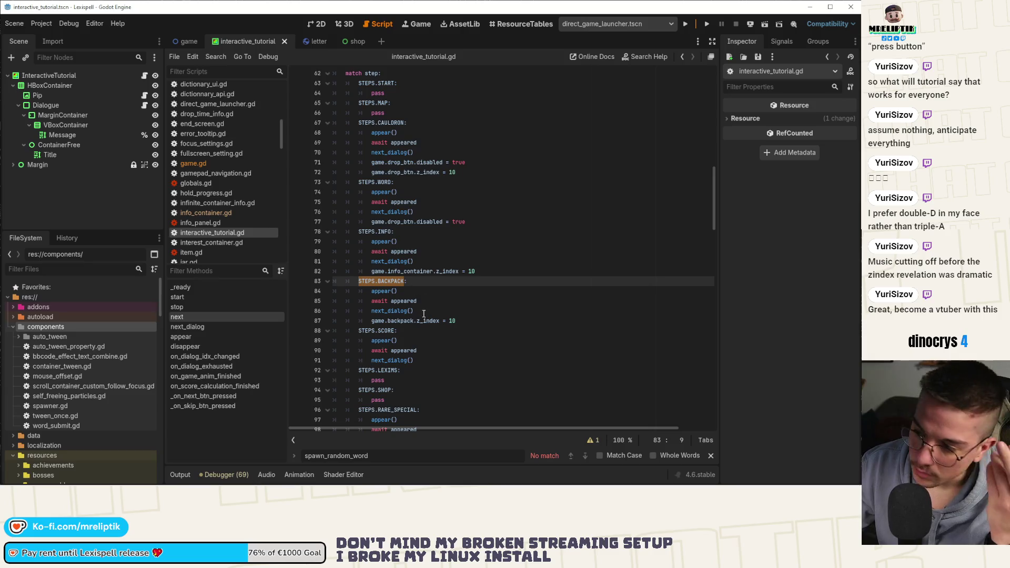
left_click(186, 41)
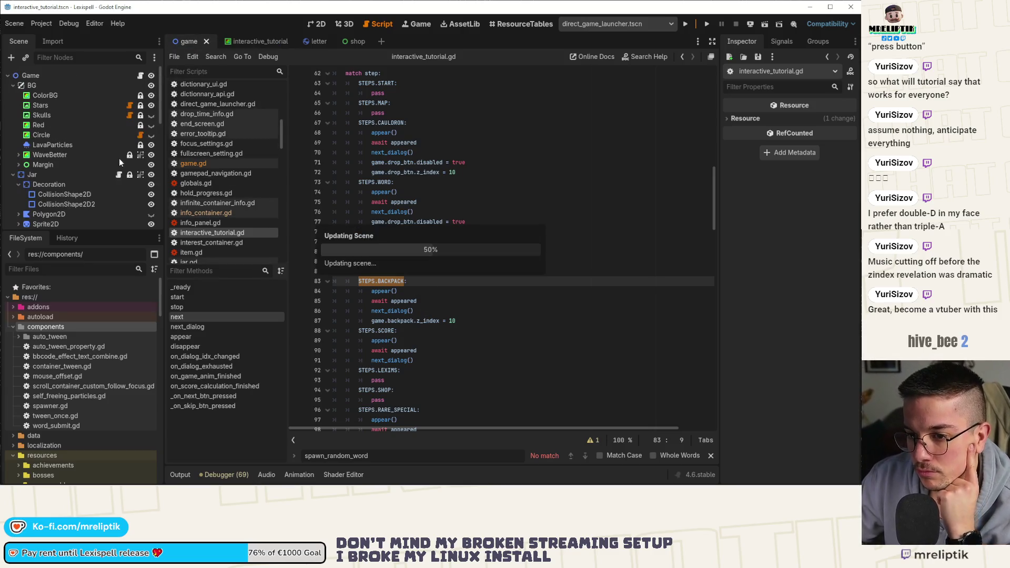
Step: Collapse the BackpackOpen and Jar nodes in the game scene's tree
scroll(102, 184, "down", 10)
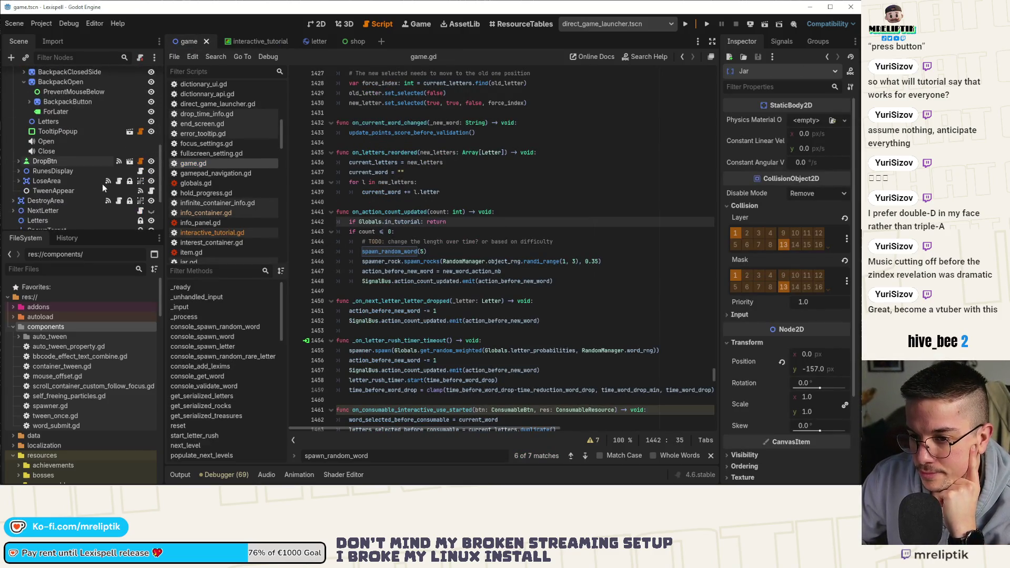
scroll(99, 205, "up", 4)
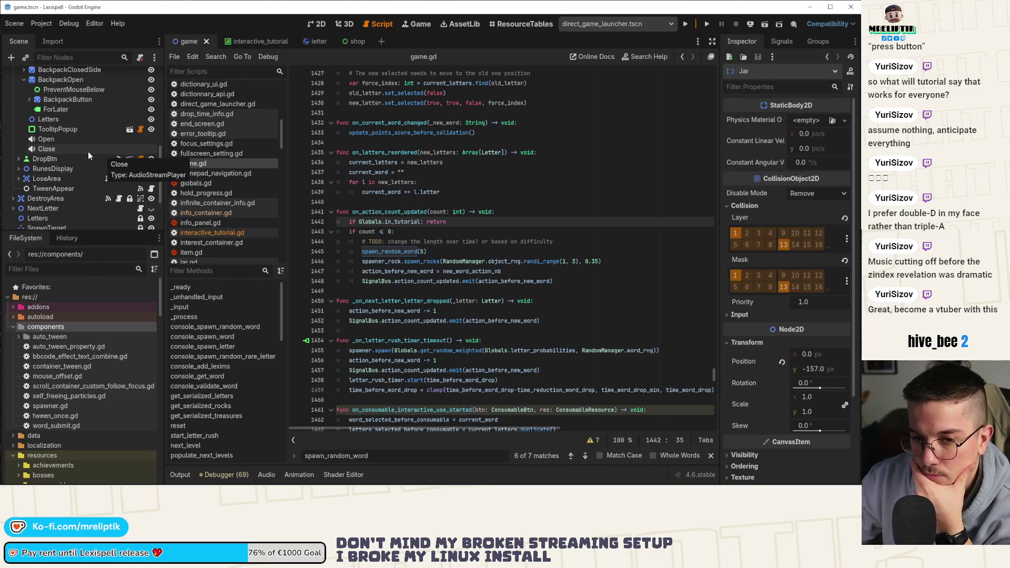
scroll(86, 168, "up", 3)
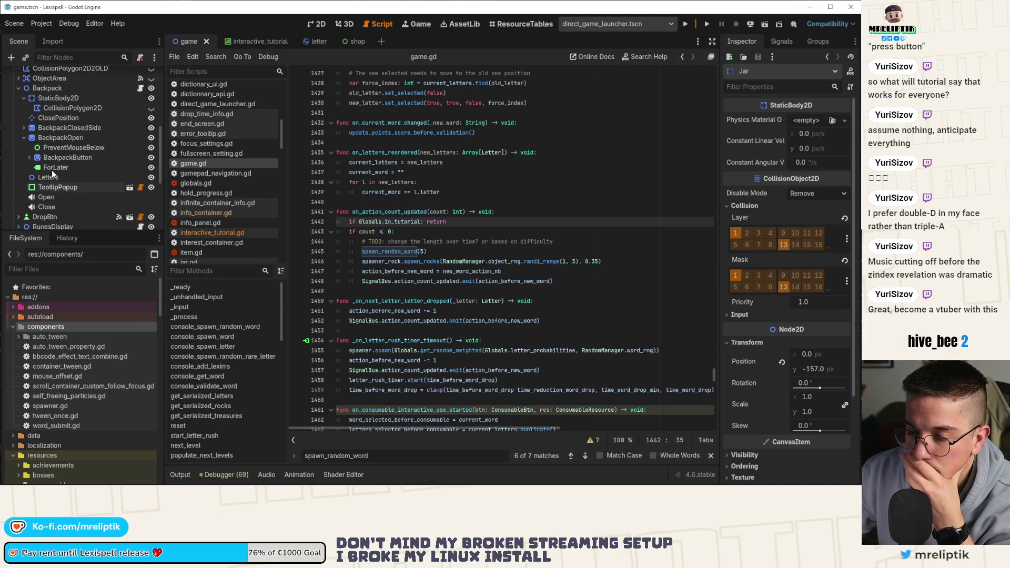
left_click(23, 138)
scroll(27, 163, "up", 4)
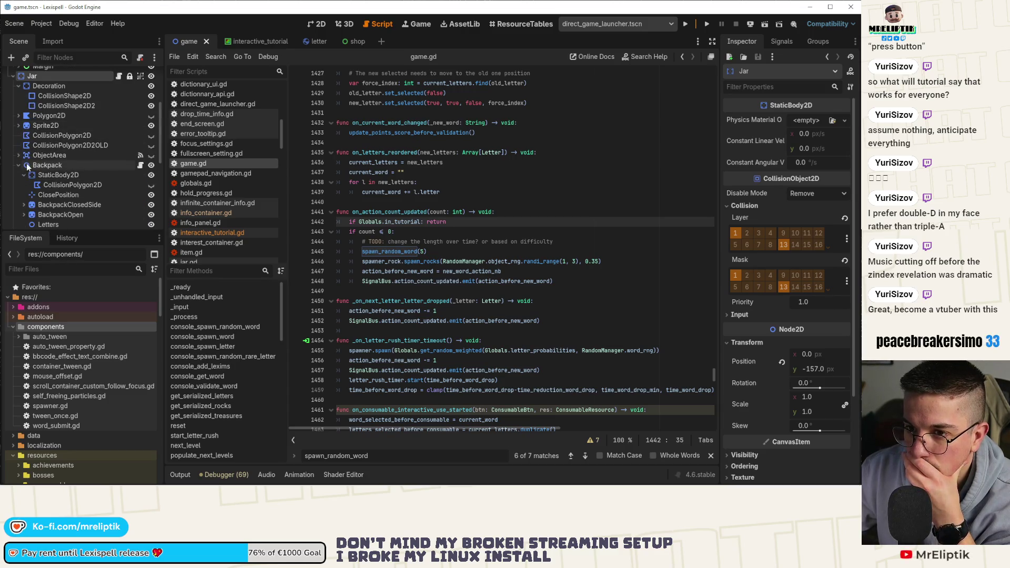
scroll(16, 157, "up", 4)
left_click(14, 154)
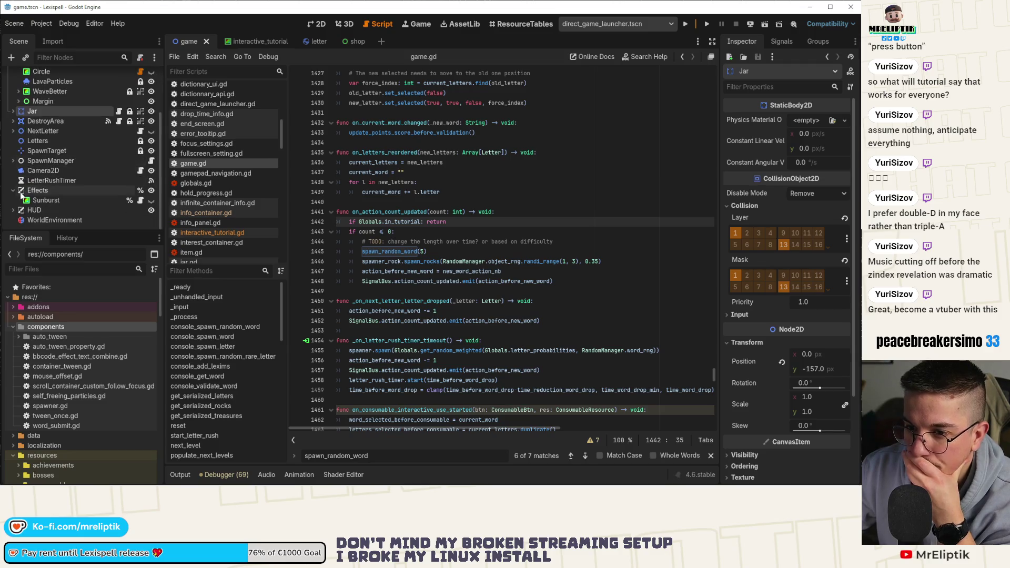
scroll(14, 153, "up", 2)
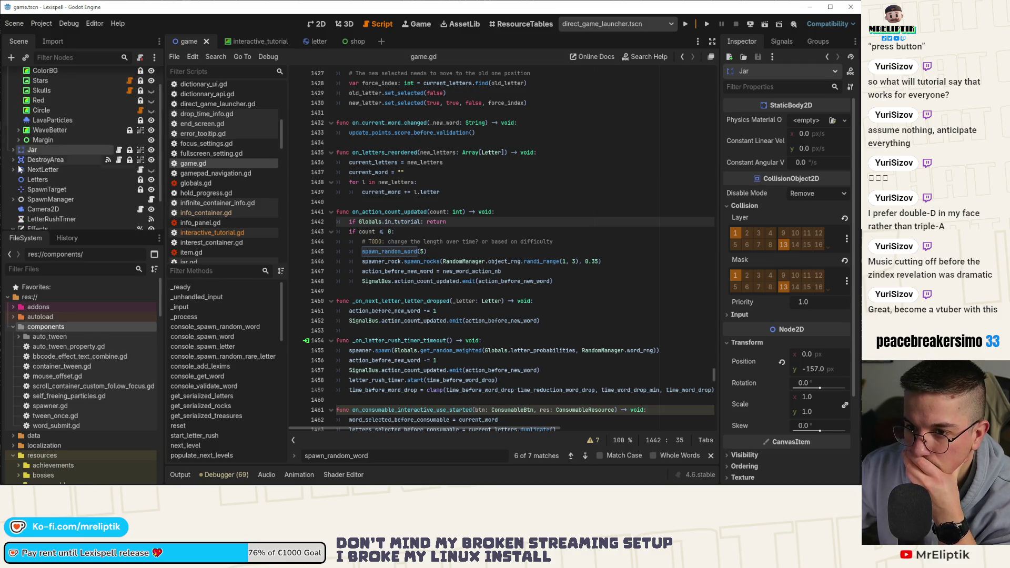
Step: Browse the Margin, UpgradesDisplay, Effects, HUD and ContainerFree branches of the Scene tree
left_click(18, 140)
scroll(21, 158, "up", 1)
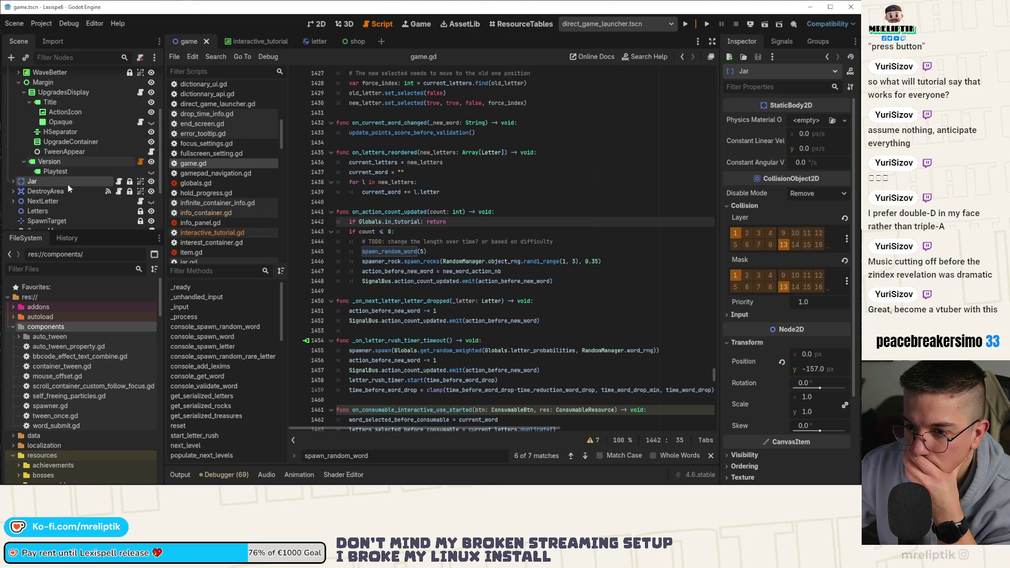
left_click(24, 170)
left_click(18, 160)
scroll(19, 159, "down", 2)
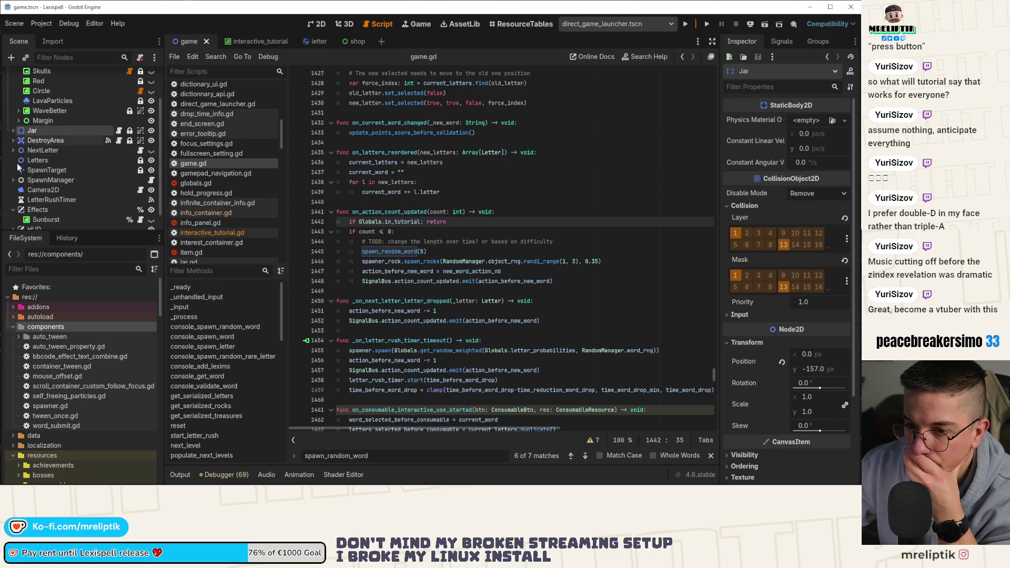
left_click(13, 190)
left_click(13, 210)
scroll(17, 199, "down", 5)
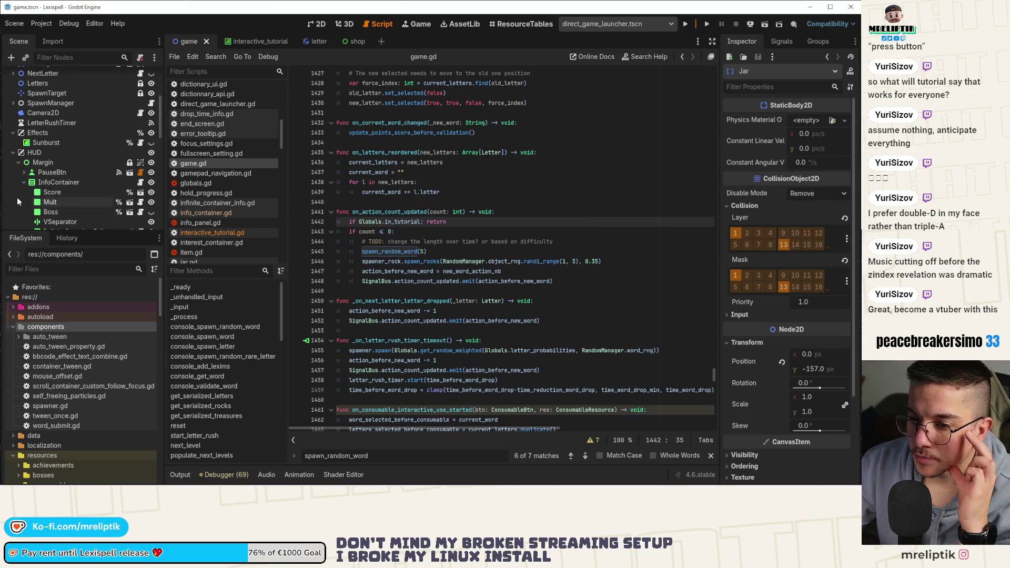
scroll(54, 137, "down", 4)
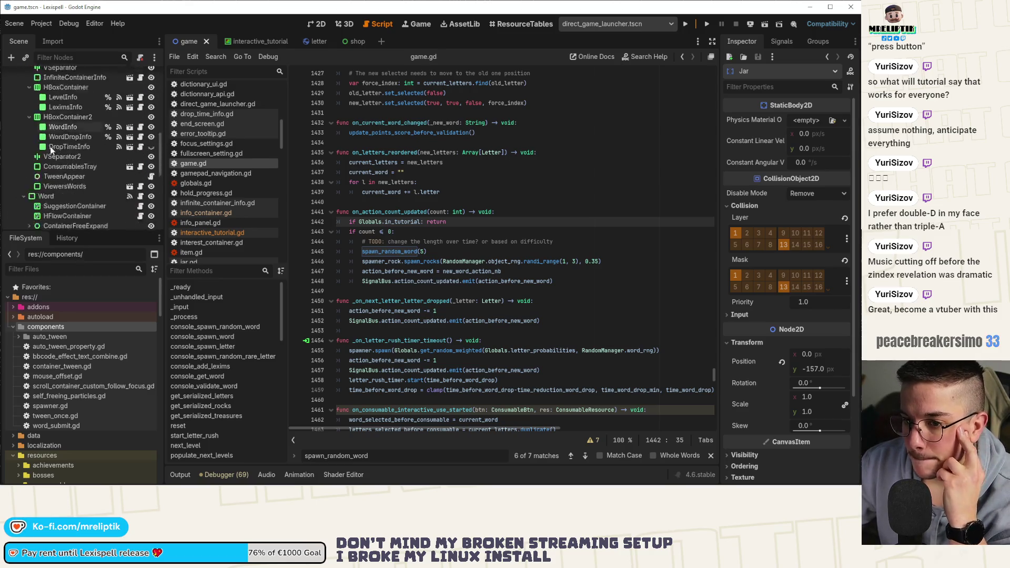
scroll(77, 149, "down", 2)
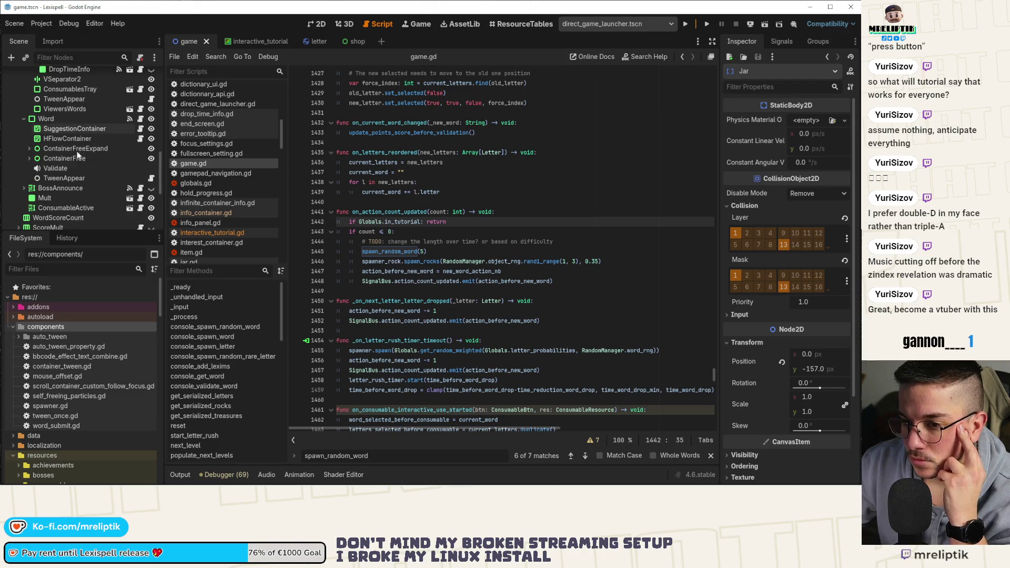
left_click(27, 161)
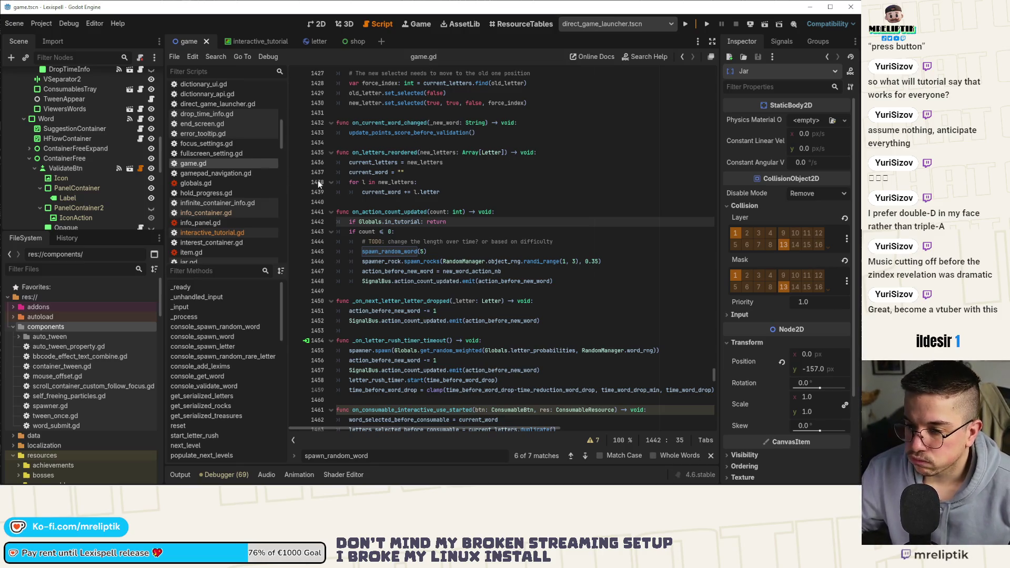
Step: Select ValidateBtn and inspect the validate_btn variable declared on line 94 of game.gd
scroll(429, 264, "up", 5)
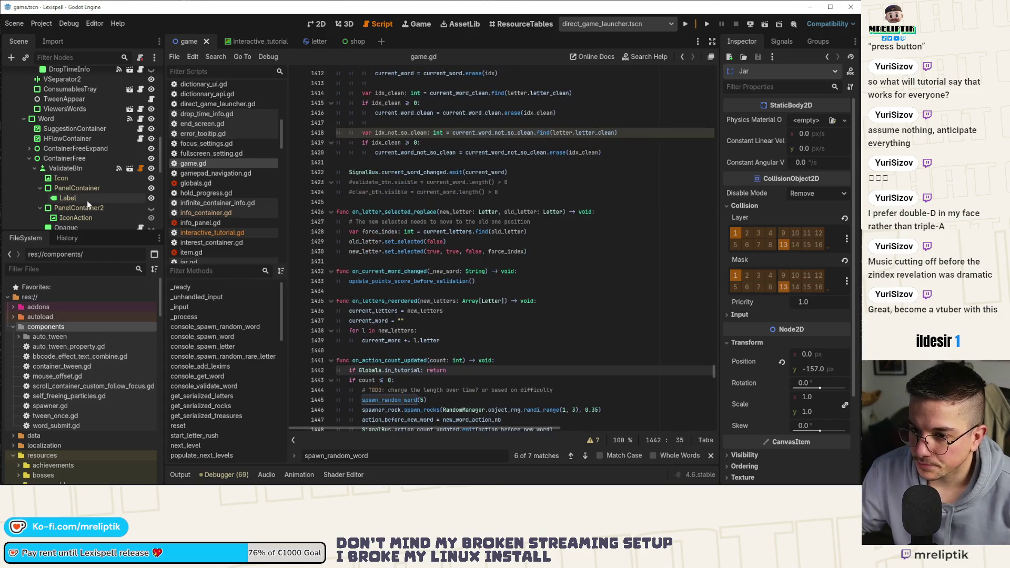
left_click(75, 169)
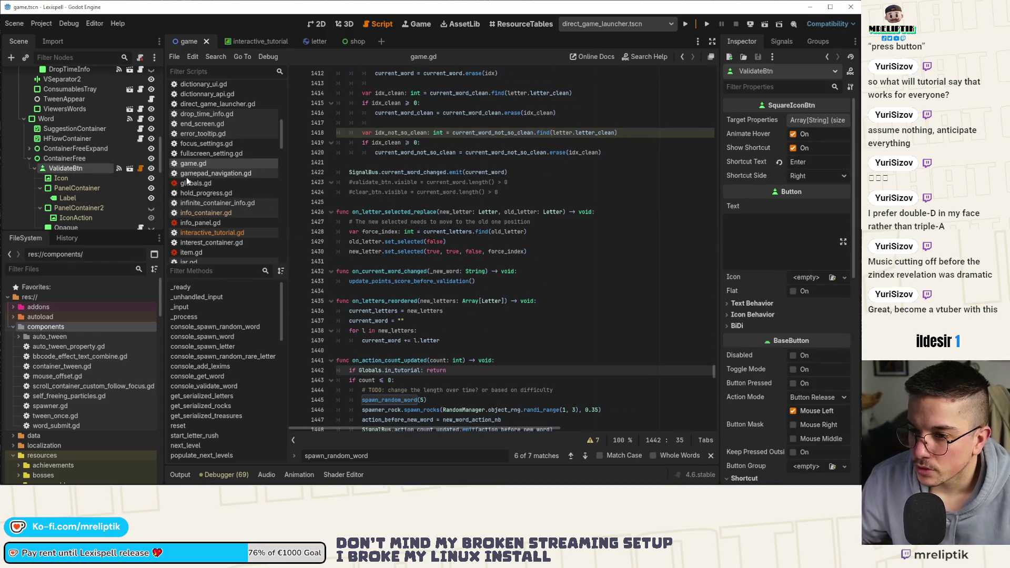
scroll(321, 365, "up", 13)
left_click(180, 287)
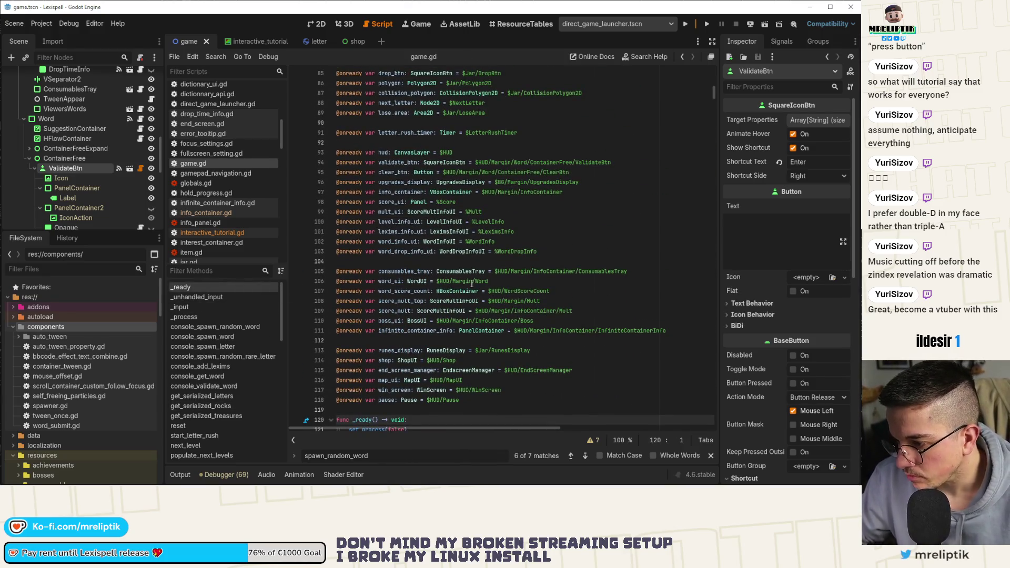
scroll(430, 248, "up", 3)
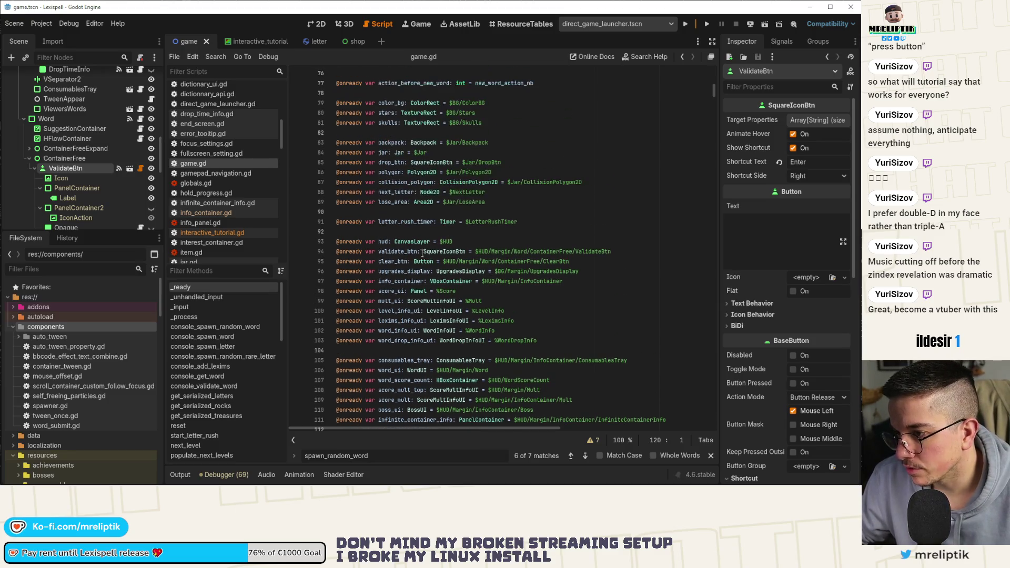
double_click(396, 252)
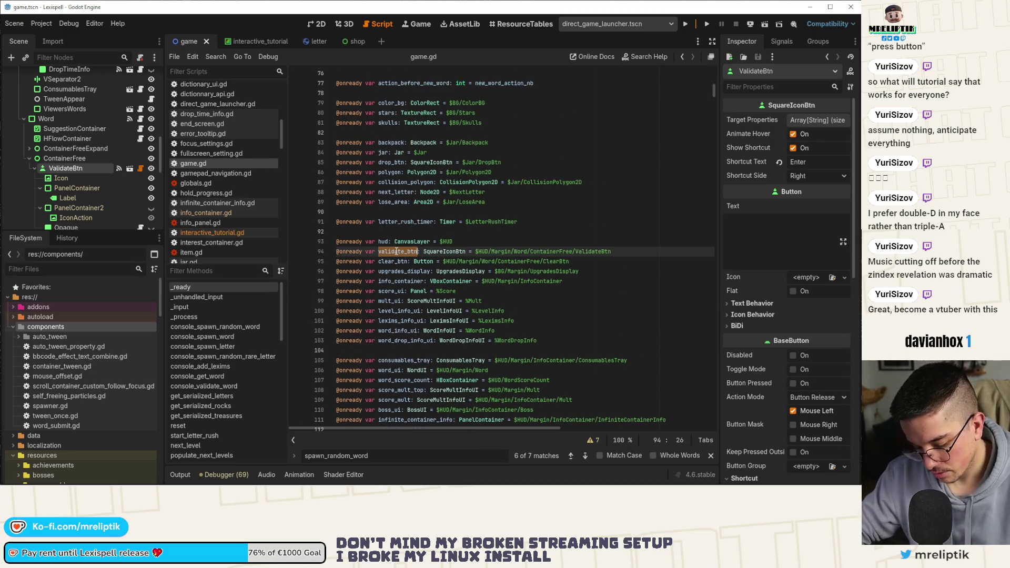
scroll(141, 78, "up", 10)
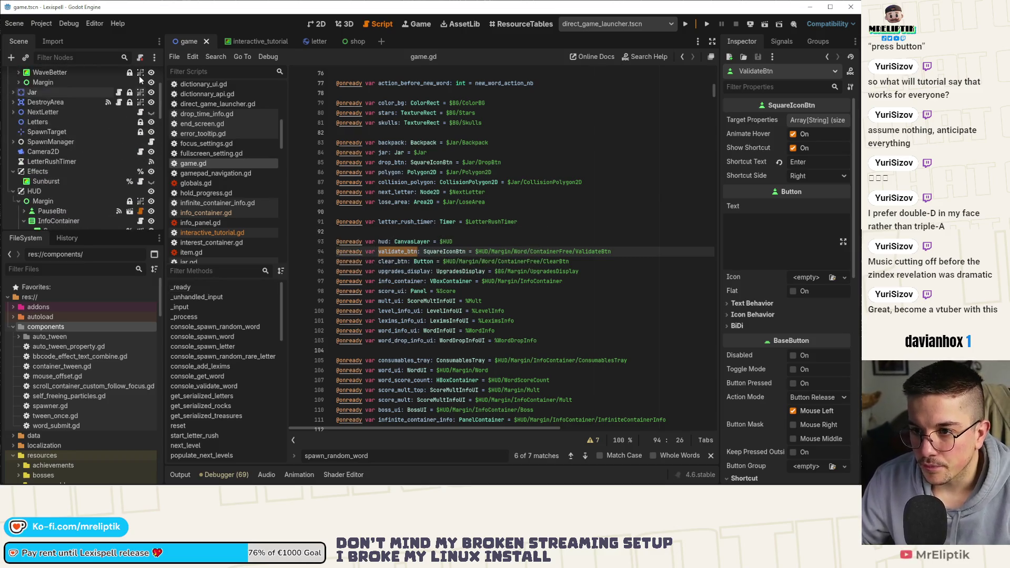
scroll(104, 155, "down", 10)
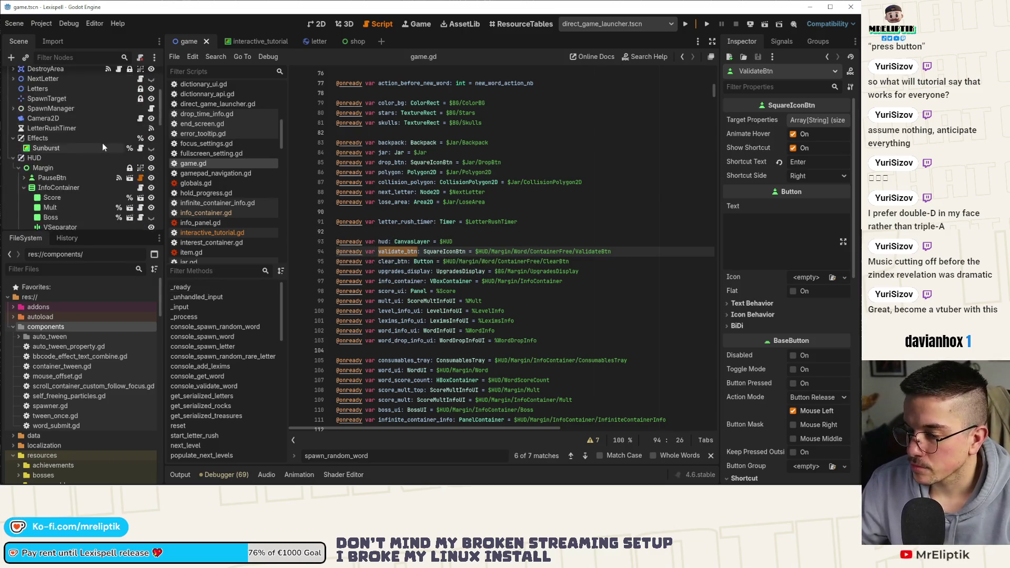
scroll(104, 154, "down", 5)
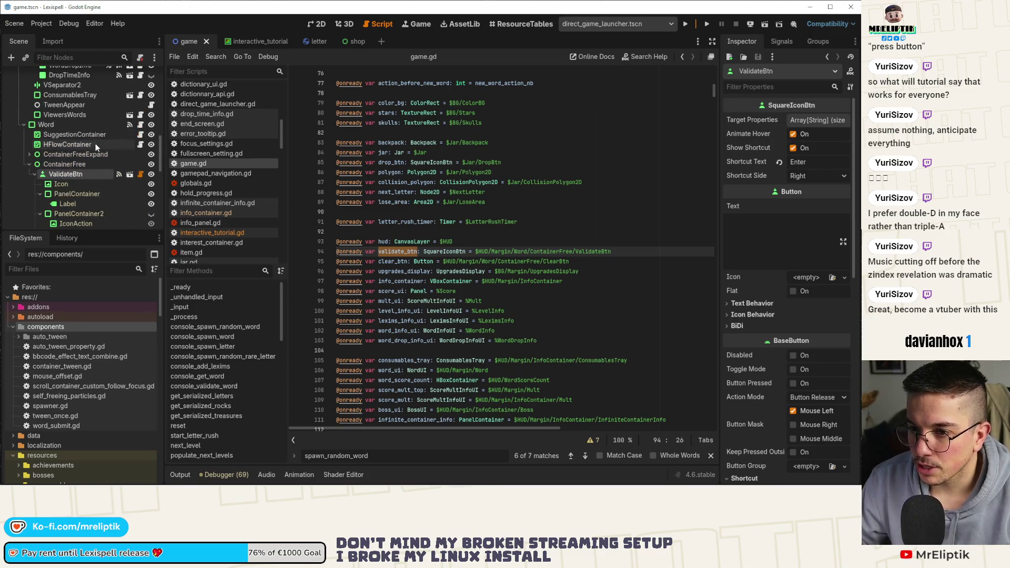
Step: Open word.gd from the Word node and step through every validate_btn match
left_click(140, 125)
scroll(447, 267, "up", 20)
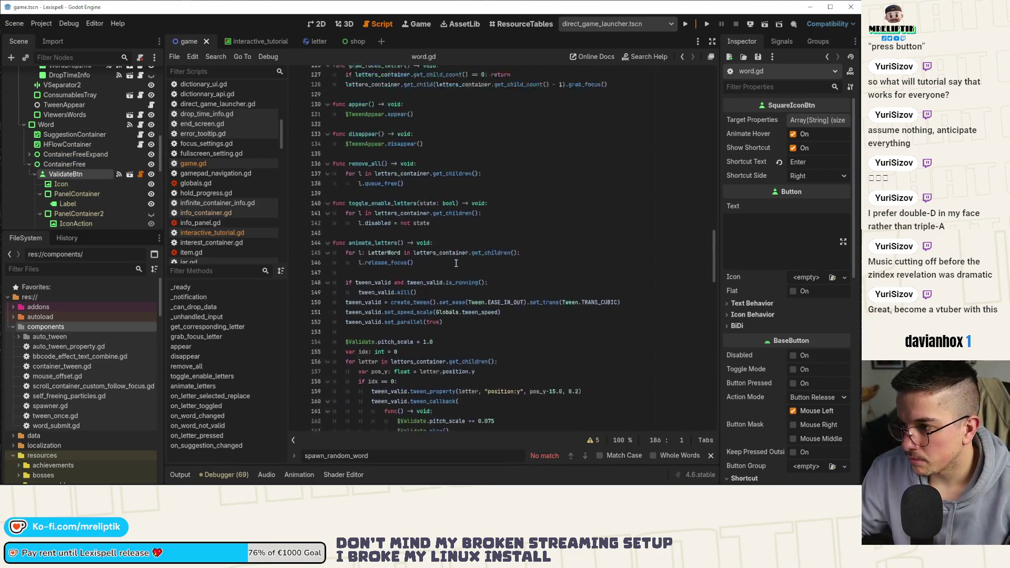
scroll(447, 267, "up", 15)
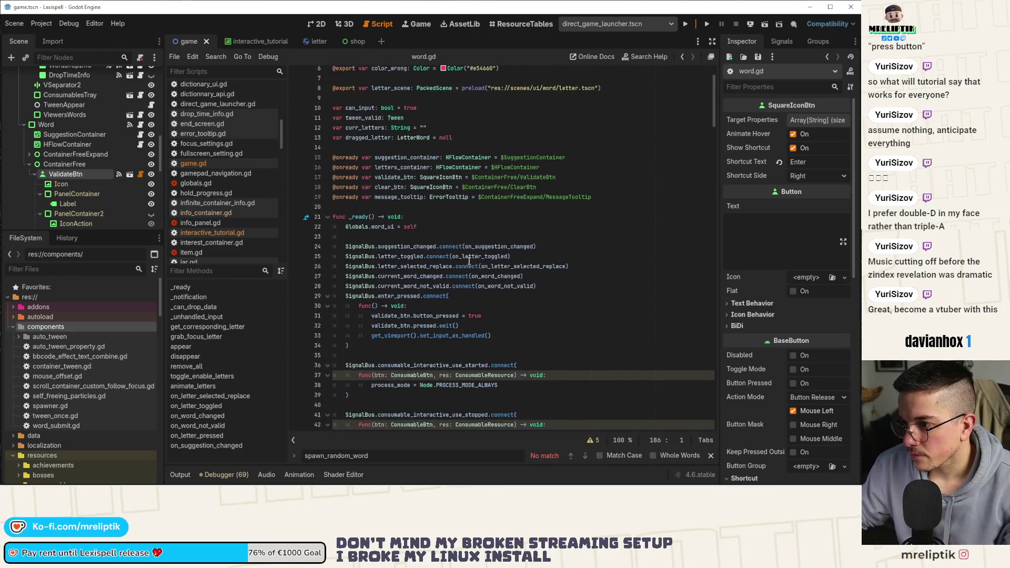
double_click(396, 178)
key("ctrl+f")
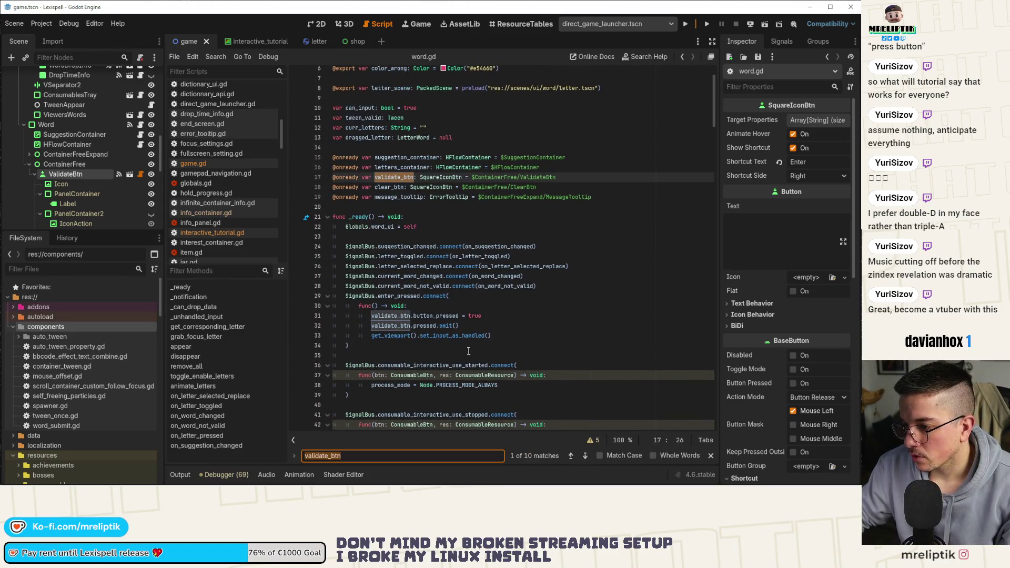
left_click(589, 457)
left_click(586, 457)
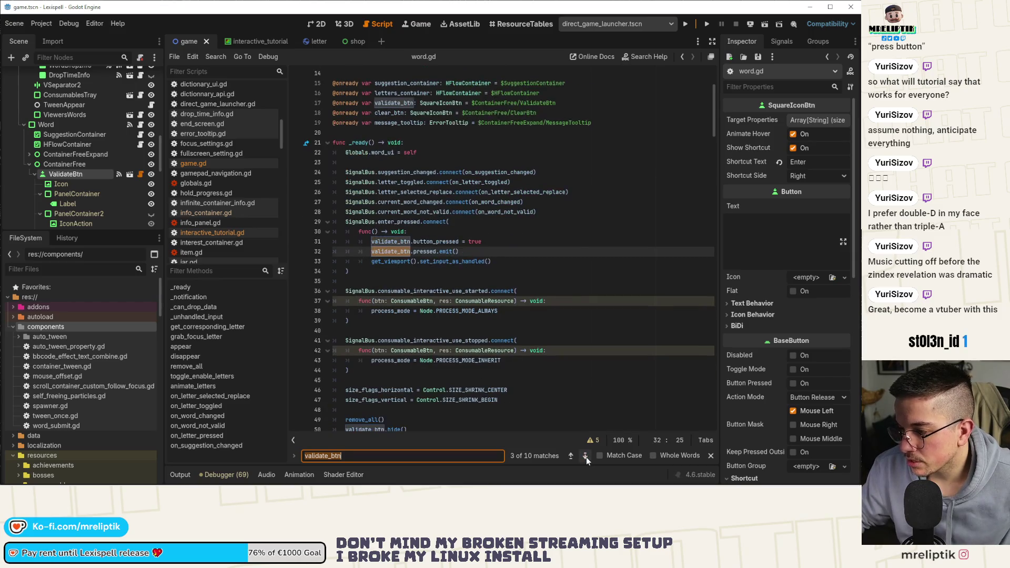
left_click(586, 457)
left_click(586, 457)
left_click(586, 457)
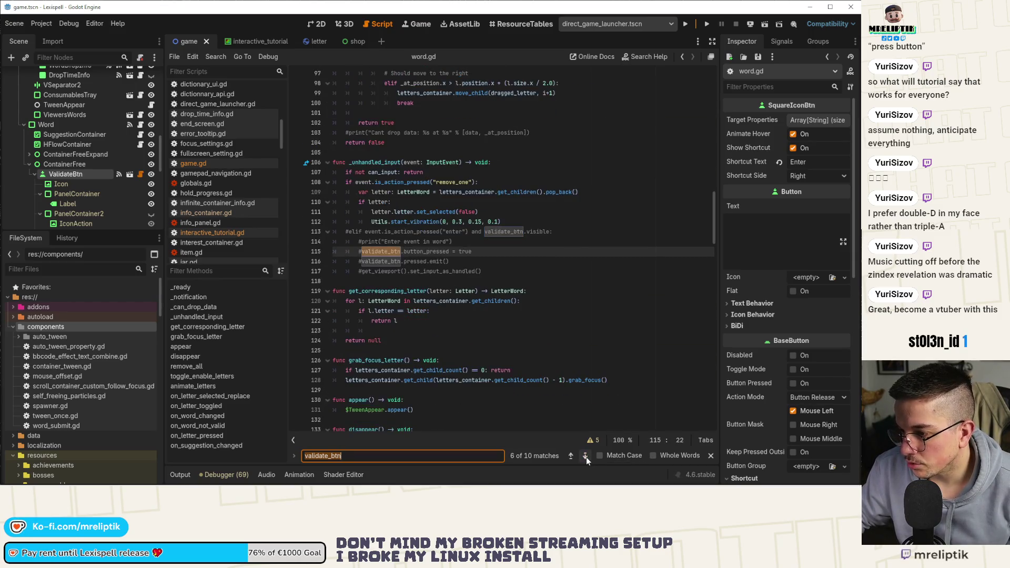
left_click(586, 457)
left_click(587, 456)
left_click(586, 456)
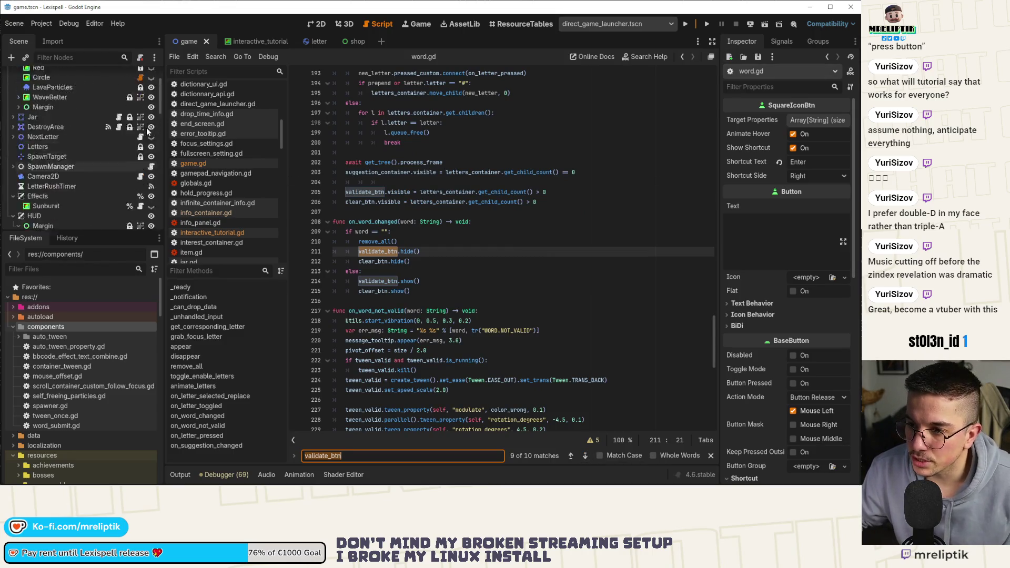
left_click(263, 40)
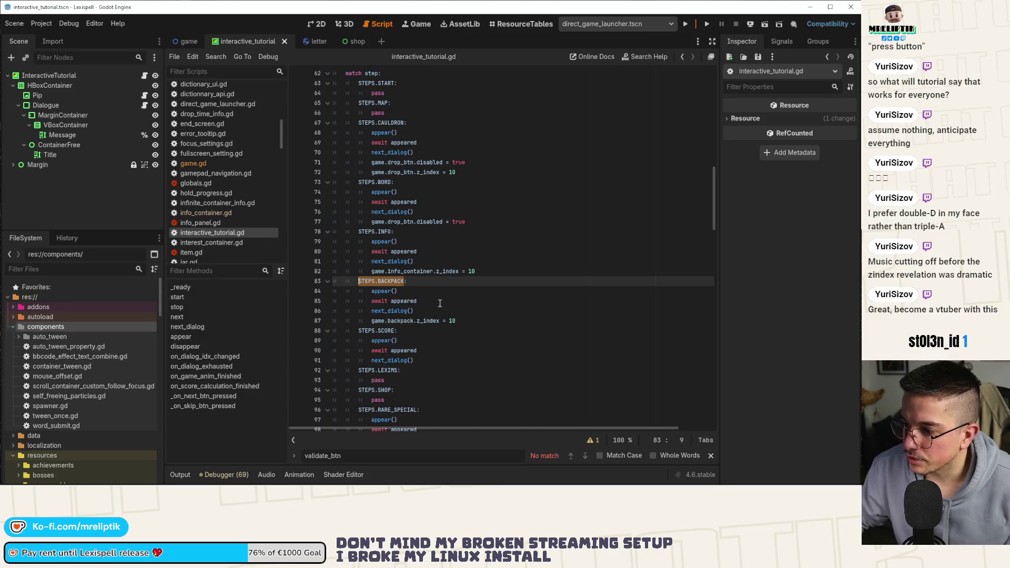
Step: Add 'game.validate_btn.disabled = true' under the STEPS.BACKPACK case and save
left_click(436, 282)
left_click(474, 318)
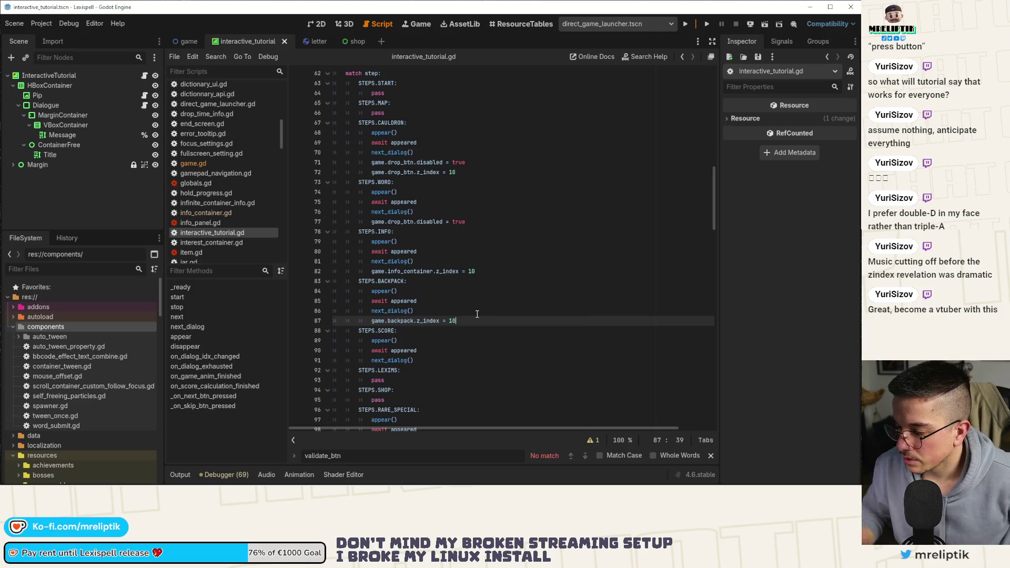
key("Return")
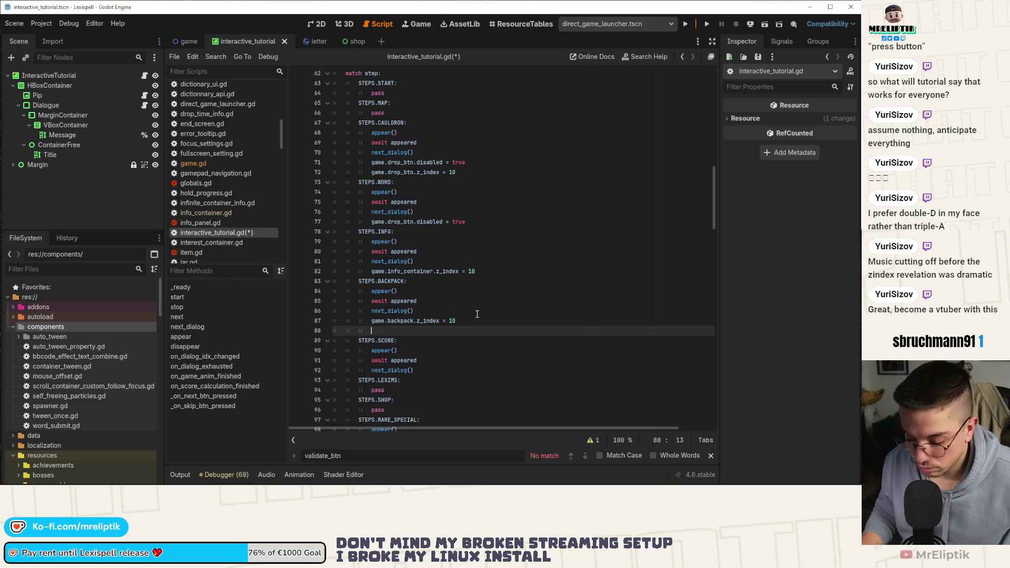
type("game.validate_btn")
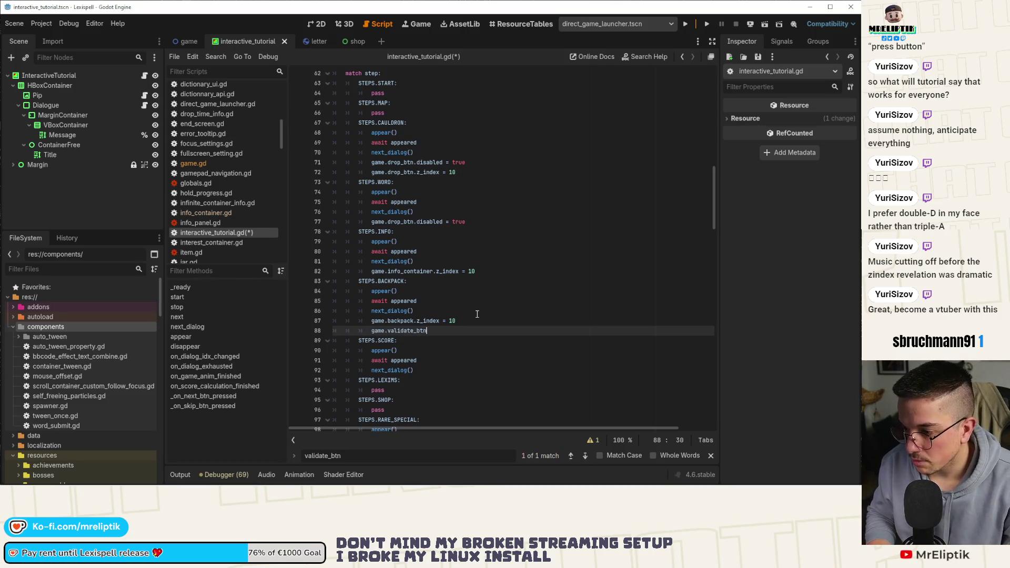
type(".disabled")
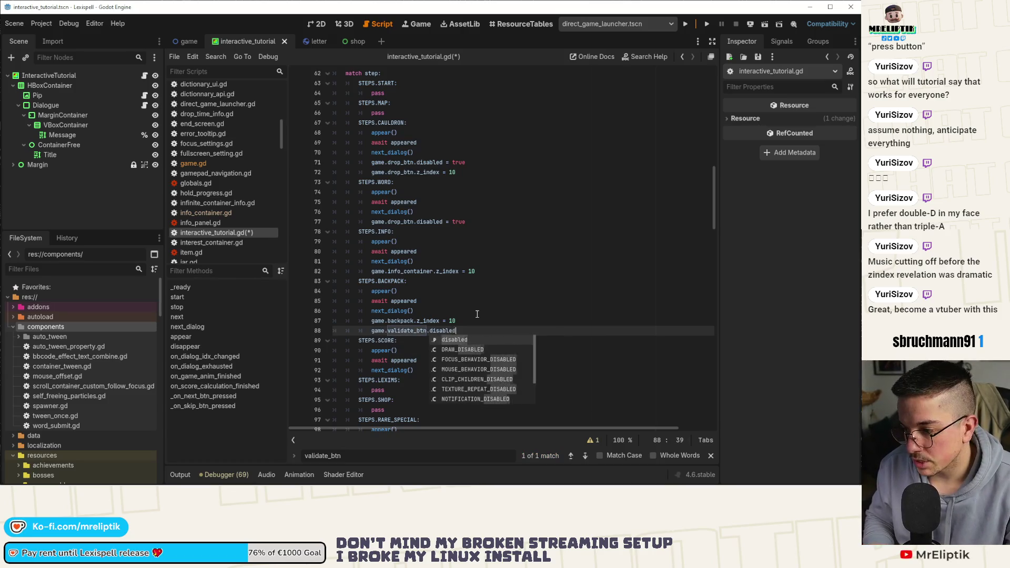
type(" = true")
key("ctrl+s")
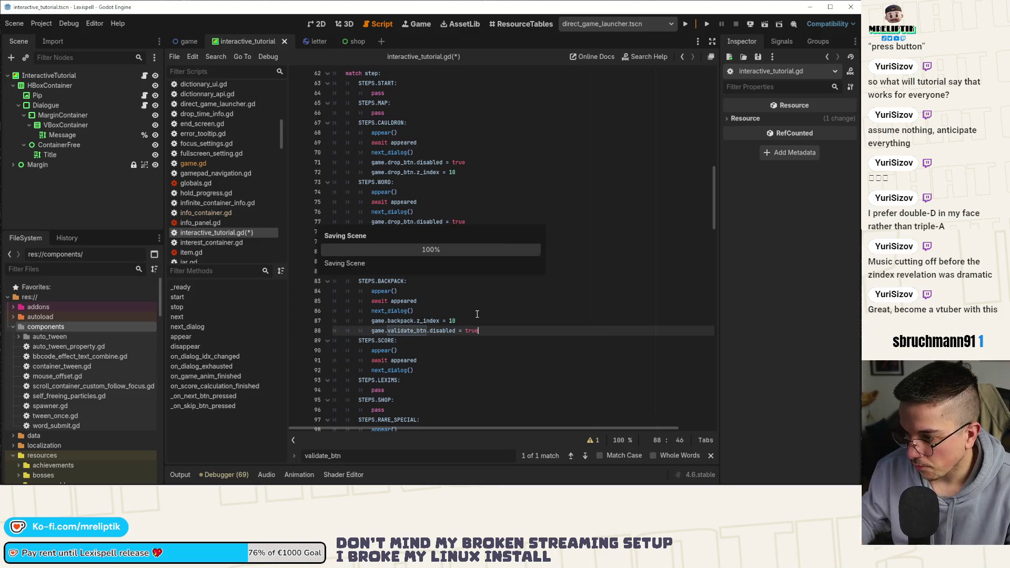
Step: Add 'game.validate_btn.disabled = false' to on_dialog_exhausted's BACKPACK case and save
left_click_drag(478, 330, 371, 332)
key("ctrl+c")
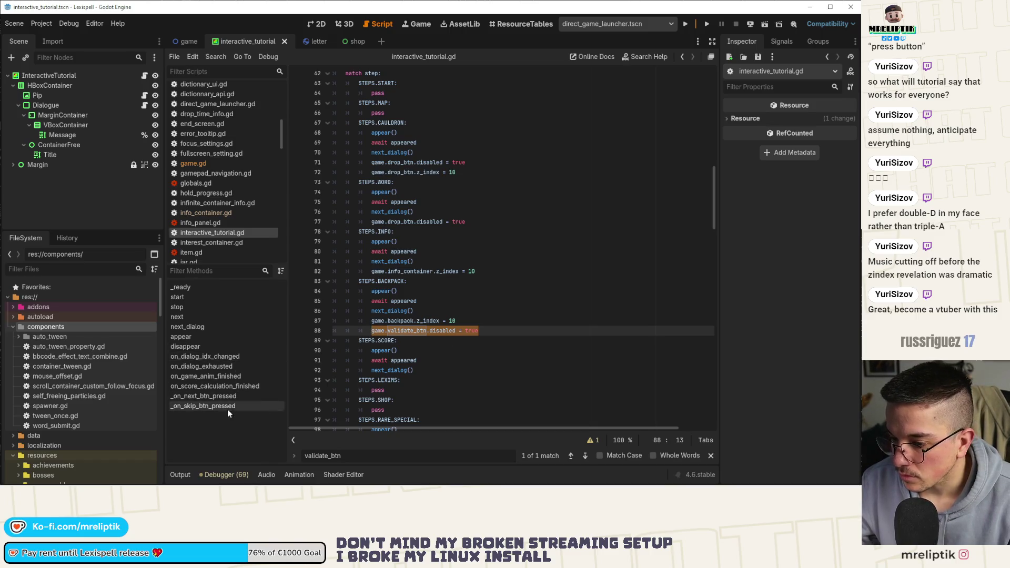
left_click(231, 367)
scroll(324, 363, "down", 5)
scroll(402, 303, "down", 10)
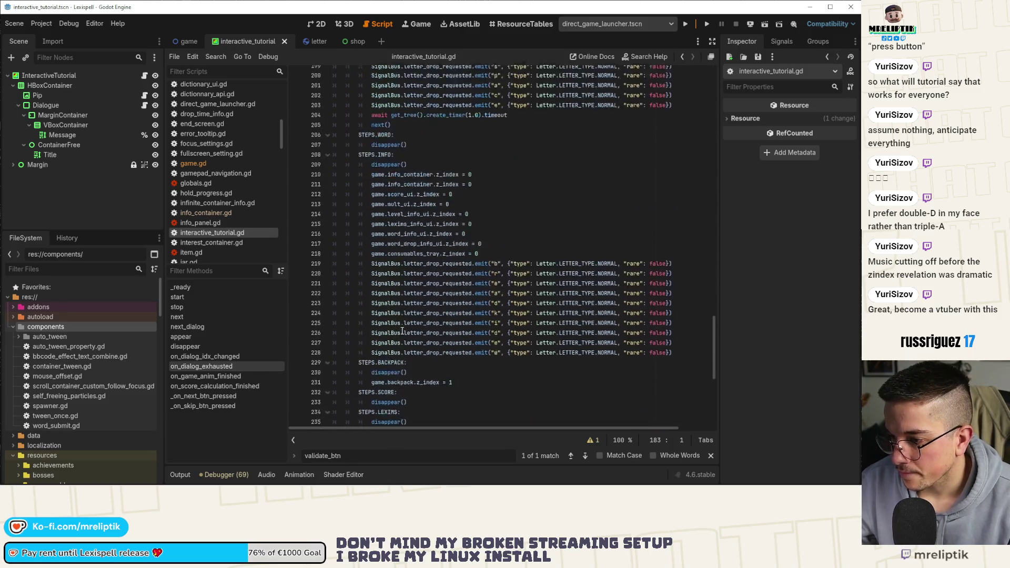
left_click(480, 270)
key("Return")
key("ctrl+v")
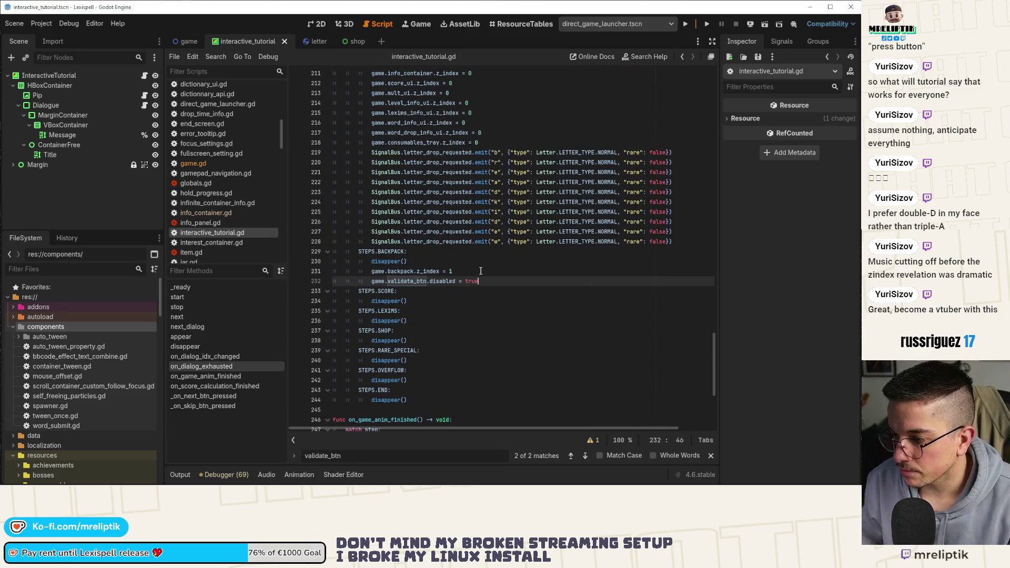
key("ctrl+shift+Left")
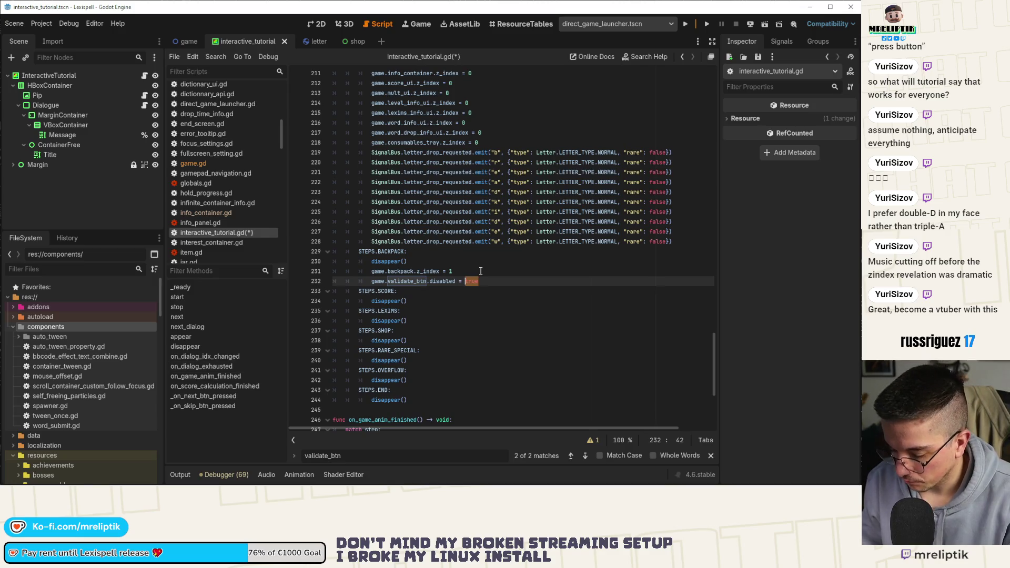
type("false")
key("ctrl+s")
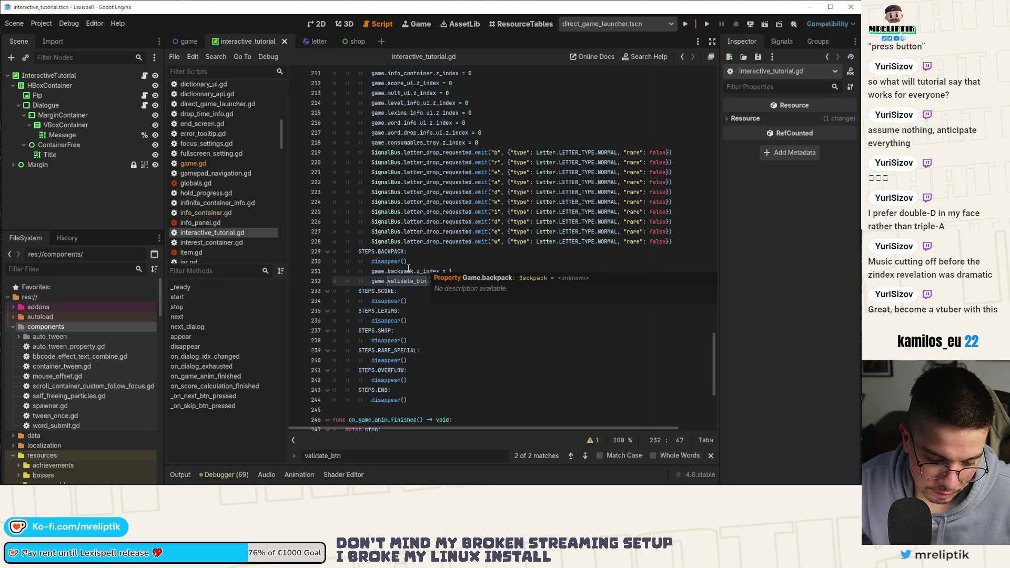
mouse_move(409, 270)
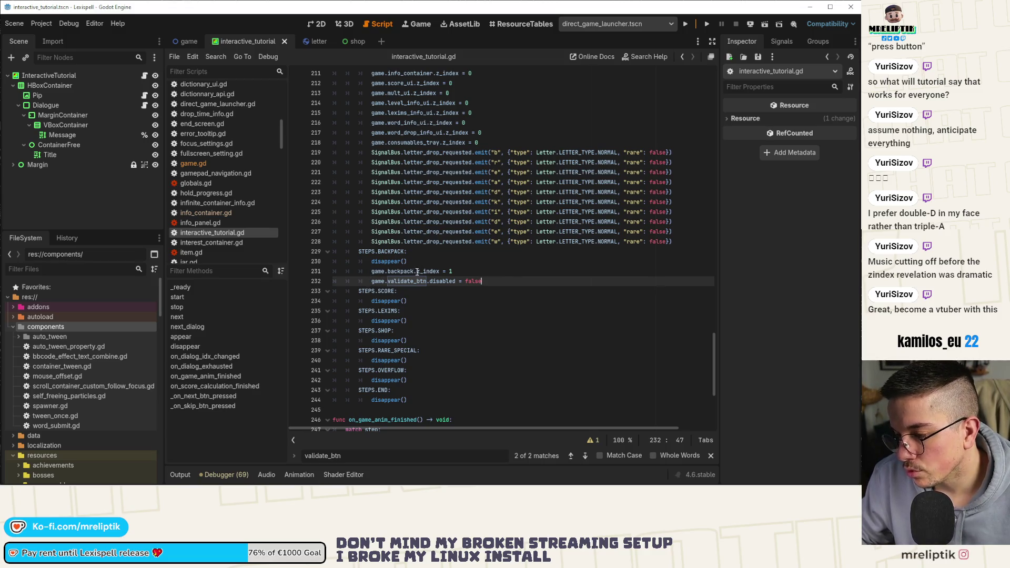
scroll(459, 289, "up", 20)
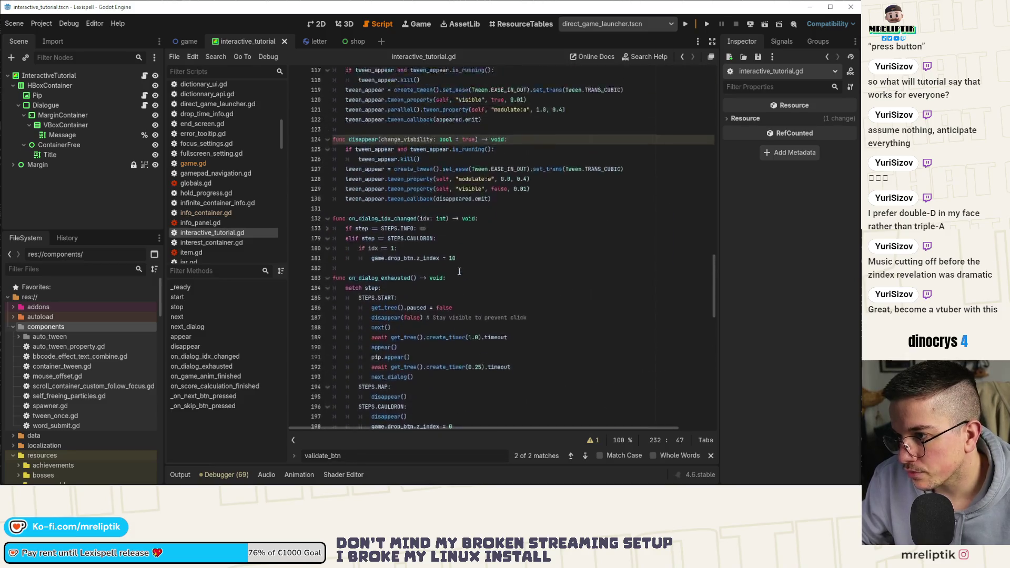
Step: Add 'game.backpack.max_count = 0' after the unpause line in STEPS.START, then switch to the game scene
scroll(385, 327, "down", 2)
left_click(424, 262)
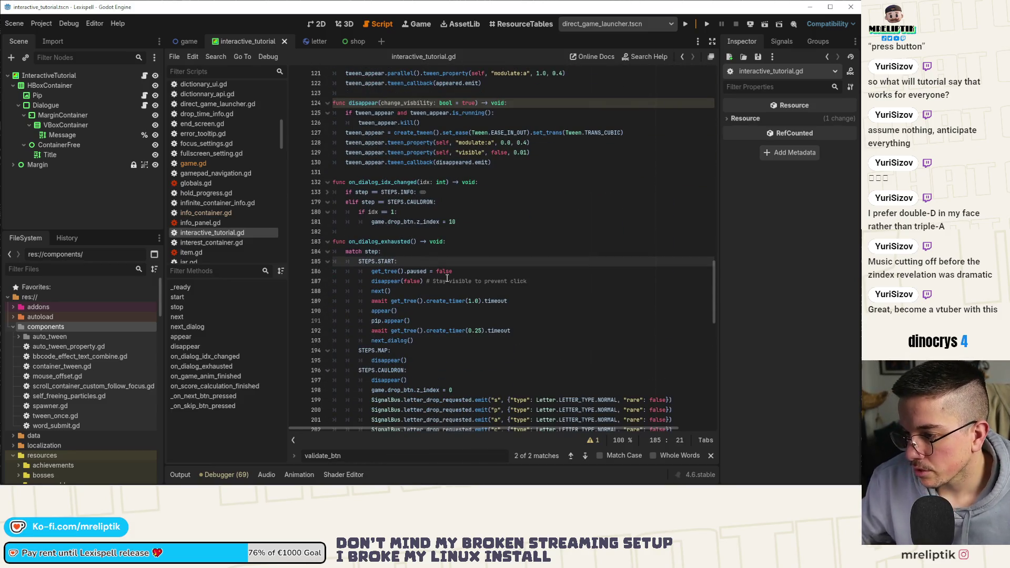
key("Return")
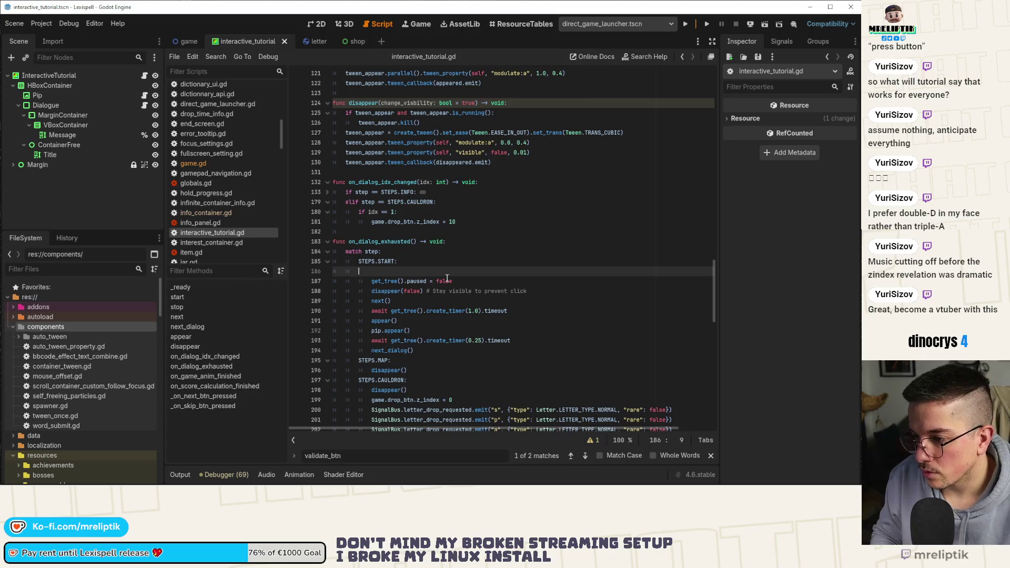
key("Delete")
key("End")
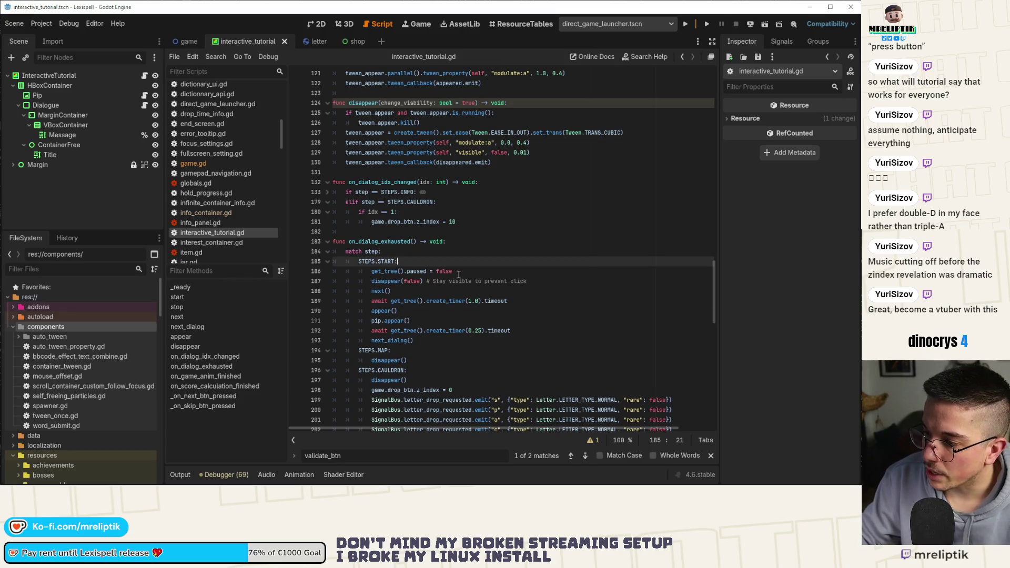
key("Return")
type("get")
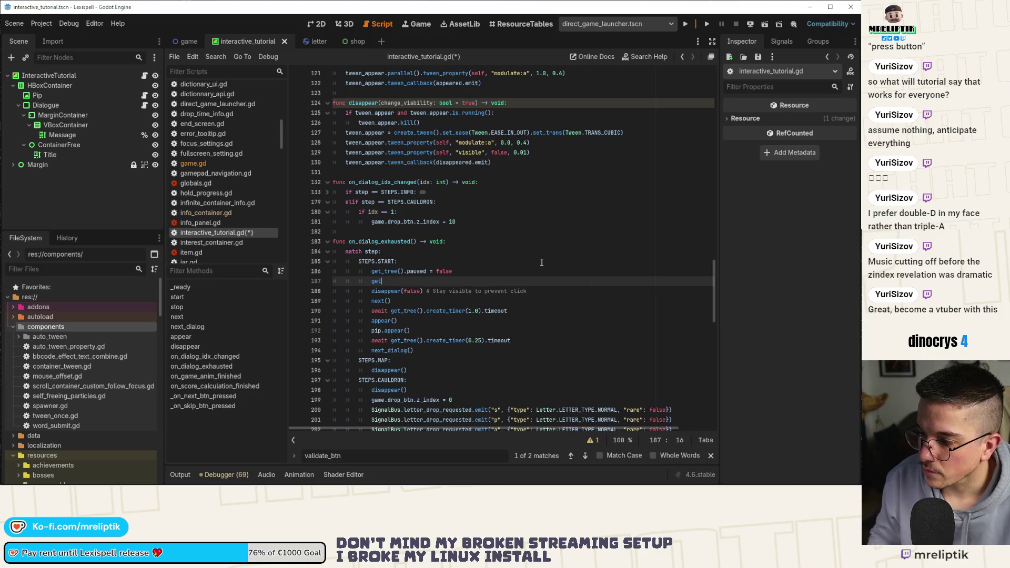
key("BackSpace")
key("BackSpace")
type("gam")
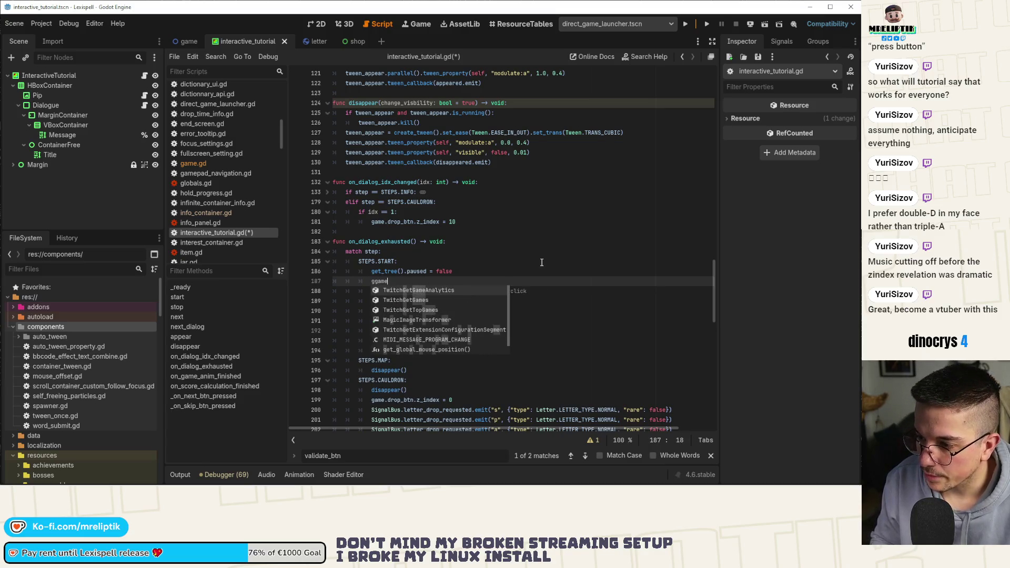
key("BackSpace")
key("BackSpace")
type("ame.back")
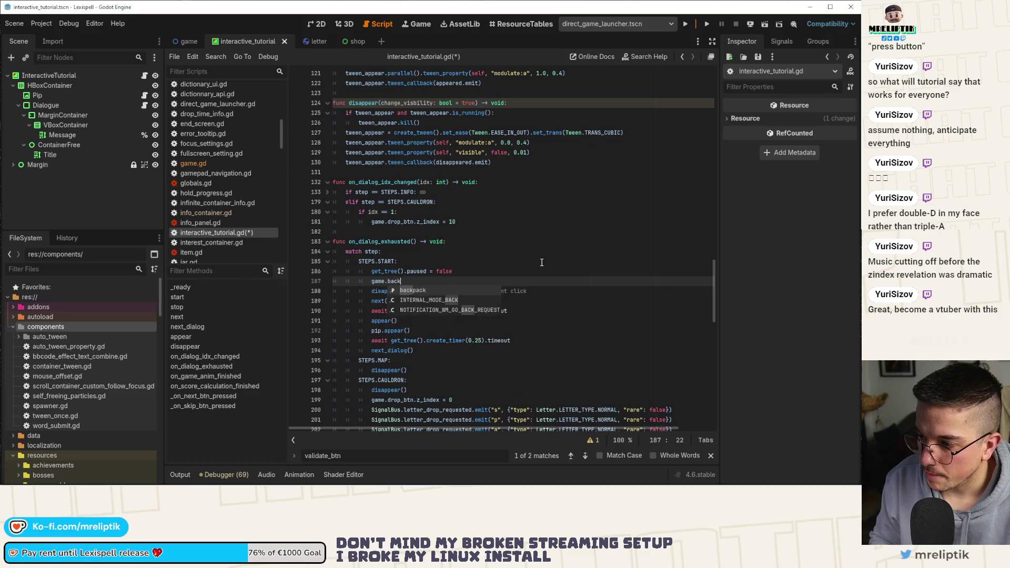
type("pack.")
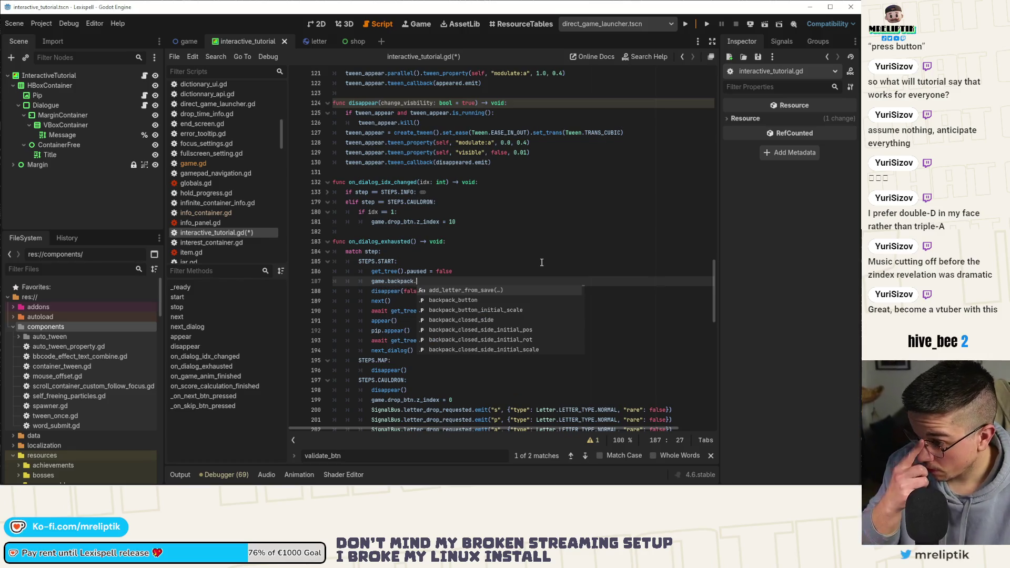
type("max_count")
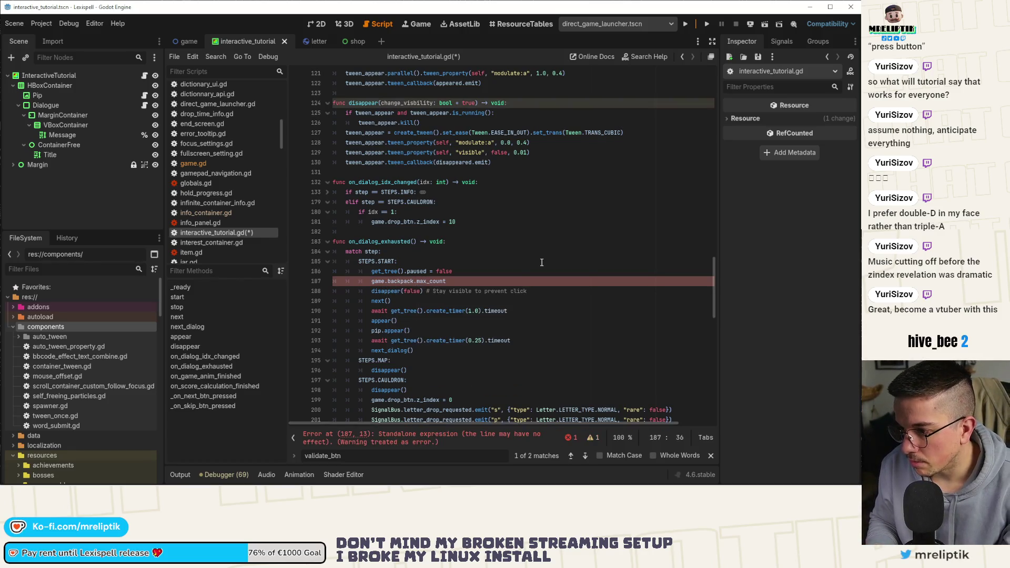
type(" = 0")
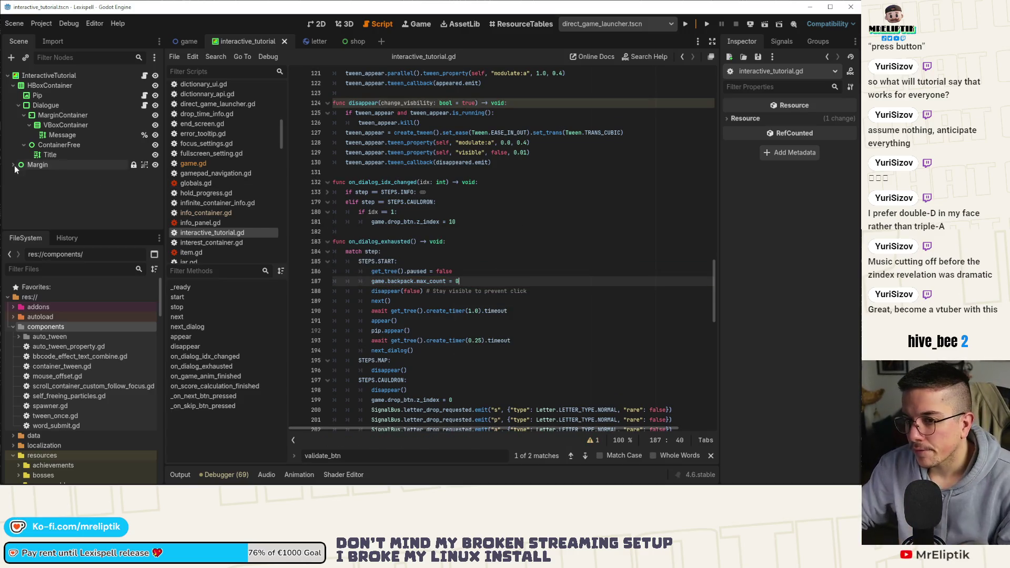
left_click(185, 46)
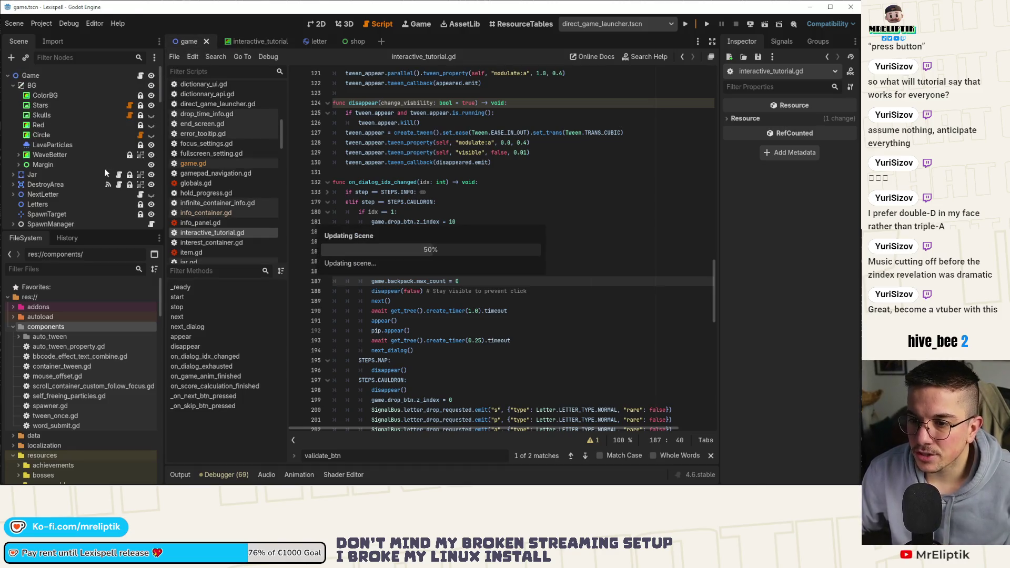
Step: Show the game scene's canvas in the 2D workspace and scroll through its node tree
left_click(315, 23)
scroll(72, 194, "down", 4)
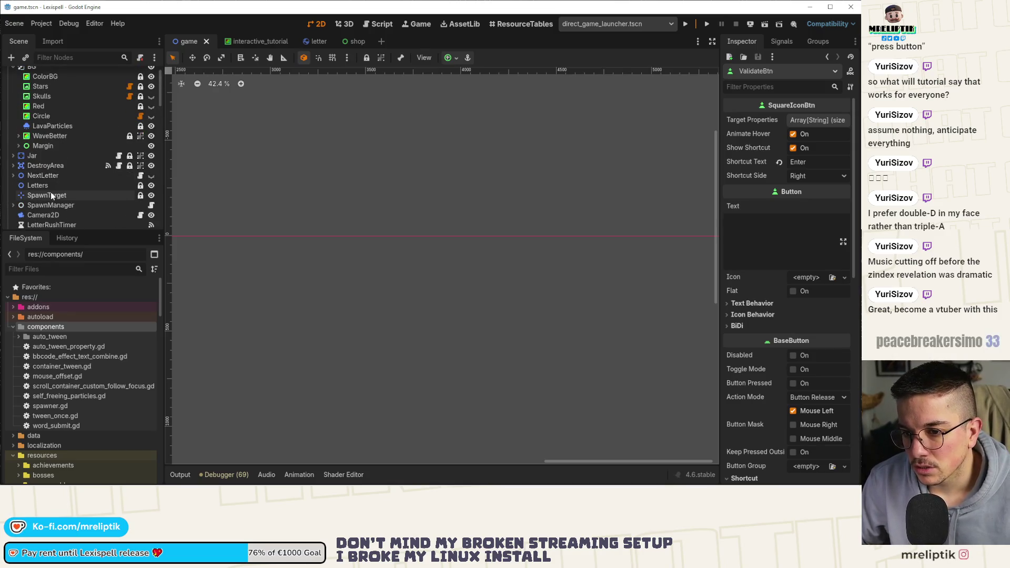
scroll(73, 196, "up", 2)
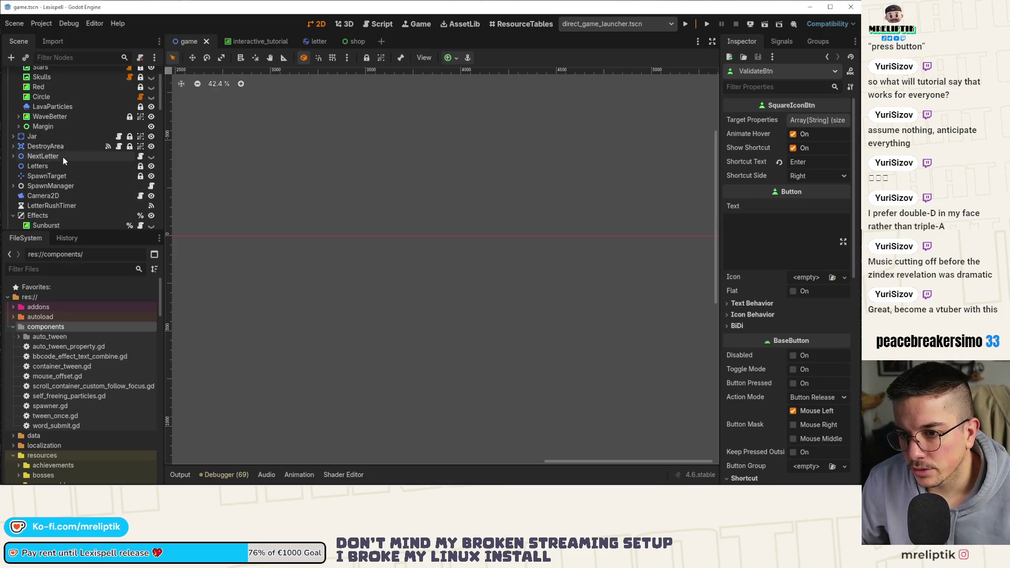
scroll(62, 155, "up", 2)
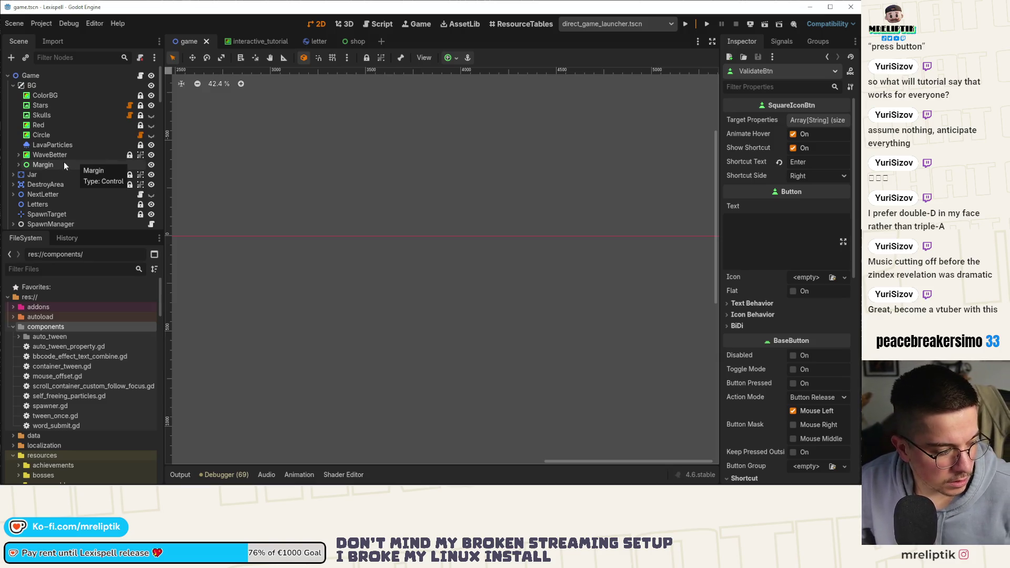
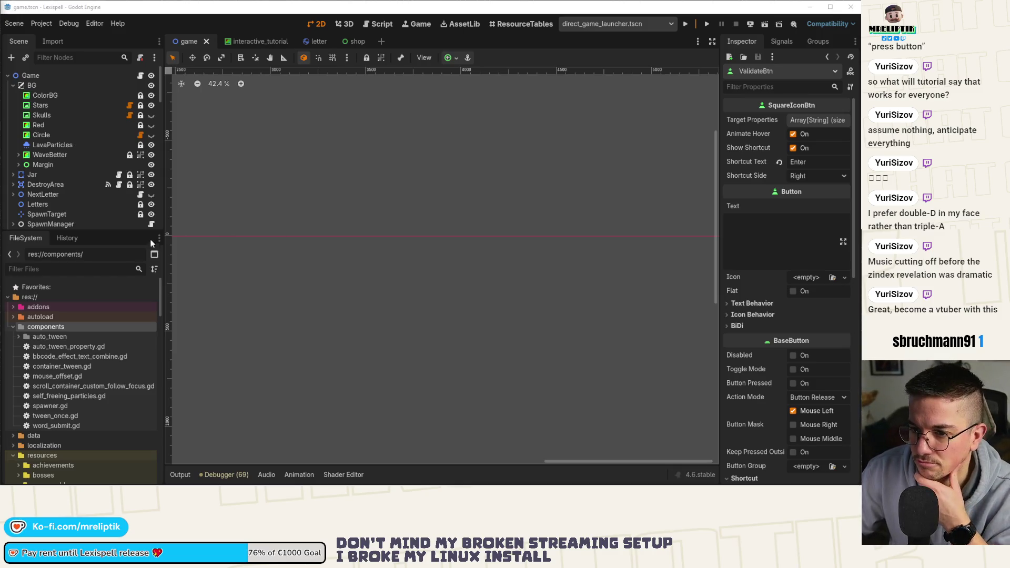
Step: Check max_count in interactive_tutorial.gd, then return to the game scene's node tree
left_click(142, 78)
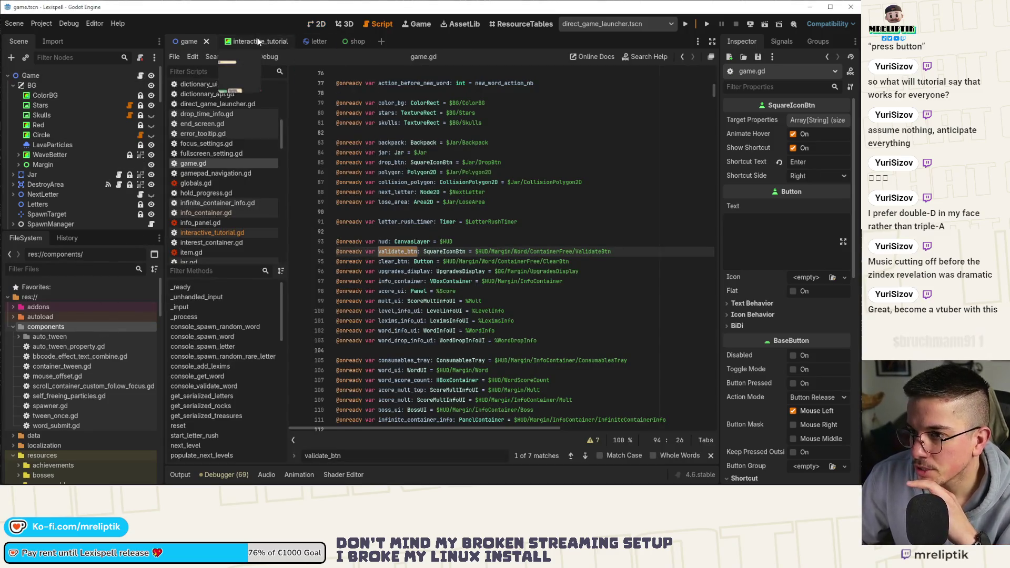
left_click(250, 41)
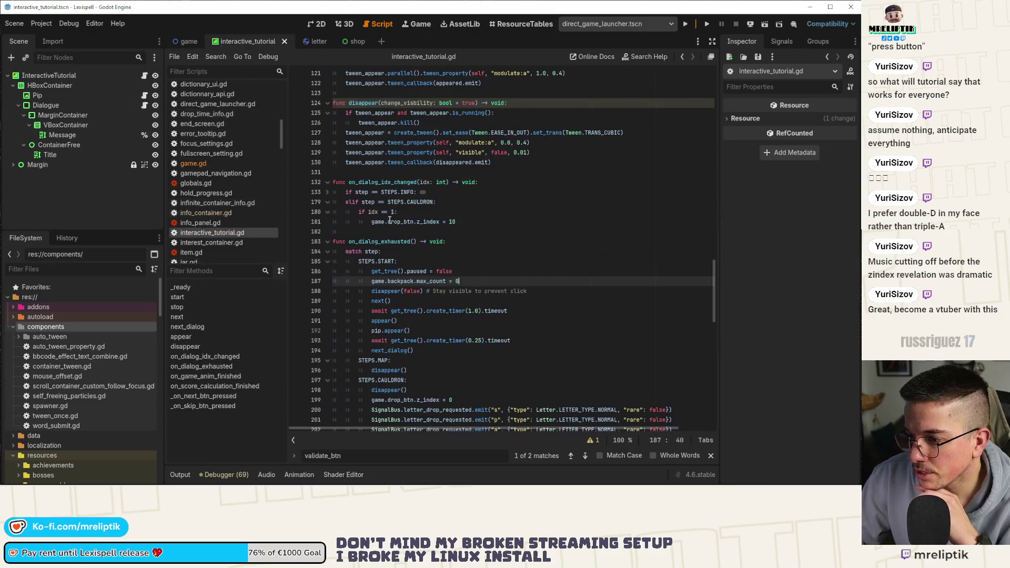
double_click(431, 281)
left_click(189, 41)
left_click(65, 201)
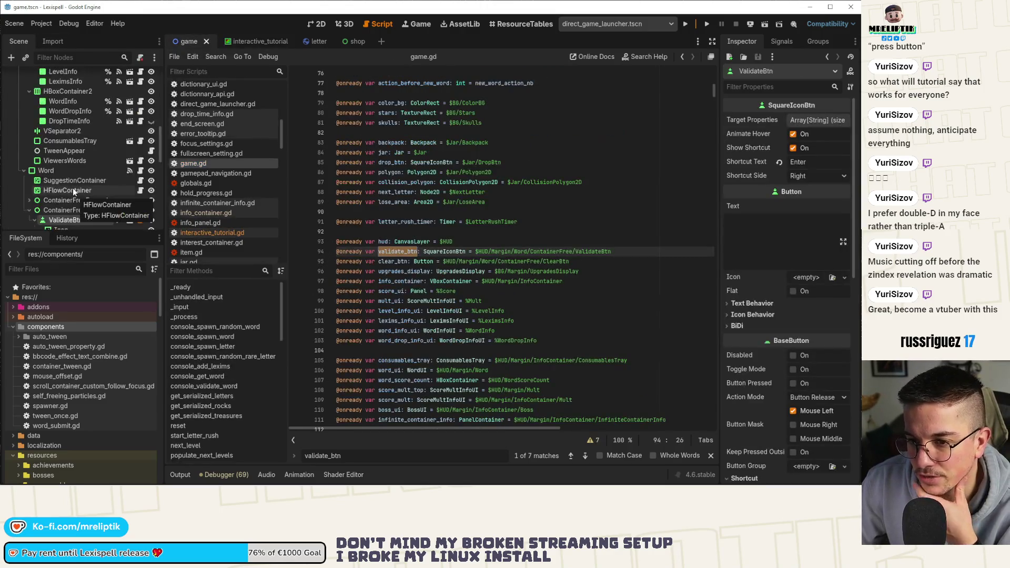
Step: Filter the Scene dock for 'back' and open the Backpack node's backpack.gd script
left_click(68, 55)
type("bakc")
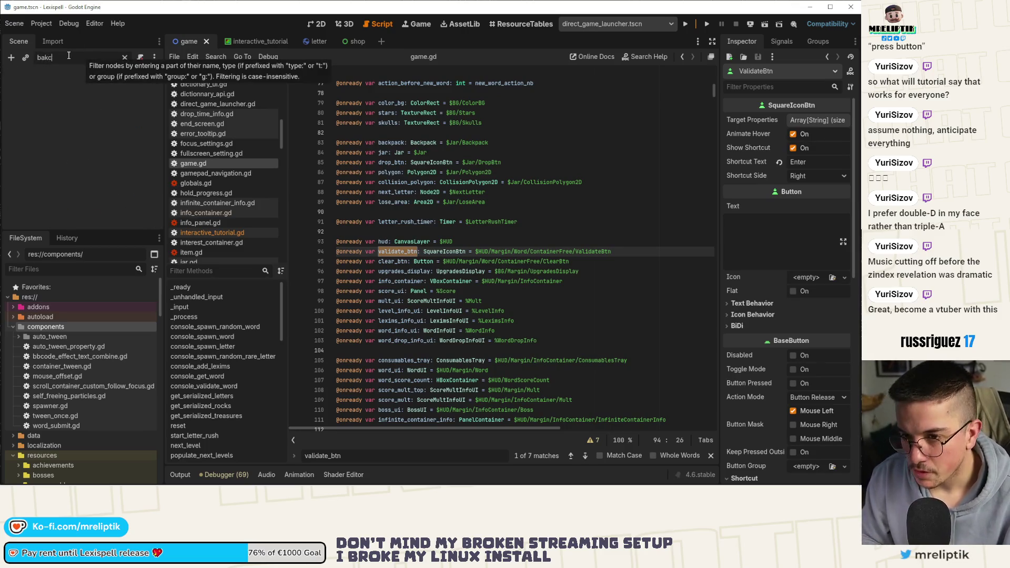
key("BackSpace")
key("BackSpace")
type("ck")
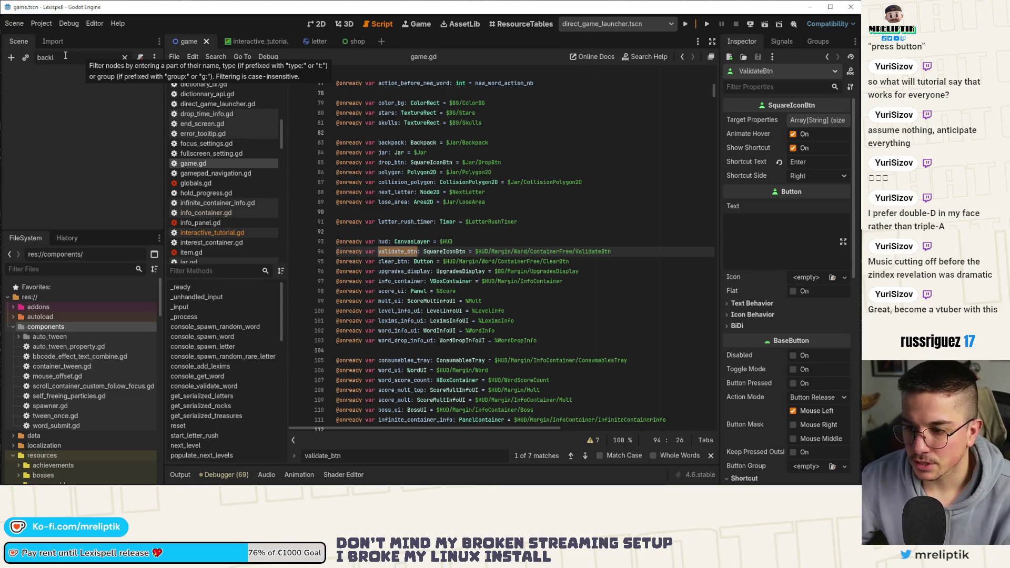
left_click(145, 76)
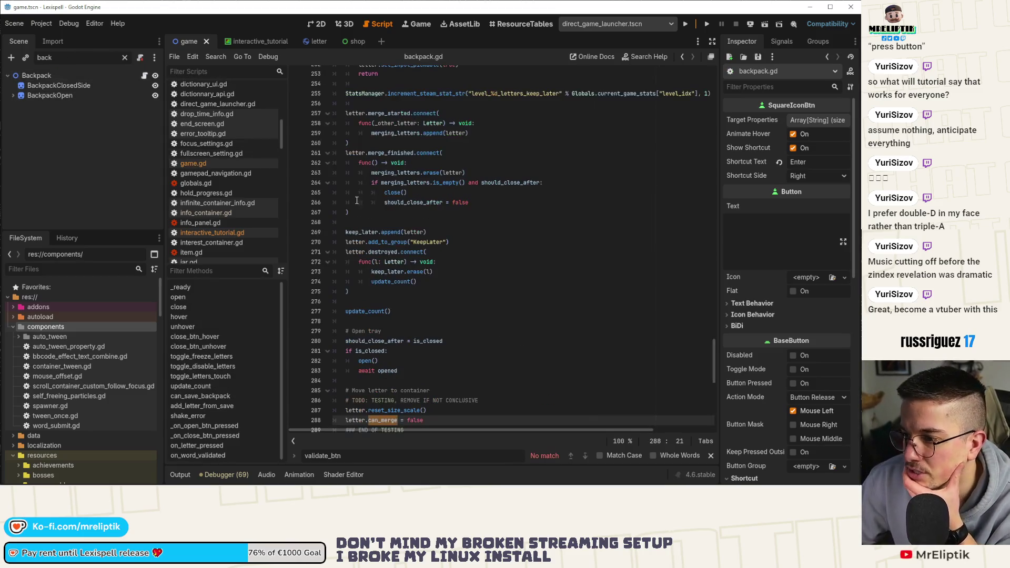
Step: Jump to update_count's definition, then scroll up to the exported max_count on line 6
double_click(385, 315)
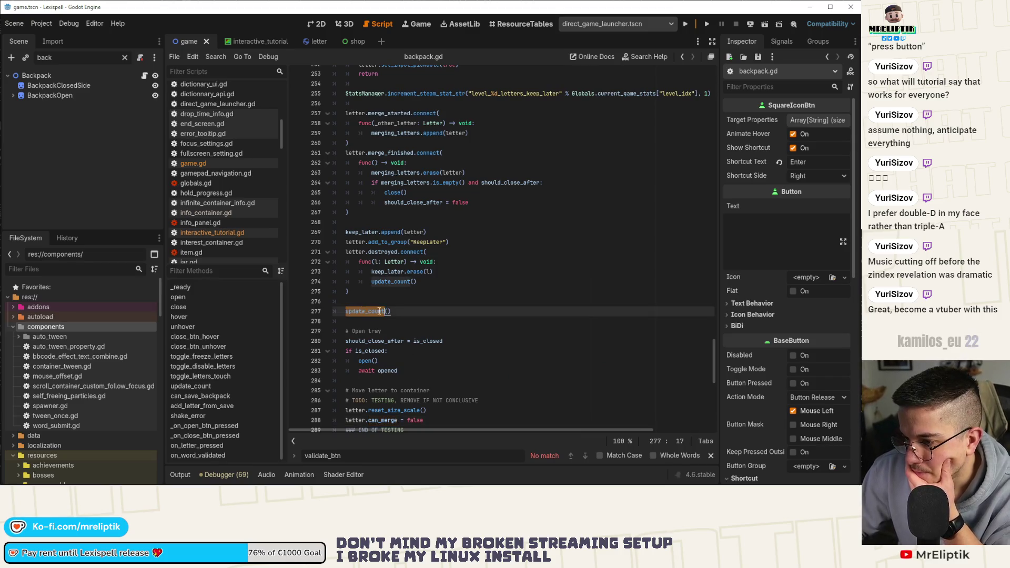
scroll(386, 314, "down", 3)
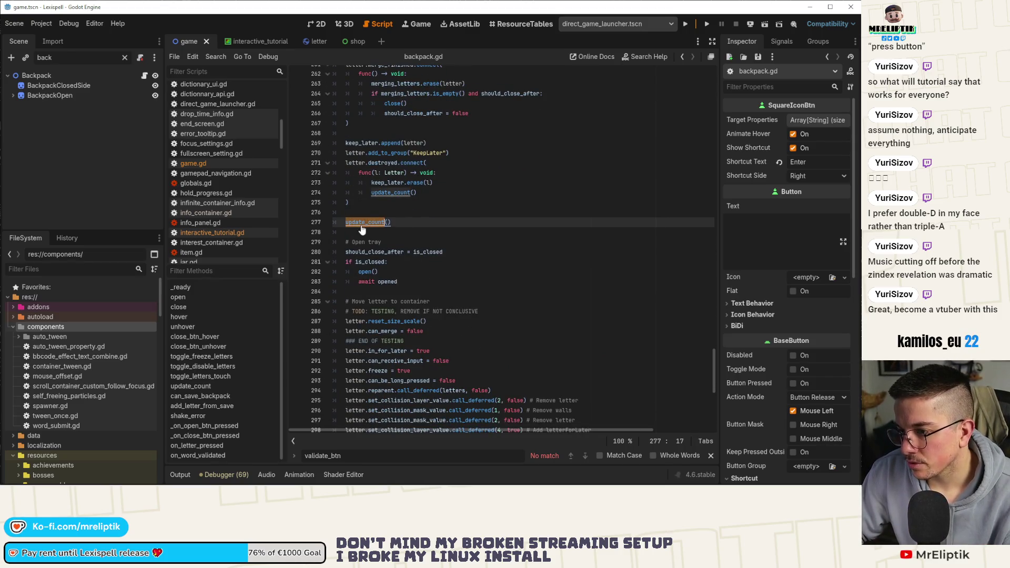
left_click(363, 223, "ctrl")
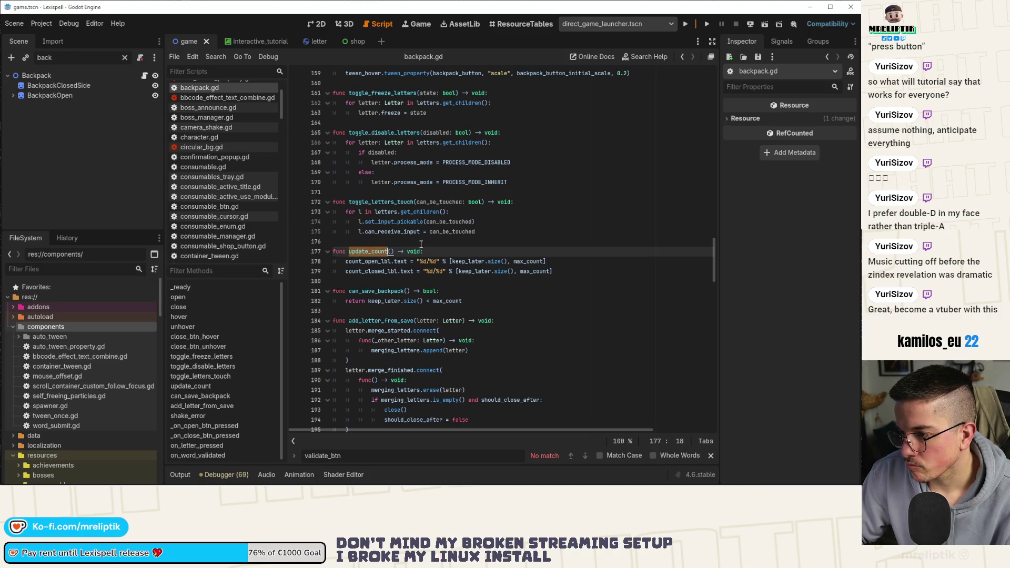
scroll(470, 280, "up", 20)
scroll(468, 280, "up", 20)
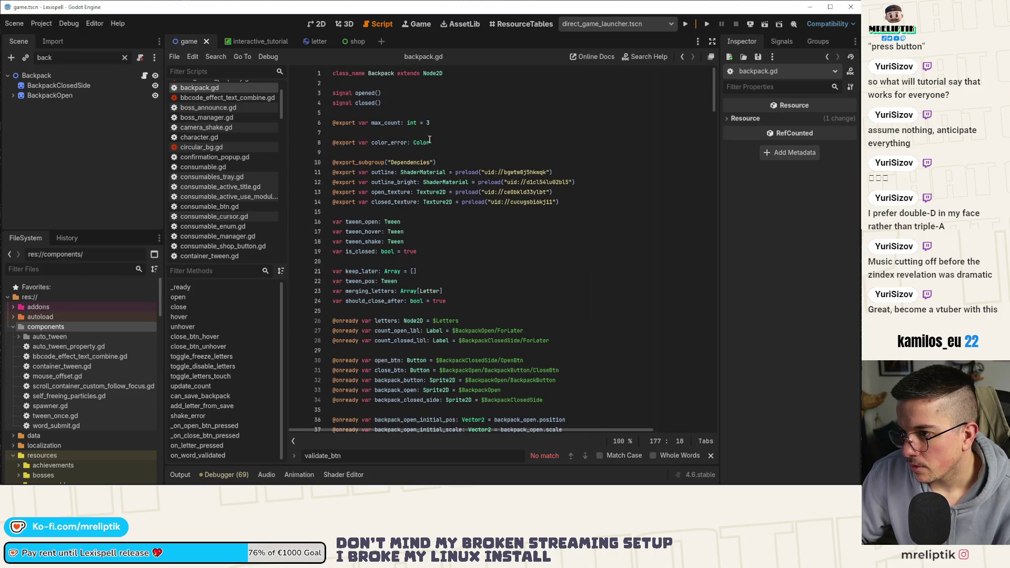
double_click(388, 123)
Step: Add a set(new_max) setter under max_count that assigns max_count = new_max
left_click(447, 123)
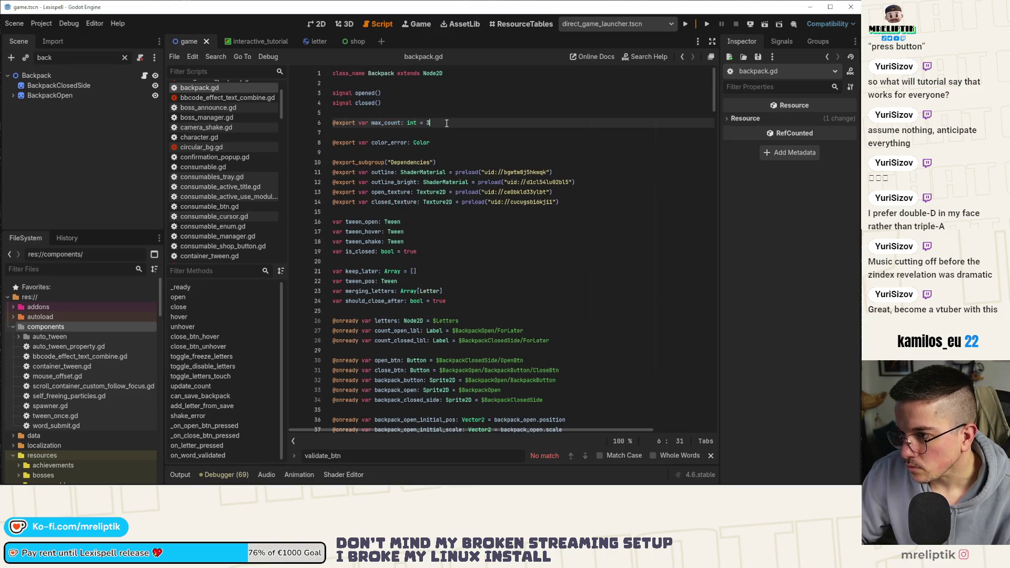
type(":")
key("Return")
type("set(")
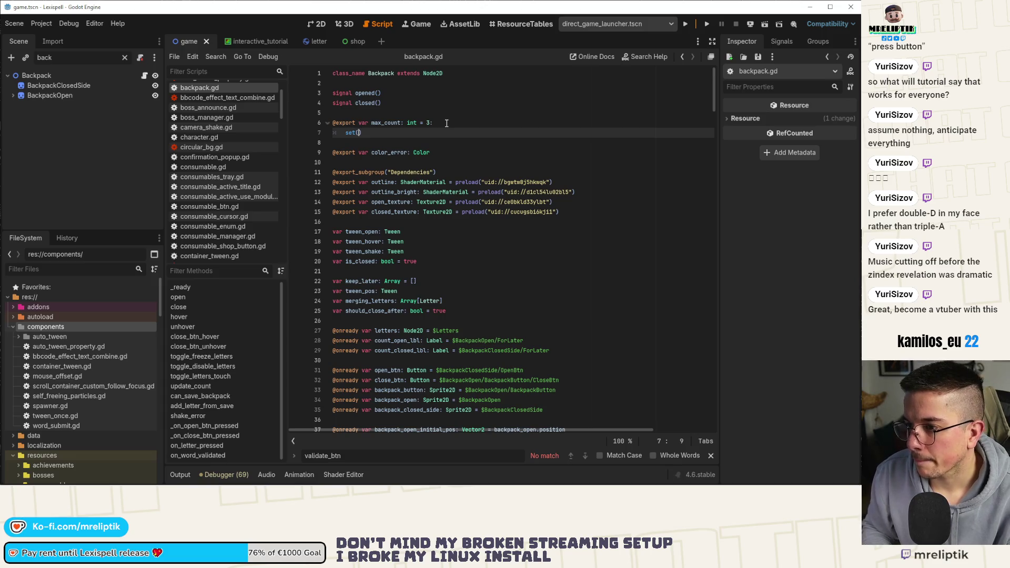
type("new_max_")
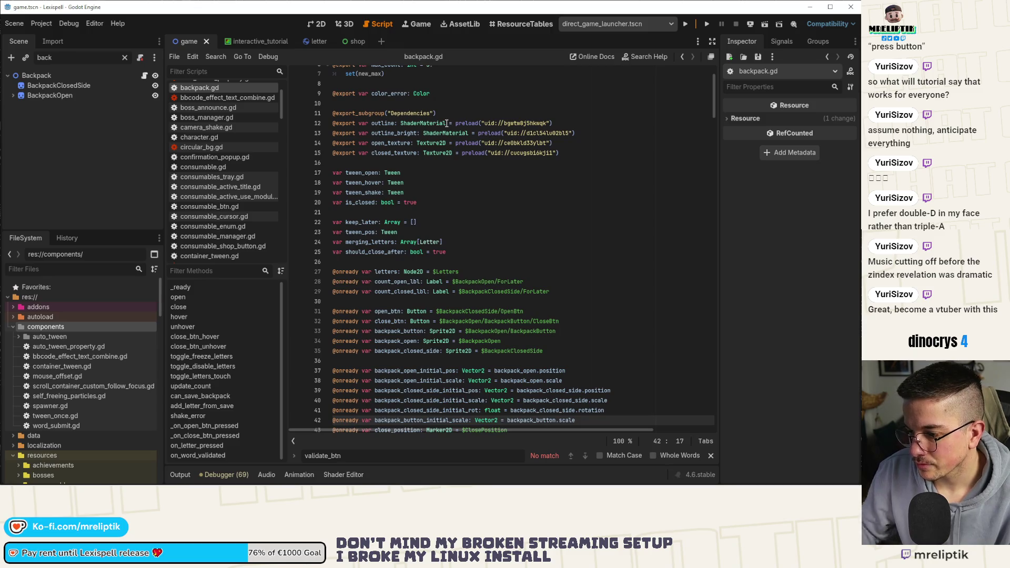
type("):")
key("Return")
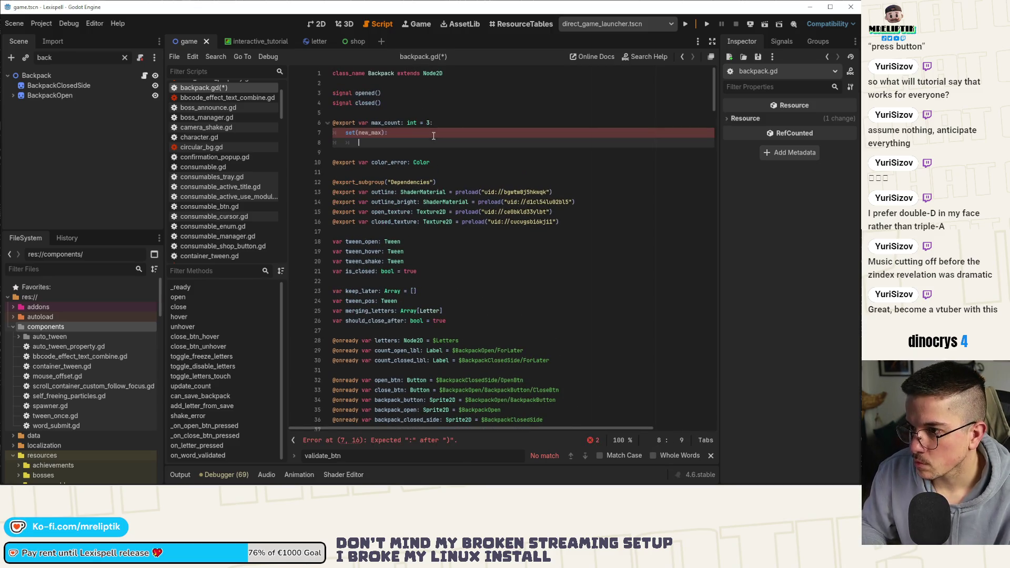
type("max")
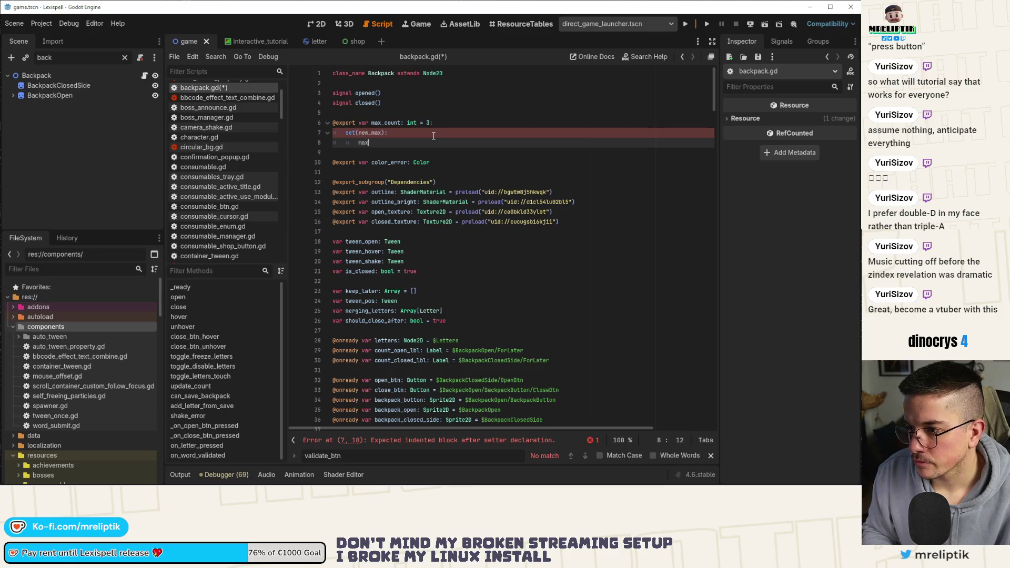
type("_count = new_max")
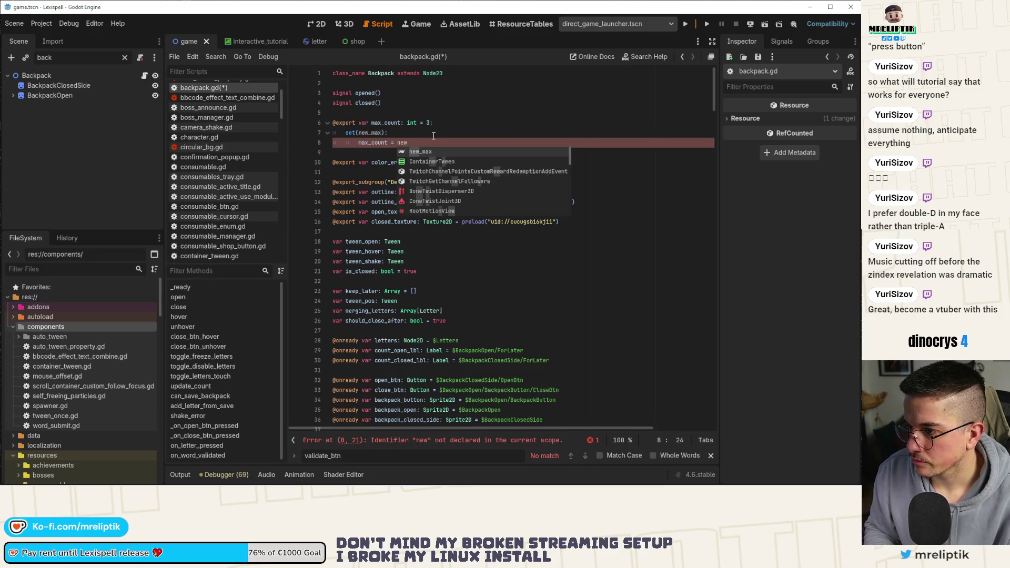
key("Return")
Step: Call update_count() when inside the tree, save backpack.gd, and clear the Scene filter
type("if")
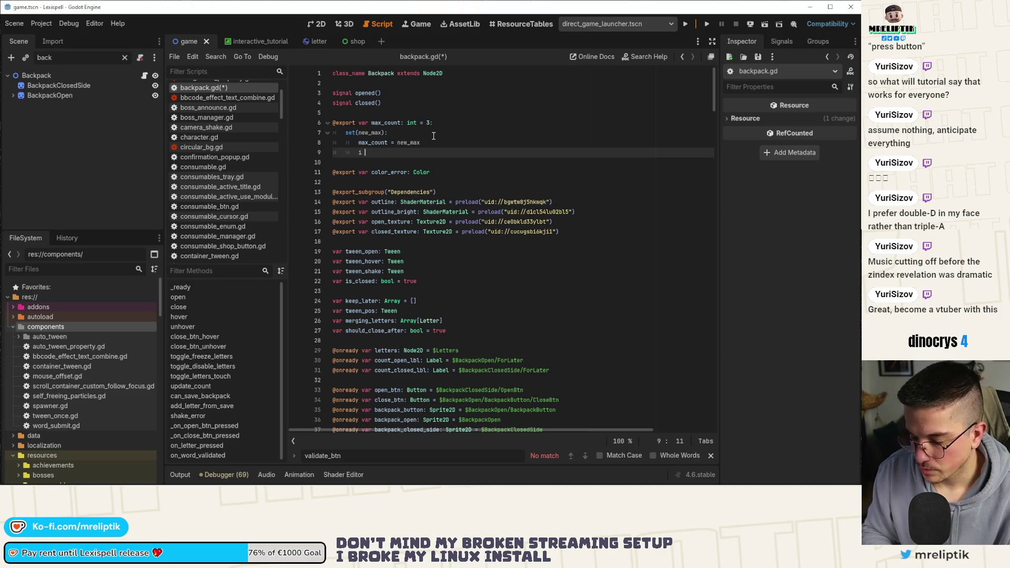
key("BackSpace")
key("BackSpace")
key("BackSpace")
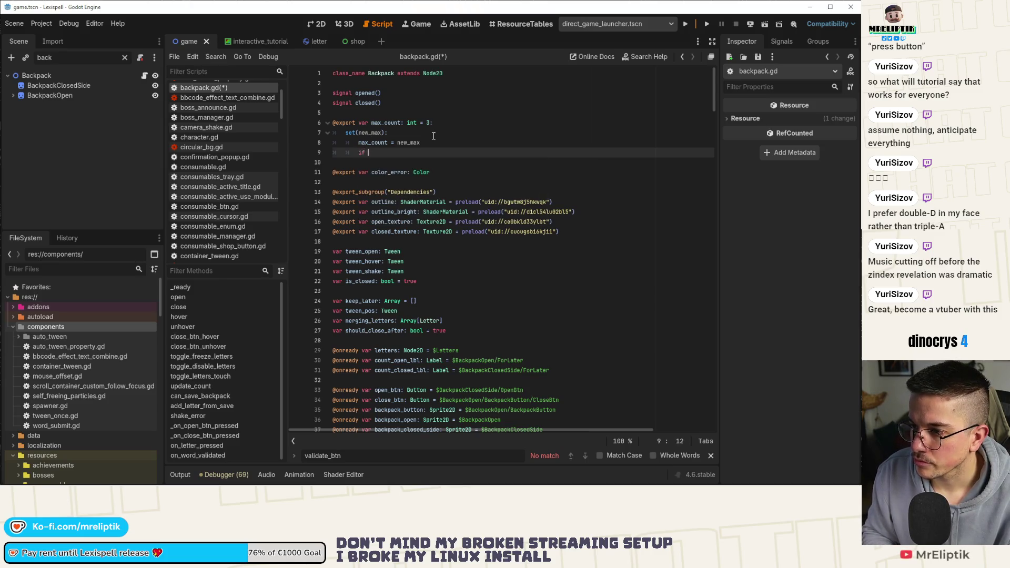
type("is_inside_tree():")
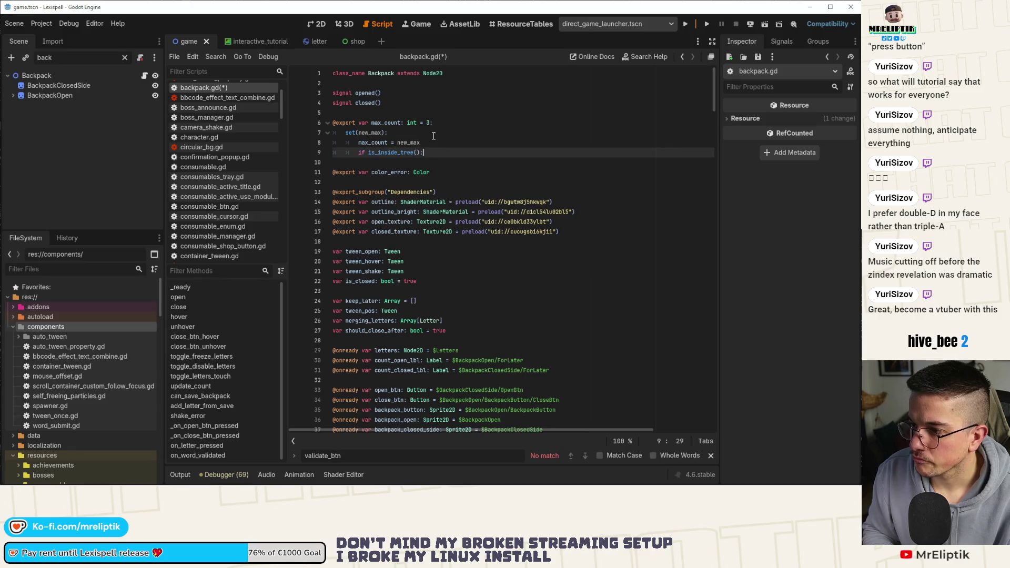
key("Return")
type("update_count(")
key("ctrl+s")
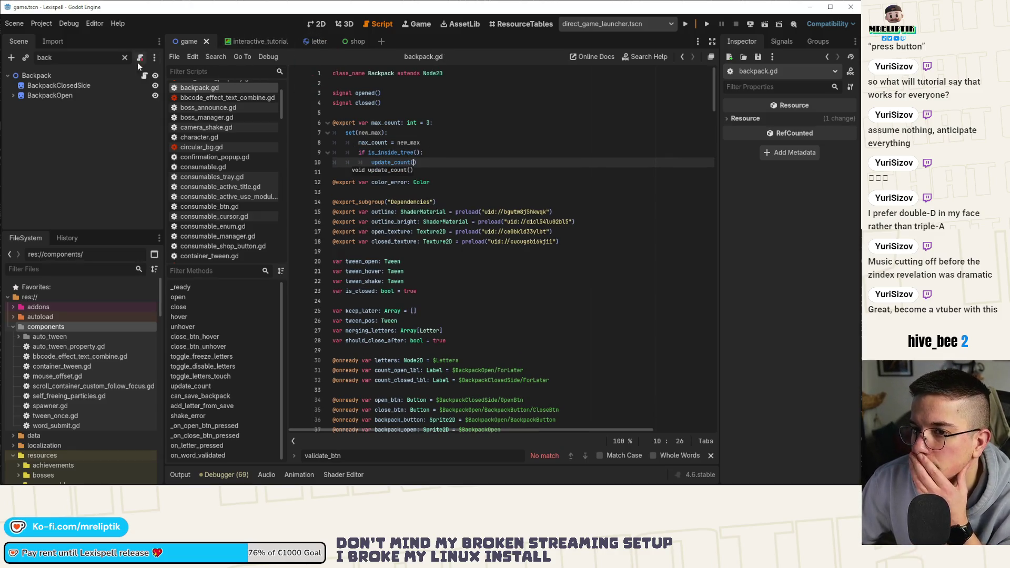
left_click(124, 58)
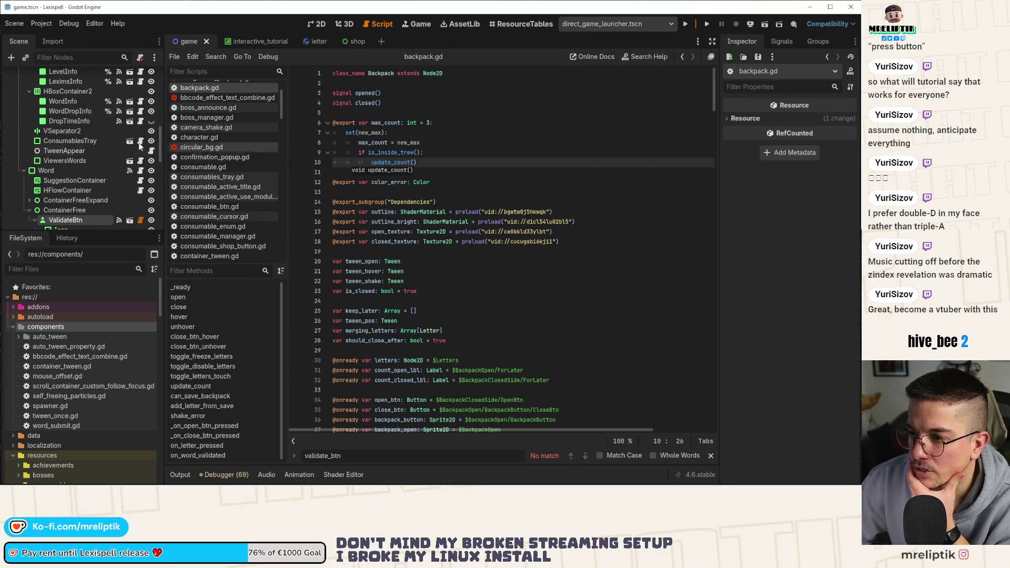
scroll(132, 129, "up", 5)
left_click(253, 41)
left_click_drag(370, 281, 481, 284)
left_click(177, 317)
scroll(411, 265, "down", 5)
scroll(411, 265, "down", 3)
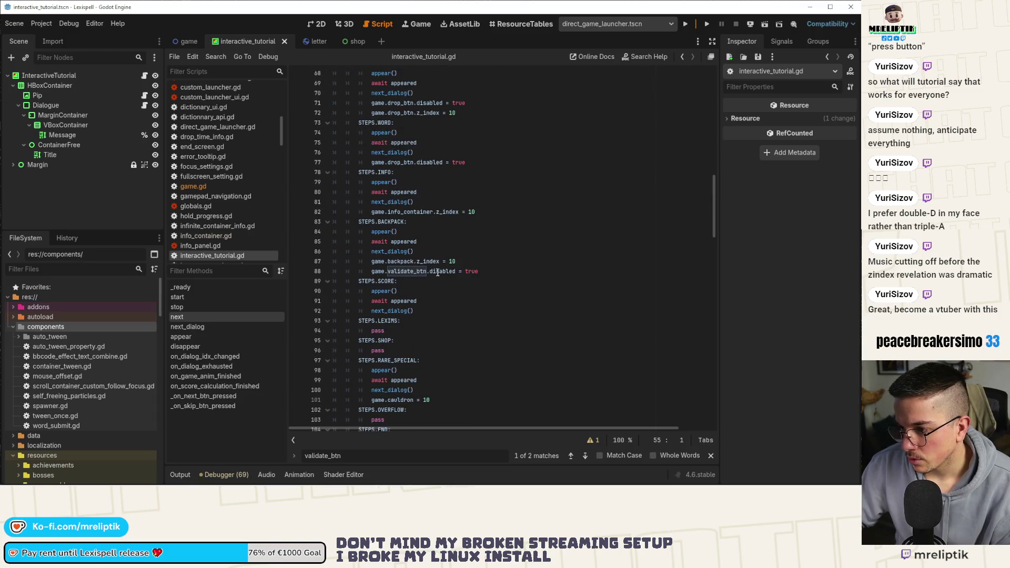
left_click(442, 261)
left_click(460, 253)
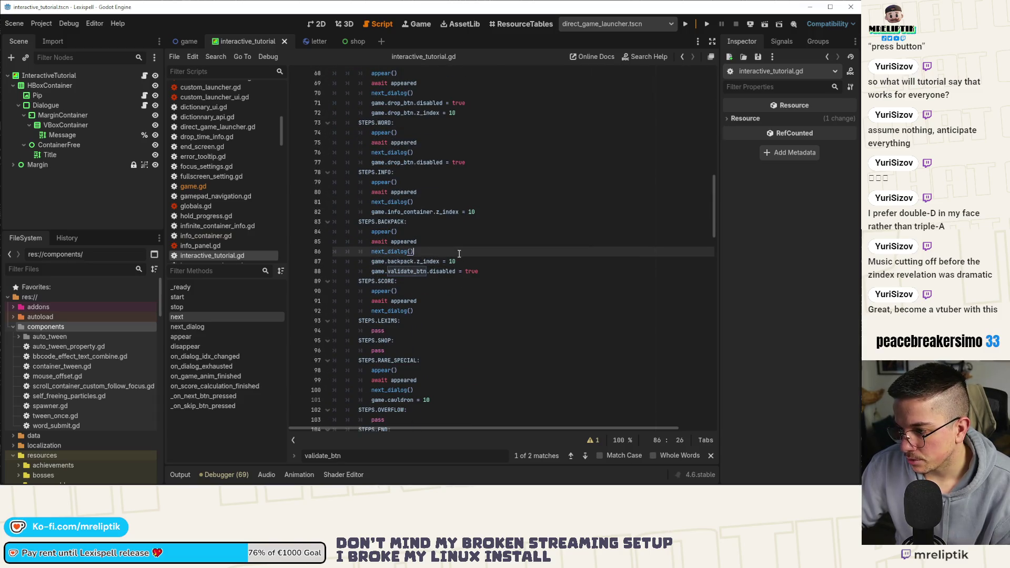
left_click(492, 261)
key("Return")
type("game.backpack.max_count = 0")
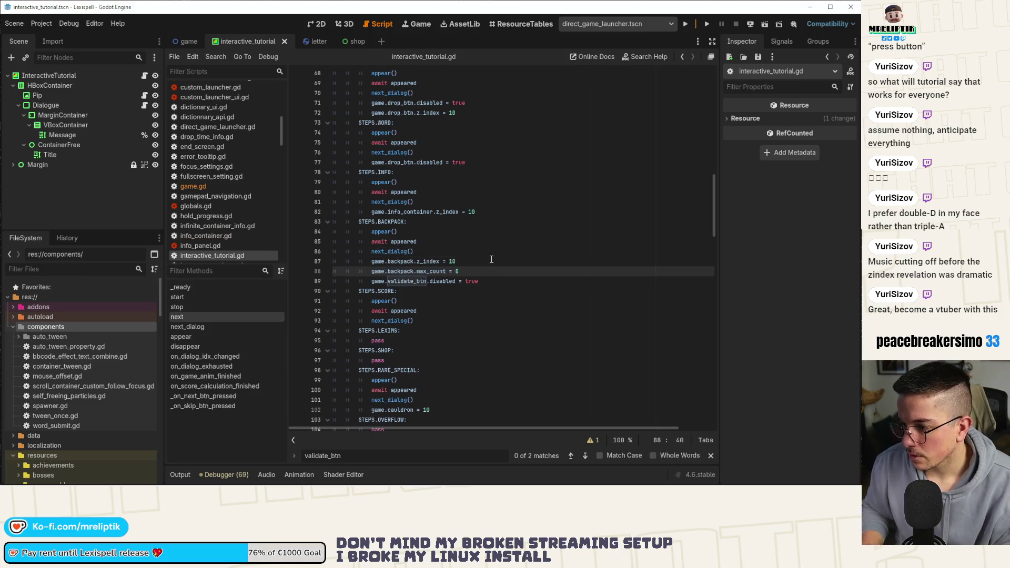
key("ctrl+s")
type("3")
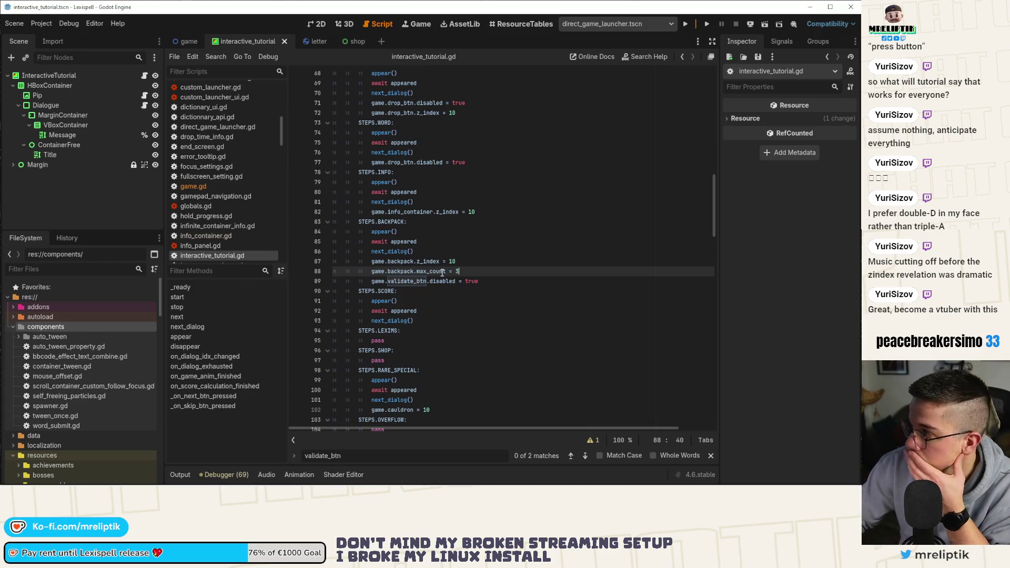
left_click(483, 261)
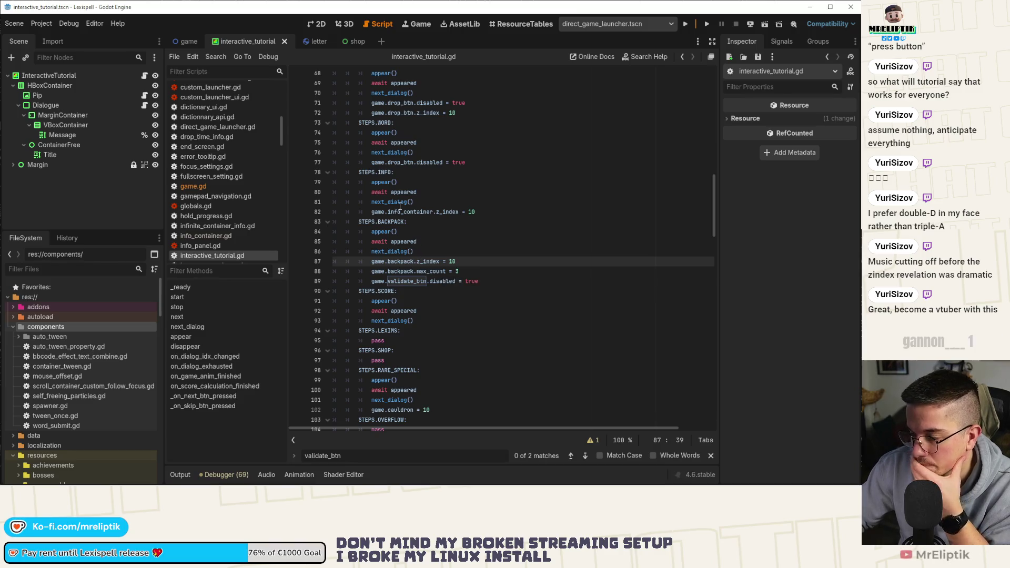
scroll(416, 273, "down", 20)
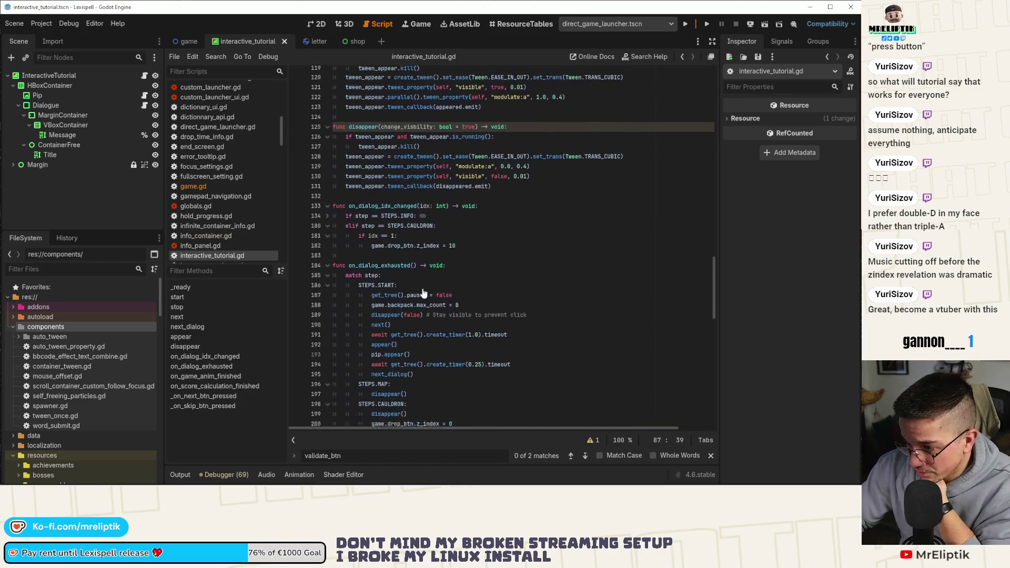
scroll(423, 293, "down", 12)
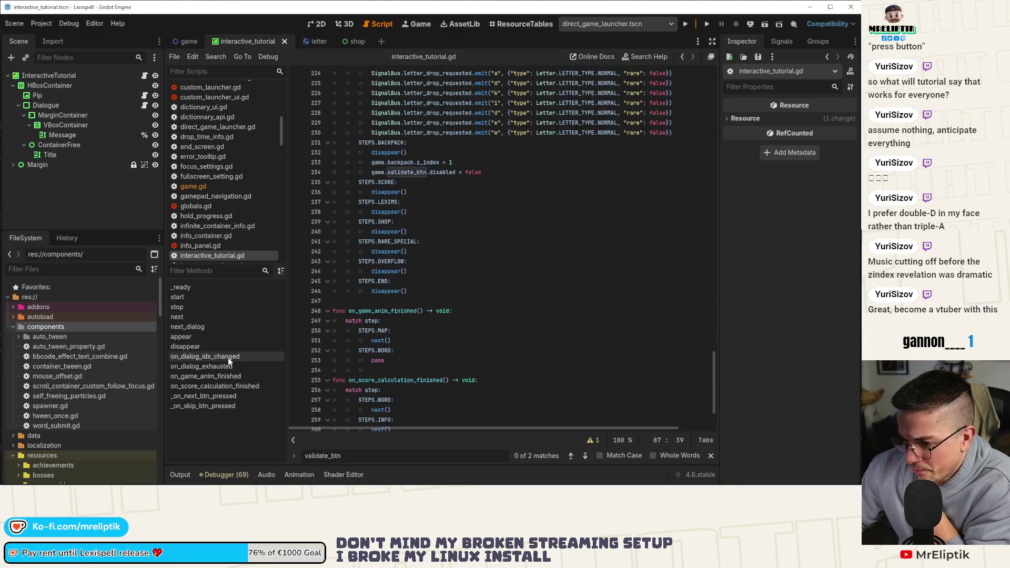
scroll(434, 326, "down", 3)
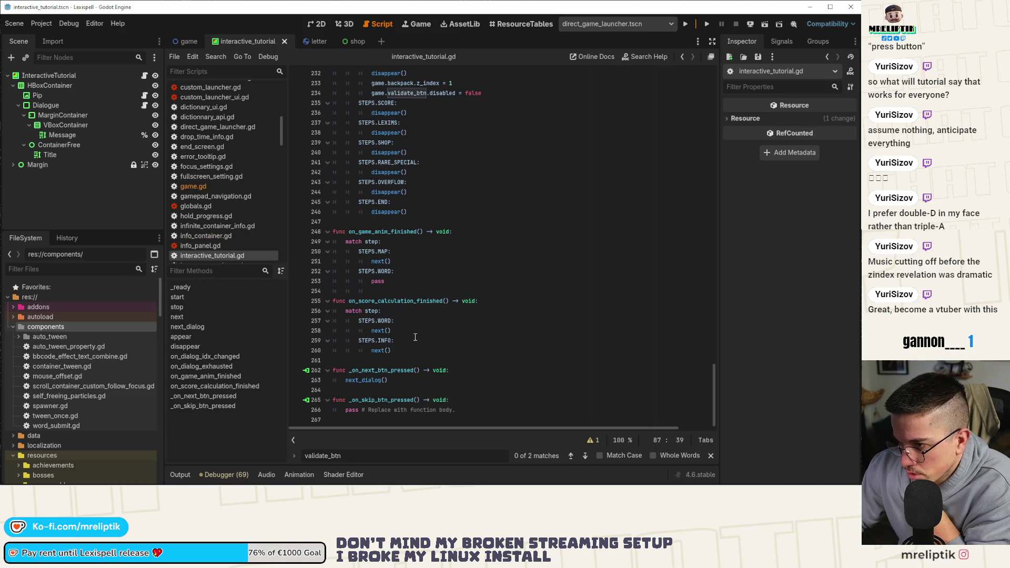
scroll(446, 298, "up", 11)
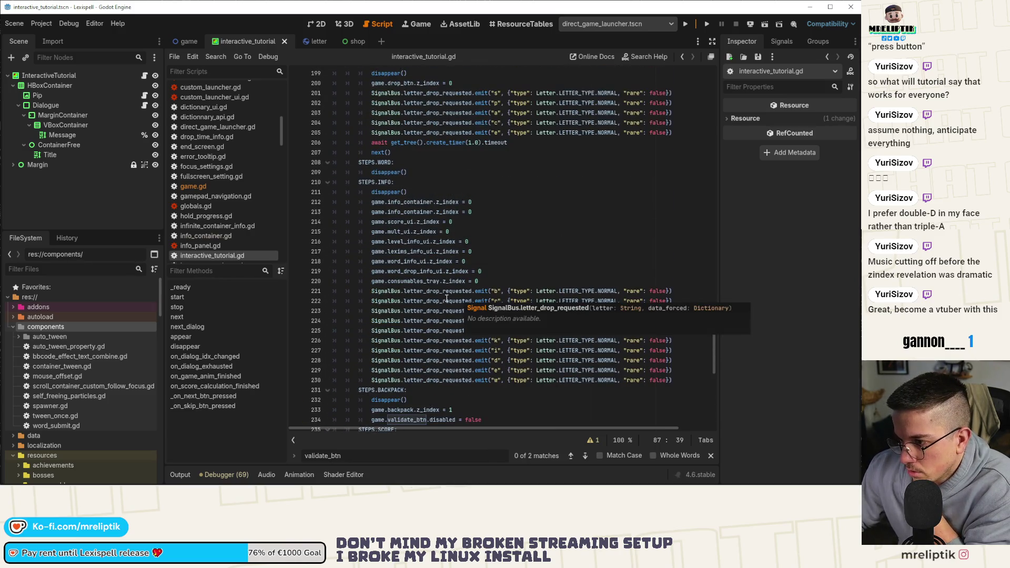
scroll(446, 299, "down", 11)
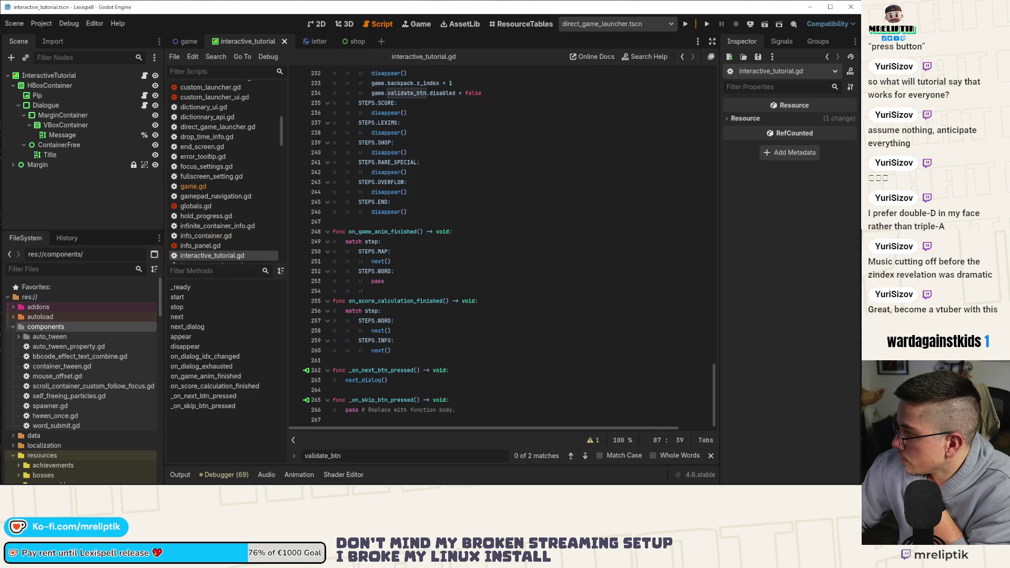
left_click(531, 271)
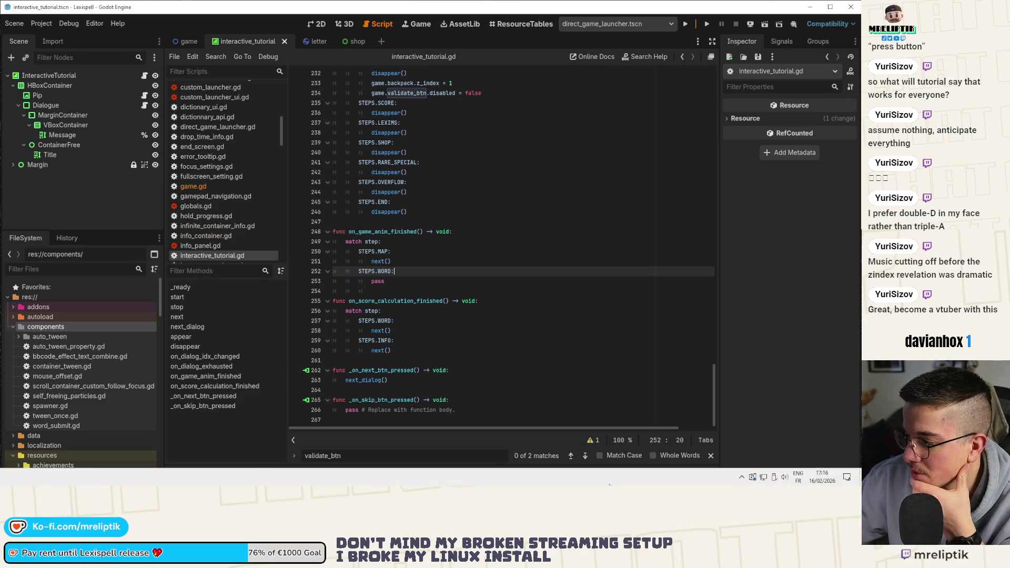
left_click(394, 279)
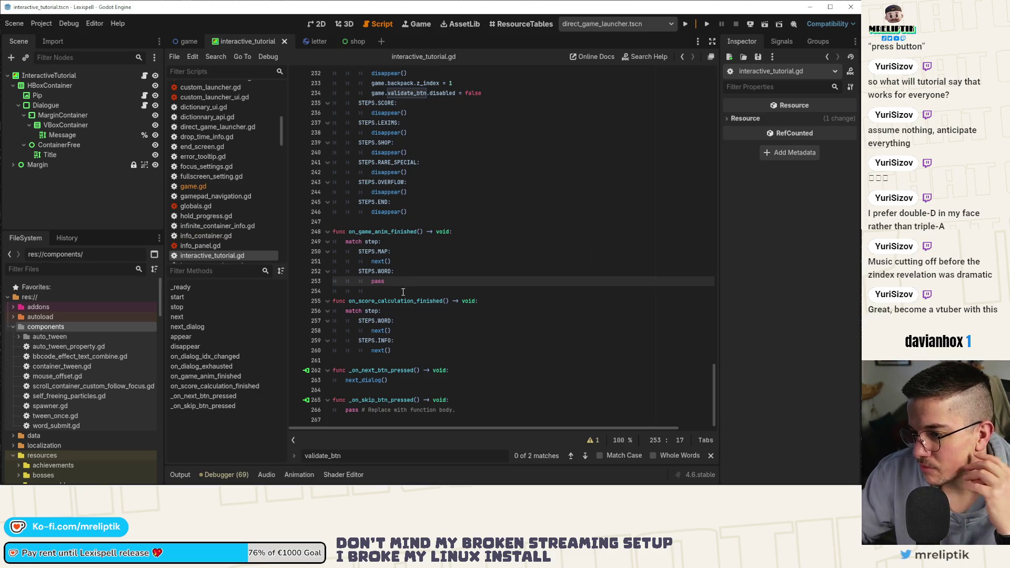
left_click(414, 351)
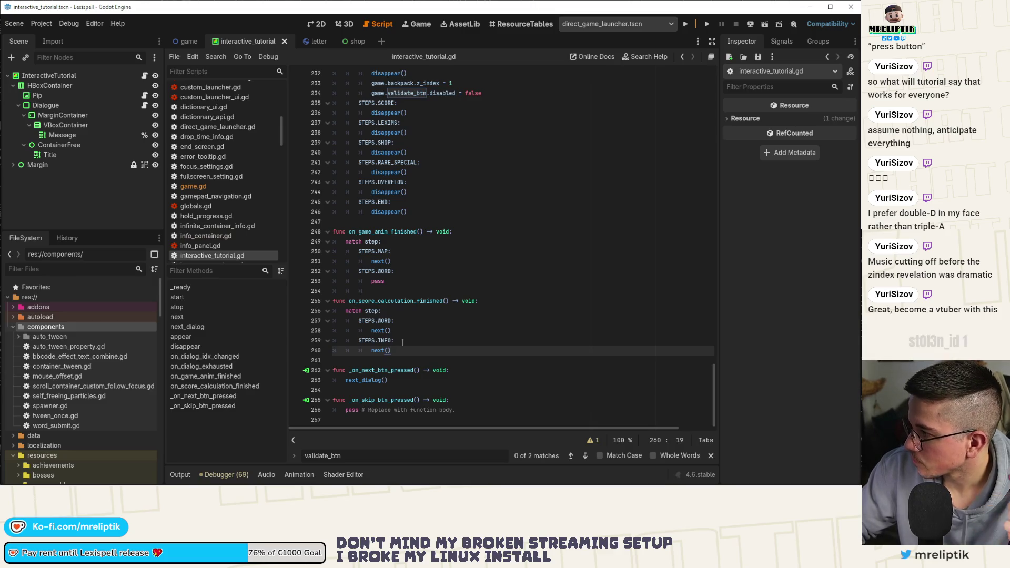
Step: Open the game scene, filter the Scene dock for 'backpack', and open backpack.gd
left_click(187, 41)
scroll(52, 178, "up", 5)
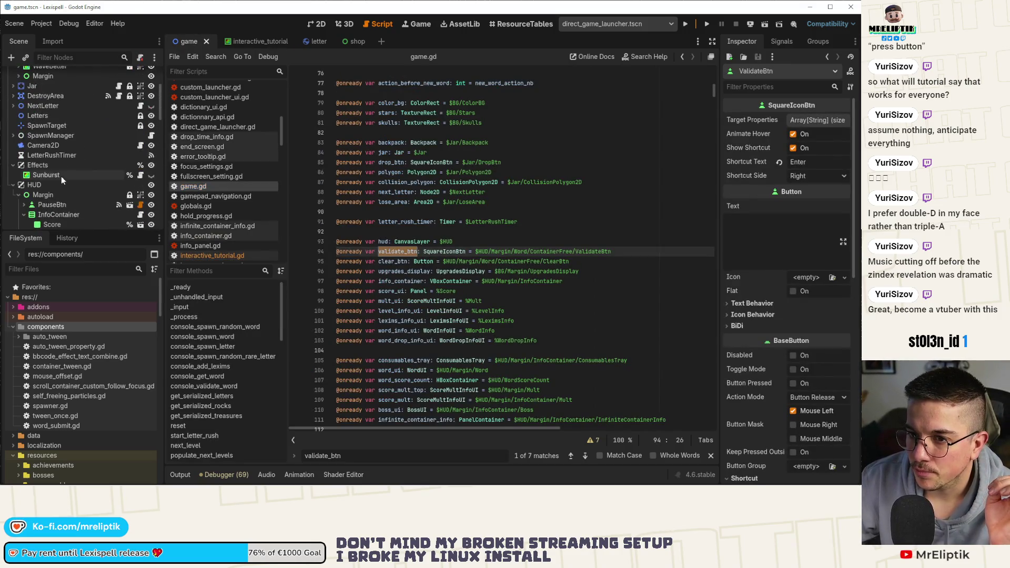
scroll(66, 126, "up", 4)
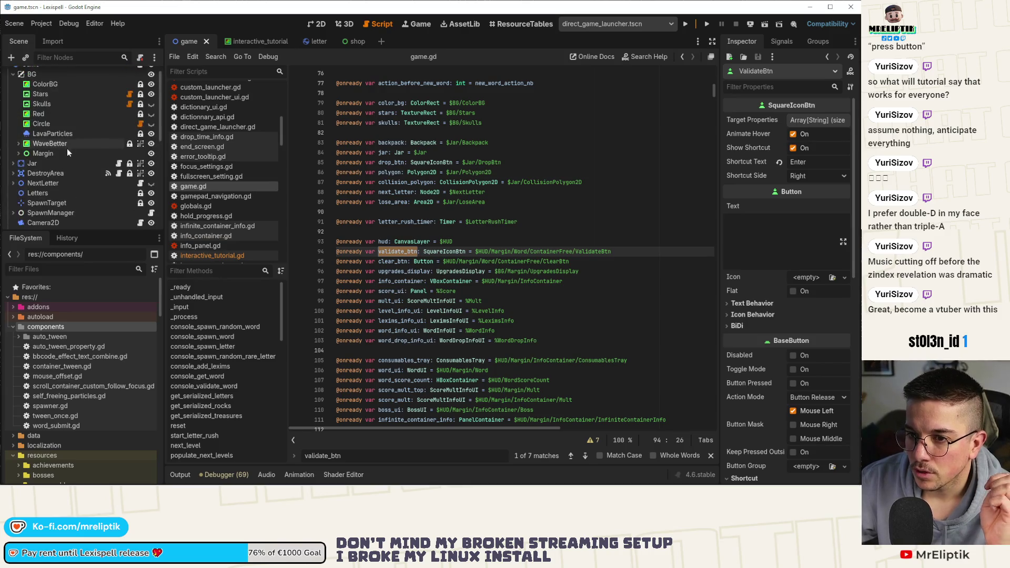
scroll(42, 169, "down", 1)
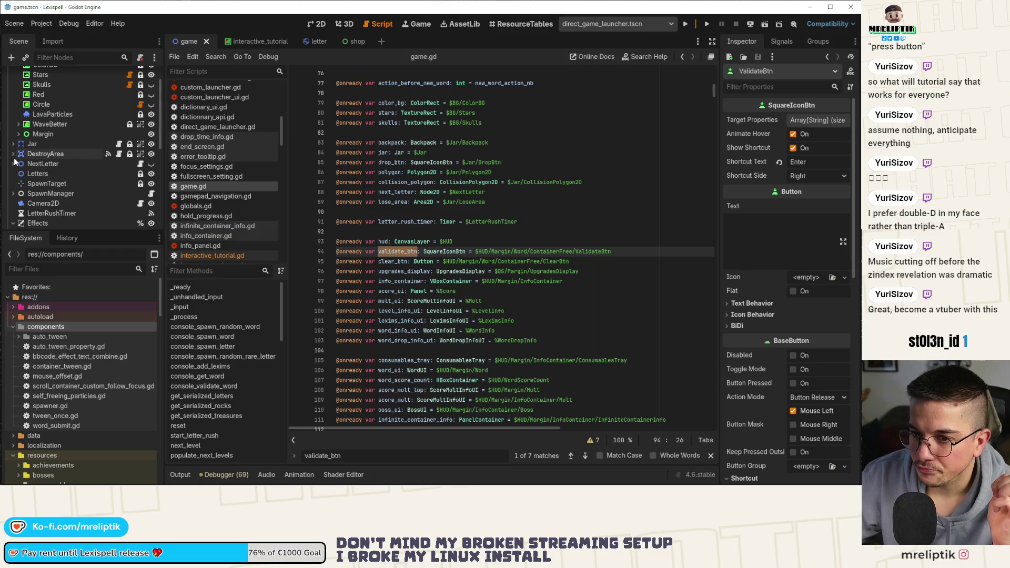
scroll(32, 171, "up", 2)
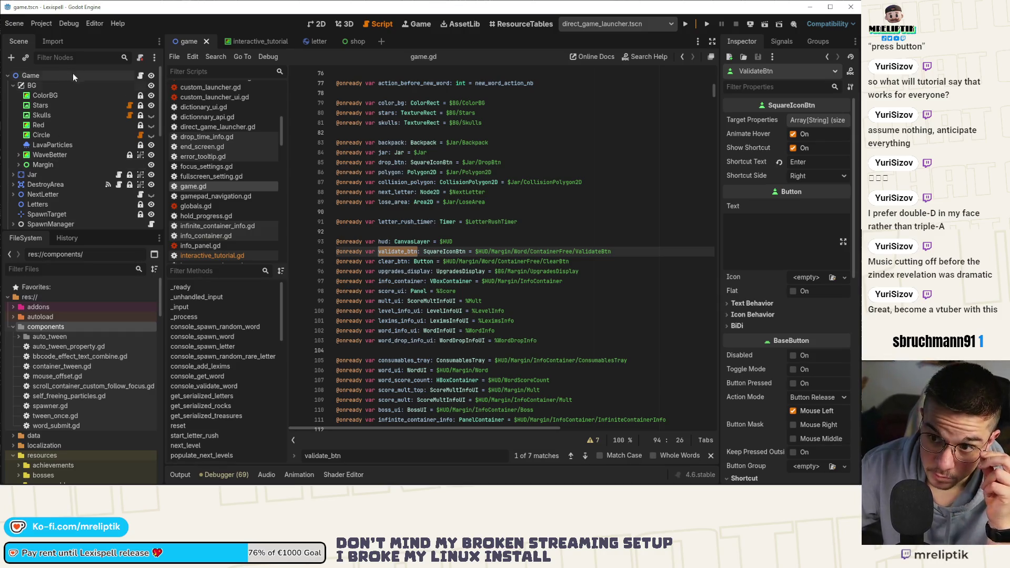
left_click(137, 77)
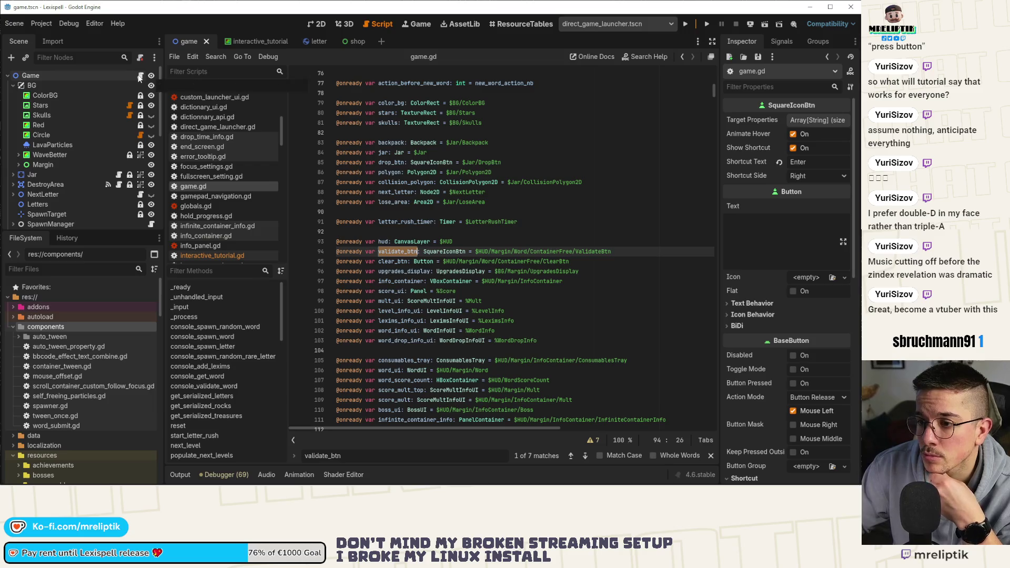
scroll(83, 183, "down", 3)
left_click(63, 57)
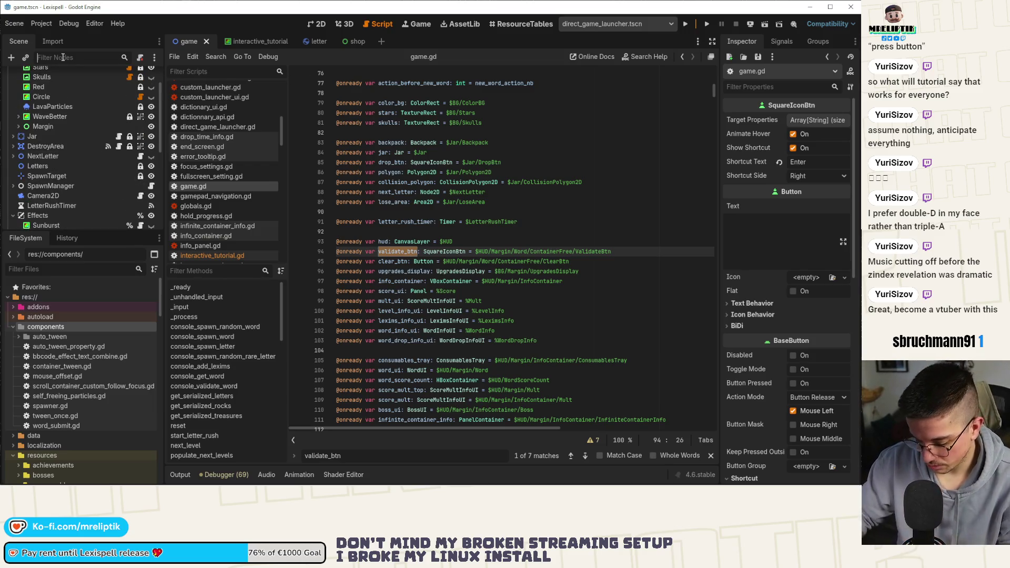
type("backpack")
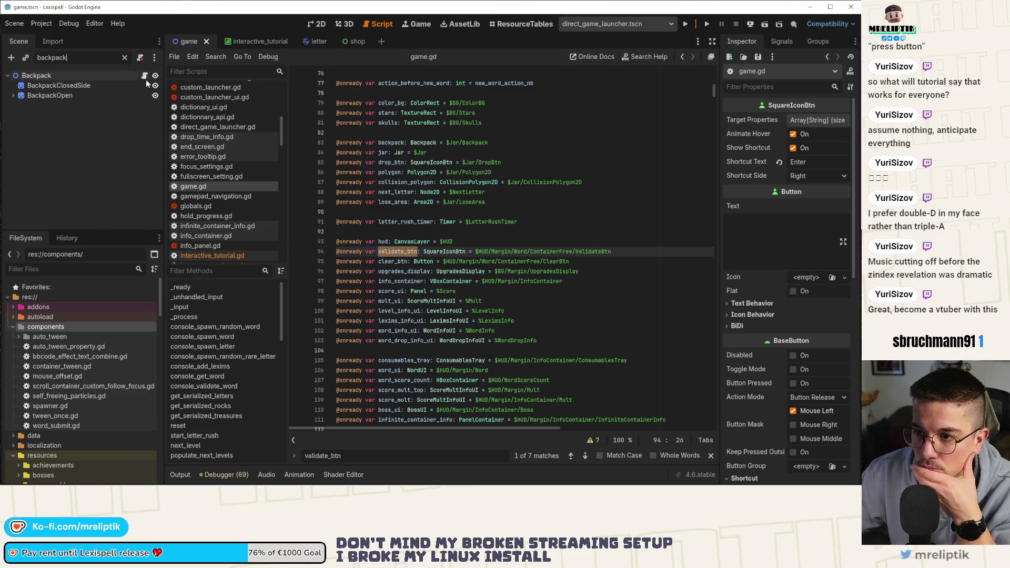
left_click(145, 76)
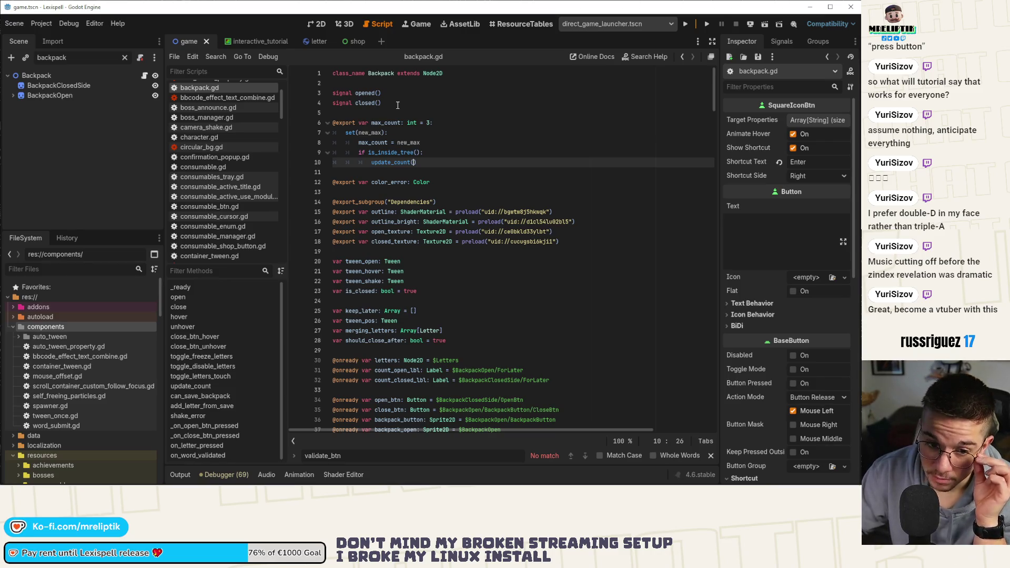
Step: Declare signal letter_save_finished() below signal closed() and save backpack.gd
left_click(402, 103)
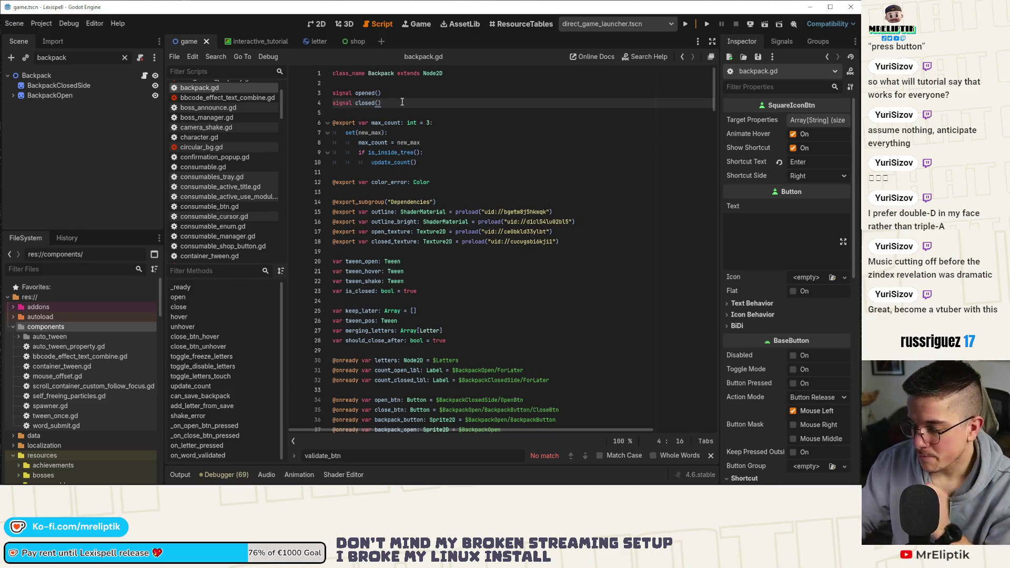
key("Return")
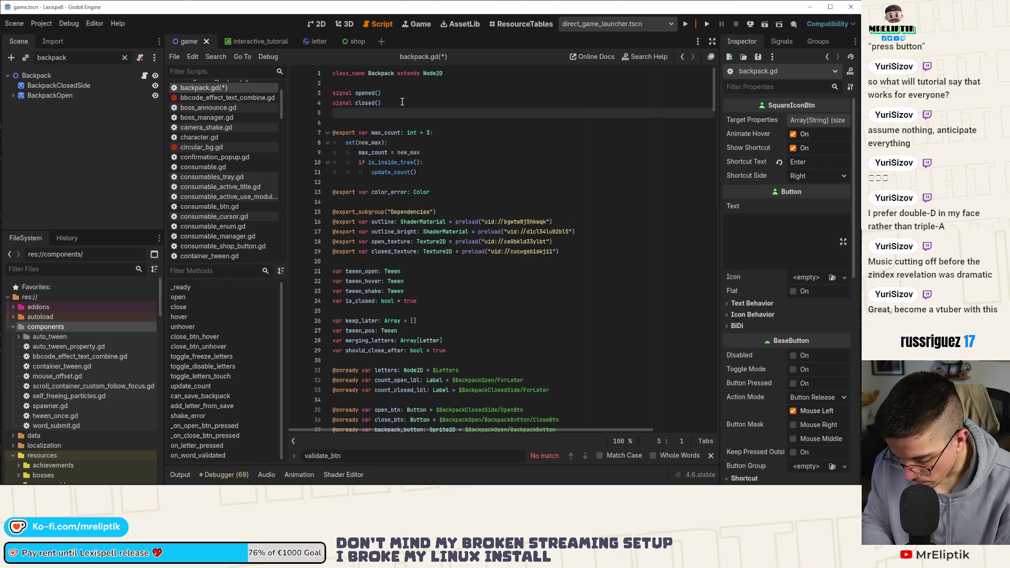
type("signal ")
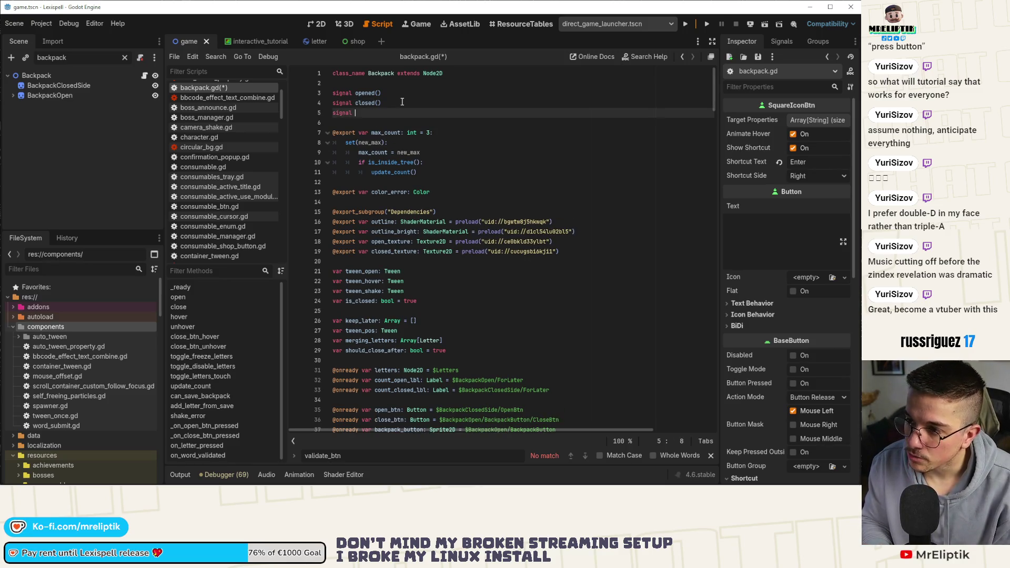
type("letter_added")
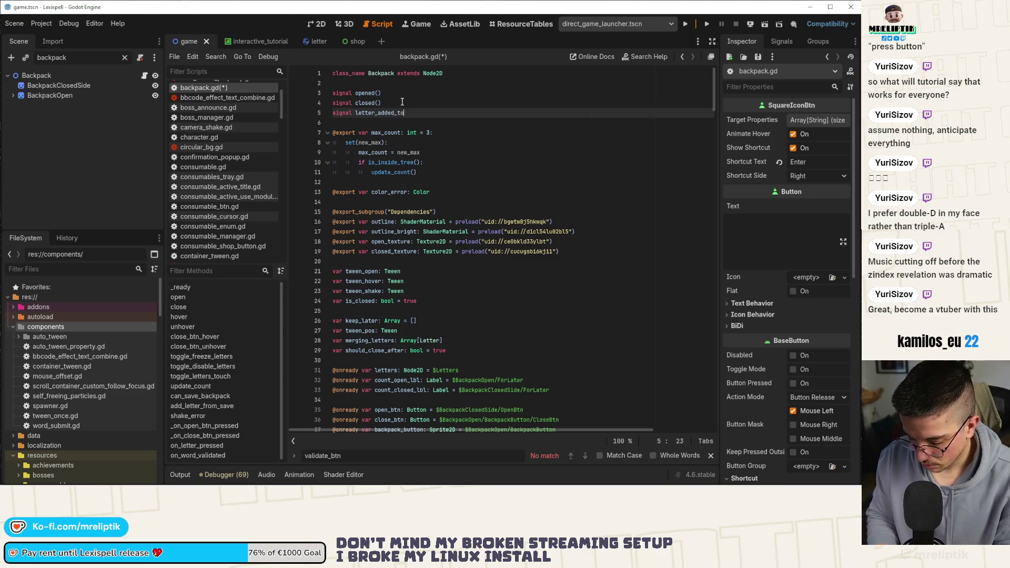
key("BackSpace")
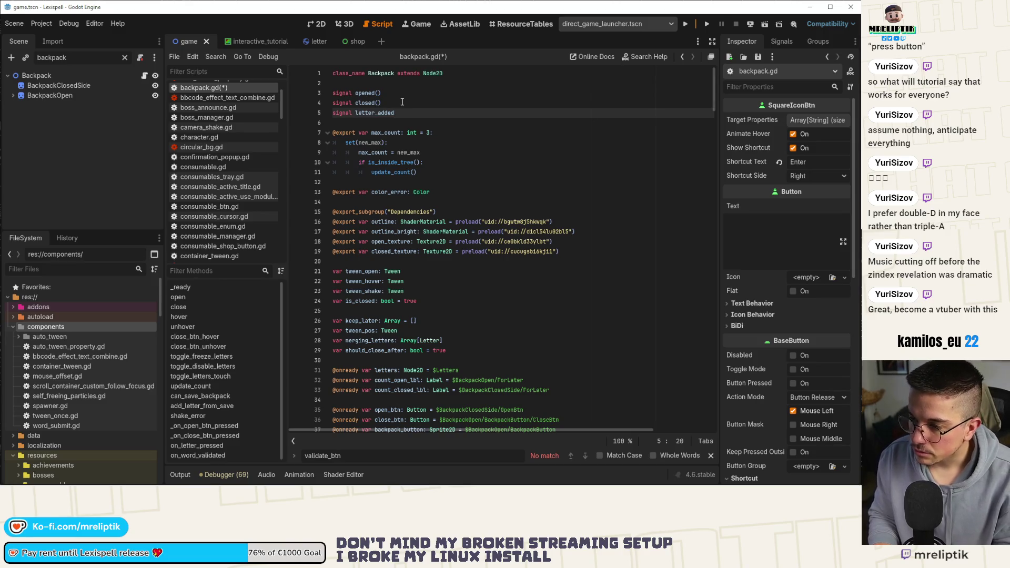
key("BackSpace")
key("BackSpace")
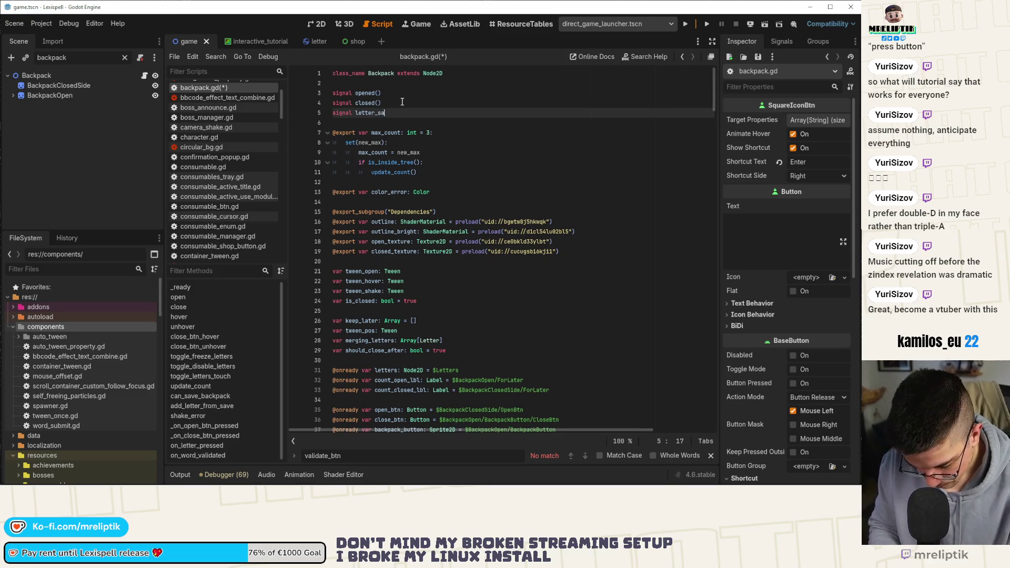
type("ved_finished(t")
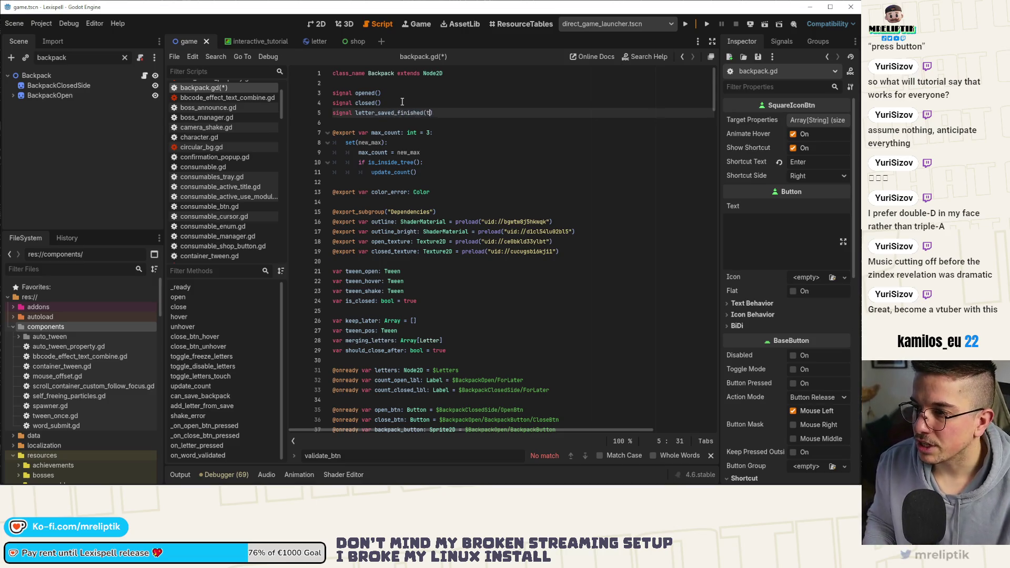
key("BackSpace")
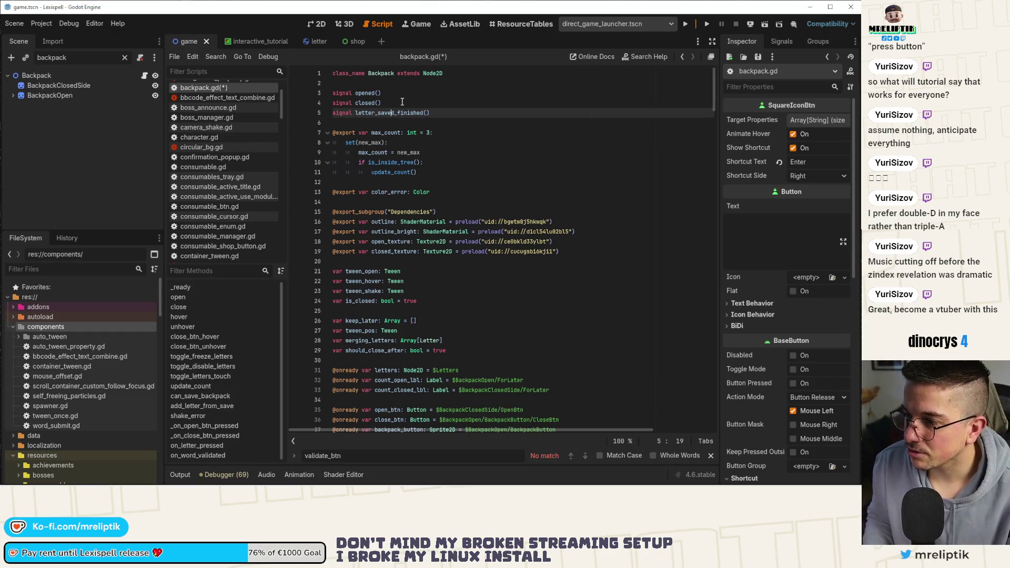
key("BackSpace")
key("End")
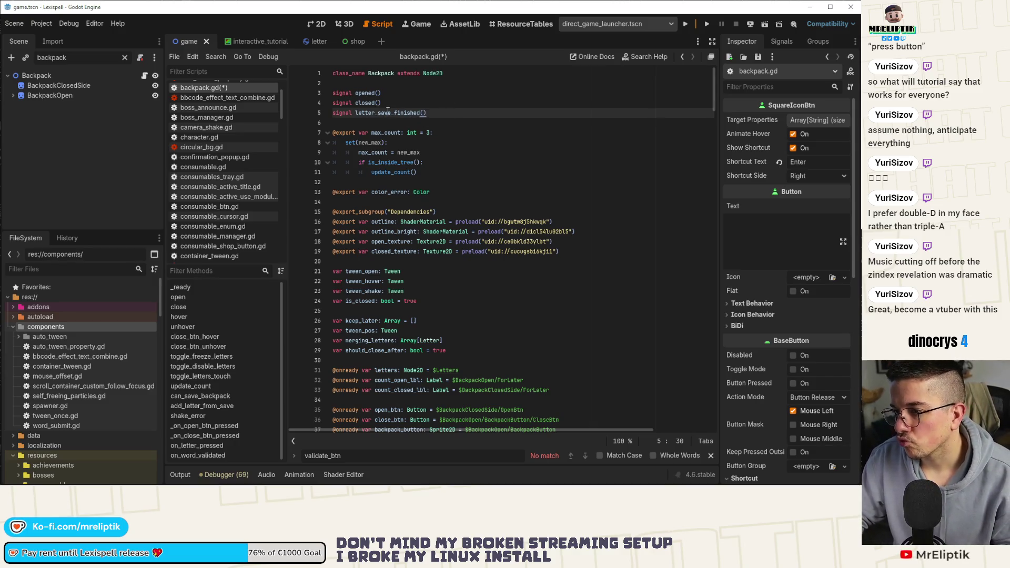
key("Left")
key("Left")
key("ctrl+s")
scroll(367, 255, "down", 6)
Step: Scroll down backpack.gd to the should_close_after closing block around lines 300–335
scroll(368, 255, "down", 20)
scroll(422, 239, "down", 17)
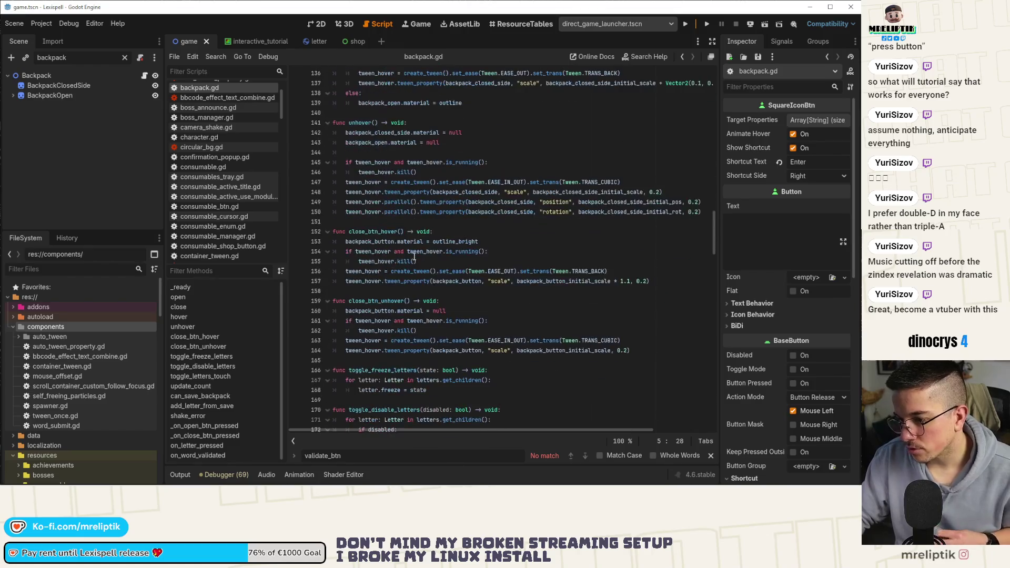
scroll(416, 258, "down", 13)
scroll(422, 266, "down", 2)
scroll(422, 266, "down", 12)
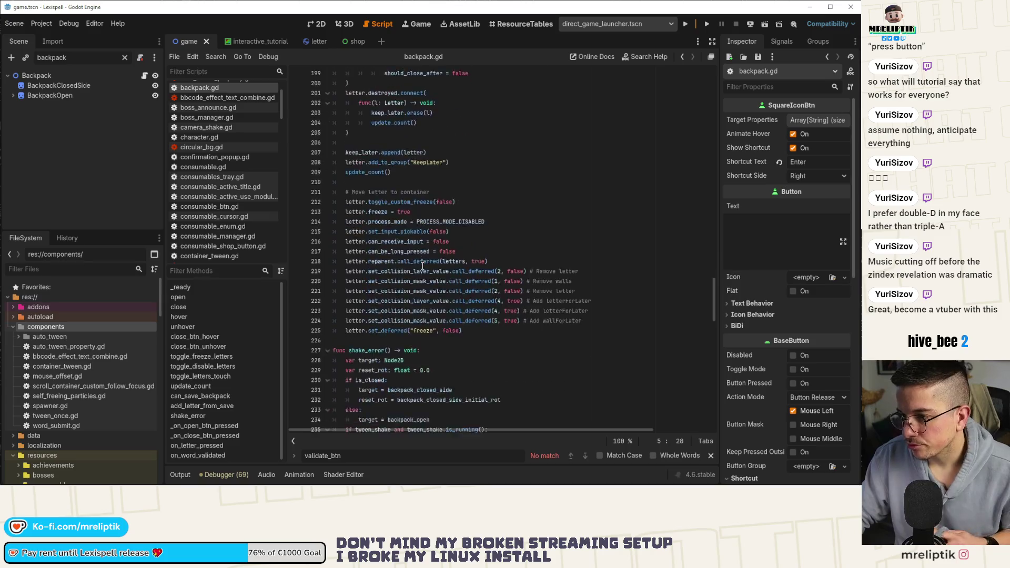
scroll(423, 267, "down", 5)
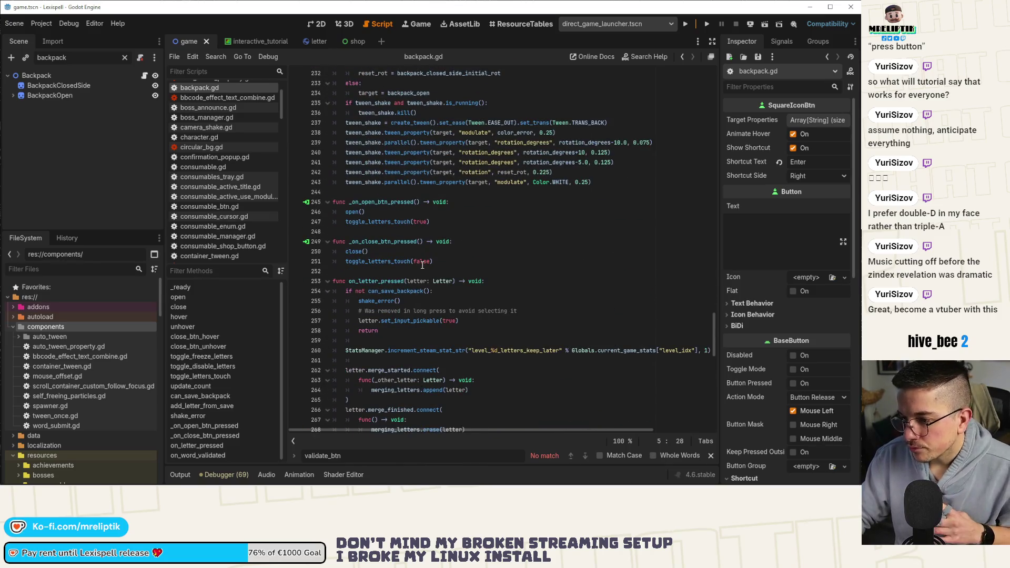
scroll(423, 266, "down", 5)
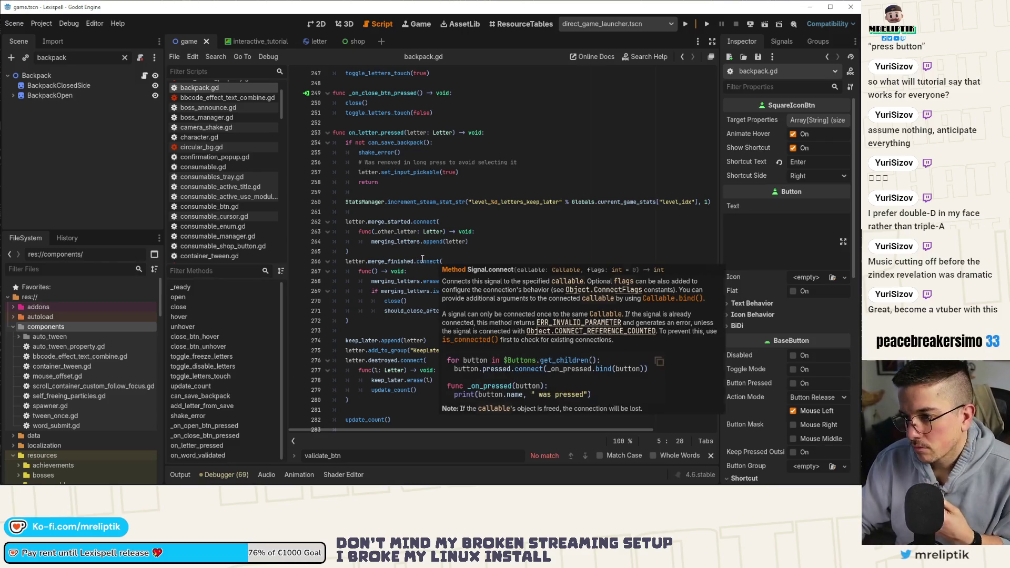
scroll(416, 268, "down", 10)
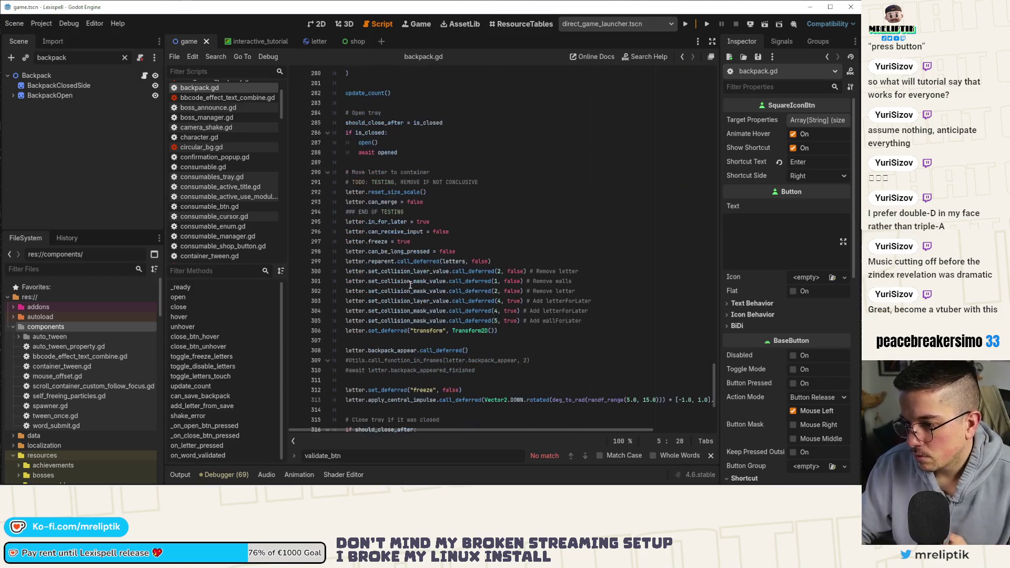
scroll(389, 237, "down", 5)
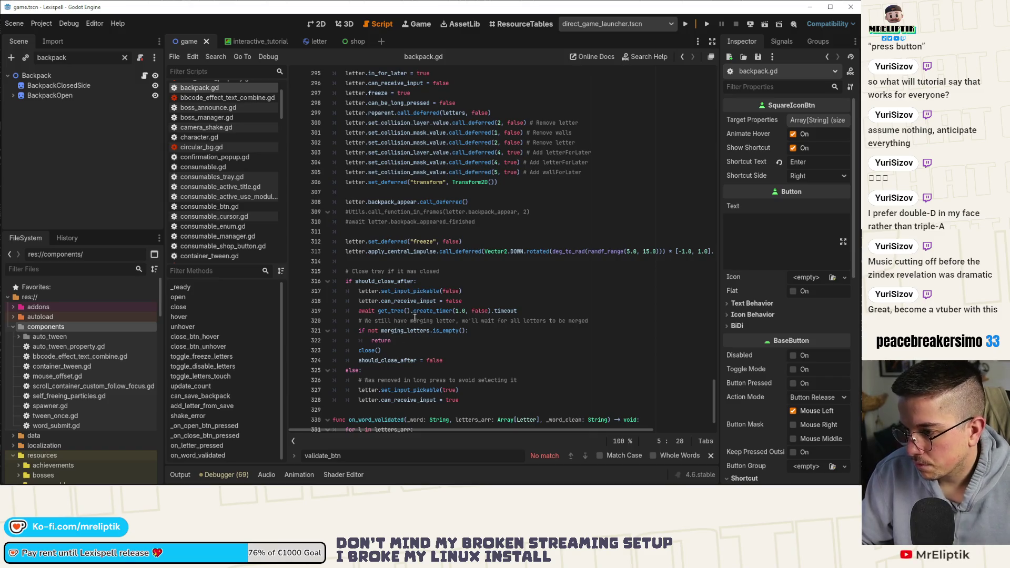
scroll(439, 322, "down", 2)
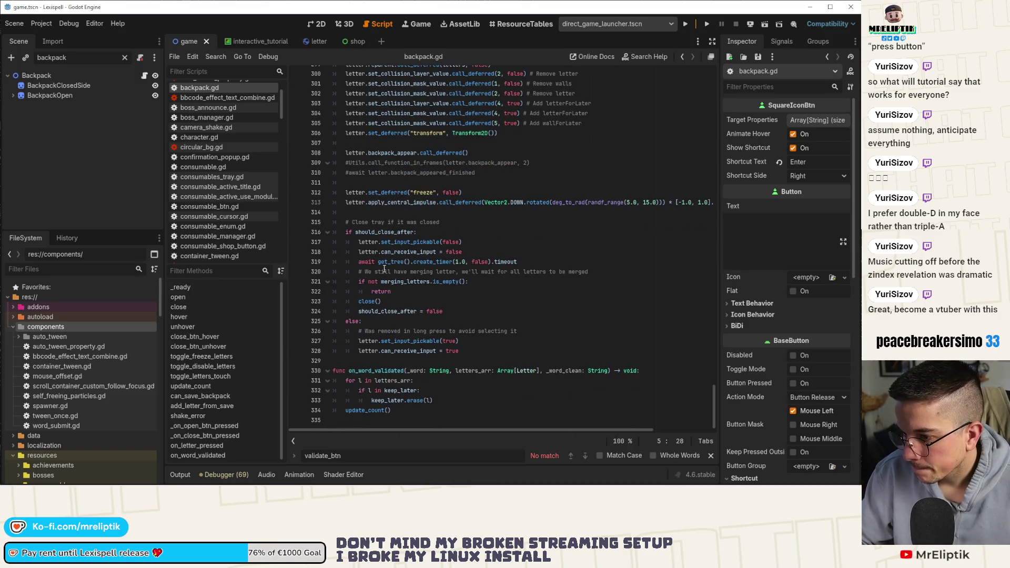
Step: Add letter_save_finished.emit() in the else branch and after should_close_after = false, then save
left_click(468, 352)
key("Return")
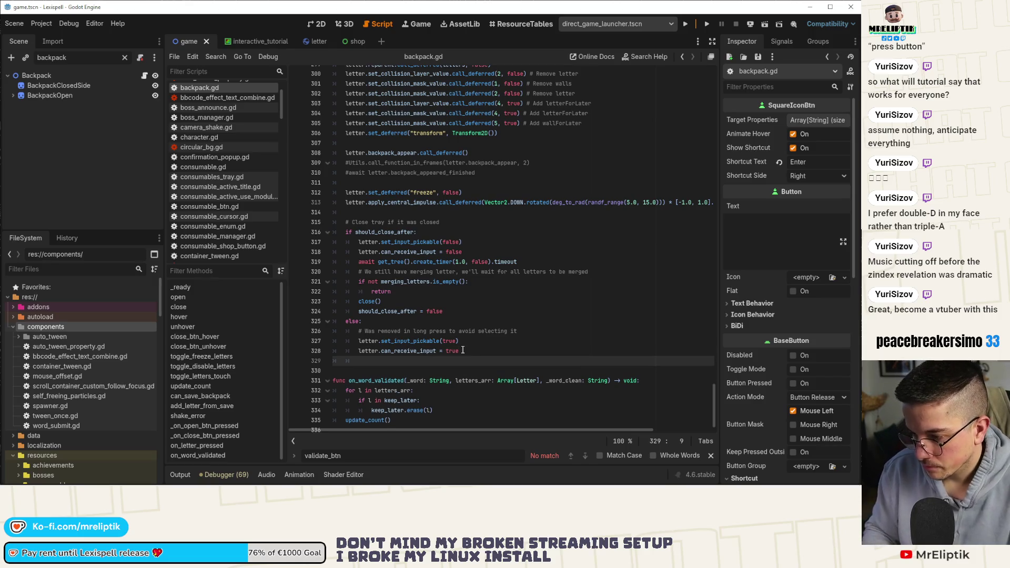
type("letter_save_finished.emit(")
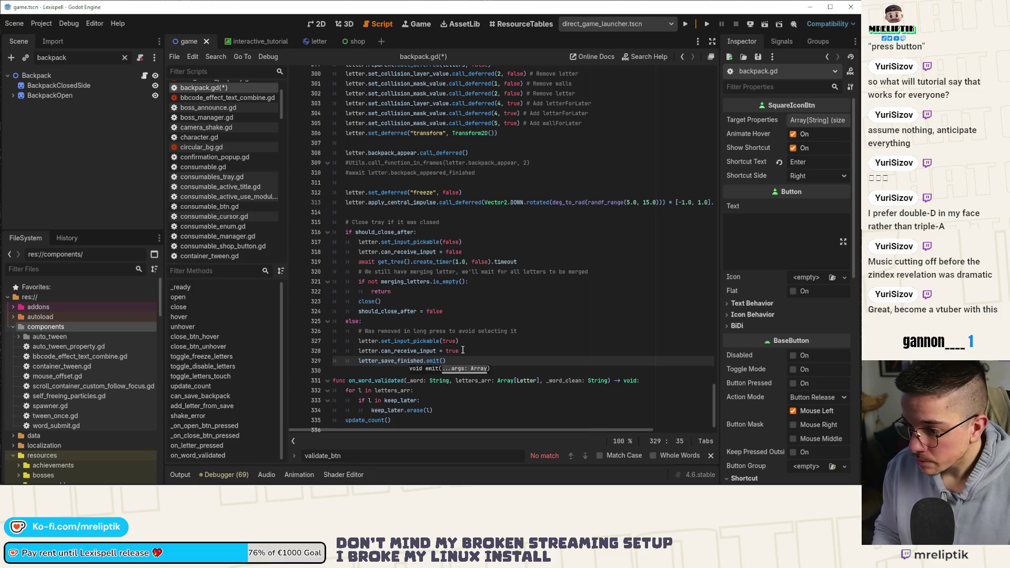
key("ctrl+shift+d")
key("alt+Up")
key("alt+Up")
key("alt+Up")
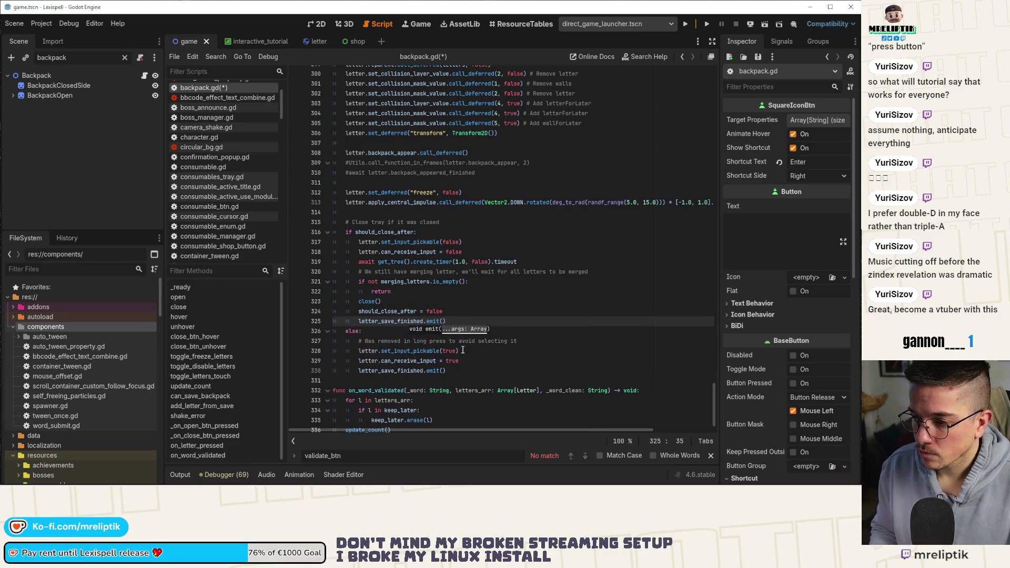
key("alt+Down")
key("ctrl+s")
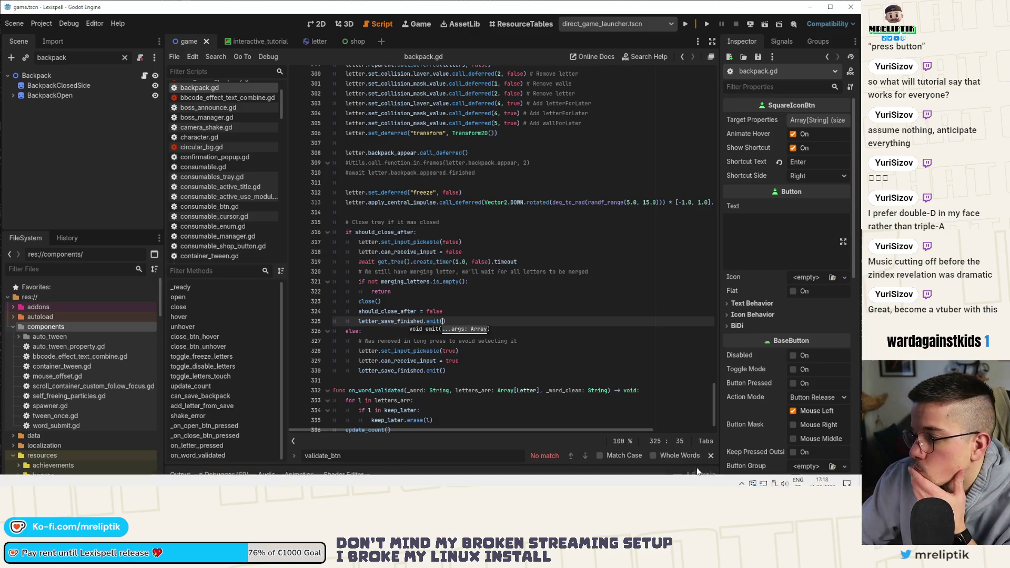
Step: Copy the letter_save_finished name and bring up the interactive_tutorial.gd script
left_click(742, 478)
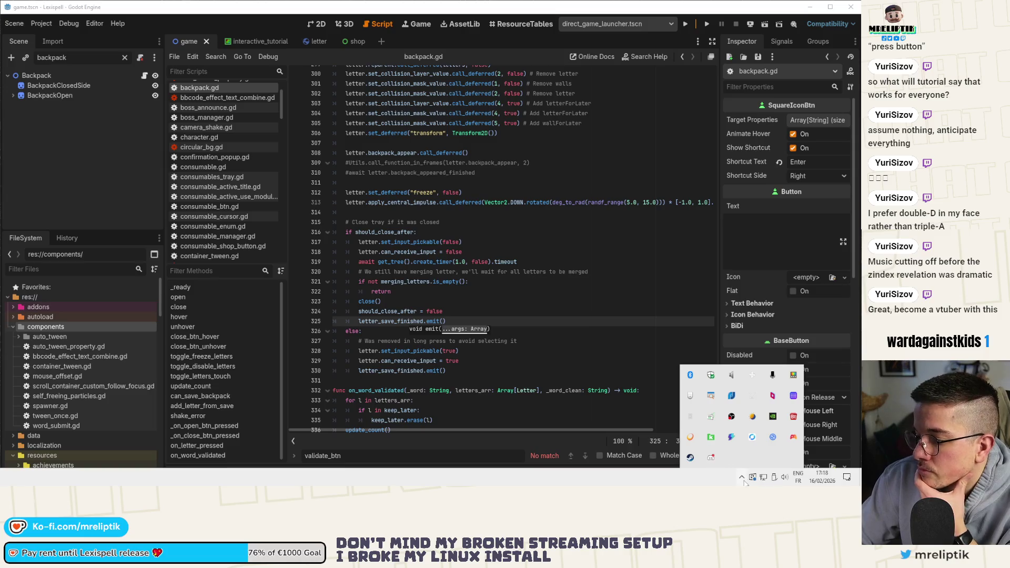
left_click(742, 478)
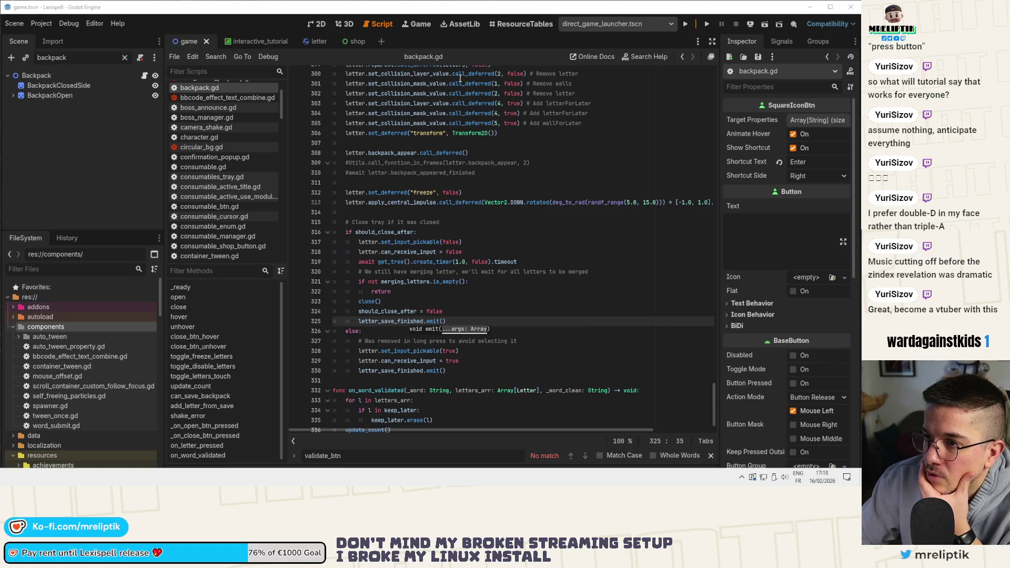
left_click(144, 79)
key("ctrl+d")
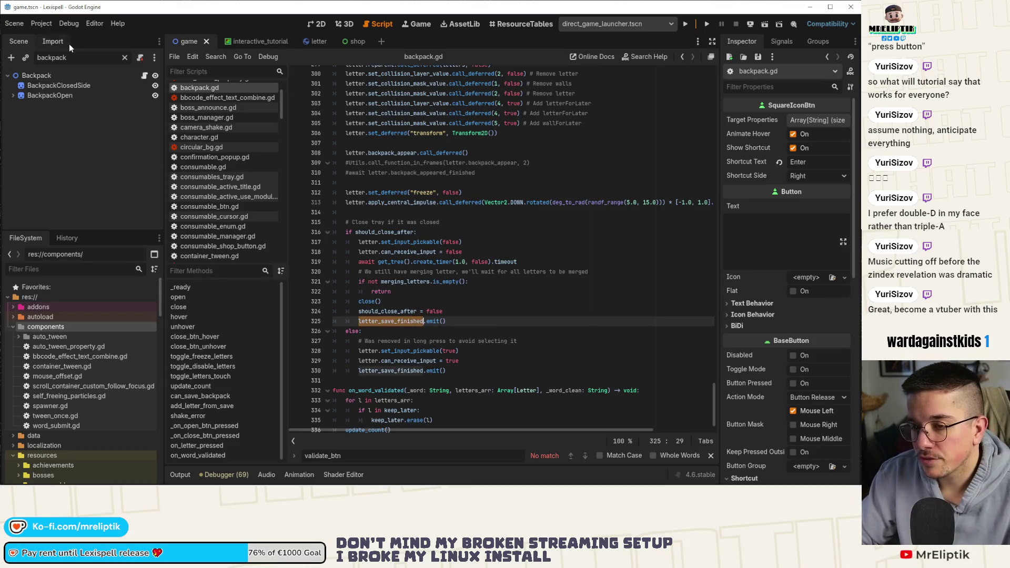
left_click(247, 41)
left_click(145, 76)
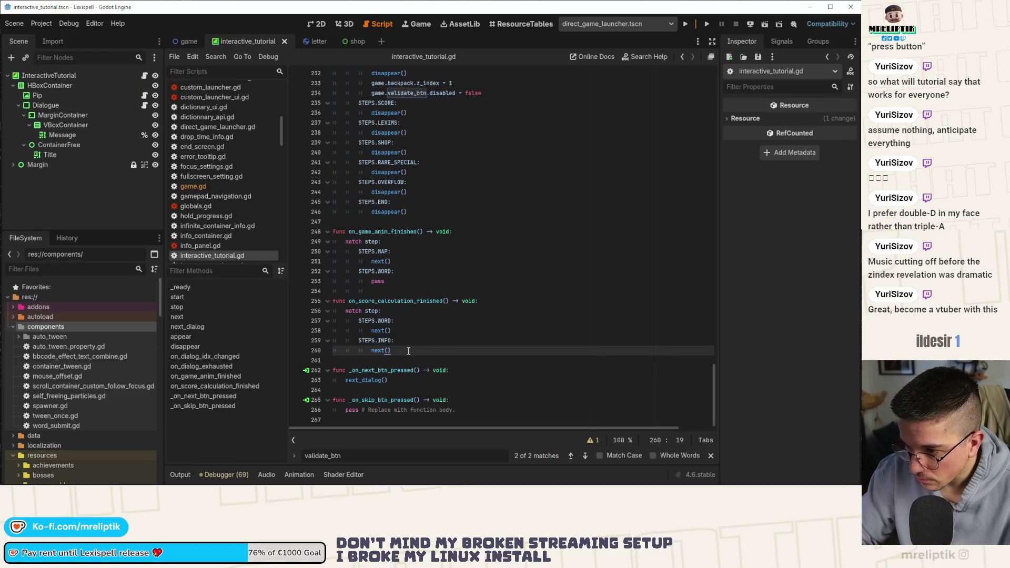
Step: Add game.backpack.letter_save_finished.connect(on_backpack_letter_save_finished) on a new line in _ready
scroll(410, 350, "up", 20)
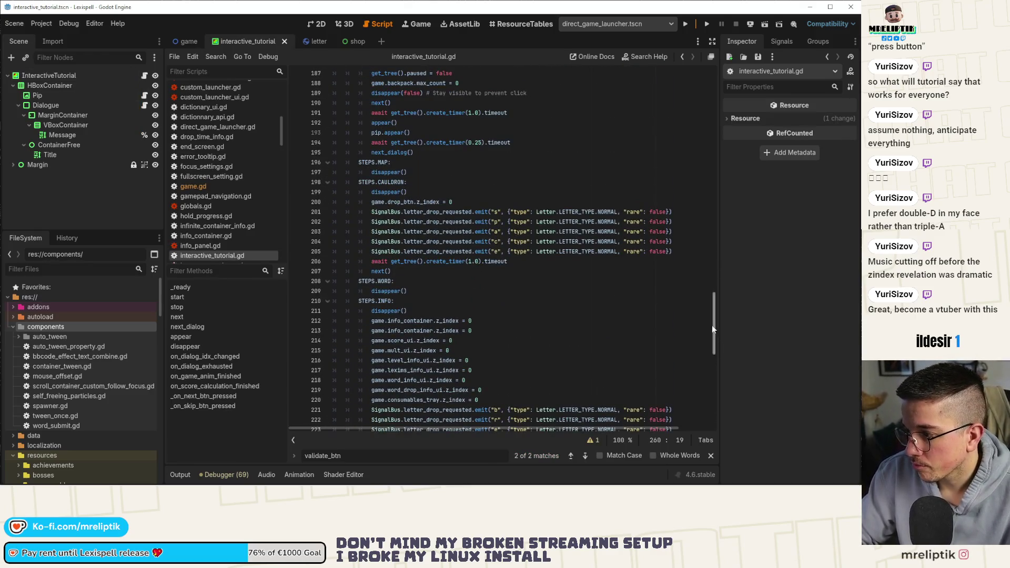
left_click(536, 242)
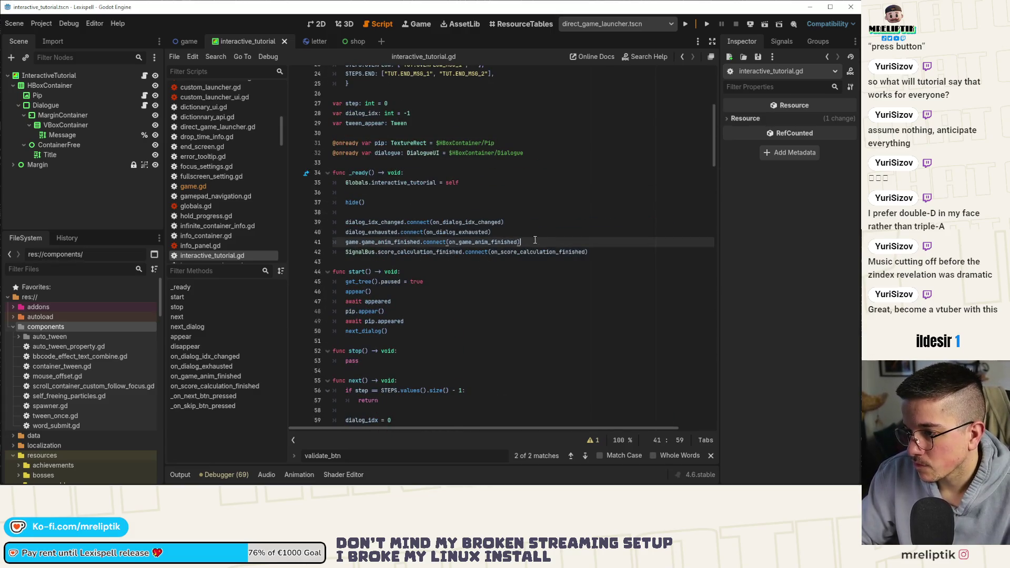
key("Return")
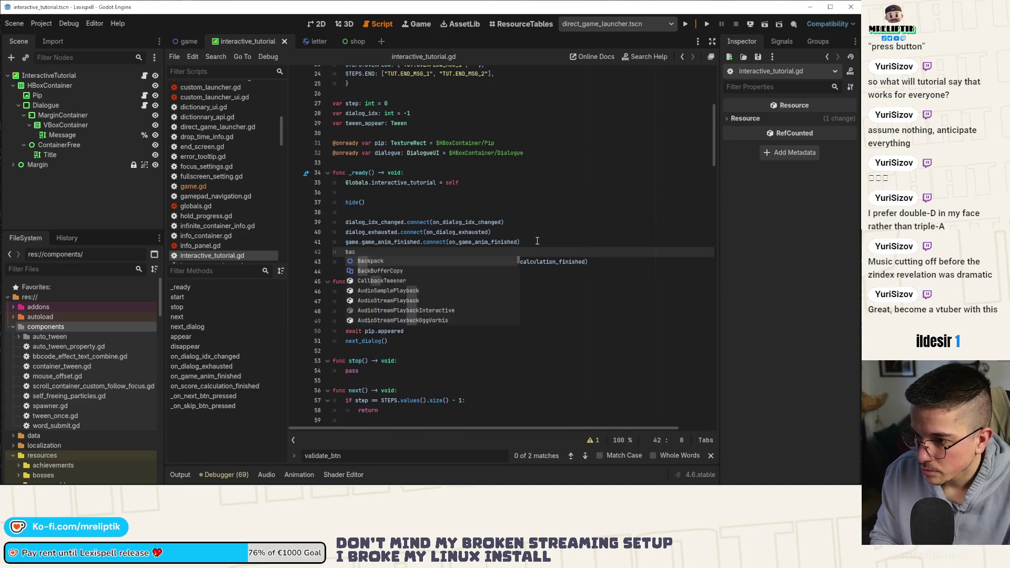
type("game.back")
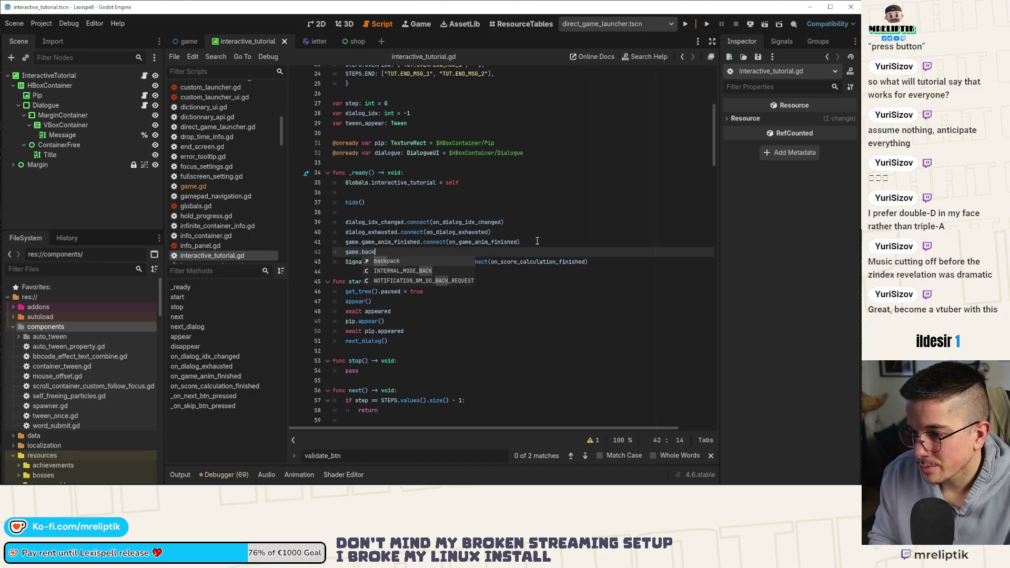
type("pack.letter_save_finished.")
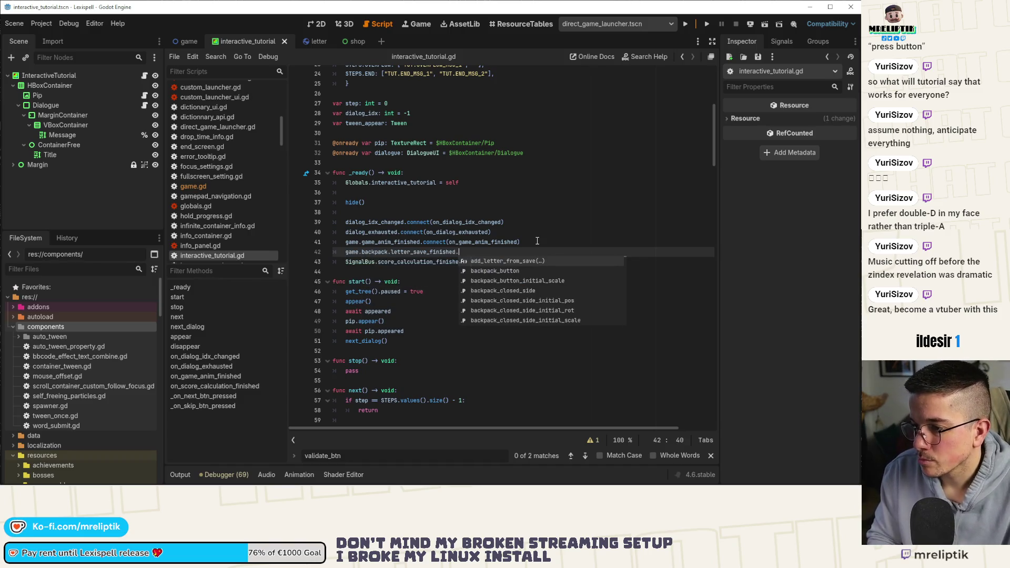
type("connect(on_d")
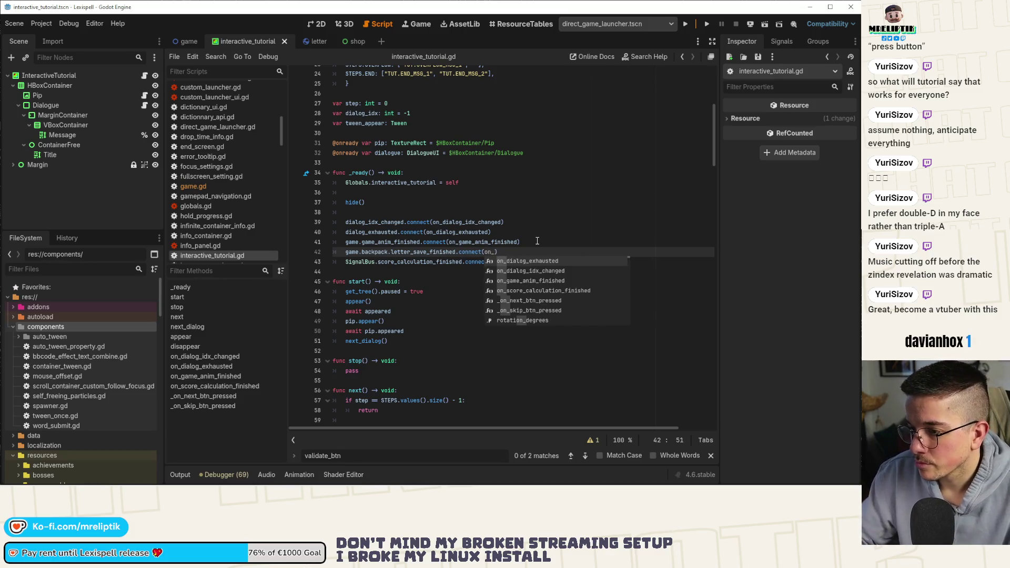
key("BackSpace")
type("backpack.letter_save_finished")
key("ctrl+shift+Left")
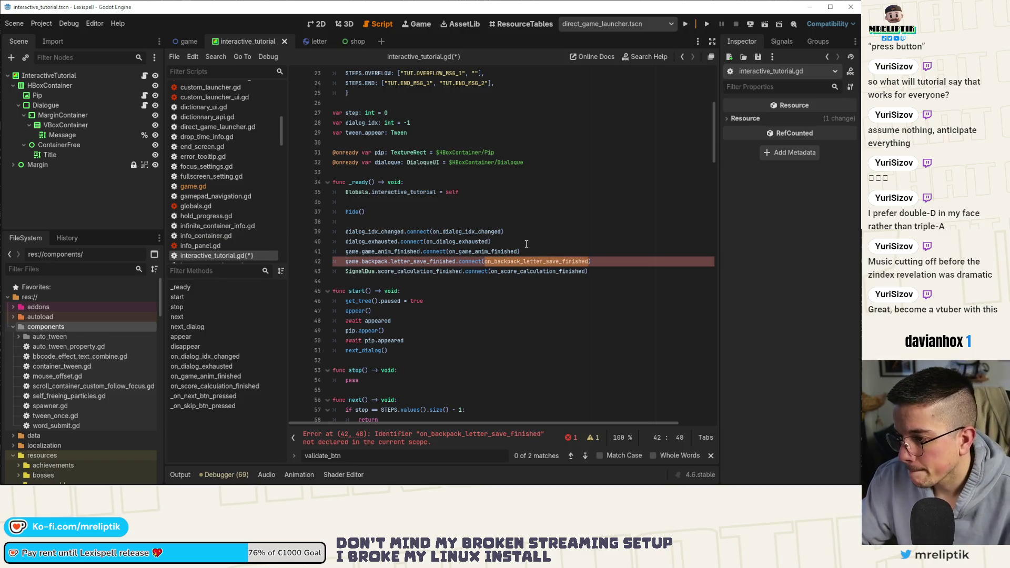
left_click(489, 252, "ctrl")
Step: Add a func on_backpack_letter_save_finished line below on_score_calculation_finished, separated by a blank line
left_click(388, 301)
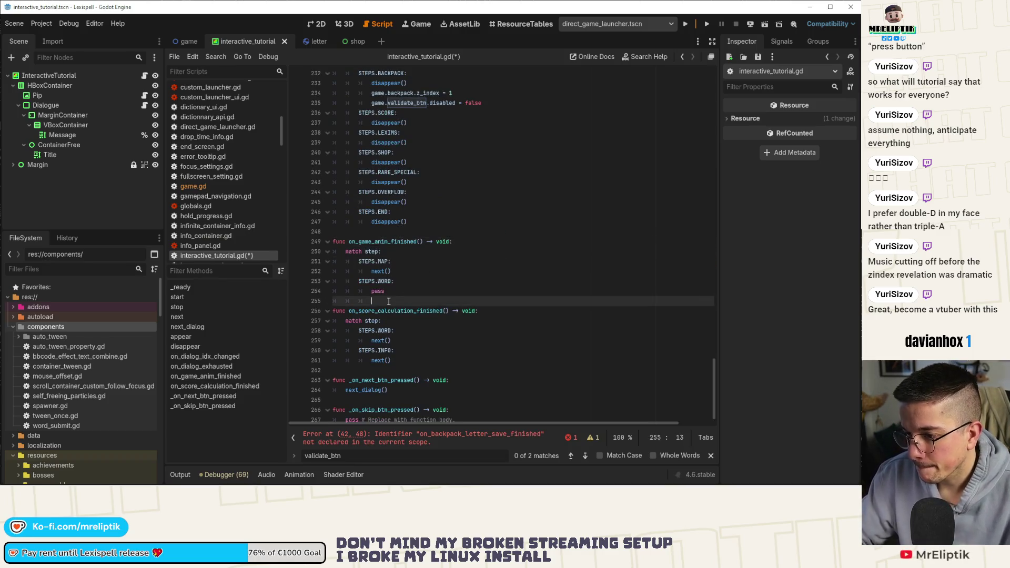
key("Return")
type("func on_backpack_letter_save_finished")
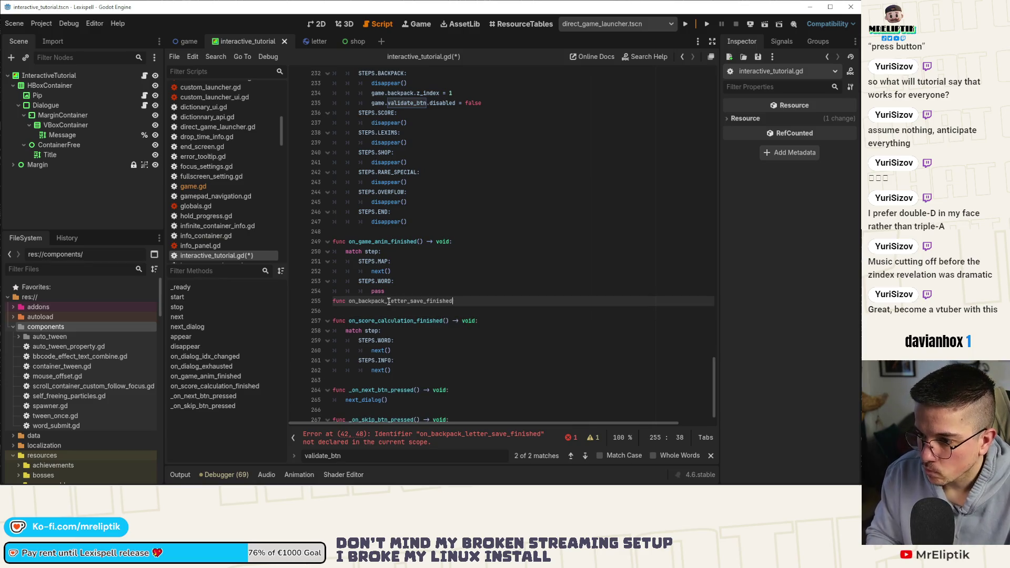
key("ctrl+x")
key("Return")
key("Down")
key("Down")
key("Down")
key("ctrl+v")
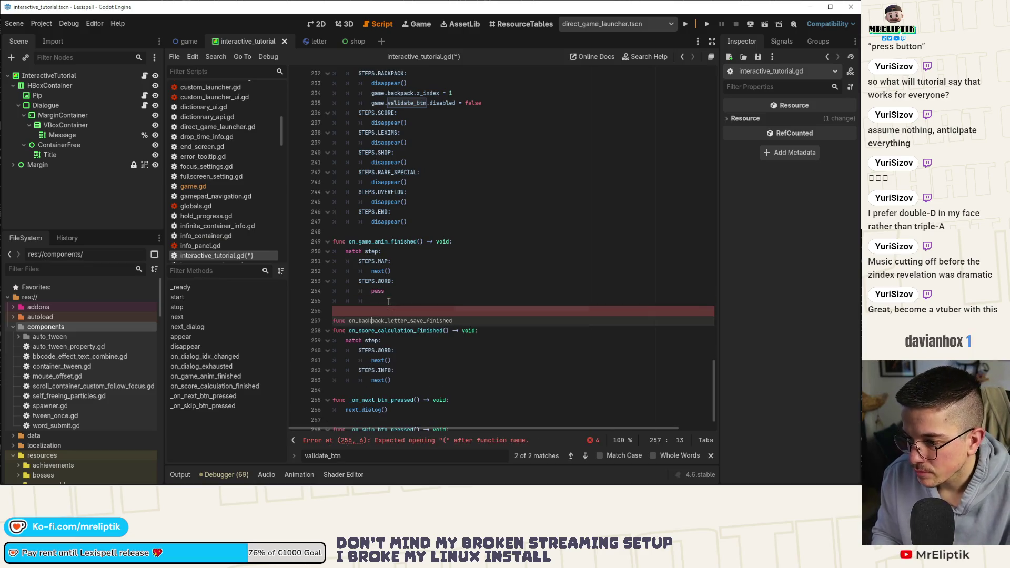
key("alt+Down")
key("alt+Down")
key("alt+Down")
key("Up")
key("Up")
key("Up")
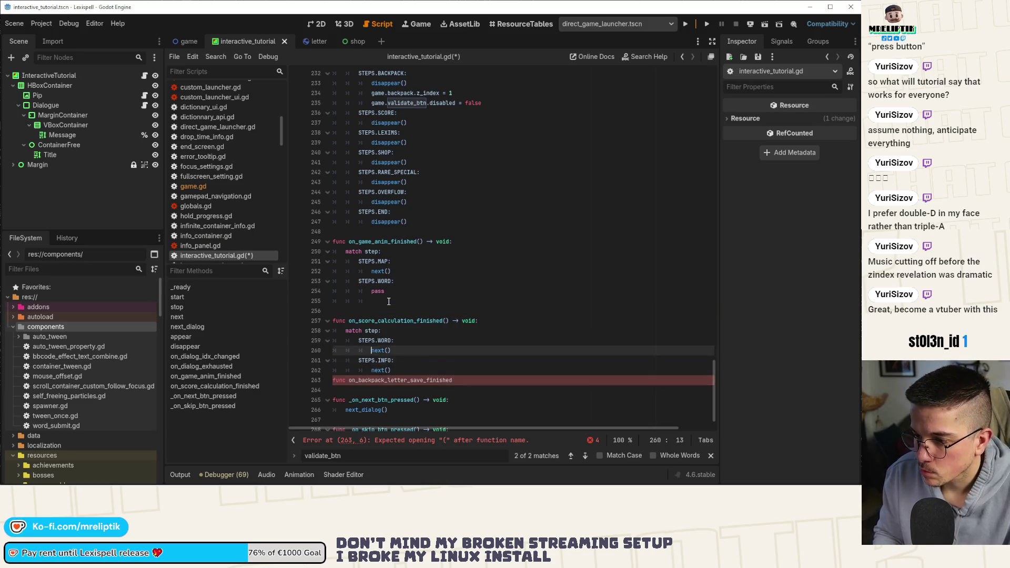
key("Up")
key("Up")
key("Up")
key("Down")
key("ctrl+shift+k")
key("Down")
key("Down")
key("Down")
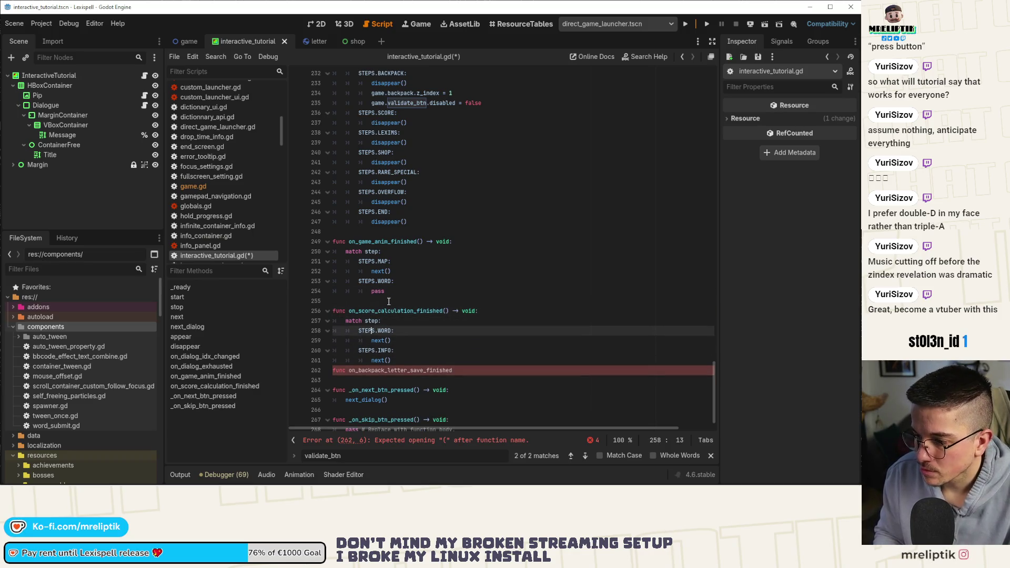
key("End")
key("Return")
key("Down")
Step: Complete the handler signature with '-> void:' and save interactive_tutorial.gd
key("End")
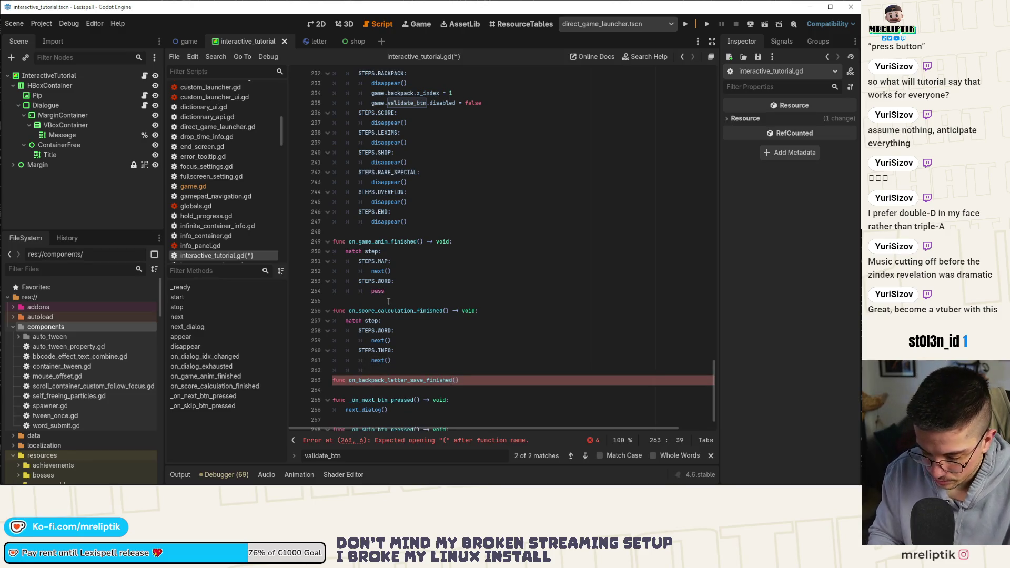
type(") -> void:")
key("Return")
key("ctrl+s")
scroll(368, 305, "down", 1)
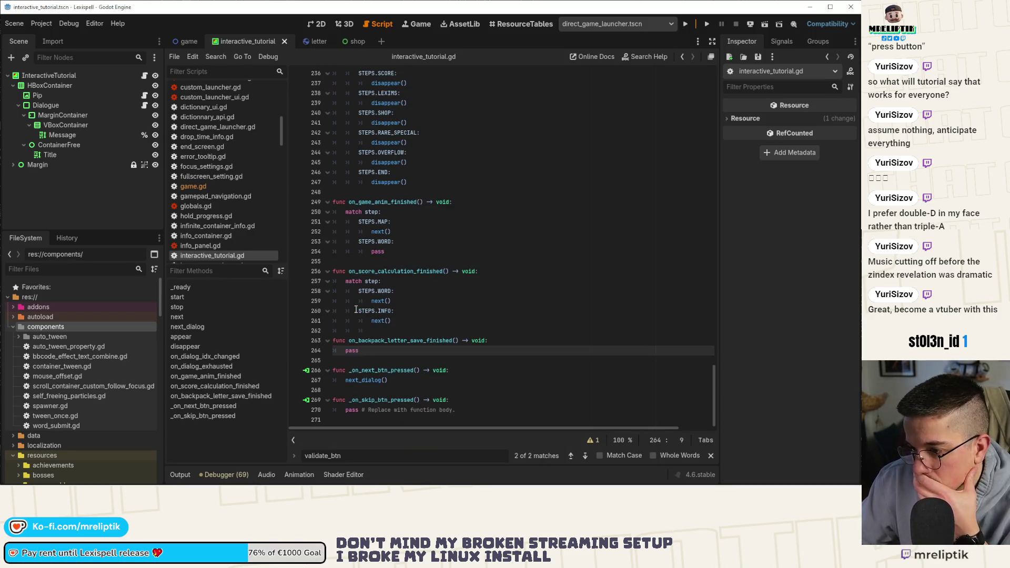
Step: Replace pass with a match on step whose STEPS.BACKPACK case calls next(), then save
key("ctrl+shift+Left")
type("match step:")
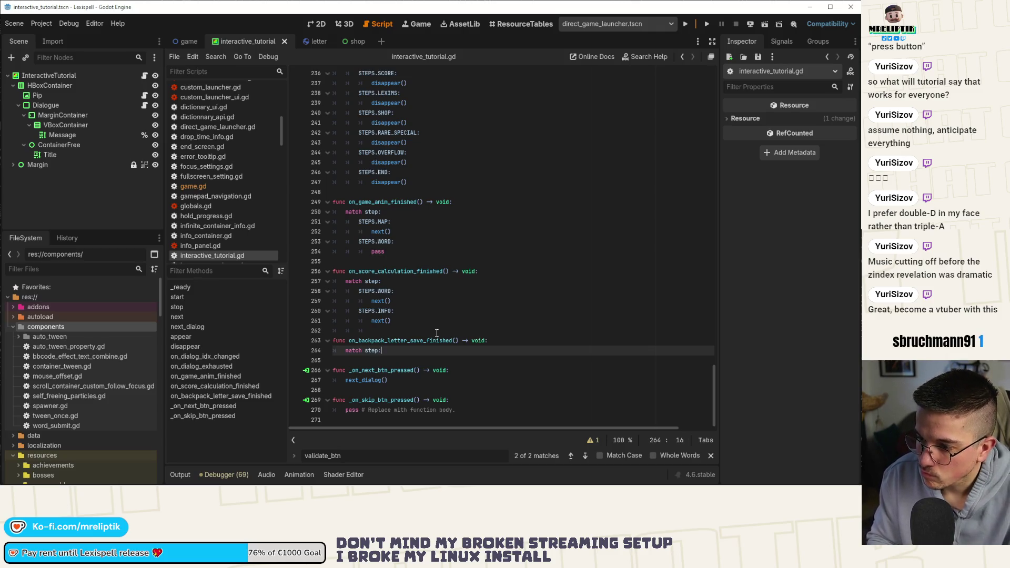
key("Return")
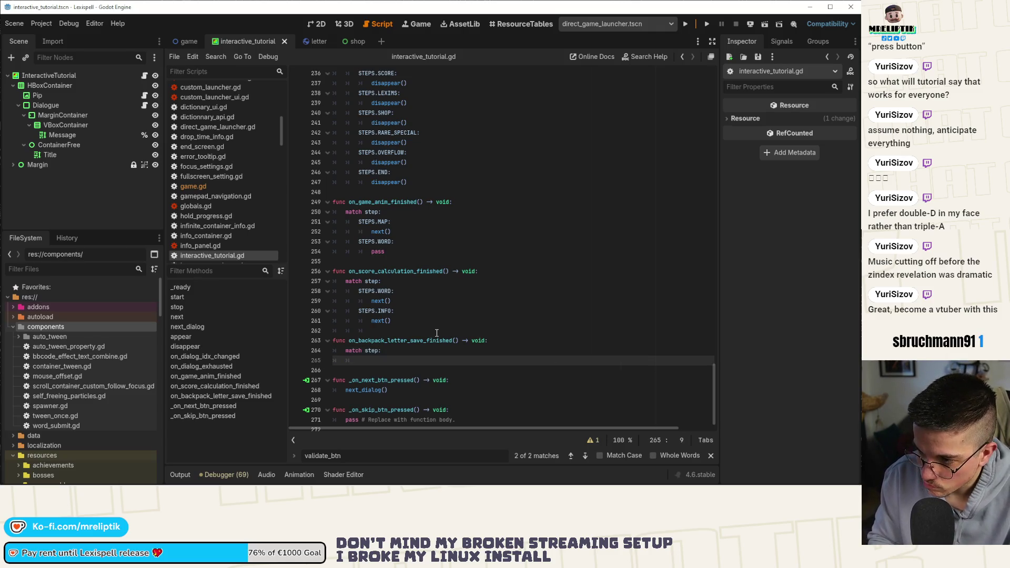
type("EPS.B")
key("Return")
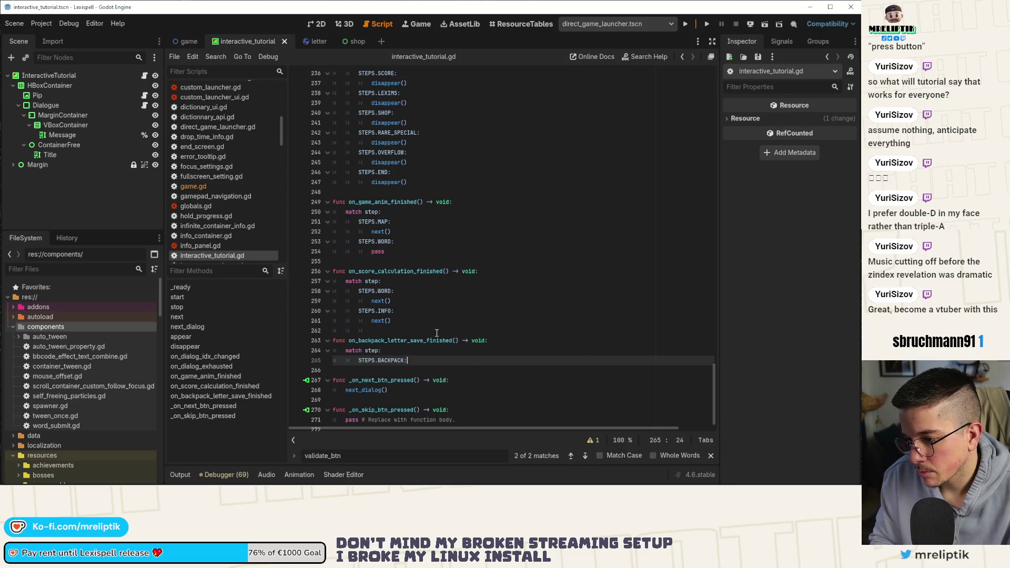
key("Return")
key("ctrl+s")
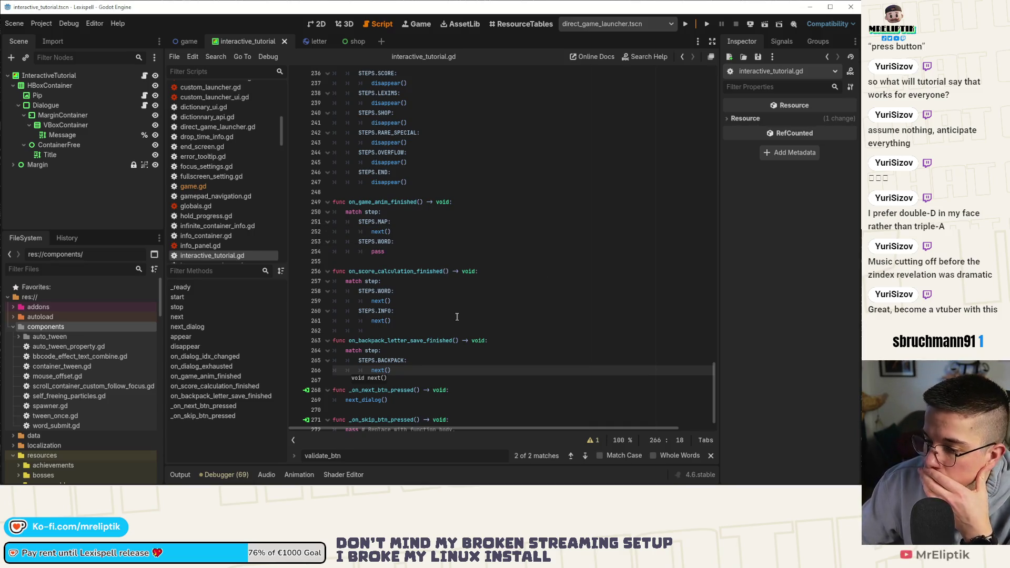
Step: In the SCORE step, set Globals.current_game_stats["score"] = 749 and save
scroll(459, 310, "up", 20)
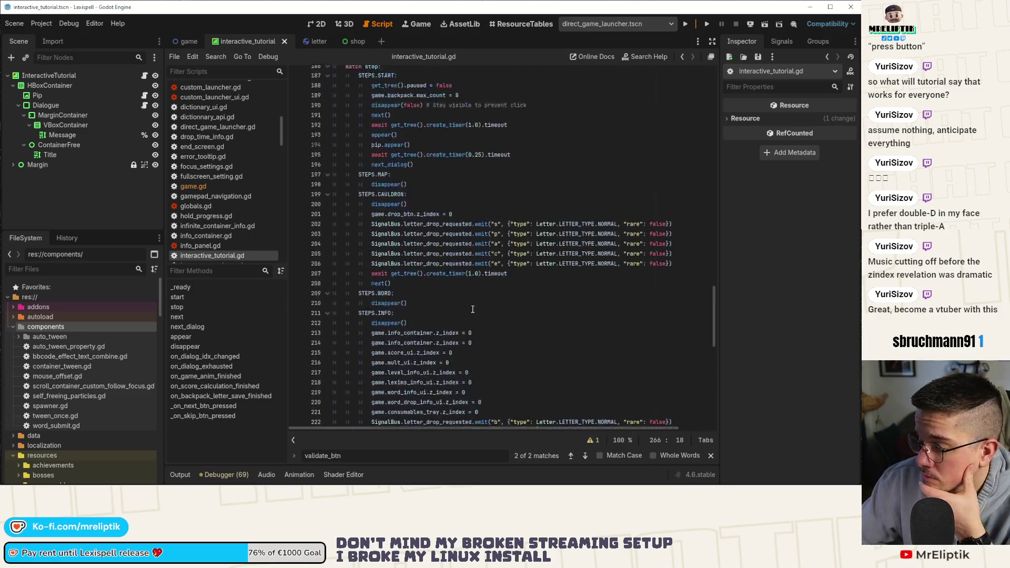
scroll(459, 303, "up", 10)
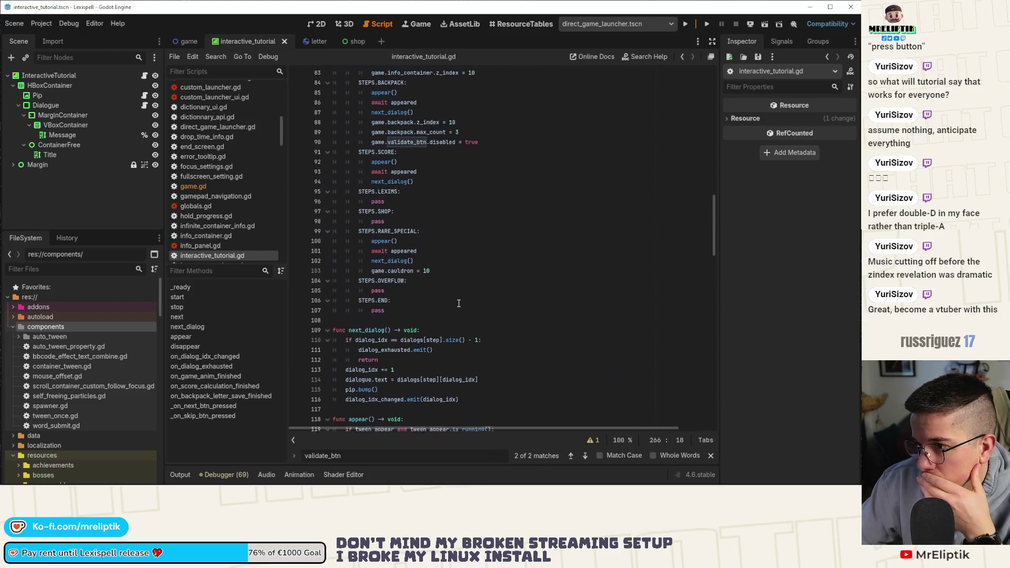
scroll(460, 270, "up", 15)
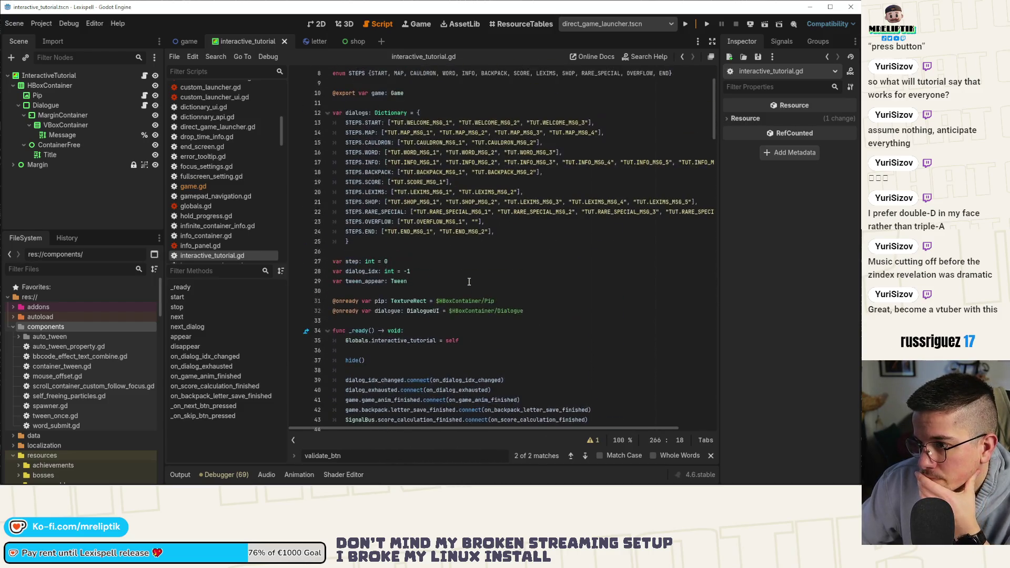
scroll(466, 284, "down", 5)
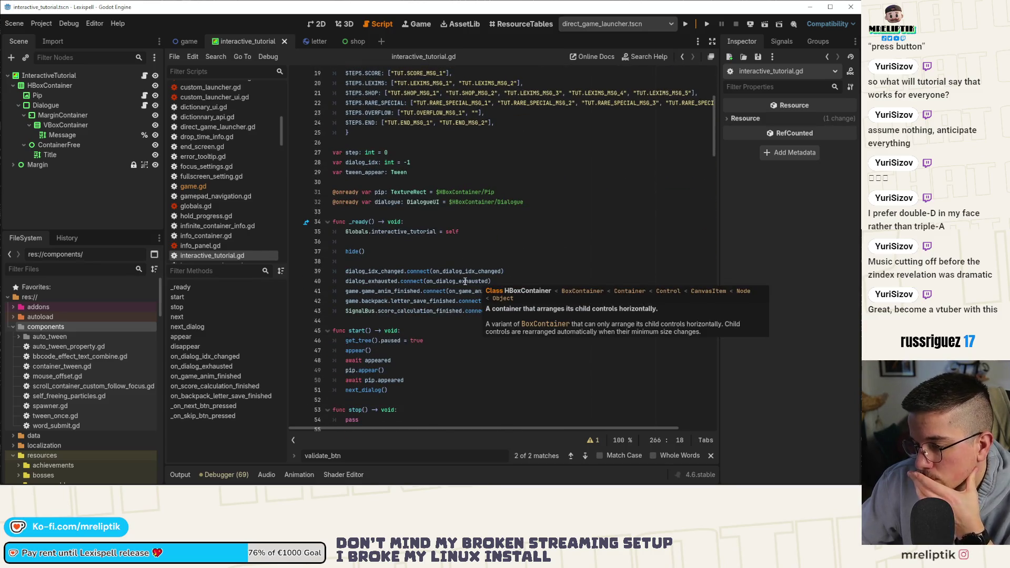
scroll(442, 284, "down", 9)
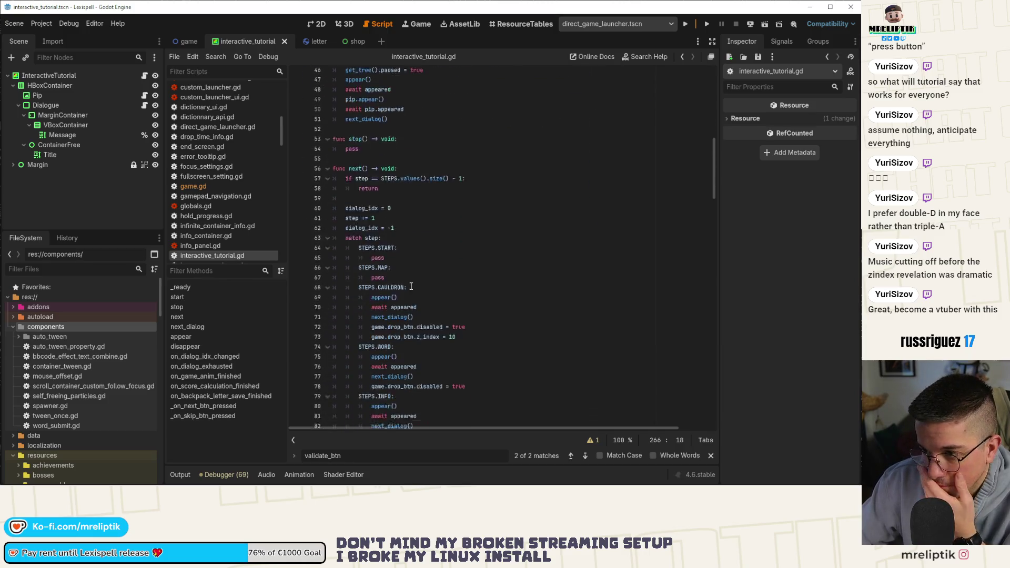
scroll(400, 295, "down", 8)
scroll(400, 301, "down", 1)
double_click(388, 252)
left_click(429, 262)
left_click(442, 282)
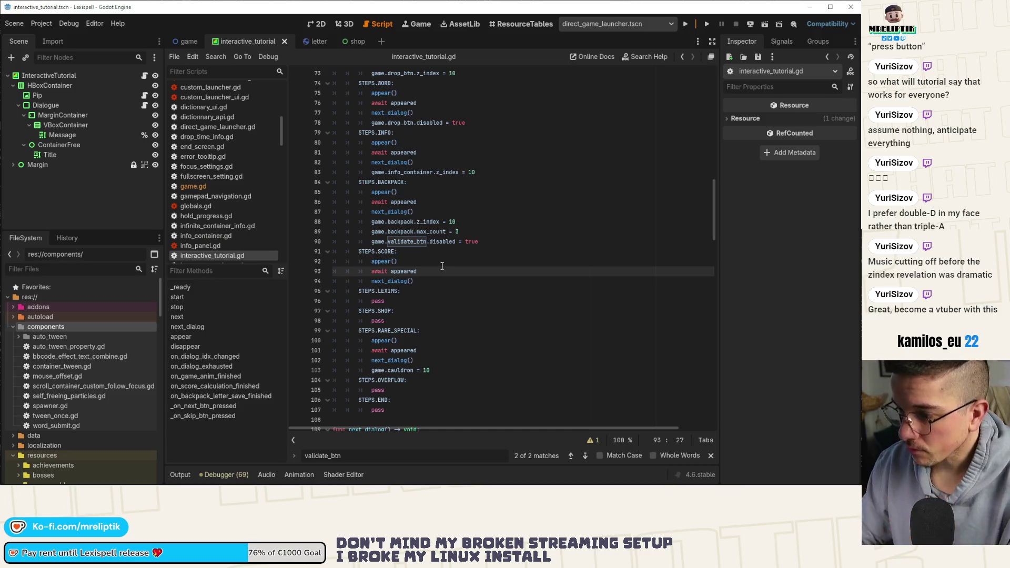
key("Return")
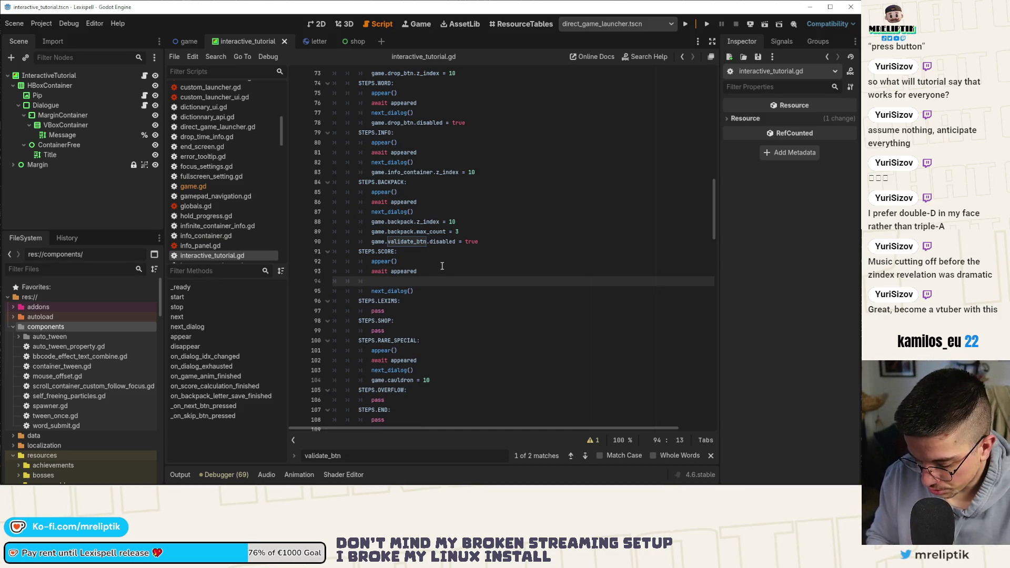
type("Glob")
key("Return")
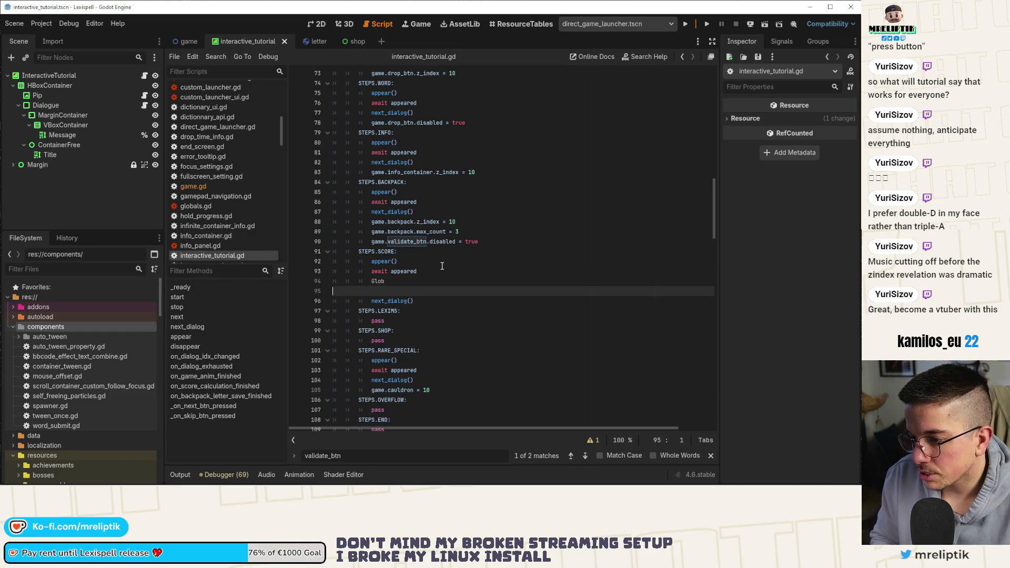
key("BackSpace")
type("als")
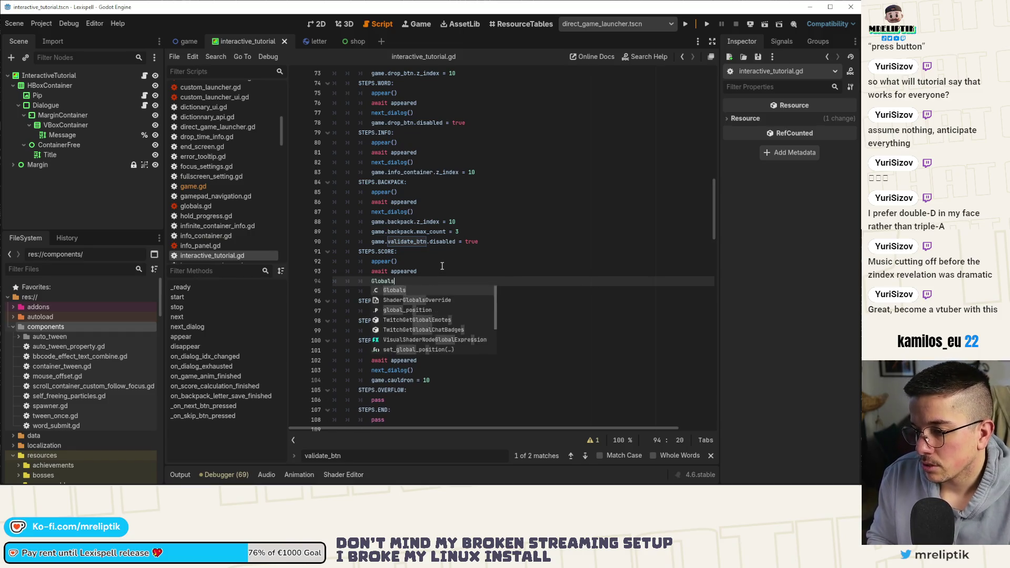
type(".curre")
key("Down")
key("Return")
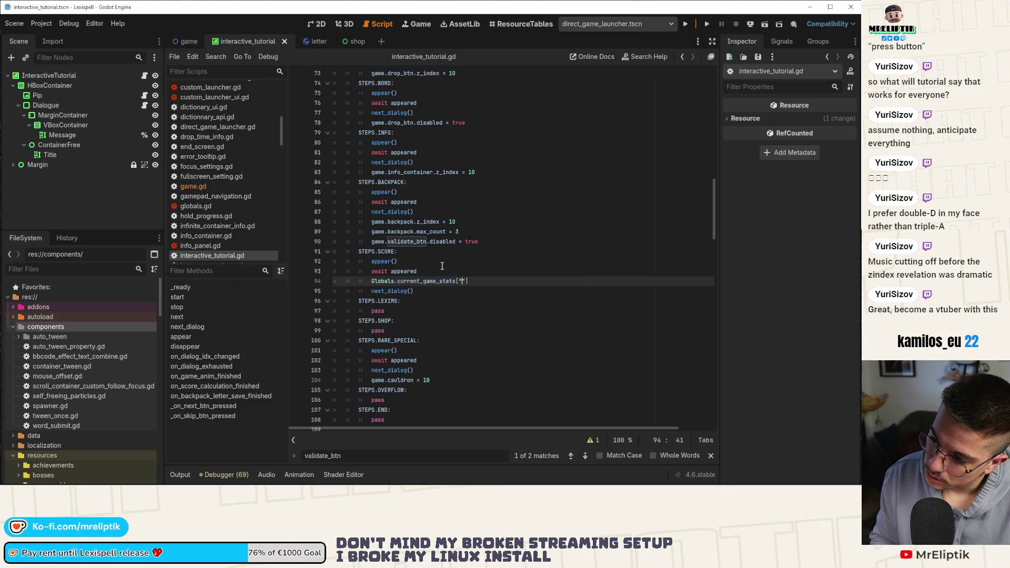
type("score\"] = ")
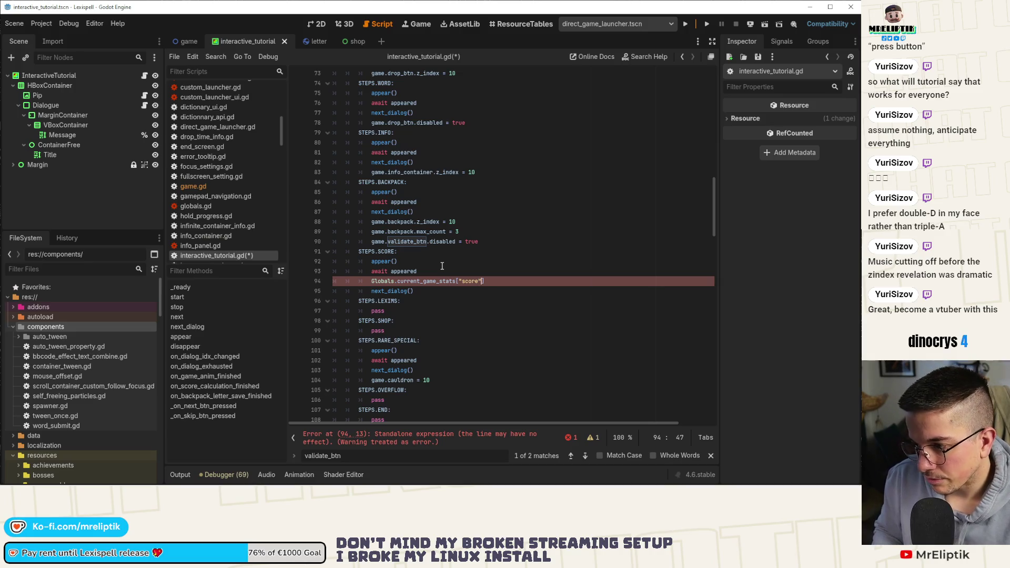
type("749")
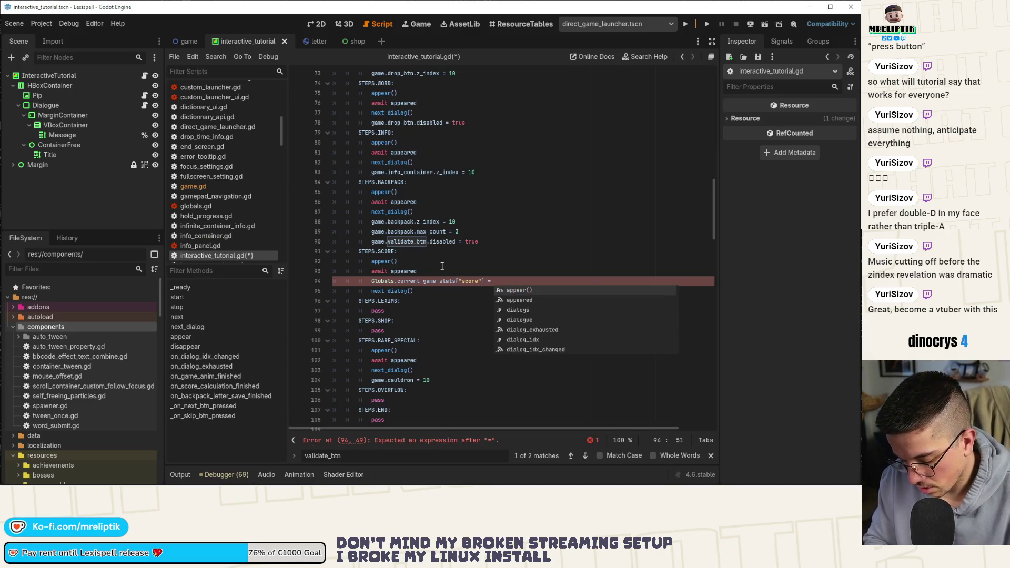
key("ctrl+s")
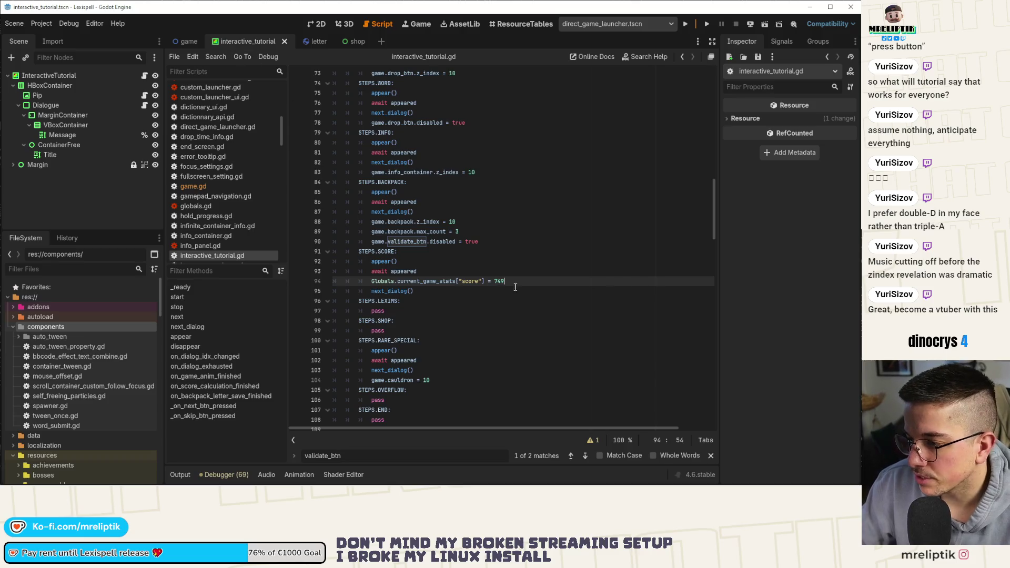
Step: Add a SignalBus.score_updated.emit call below the score assignment, checking the signal's declared arguments
key("Return")
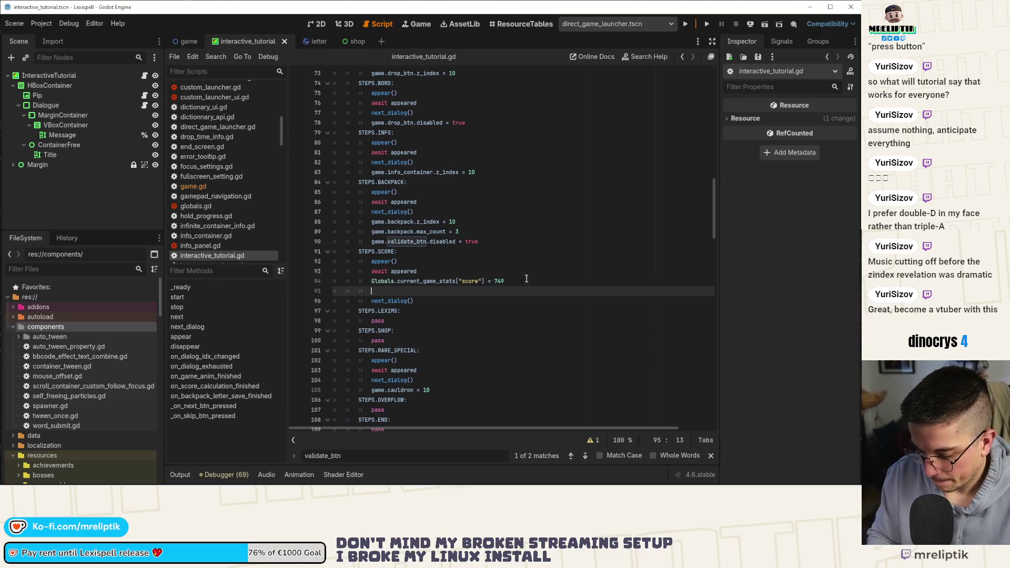
type("SignalBus.")
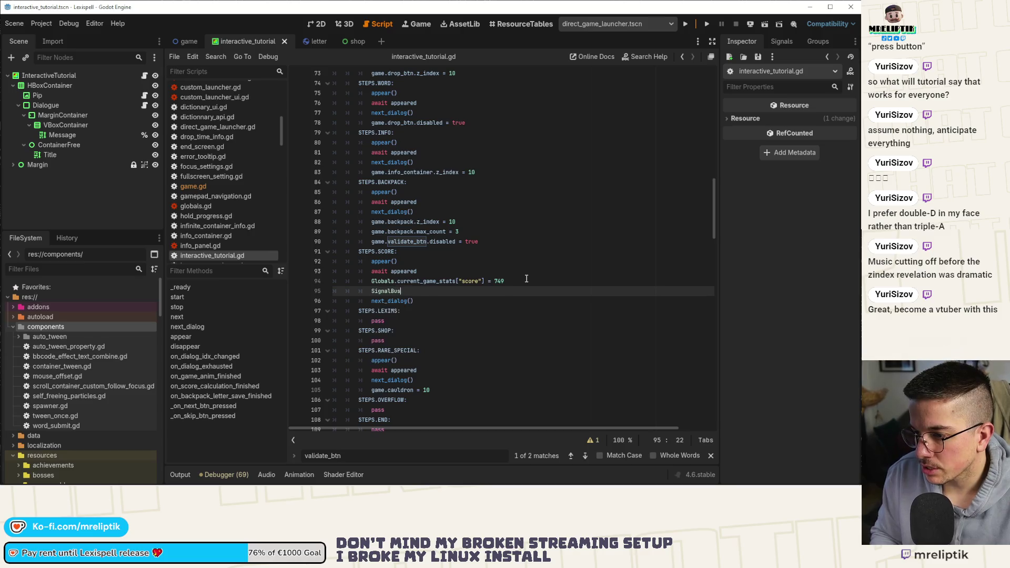
type("score")
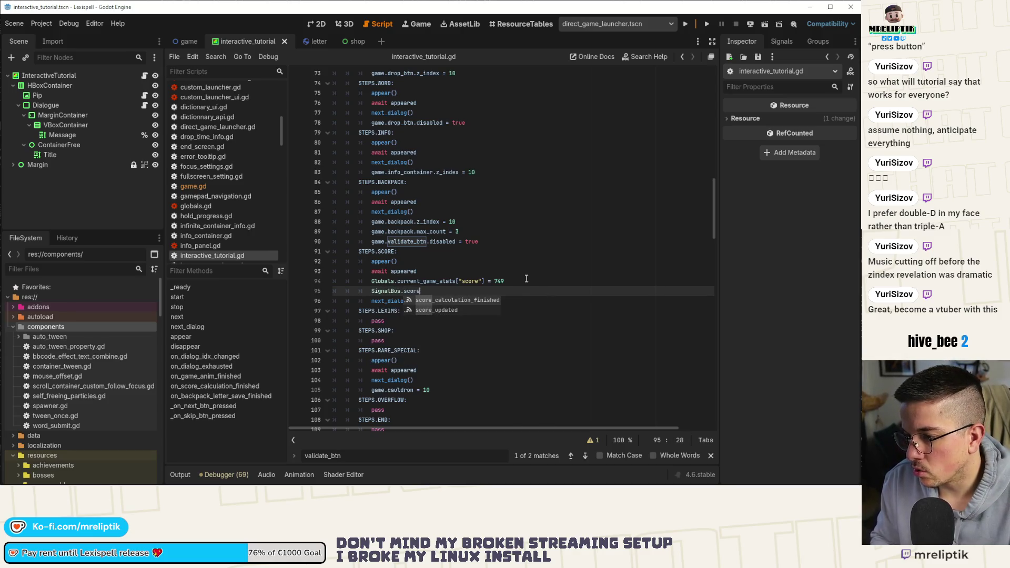
key("Down")
key("Return")
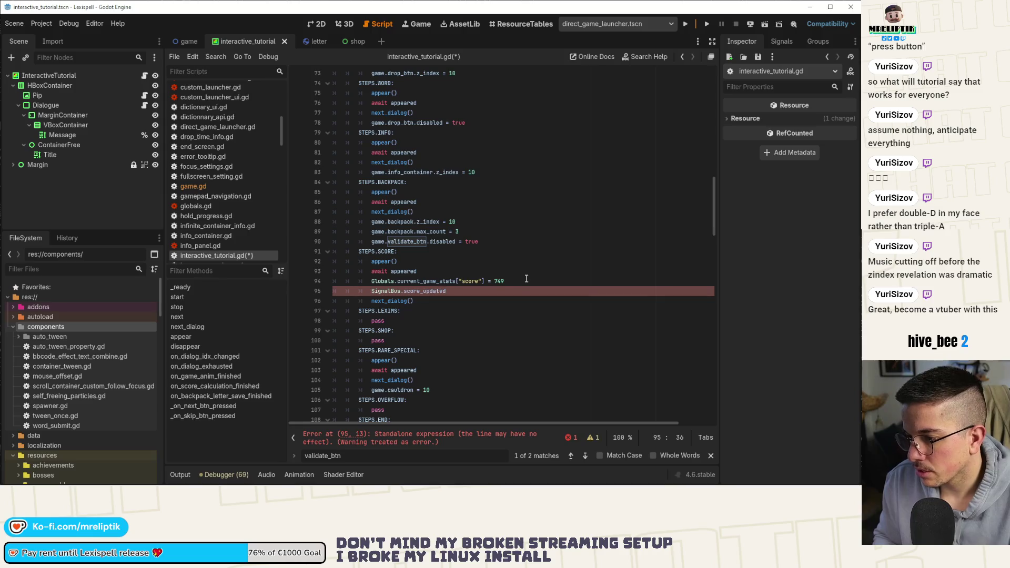
key("Return")
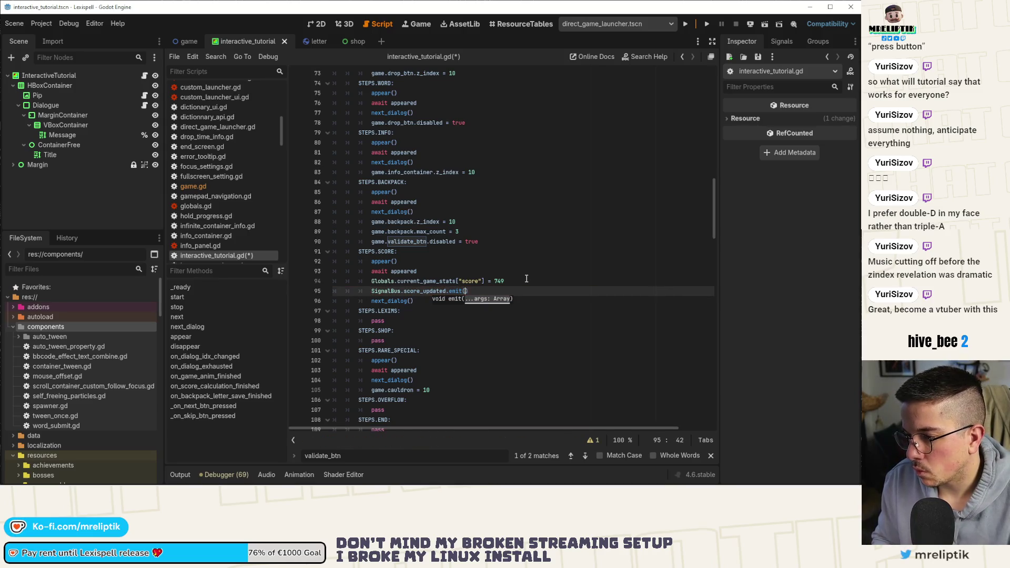
left_click(435, 291, "ctrl")
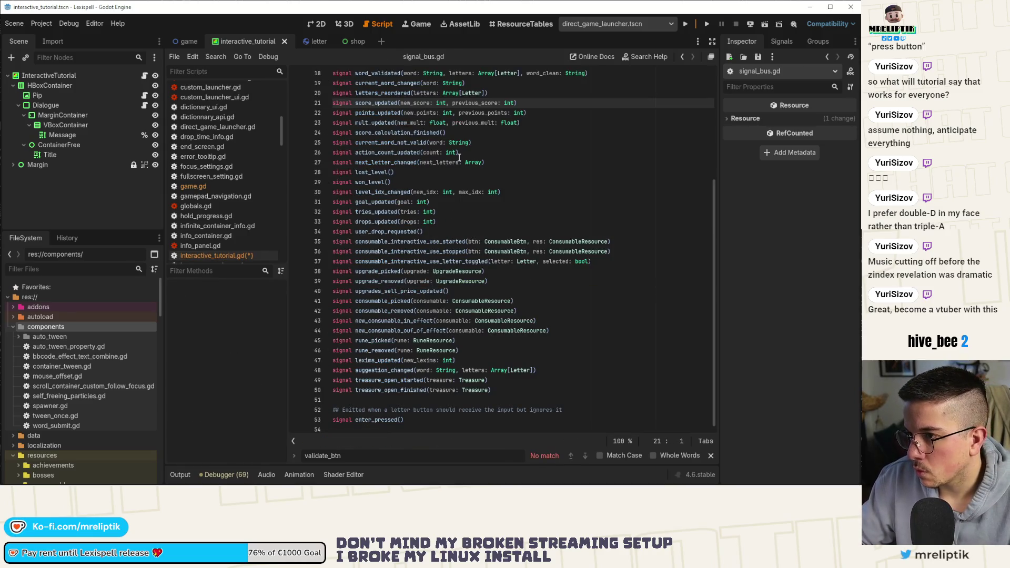
key("alt+Left")
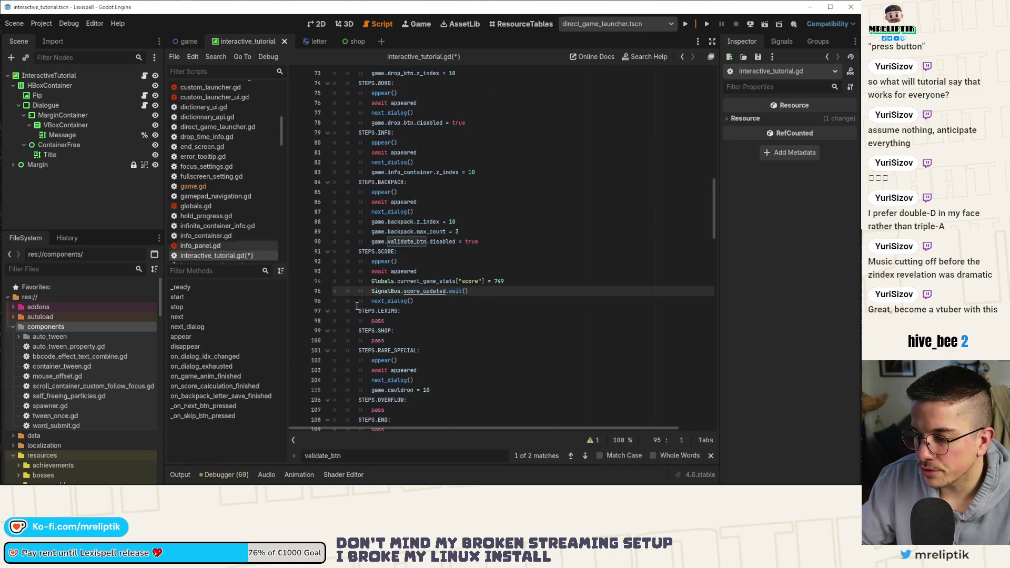
Step: Store the old score in var prev_score, emit the new score and prev_score, and save
left_click(416, 281)
left_click_drag(371, 280, 518, 284)
key("ctrl+c")
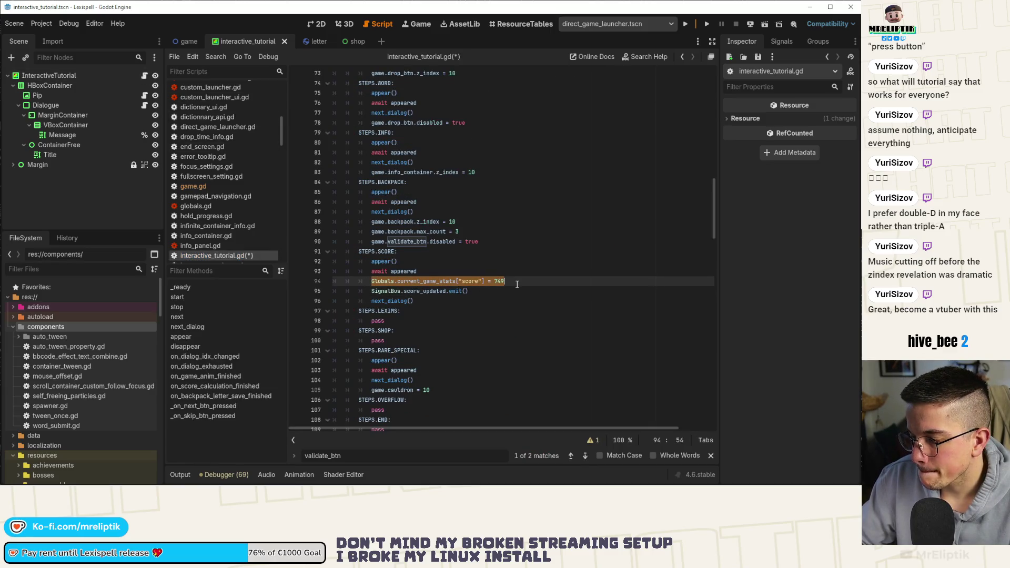
left_click(455, 272)
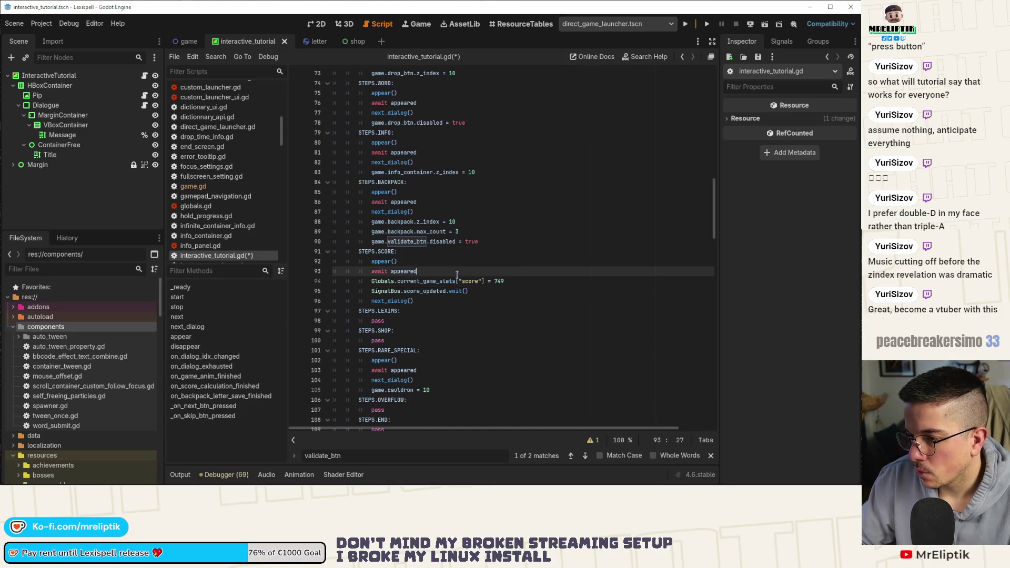
key("Return")
type("var p")
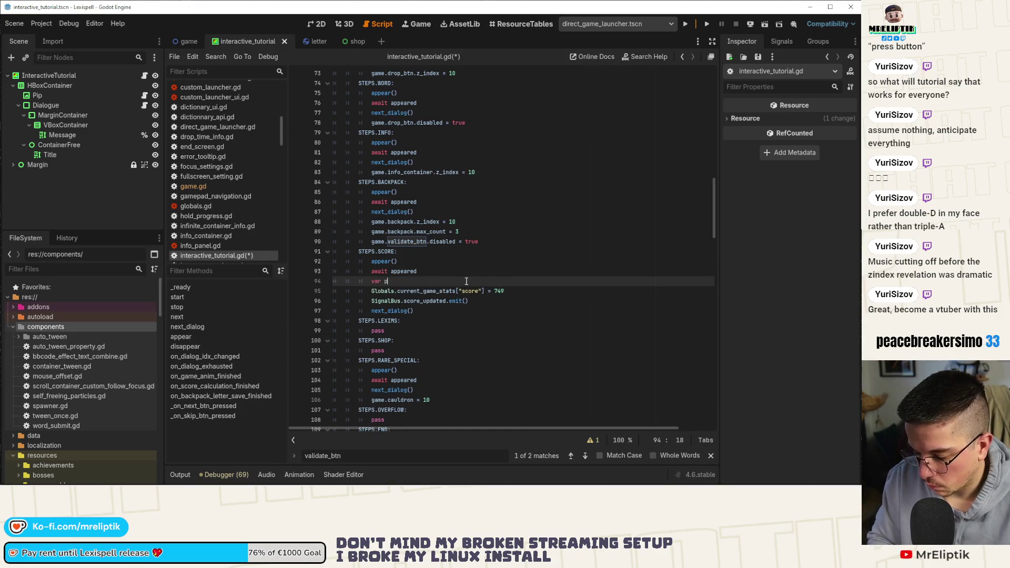
type("rev_score: int")
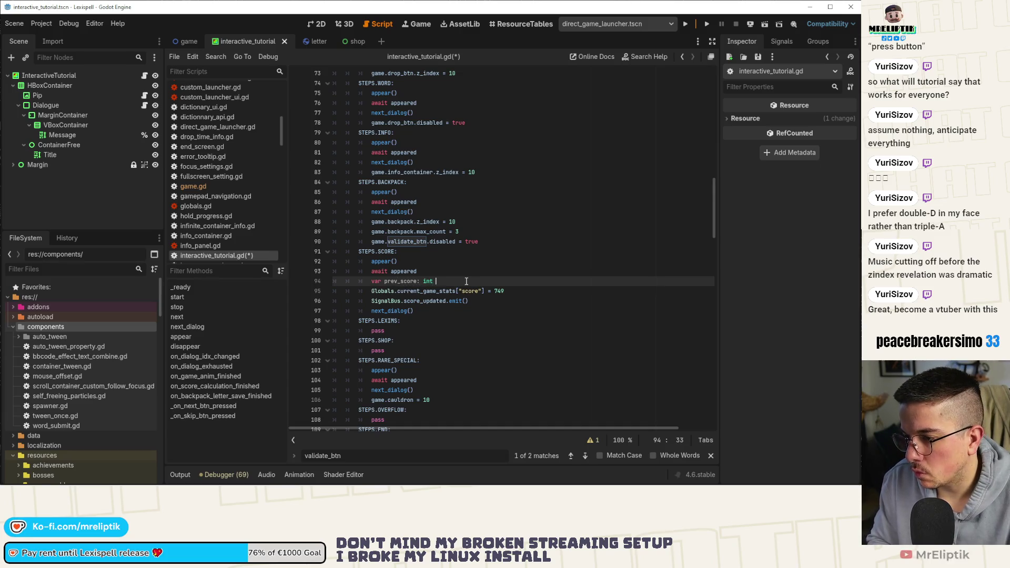
key("ctrl+v")
key("BackSpace")
key("BackSpace")
key("BackSpace")
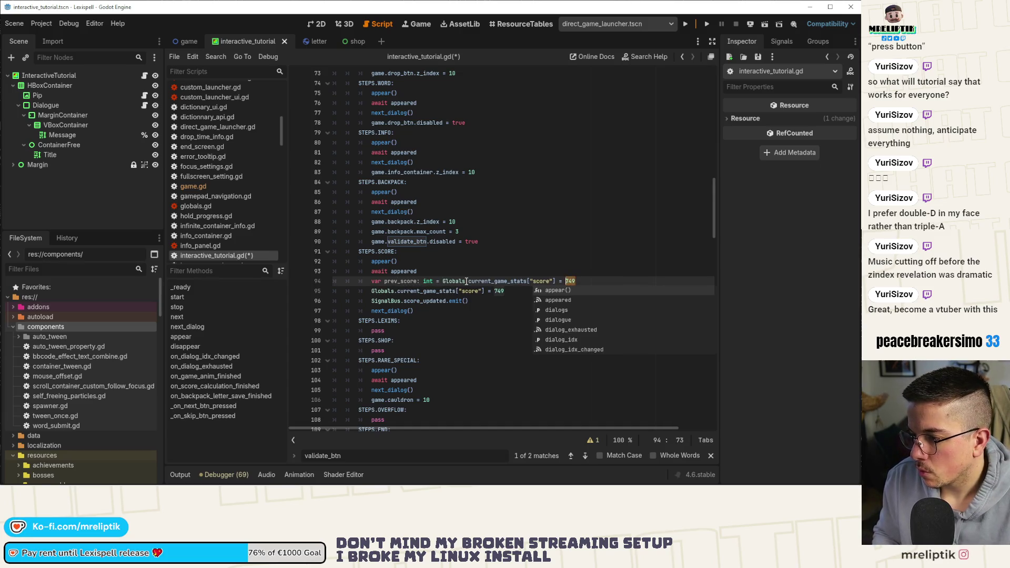
key("Down")
key("Down")
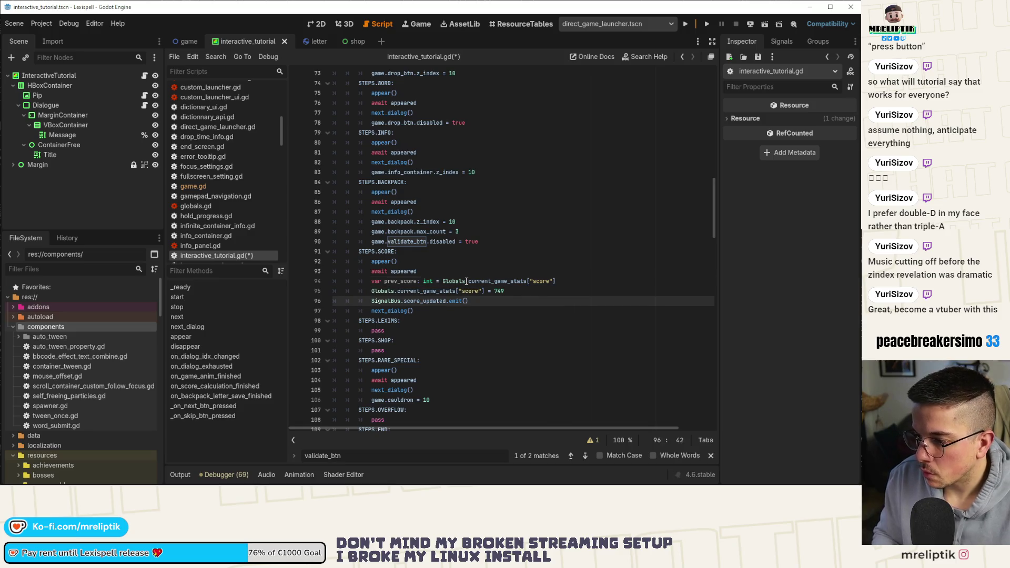
key("ctrl+v")
key("BackSpace")
key("BackSpace")
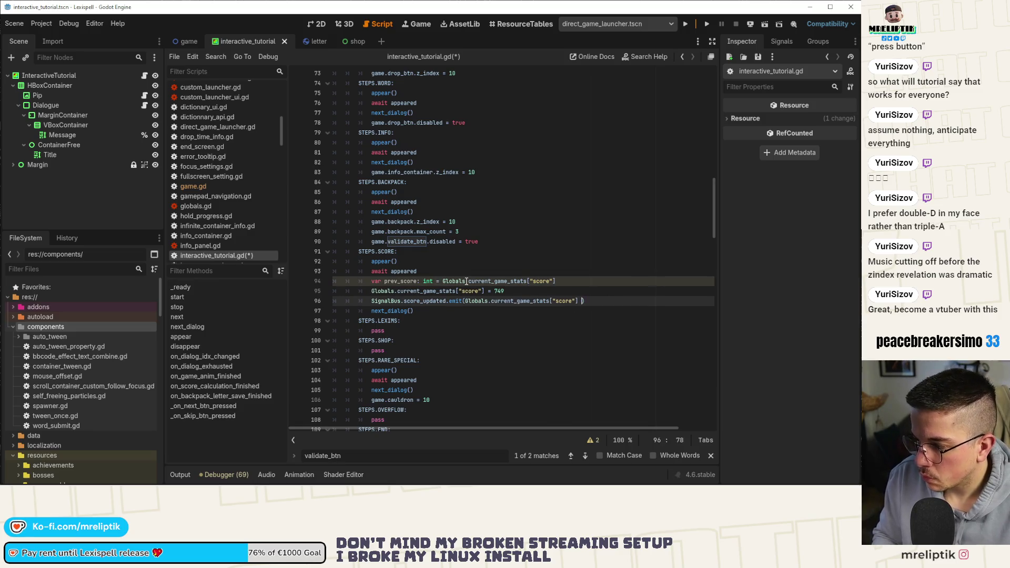
type("prev")
key("Return")
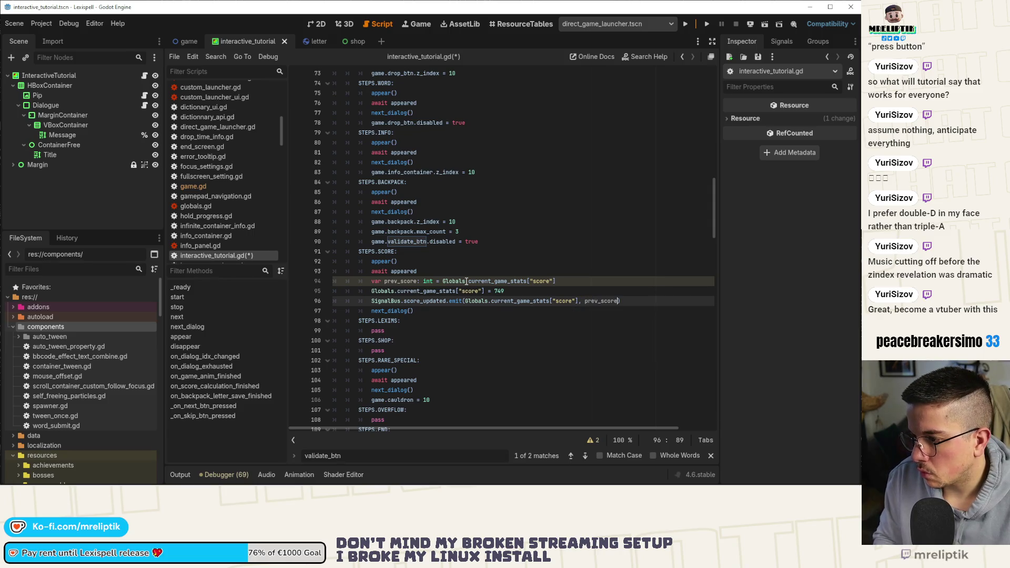
key("ctrl+s")
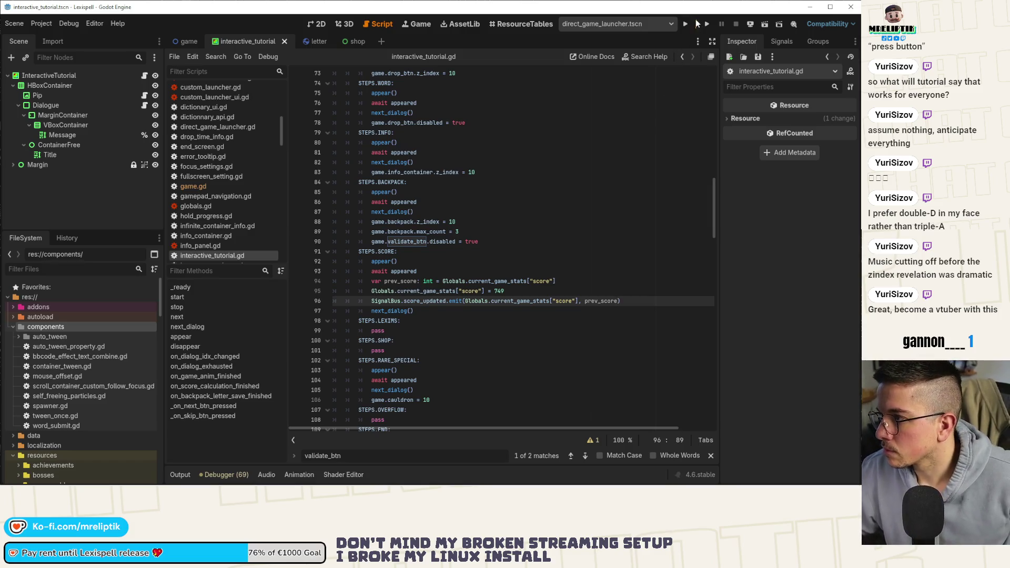
Step: Run the project to test the tutorial; it halts on letter_save_finished accessed on Nil
scroll(443, 237, "down", 1)
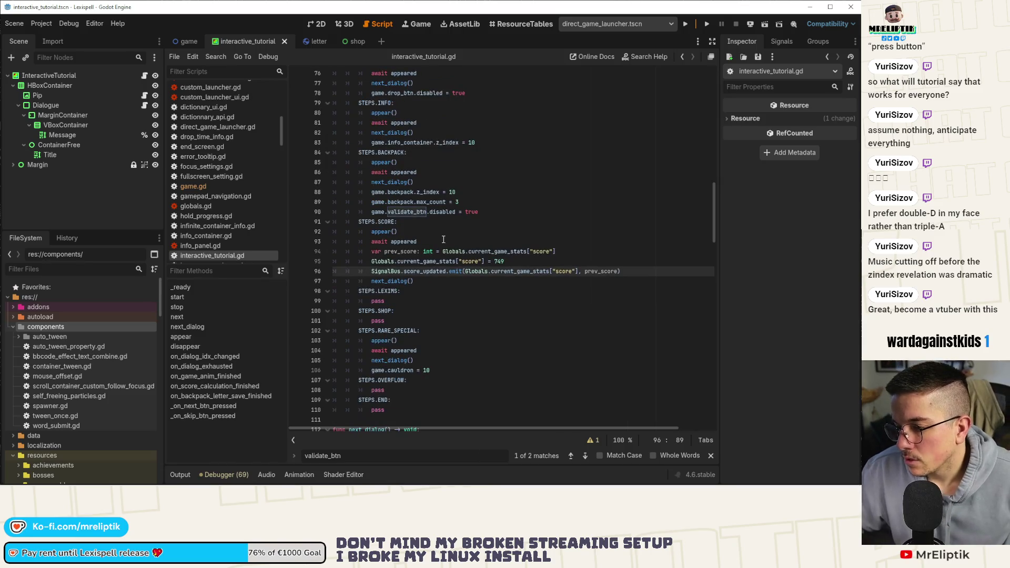
left_click(680, 29)
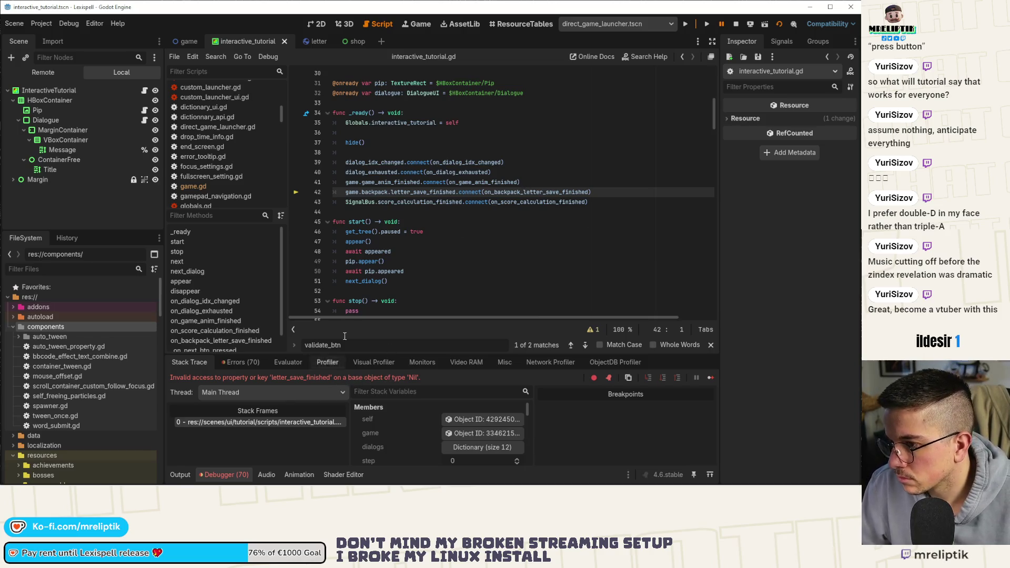
Step: Remove the game.backpack.letter_save_finished.connect line from _ready and save
double_click(376, 193)
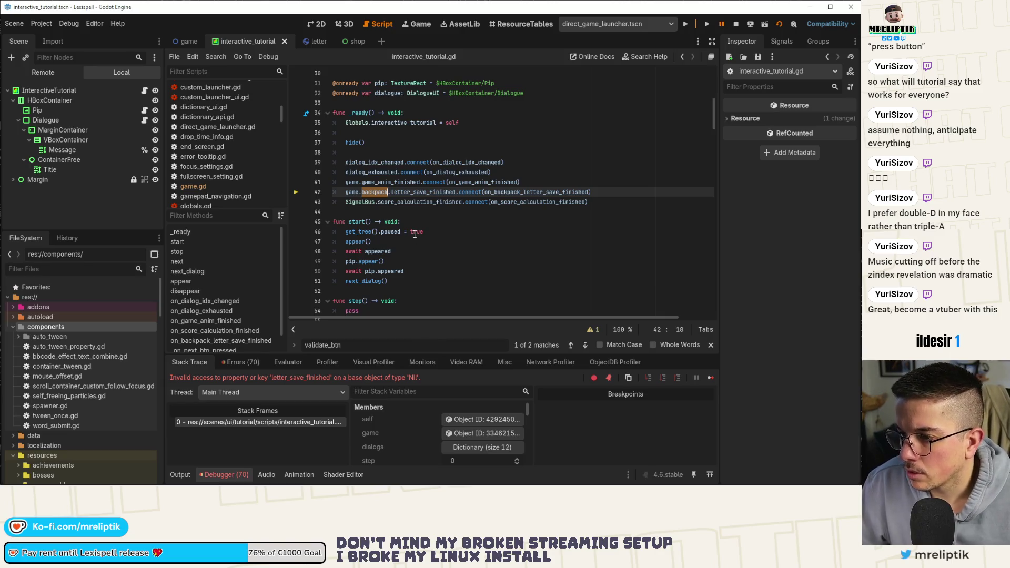
left_click(368, 192)
left_click_drag(346, 192, 607, 188)
key("ctrl+c")
key("BackSpace")
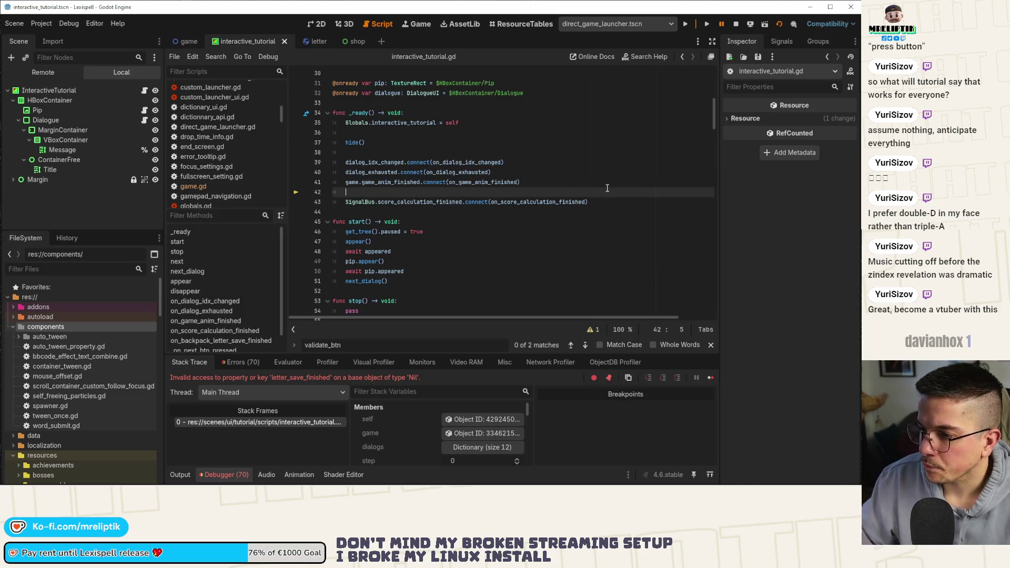
key("BackSpace")
key("ctrl+s")
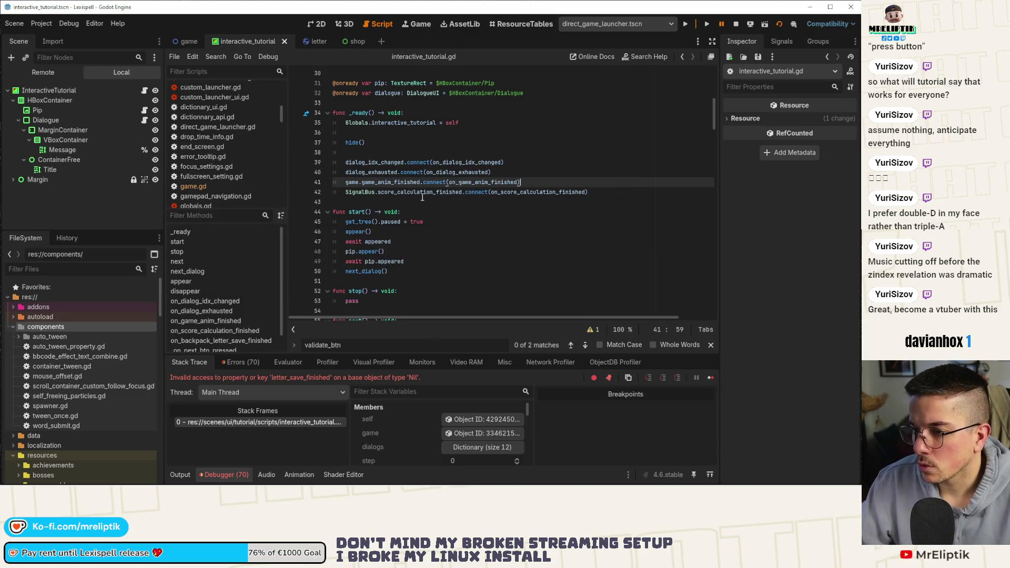
Step: Paste the connection line under STEPS.BACKPACK:, save, and relaunch the game
scroll(422, 229, "down", 8)
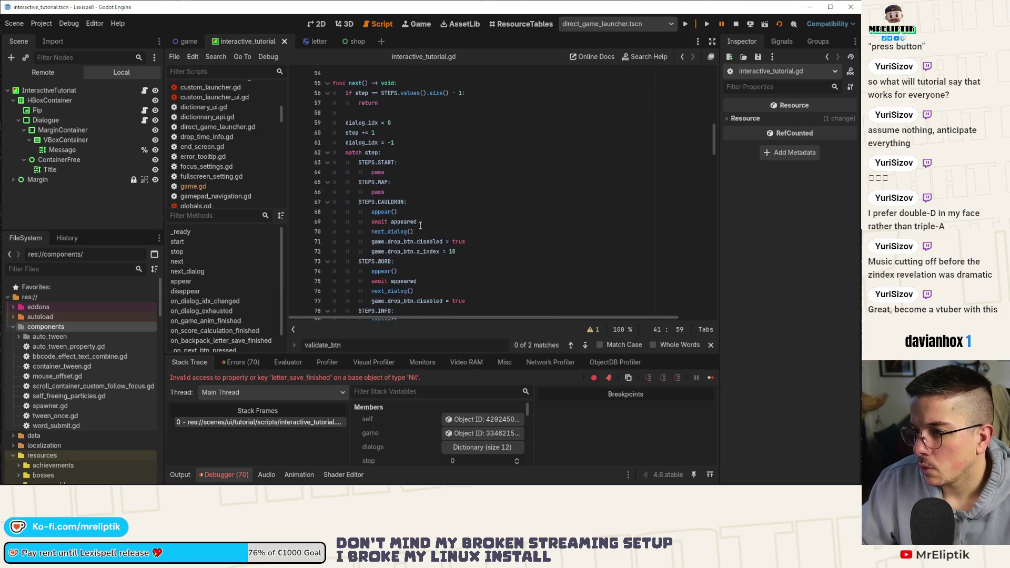
scroll(382, 161, "down", 7)
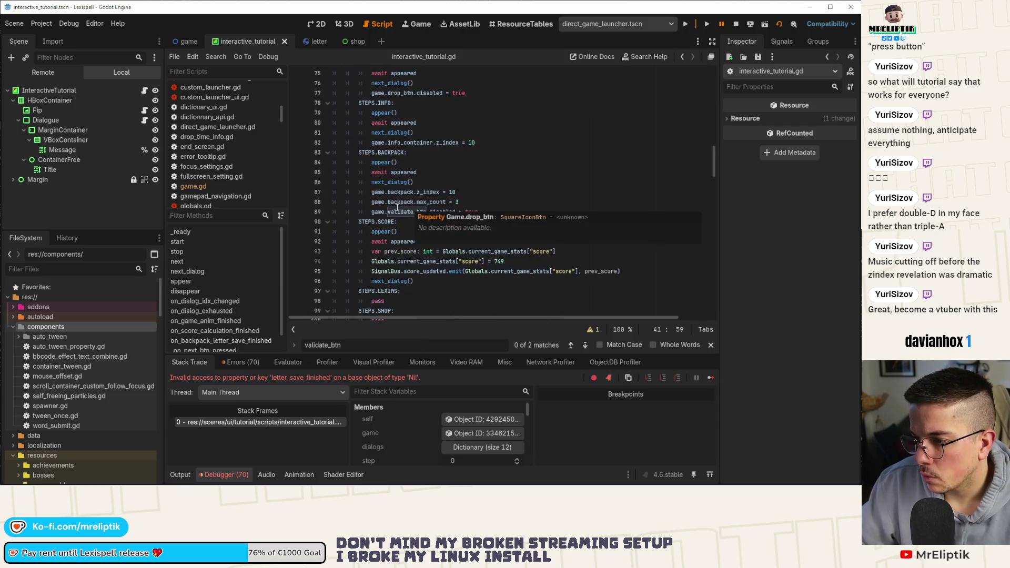
left_click(422, 162)
left_click(433, 153)
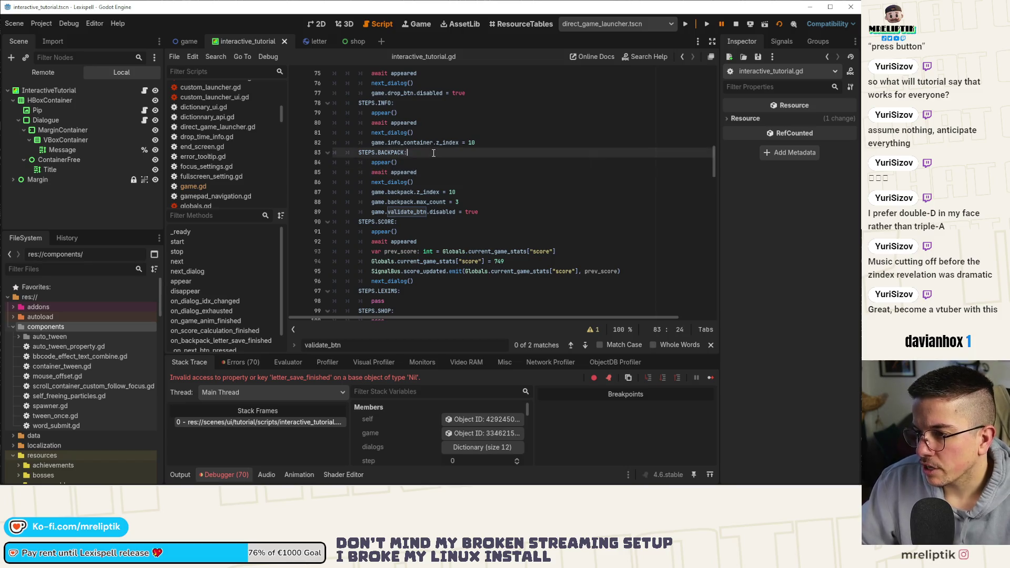
key("Return")
key("ctrl+v")
key("ctrl+s")
key("Down")
key("Down")
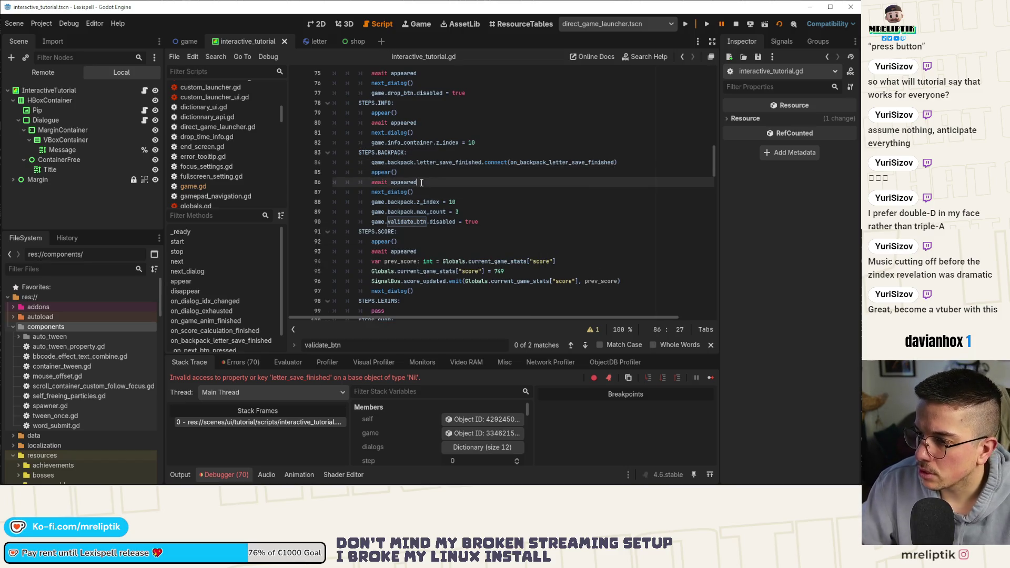
left_click(739, 27)
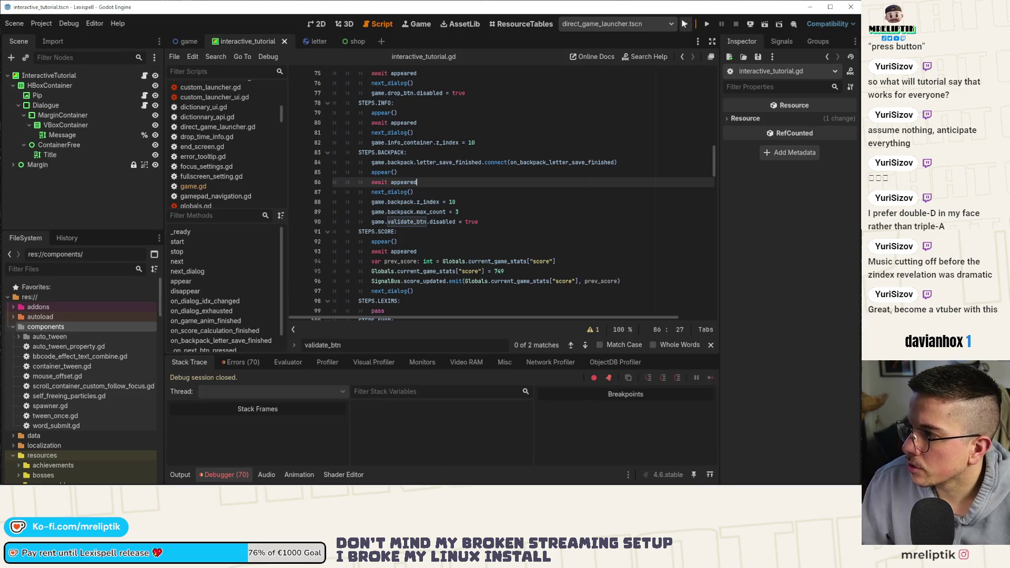
left_click(684, 24)
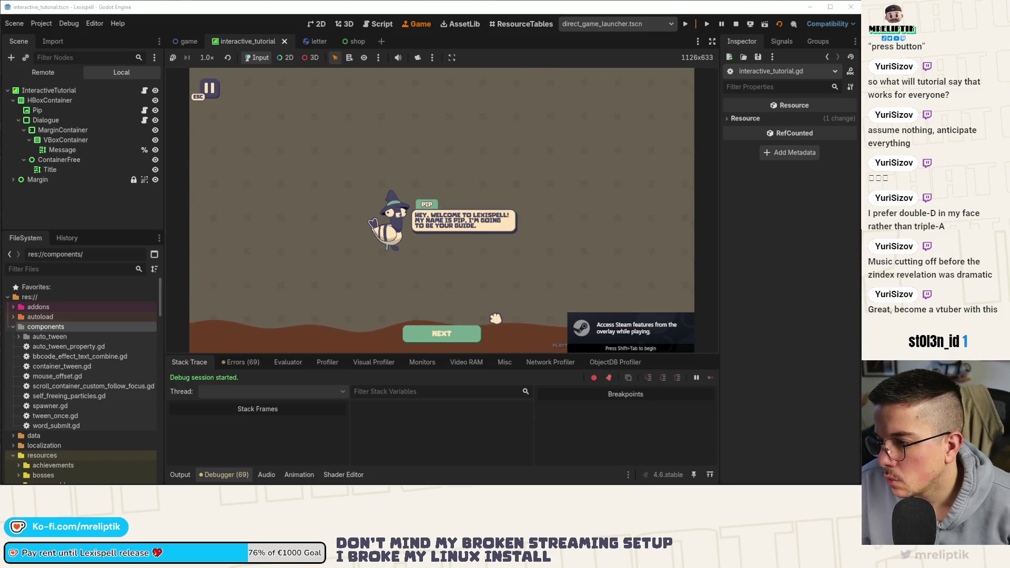
Step: Advance Pip's welcome dialogue to the Chapters score-target explanation, then return to interactive_tutorial.gd
left_click(446, 332)
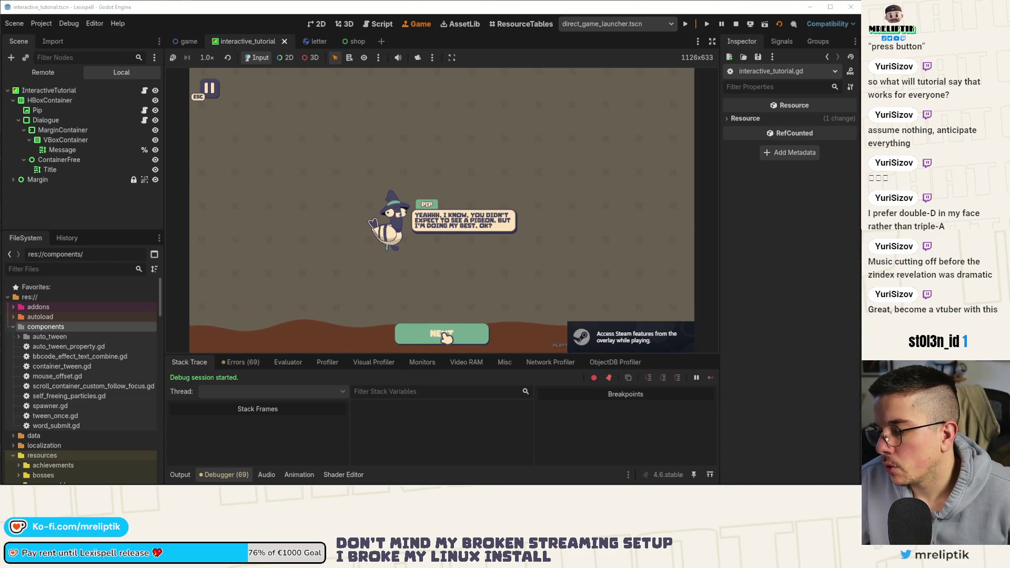
left_click(446, 335)
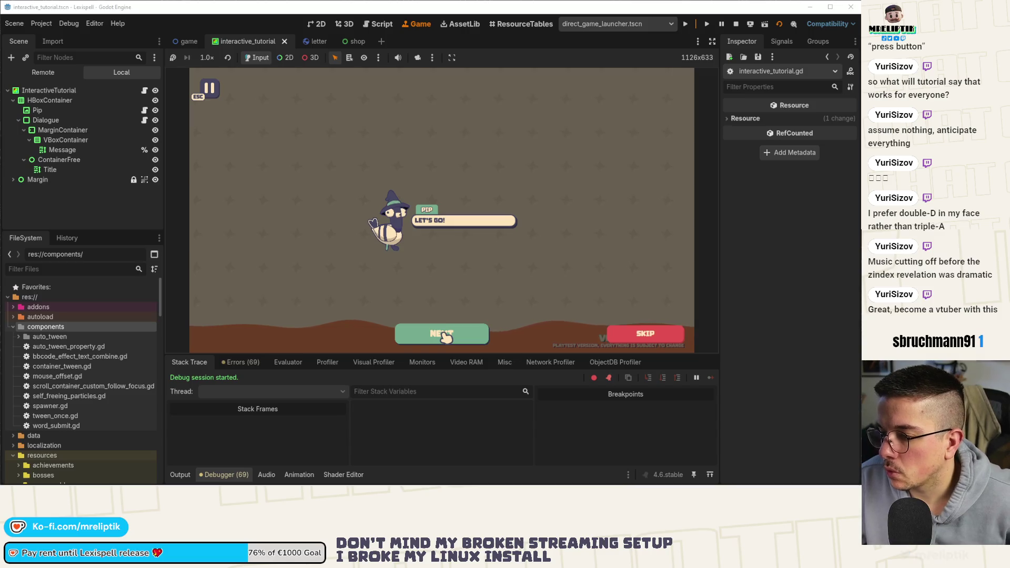
left_click(444, 335)
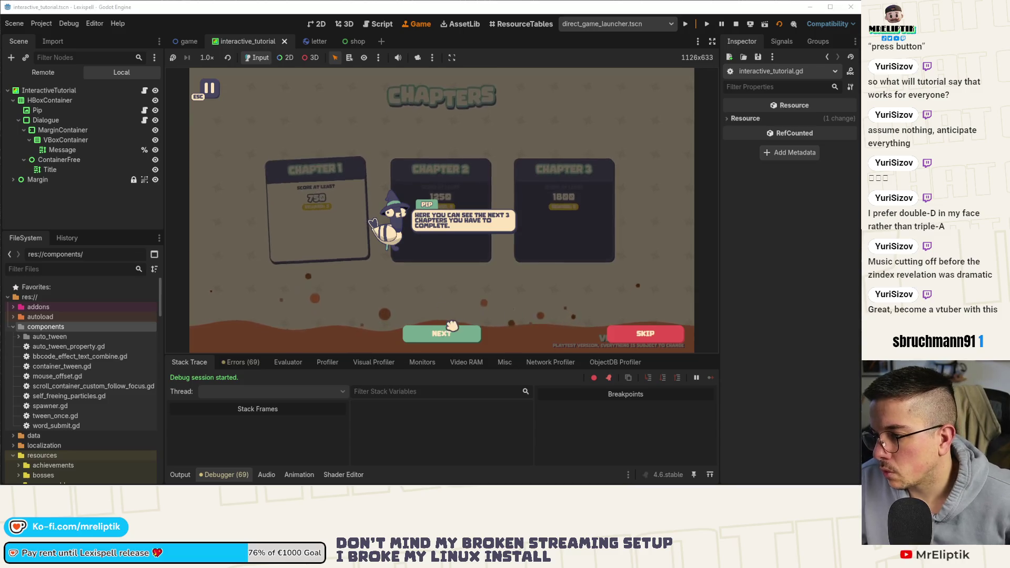
left_click(474, 337)
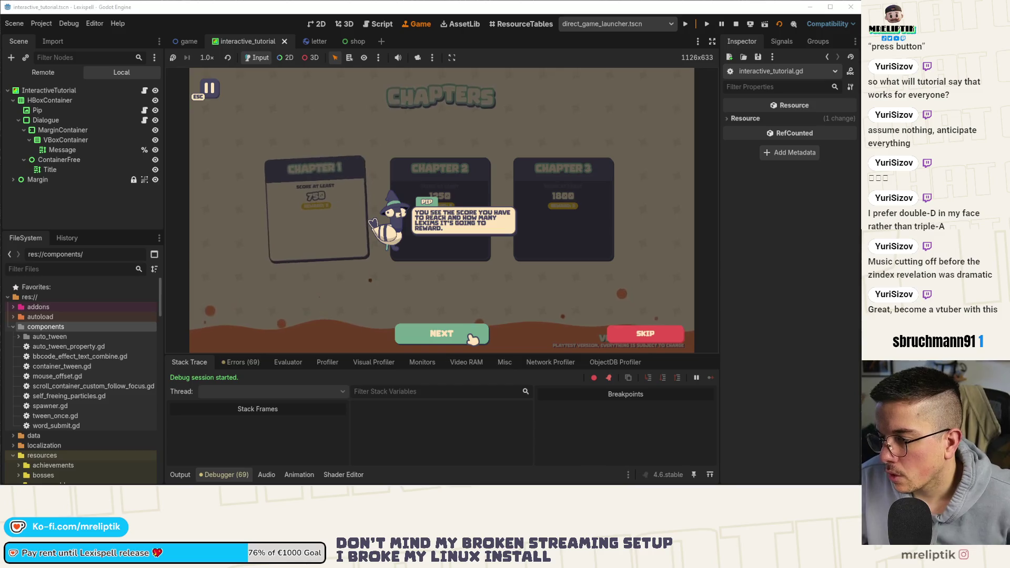
left_click(144, 90)
Step: Change the START step's create_timer(1.0) to create_timer(0.75), save, and return to the game
scroll(404, 227, "down", 3)
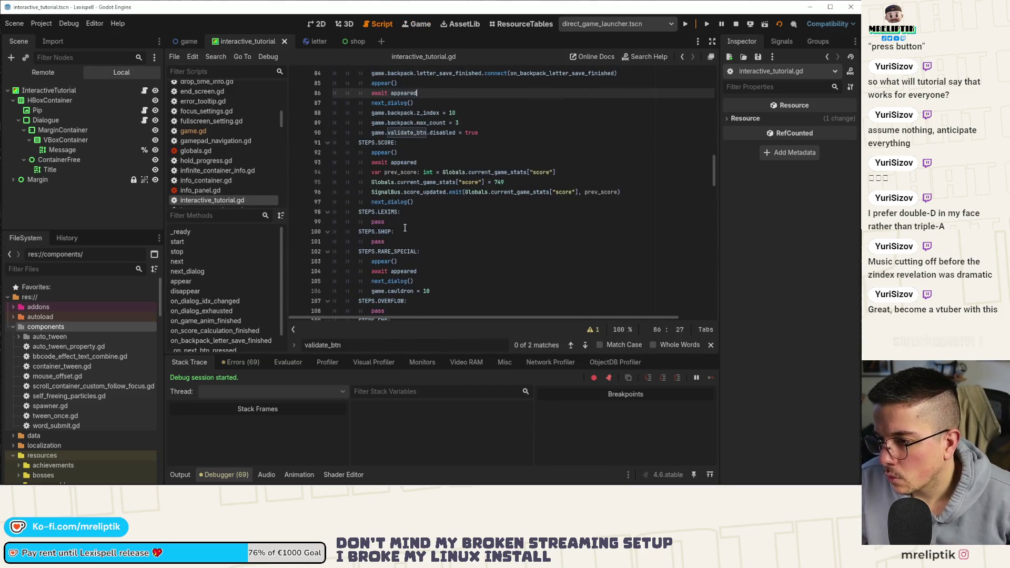
scroll(408, 230, "up", 5)
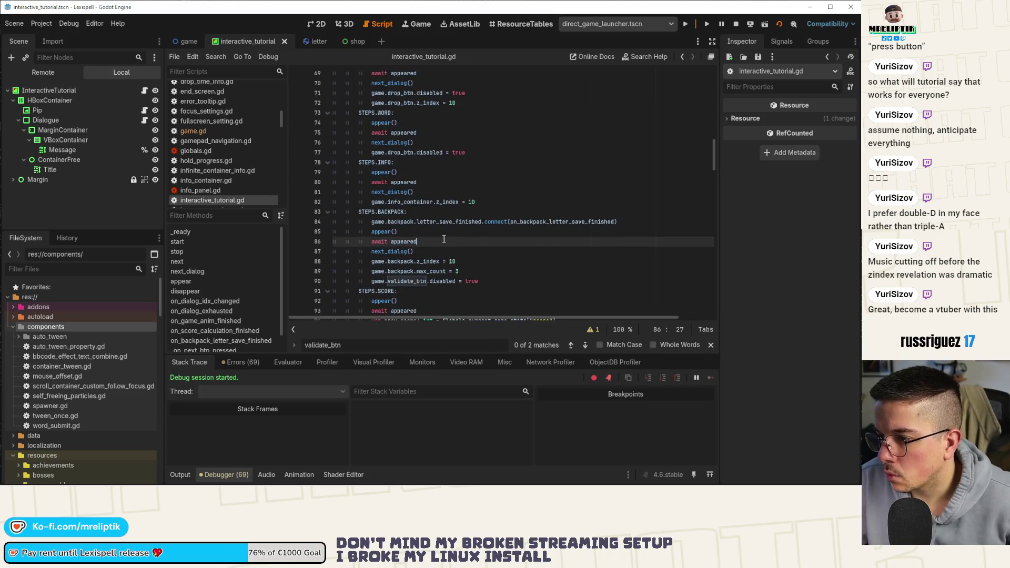
scroll(444, 239, "up", 5)
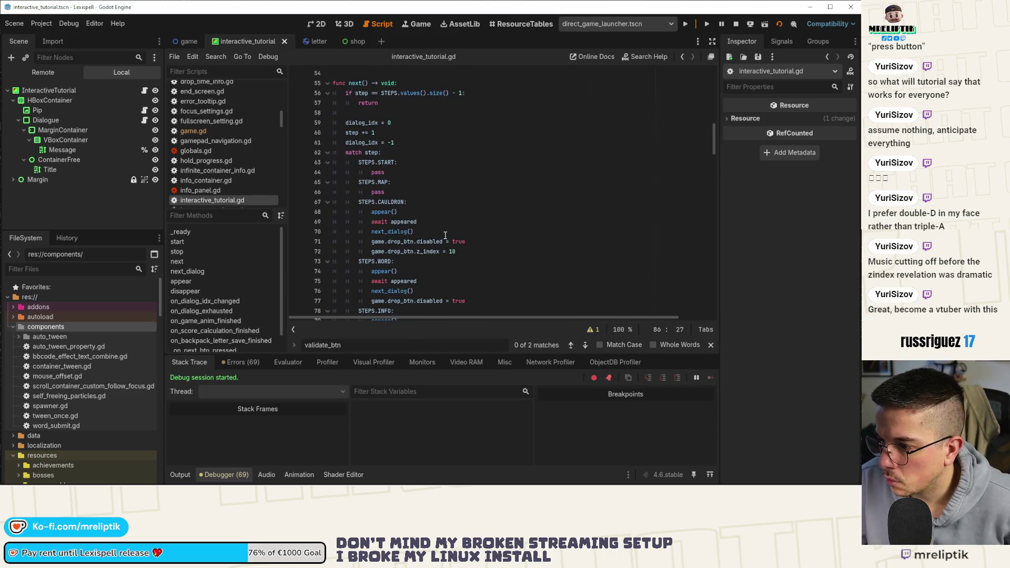
scroll(463, 242, "down", 15)
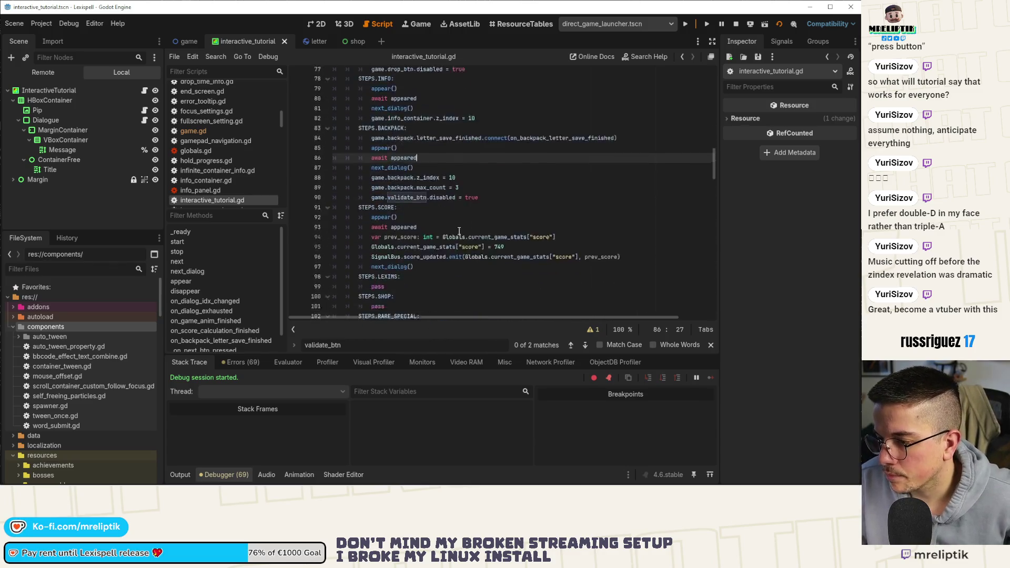
scroll(463, 241, "down", 20)
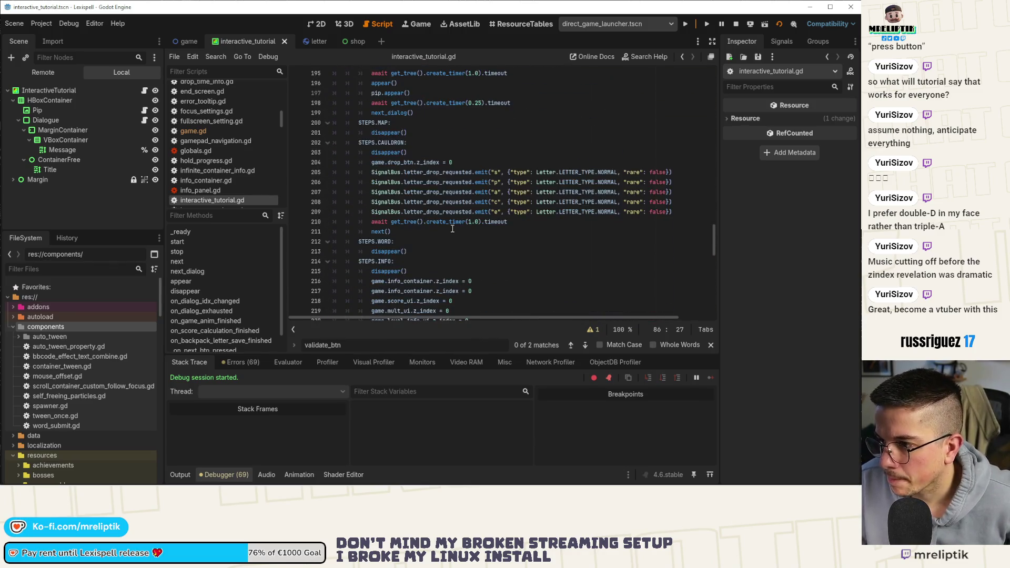
scroll(435, 184, "up", 2)
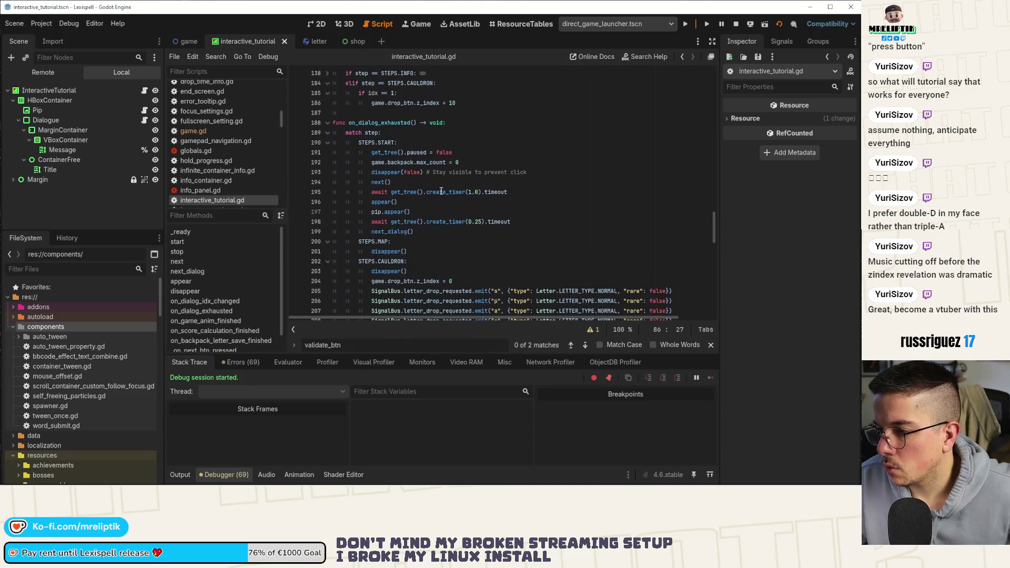
left_click(478, 193)
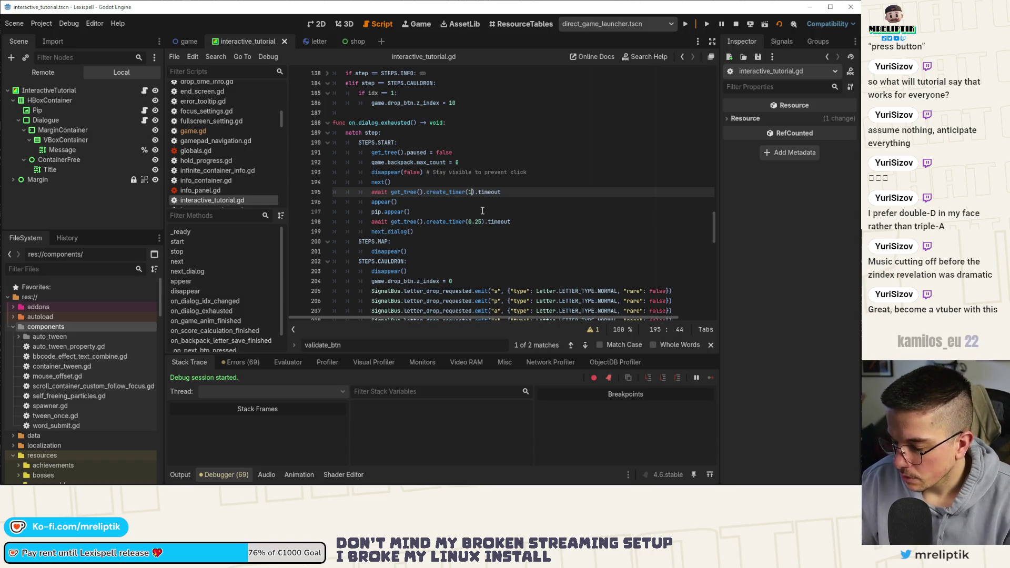
type("0.5")
key("BackSpace")
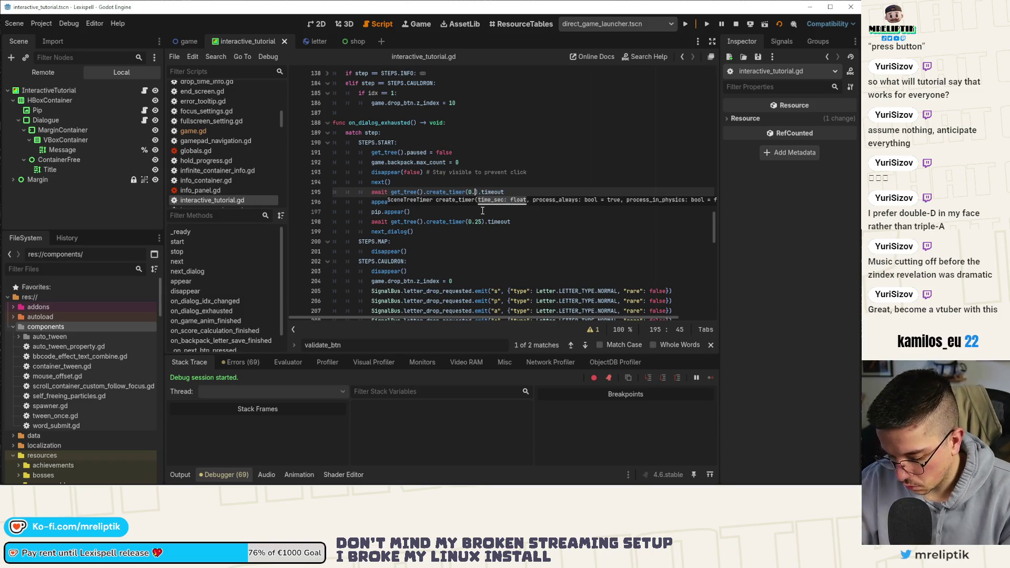
type("75")
key("ctrl+s")
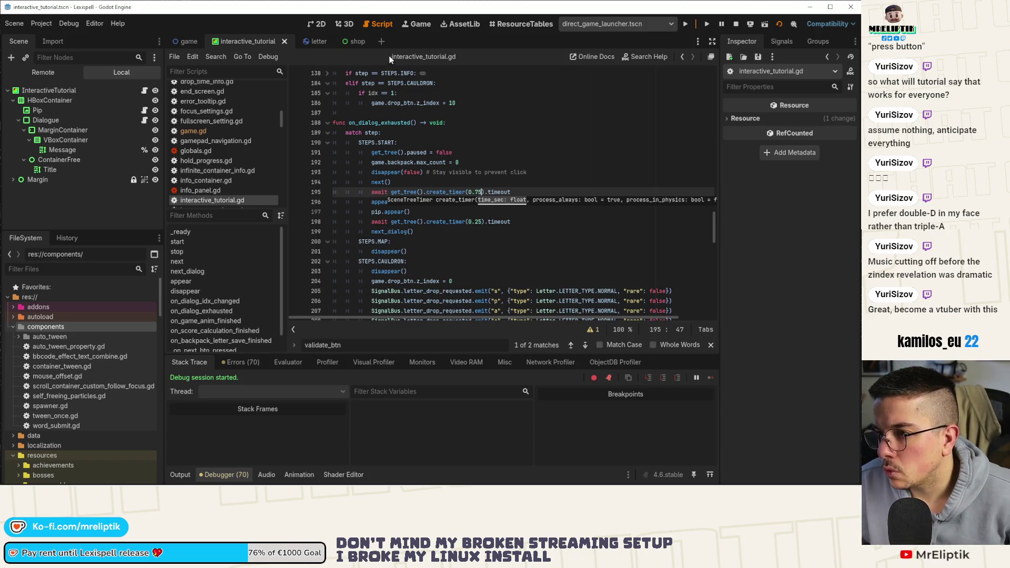
left_click(411, 28)
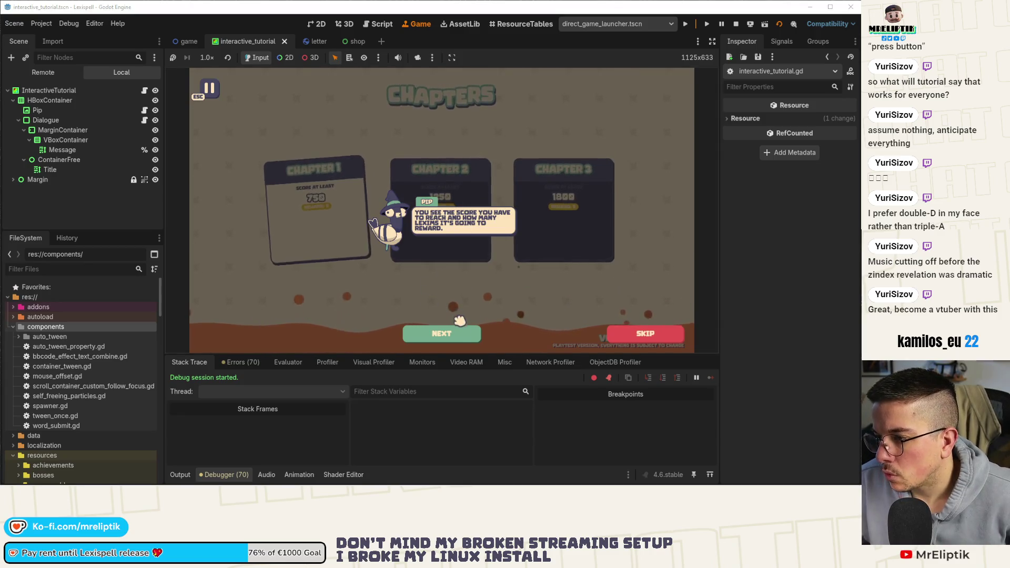
Step: Start the first chapter's cauldron level, advance Pip's dialogue, and spell and submit SPACE
left_click(451, 336)
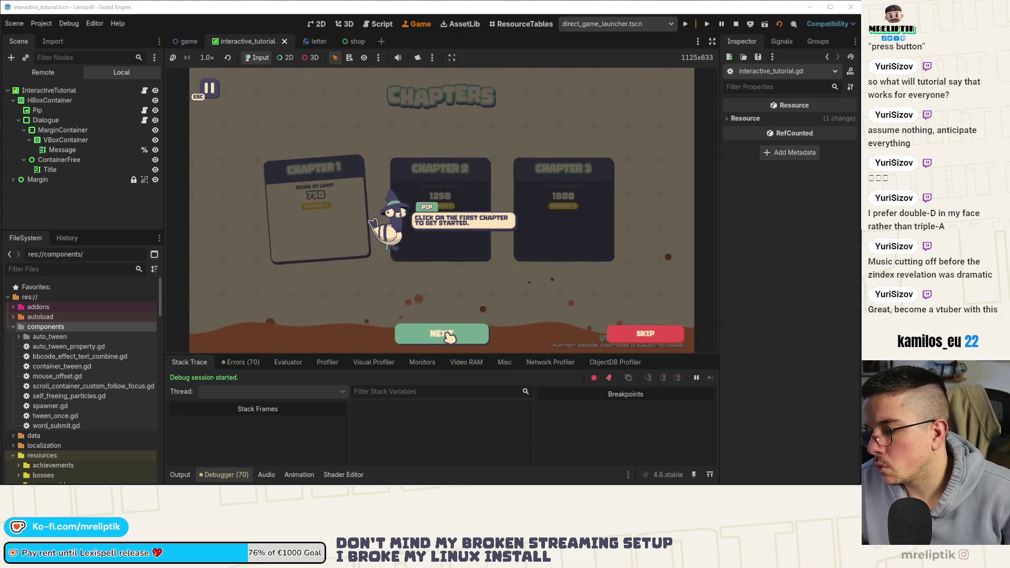
left_click(339, 242)
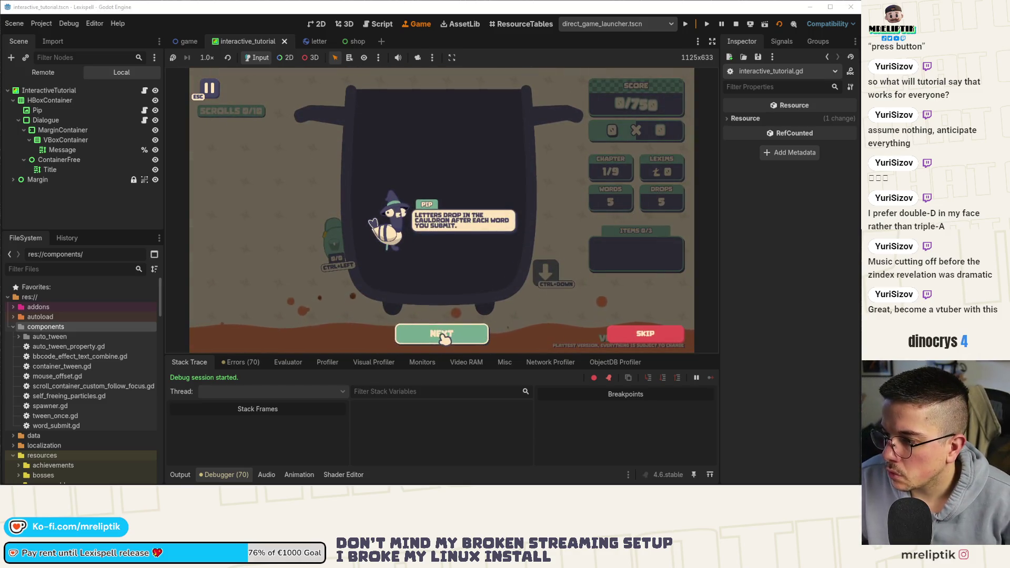
left_click(451, 336)
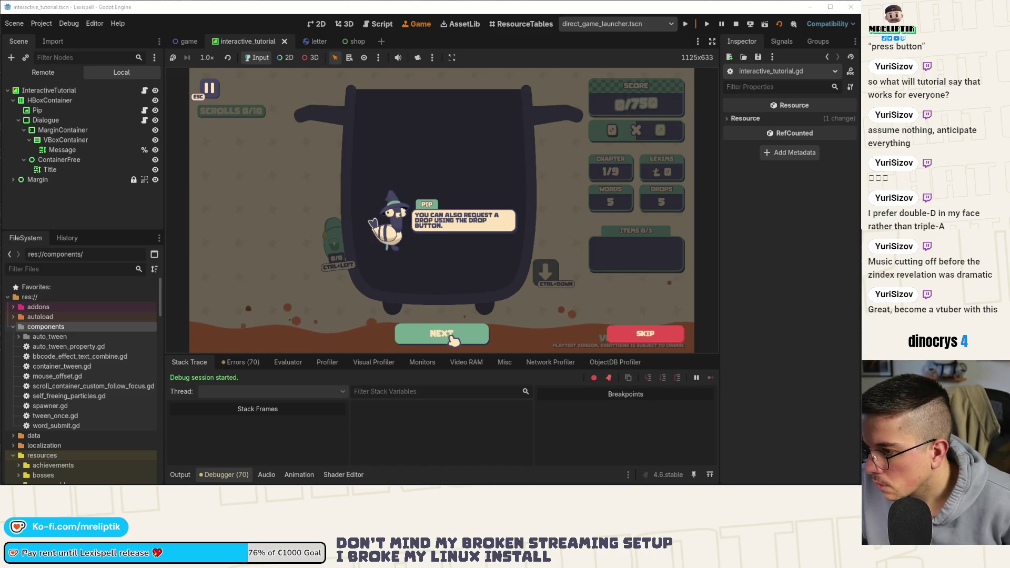
left_click(453, 339)
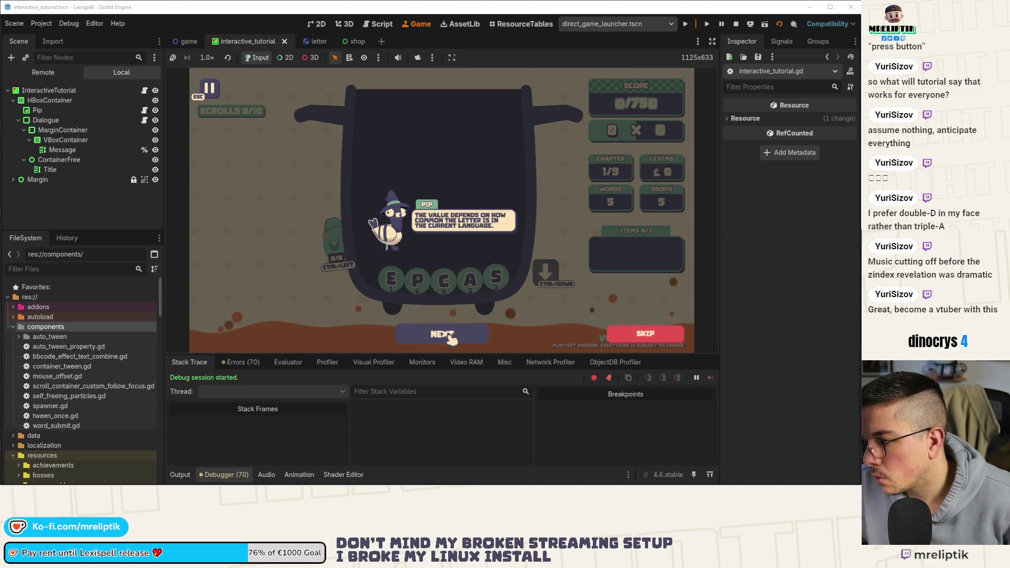
left_click(451, 337)
left_click(451, 336)
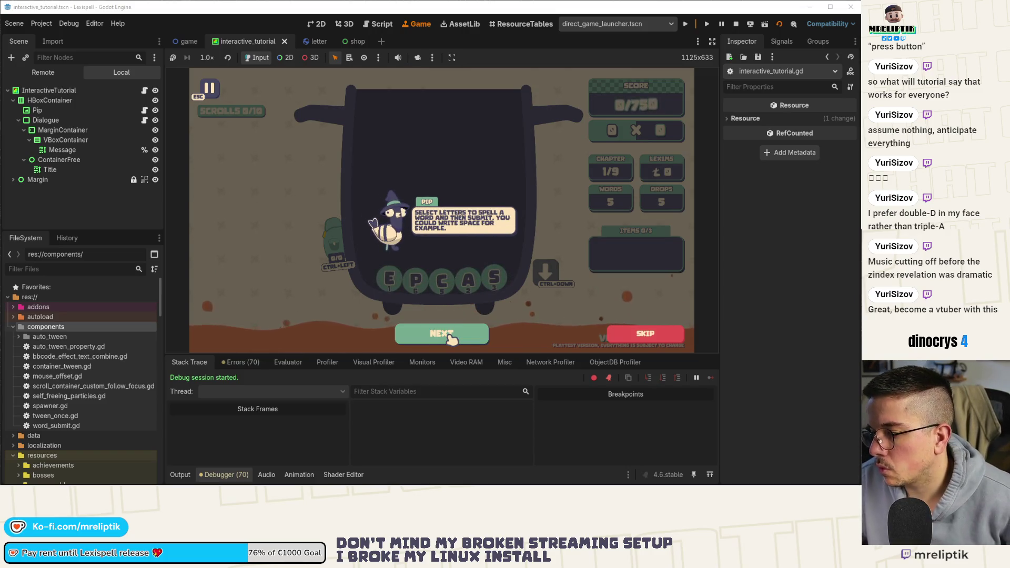
left_click(452, 337)
type("s")
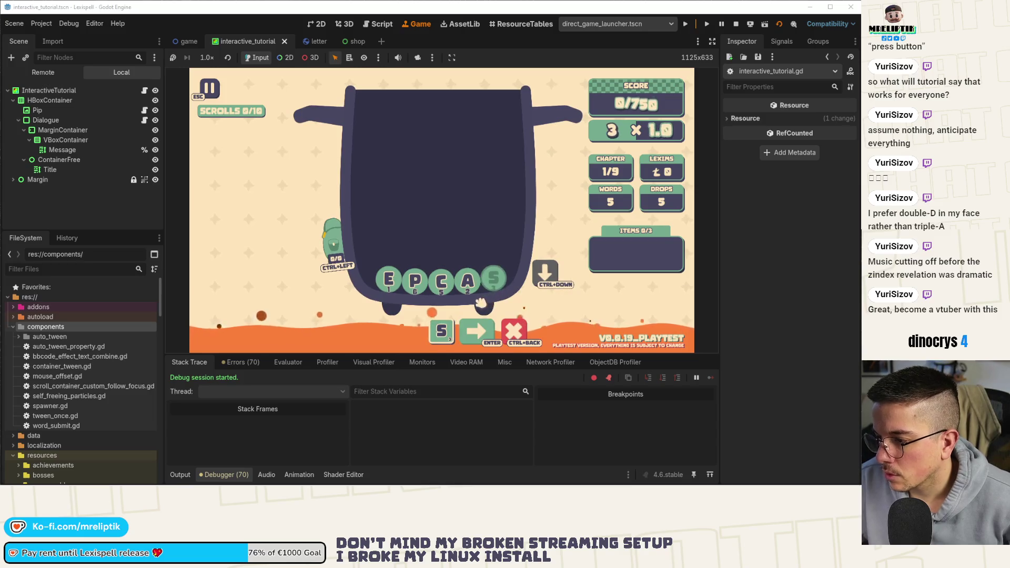
type("pace")
key("Return")
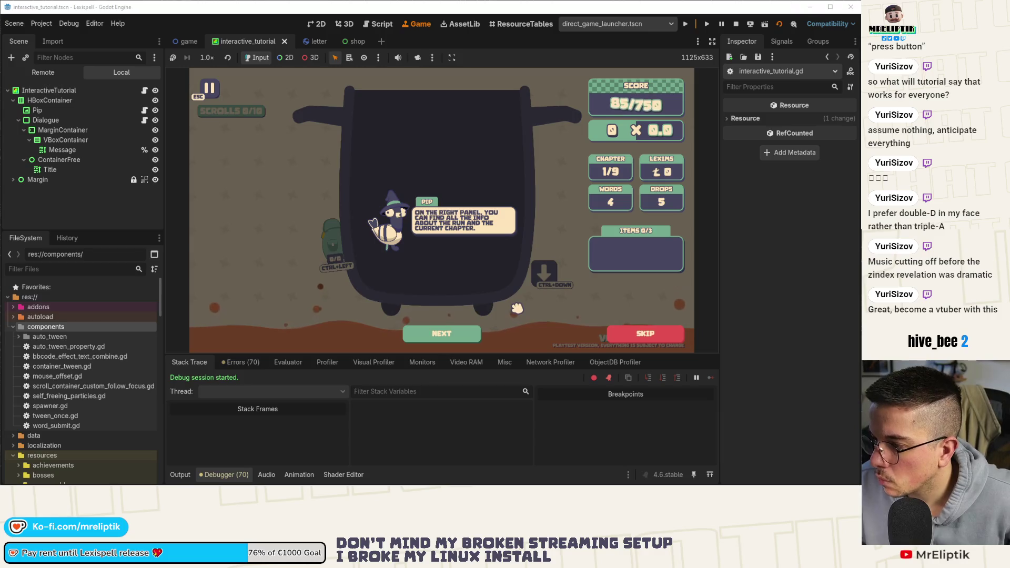
Step: Advance through the score and item container explanations until new letters drop in
left_click(462, 339)
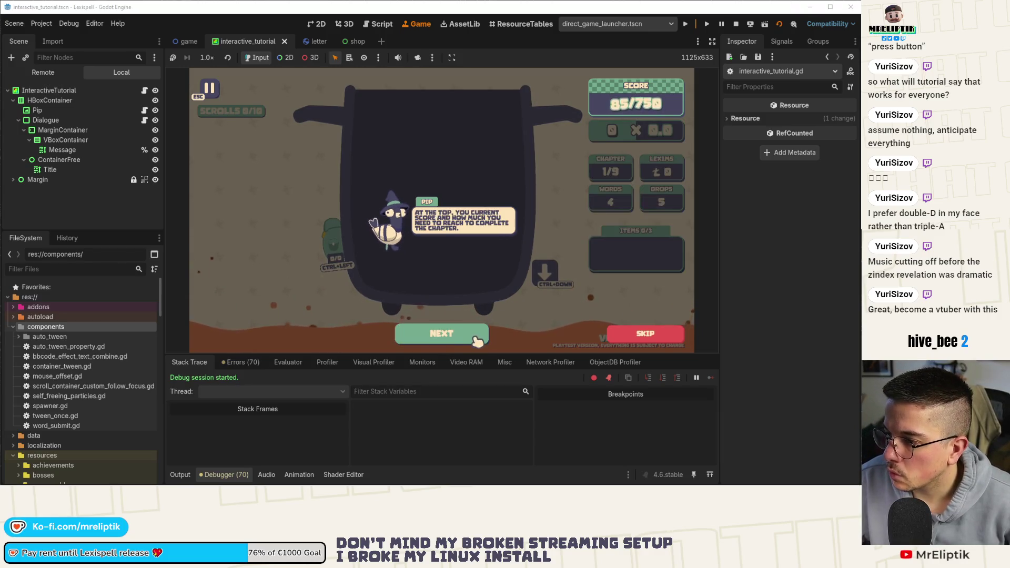
left_click(462, 339)
left_click(462, 339)
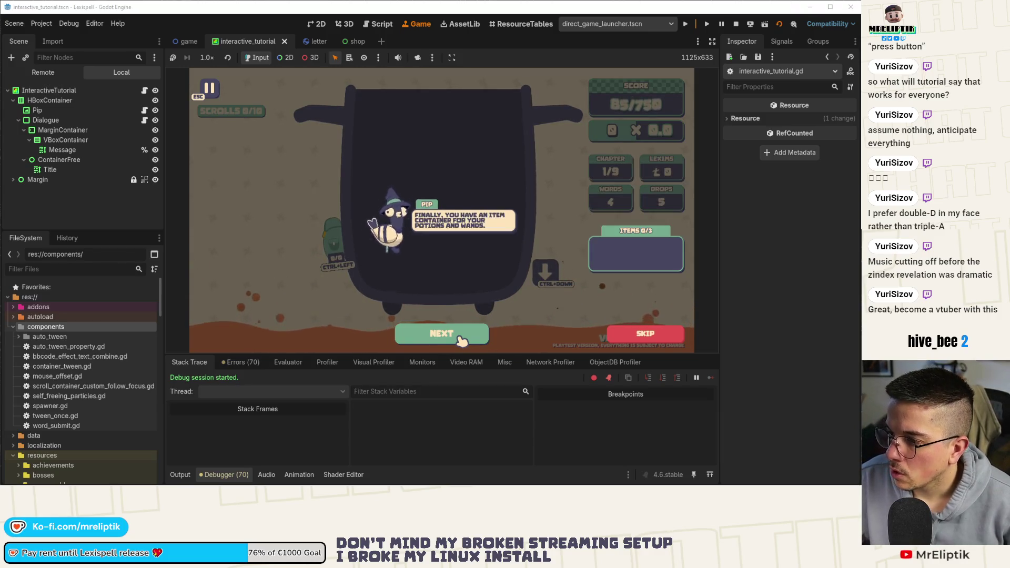
left_click(462, 339)
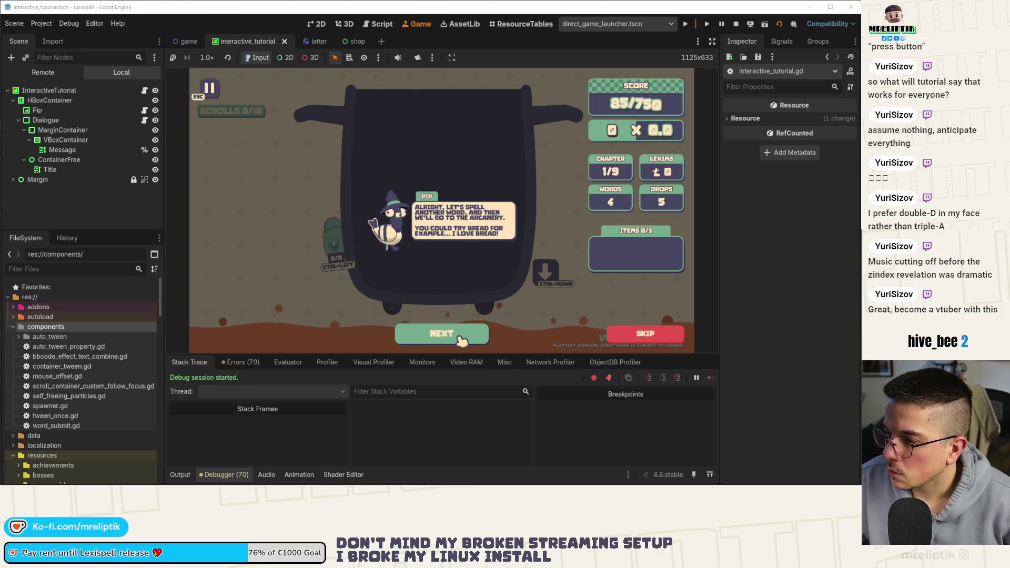
left_click(462, 340)
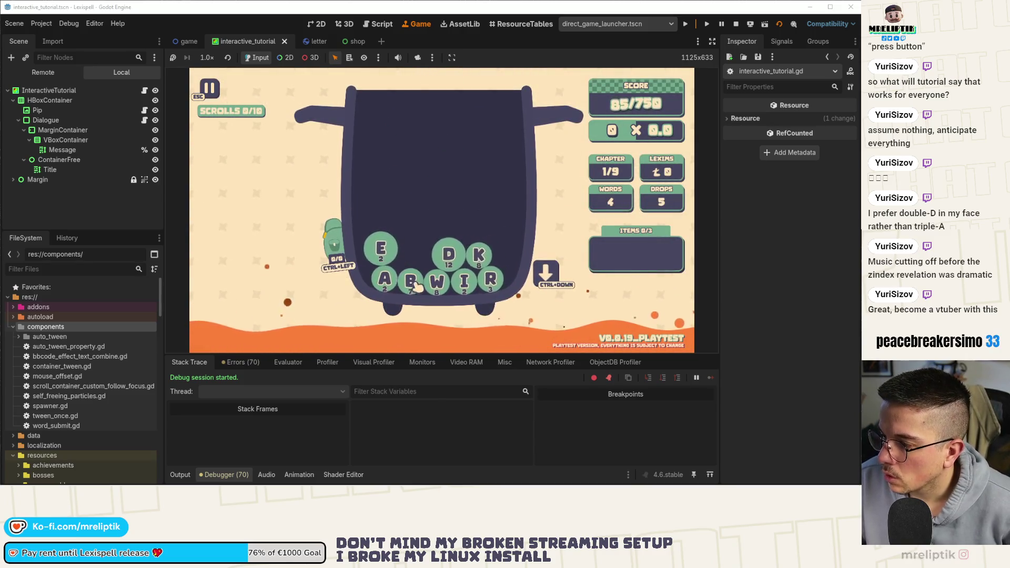
Step: Spell and submit BREAD, briefly opening and closing the backpack
key("r")
key("e")
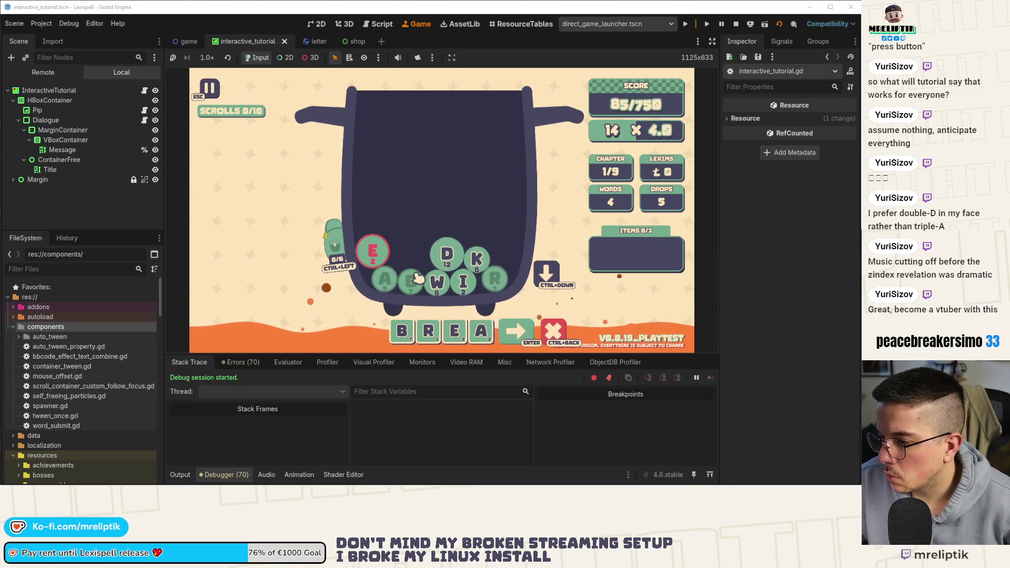
key("d")
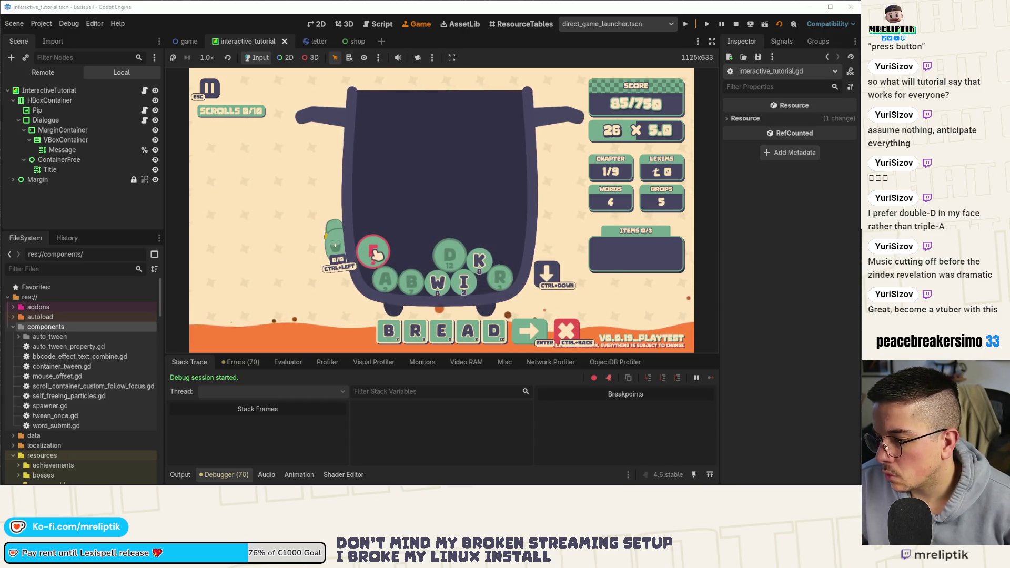
left_click(335, 242)
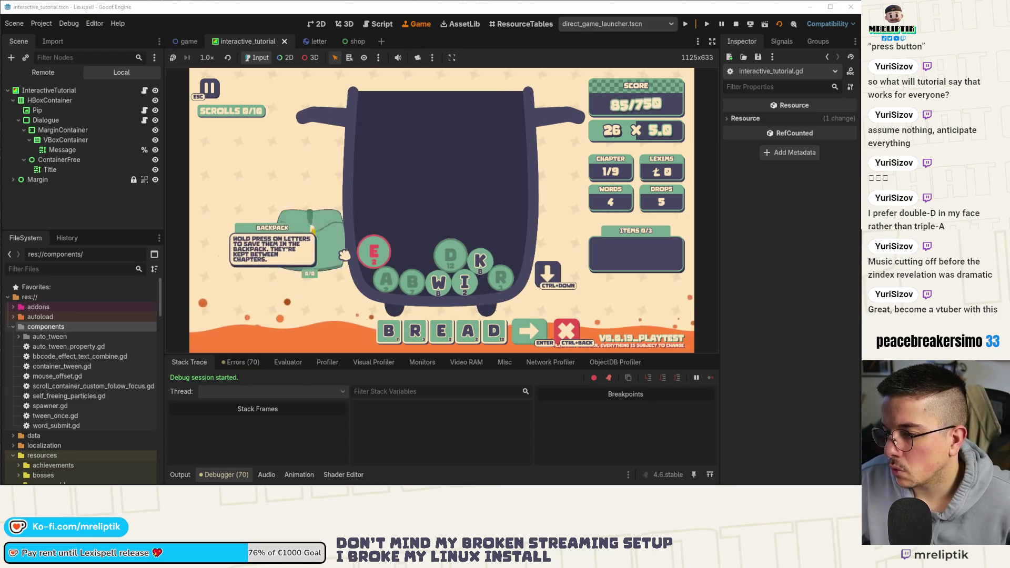
left_click(304, 221)
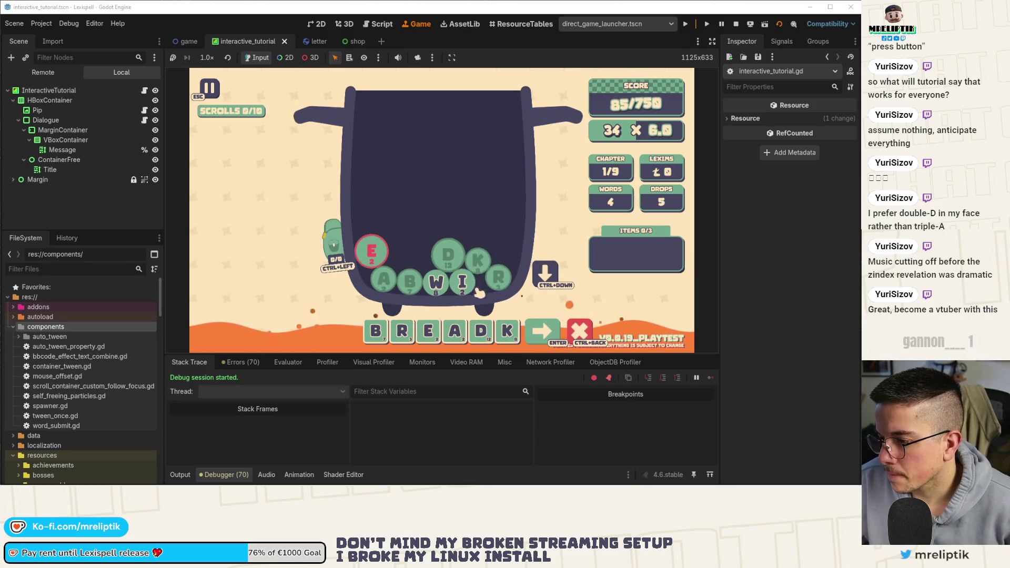
key("BackSpace")
key("Return")
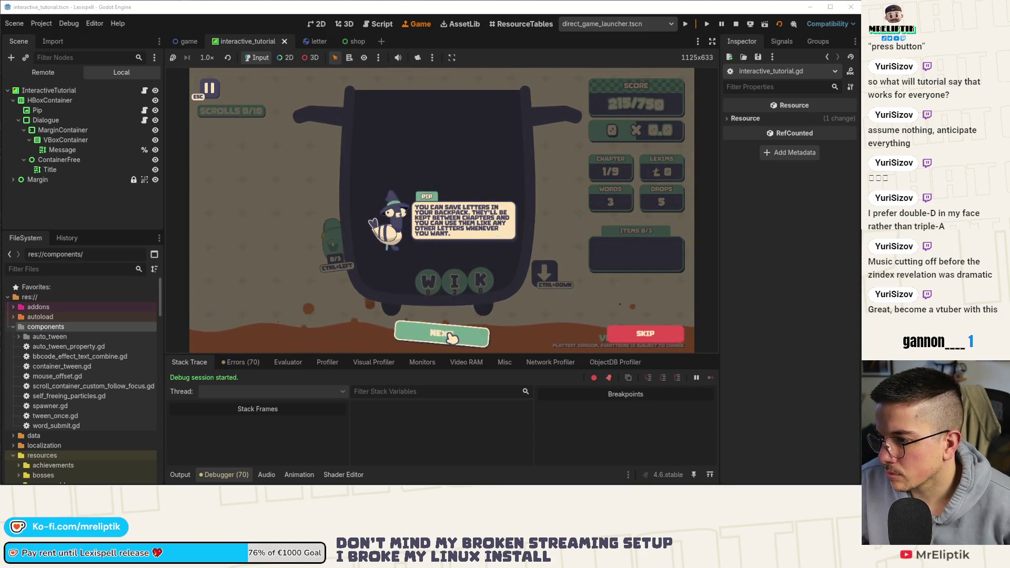
Step: Save the W letter into the backpack, finish Pip's dialogue, and return to interactive_tutorial.gd
left_click(451, 337)
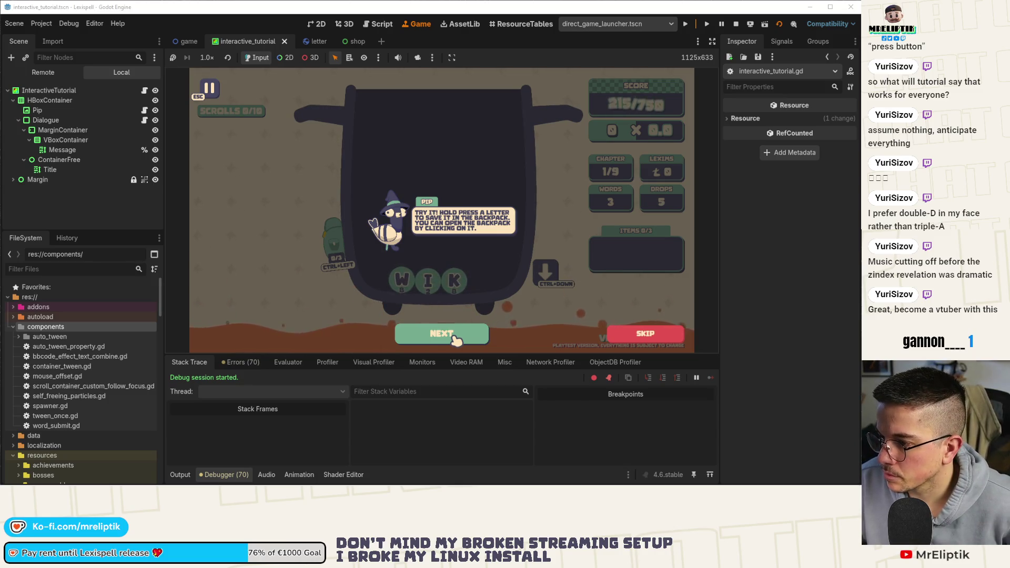
left_click(451, 335)
left_click(406, 282)
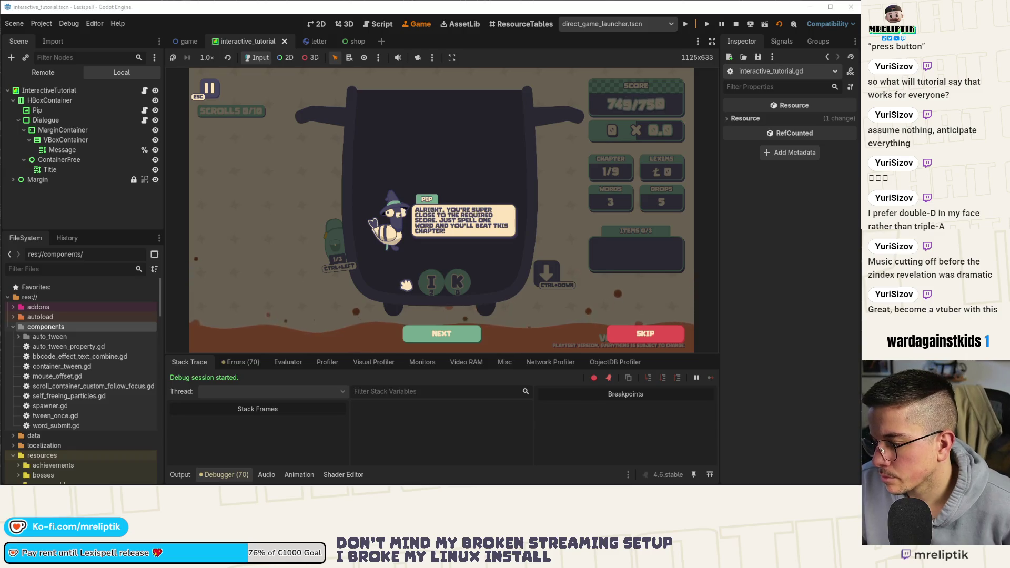
left_click(454, 335)
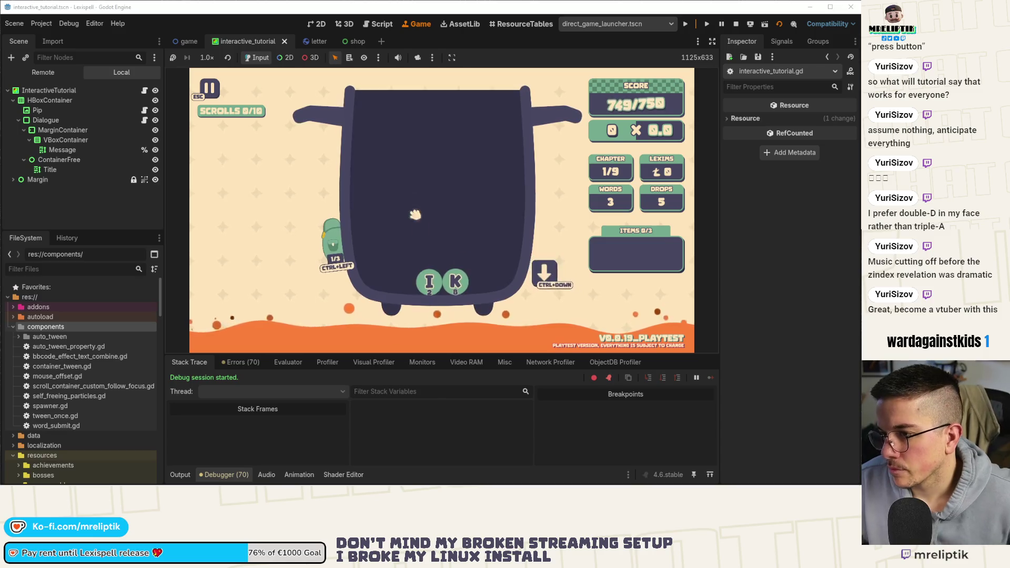
left_click(144, 90)
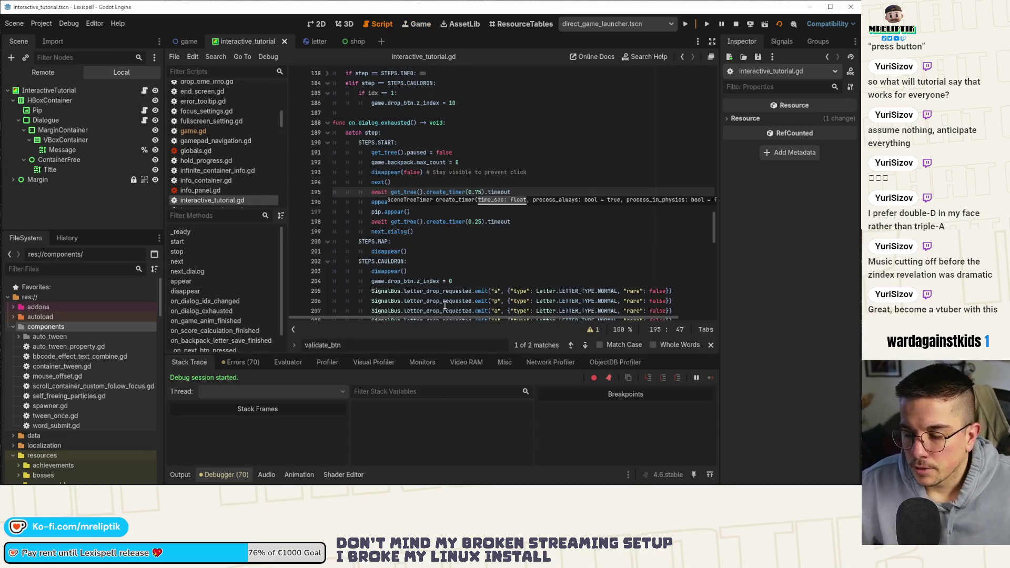
Step: Select the cauldron step's five letter_drop_requested.emit lines and enlarge the script editor
scroll(436, 178, "down", 4)
left_click_drag(370, 173, 681, 215)
key("ctrl+c")
scroll(682, 211, "down", 6)
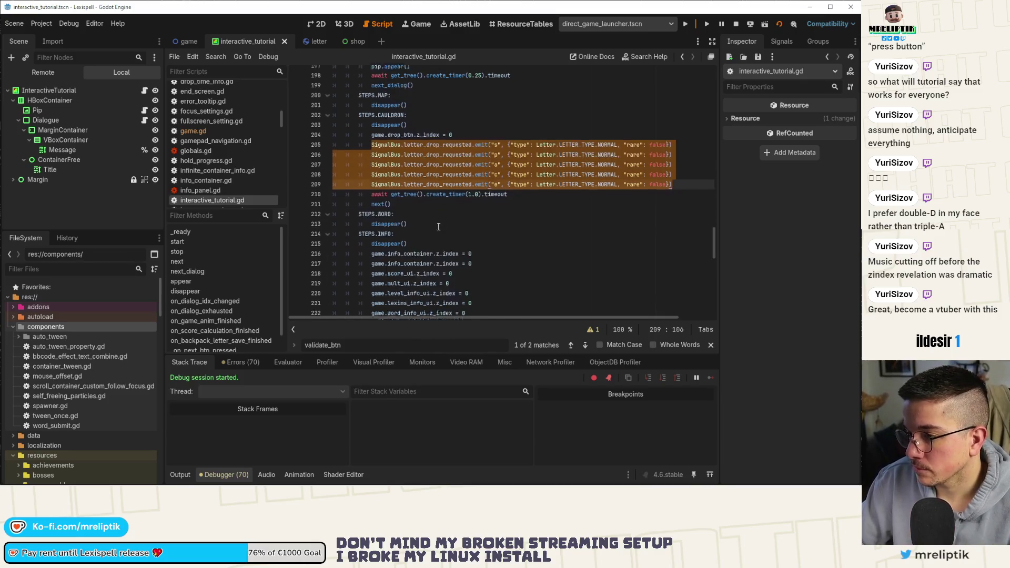
left_click(181, 475)
left_click(180, 474)
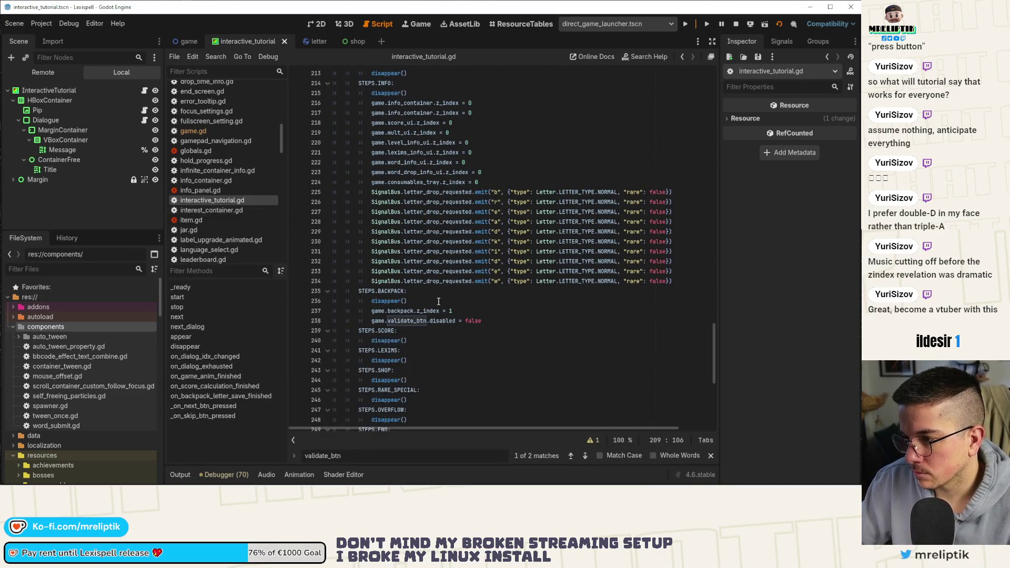
scroll(487, 275, "down", 2)
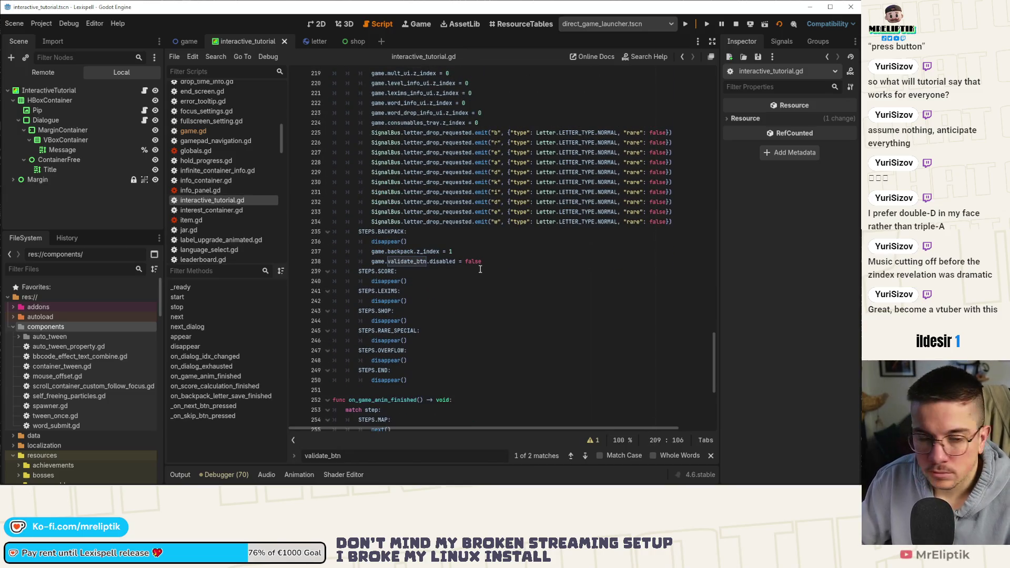
scroll(633, 286, "up", 3)
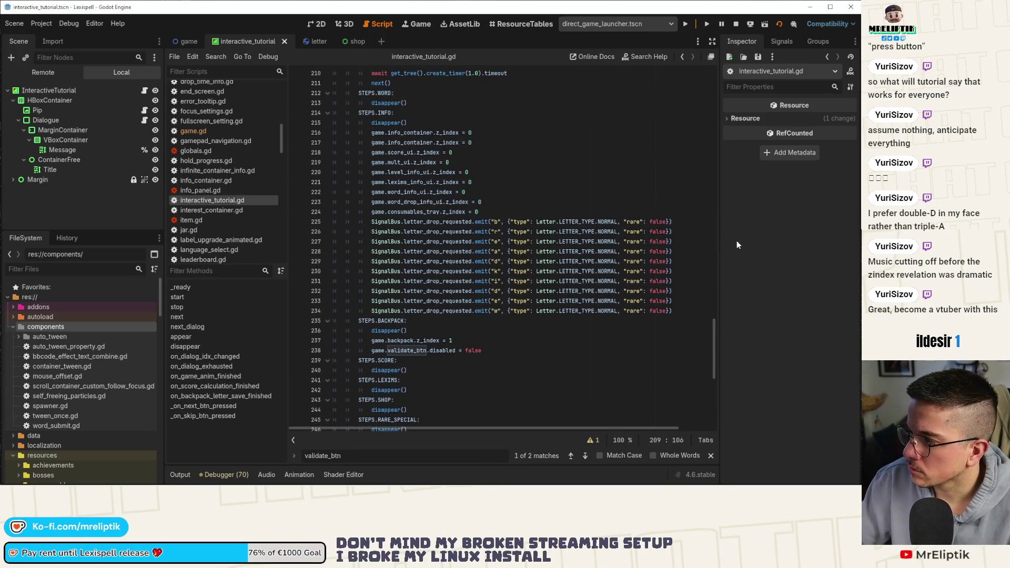
left_click_drag(719, 237, 761, 239)
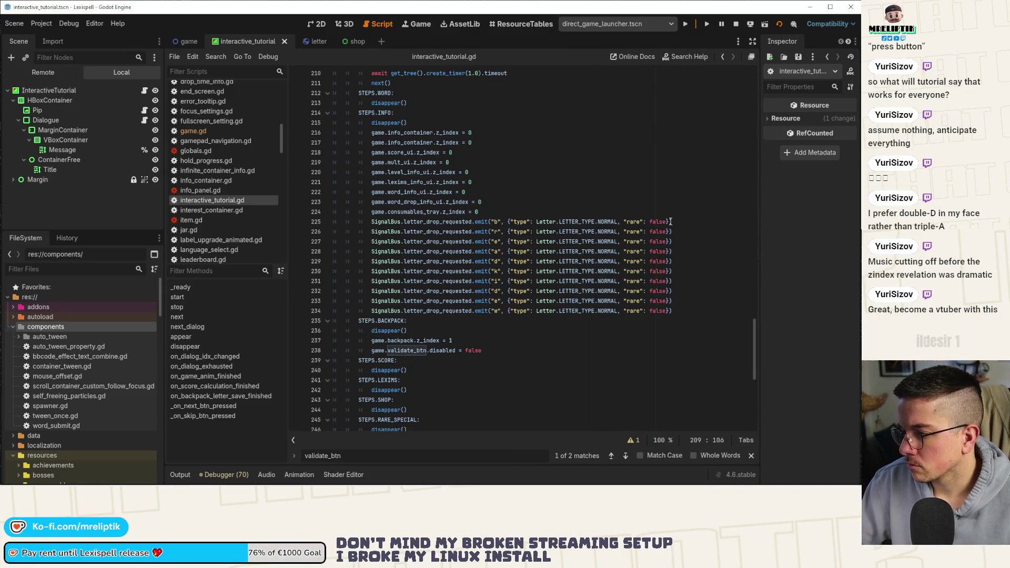
Step: Paste the five letter-drop lines into the STEPS.SCORE branch
mouse_move(685, 485)
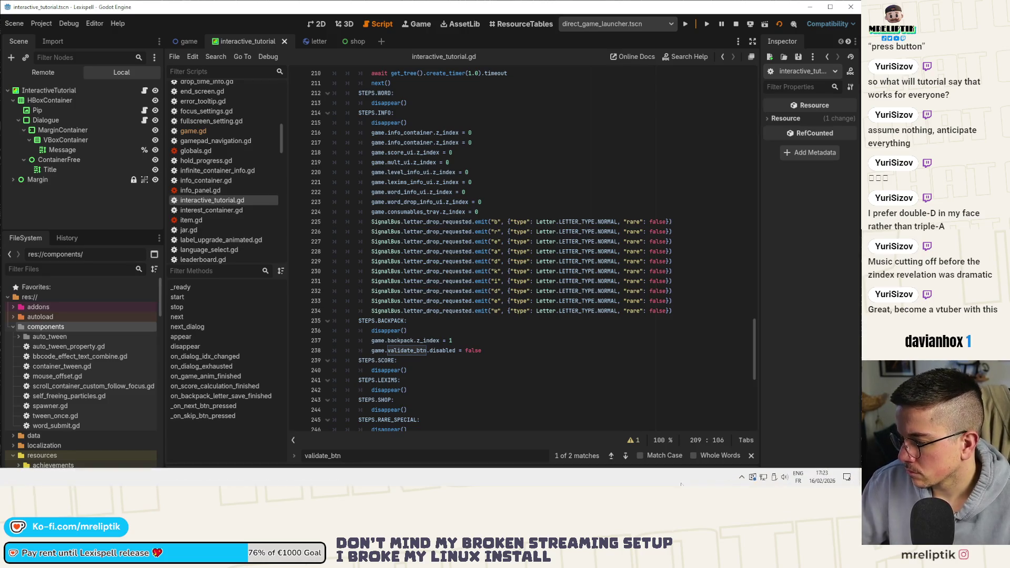
left_click(742, 478)
scroll(463, 343, "down", 1)
left_click(463, 343)
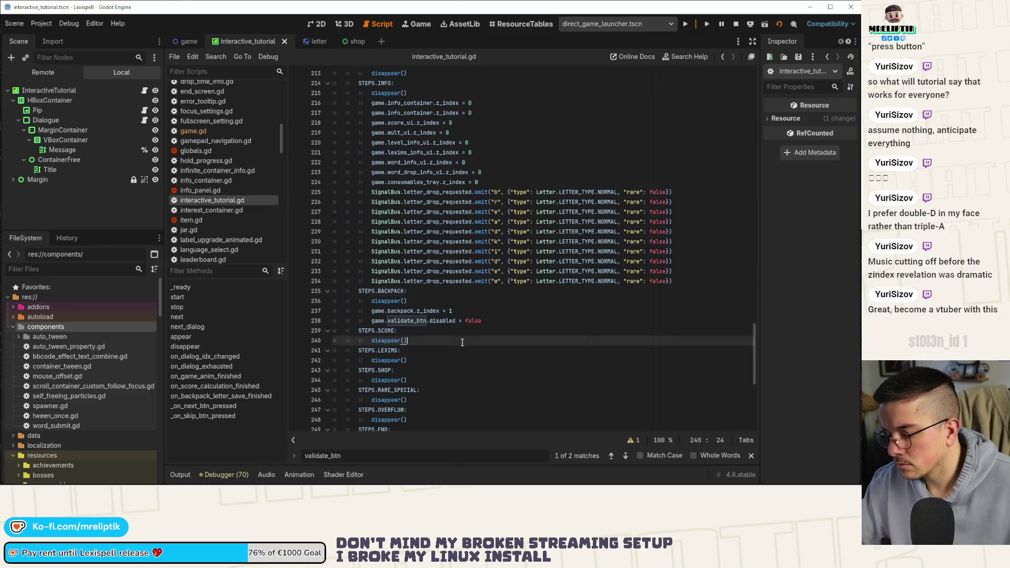
key("Return")
key("ctrl+v")
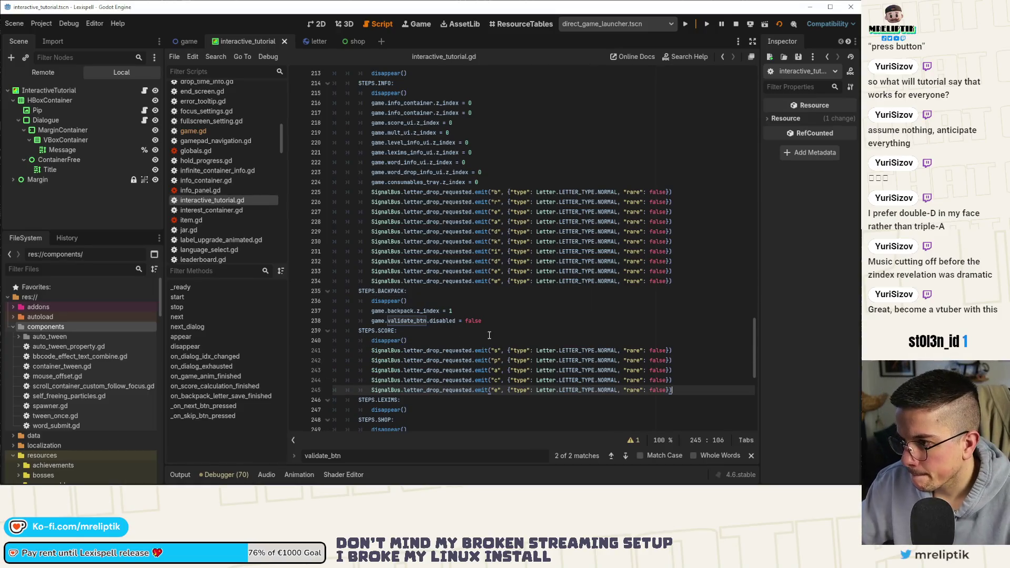
scroll(574, 297, "up", 2)
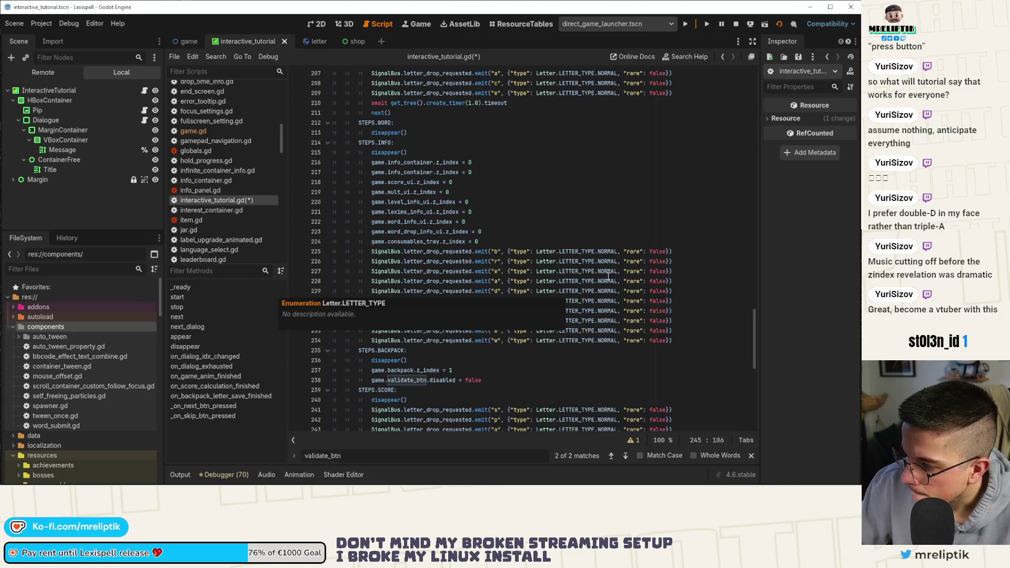
scroll(609, 274, "up", 20)
scroll(591, 307, "up", 20)
scroll(596, 329, "up", 2)
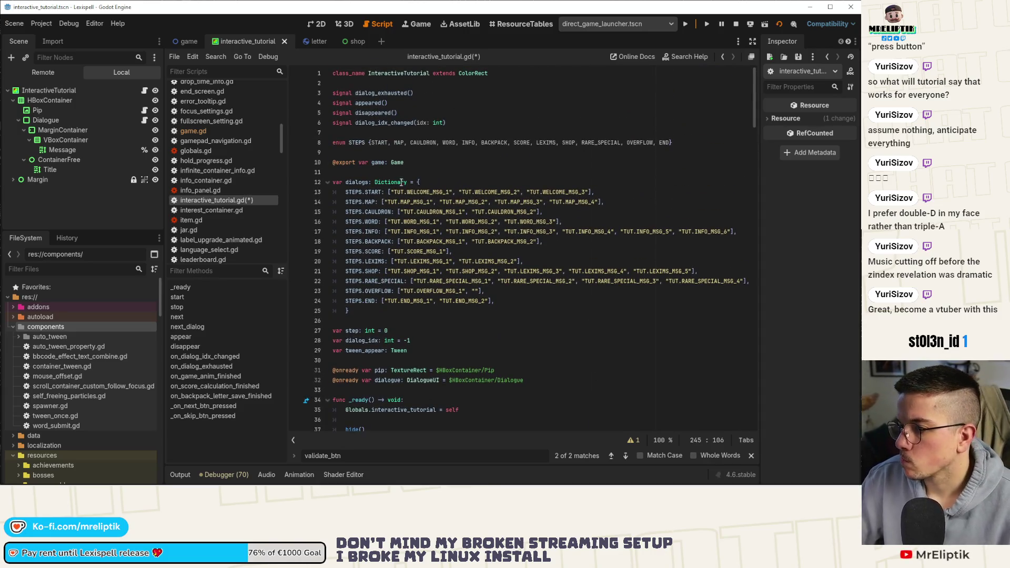
Step: Add var letters_to_spawn: Dictionary = { below dialogs, then select dialogs' step entries
left_click(386, 152)
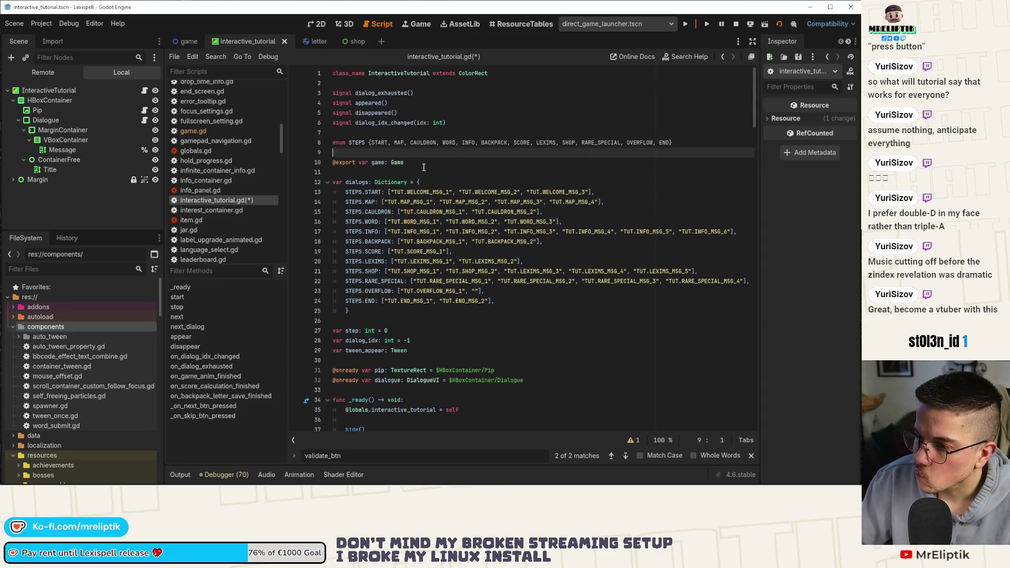
left_click(374, 320)
key("Return")
key("Return")
key("Up")
type("var")
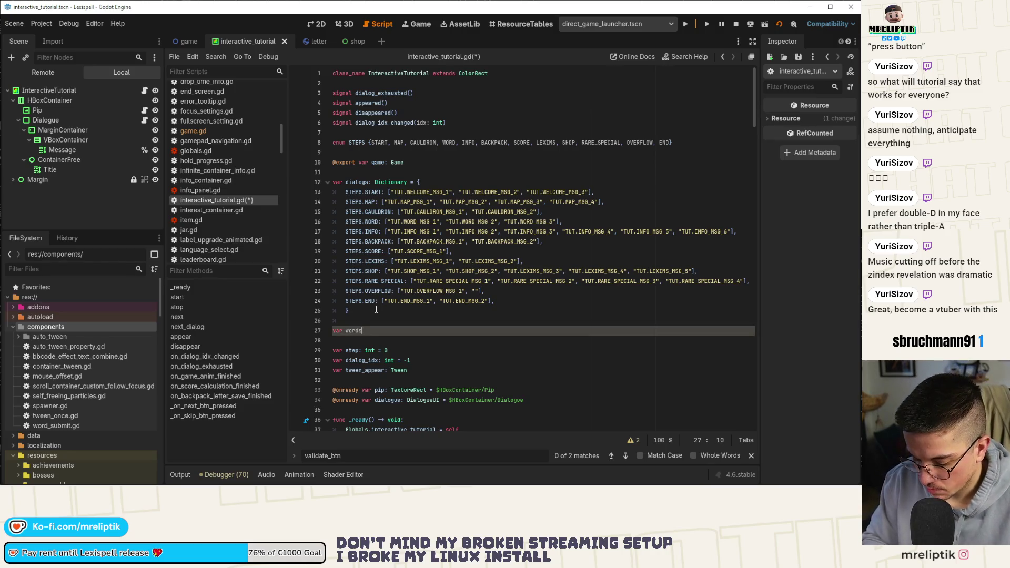
key("BackSpace")
key("BackSpace")
key("BackSpace")
type("letters_to_spawn:")
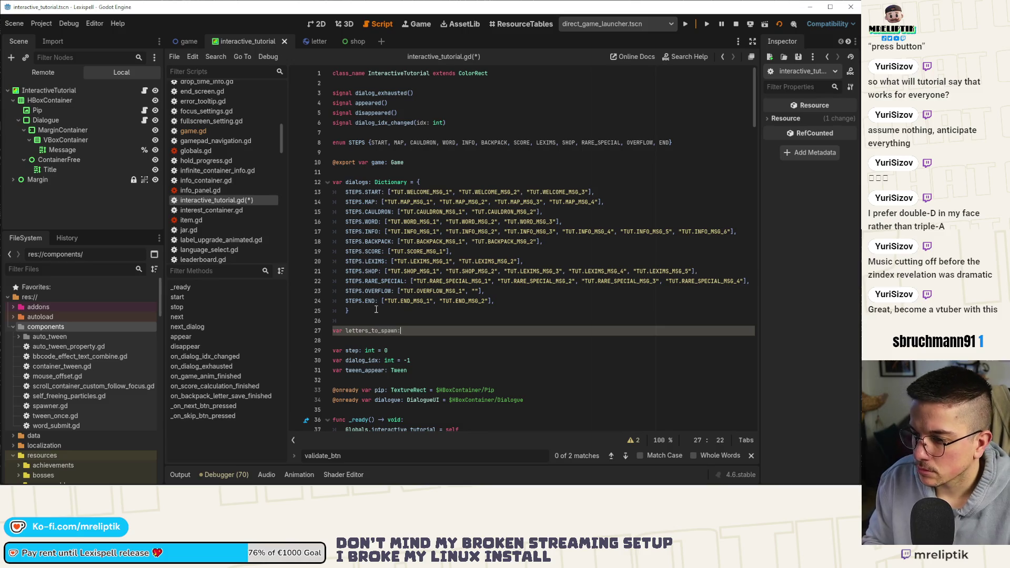
type("Dictionary")
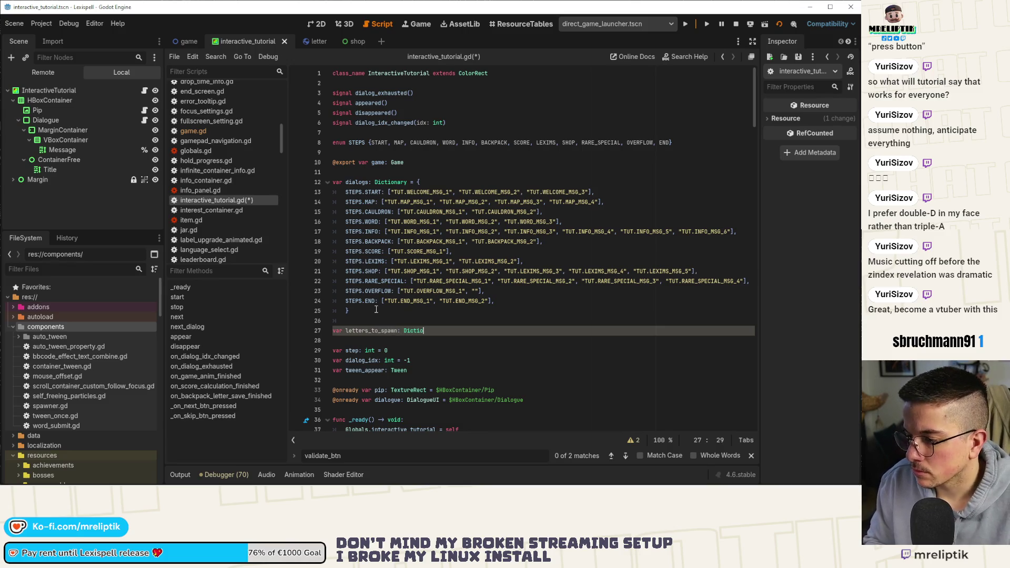
type(" = {")
key("Return")
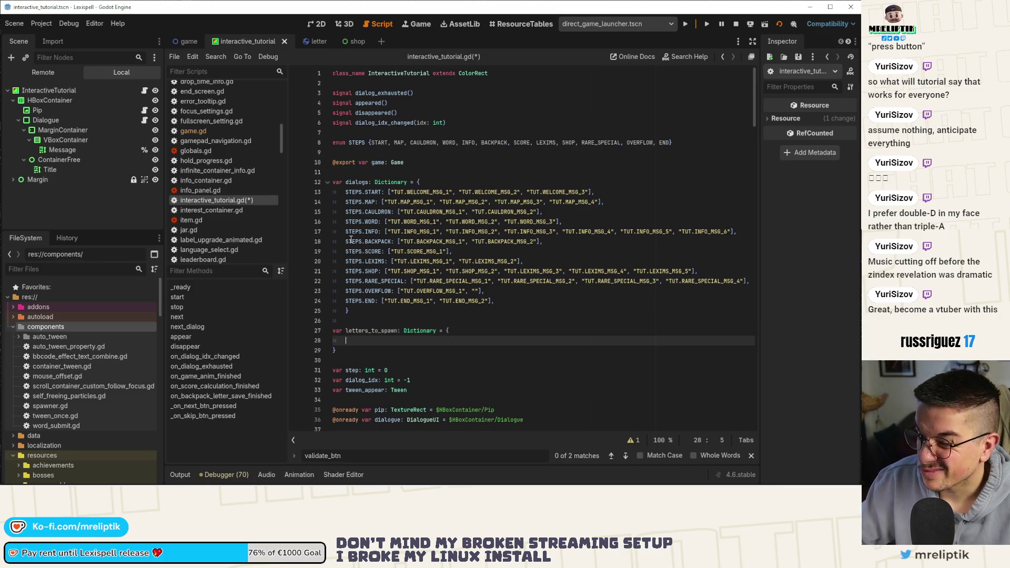
mouse_move(345, 192)
left_mouse_down()
mouse_move(506, 206)
mouse_move(482, 292)
mouse_move(528, 305)
left_mouse_up()
key("ctrl+c")
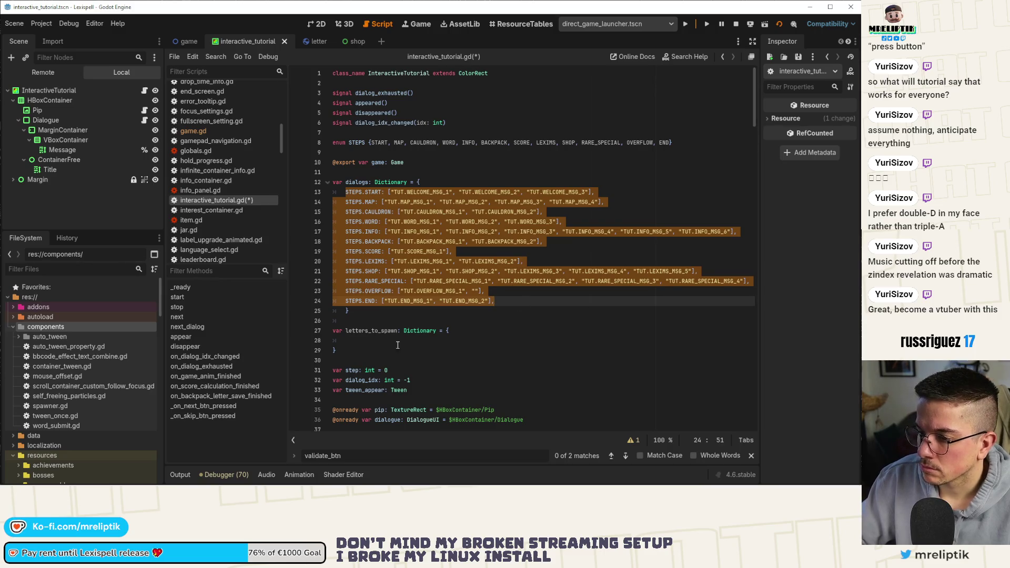
Step: Paste the copied step entries into letters_to_spawn and delete START's WELCOME message strings
left_click(381, 341)
key("ctrl+v")
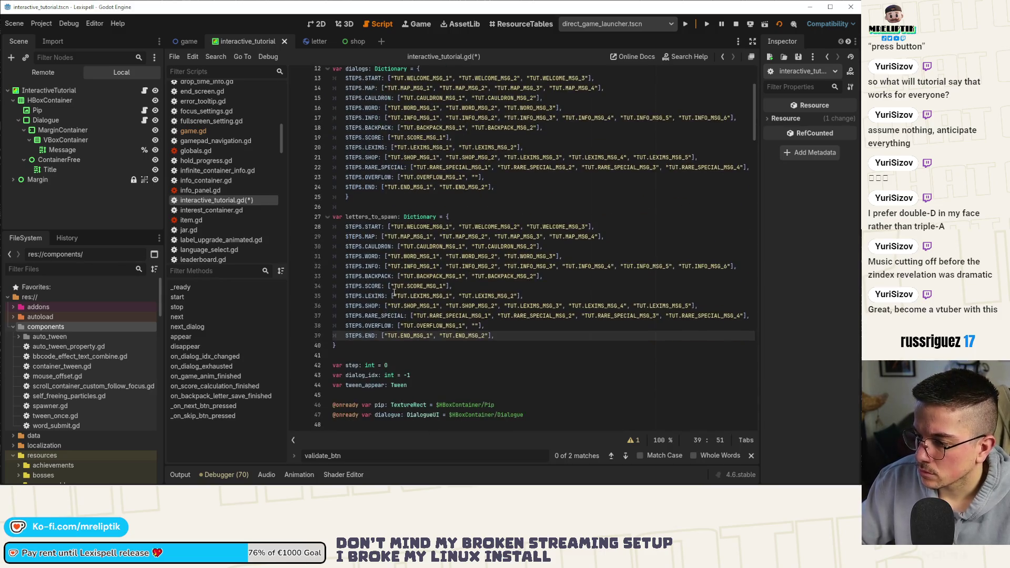
left_click_drag(392, 227, 591, 227)
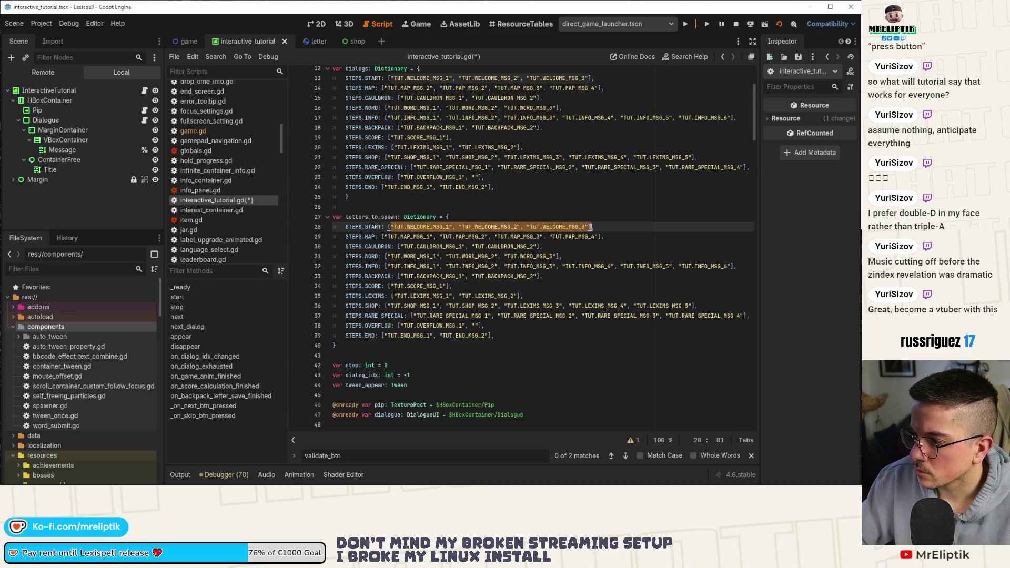
key("BackSpace")
Step: Place insertion points on every step line from MAP through END
left_click(382, 237)
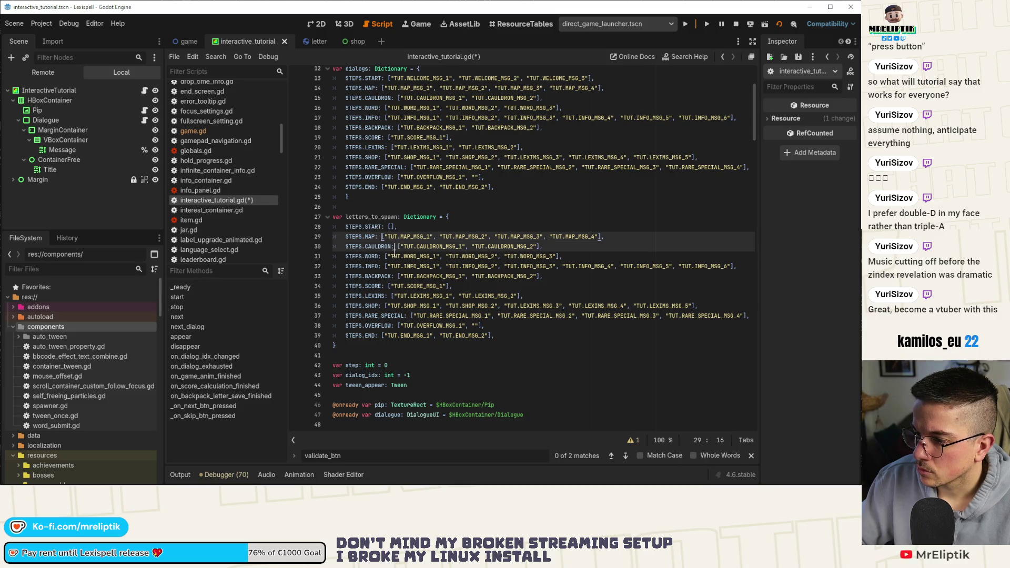
left_click(394, 246, "alt")
left_click(381, 256, "alt")
left_click(384, 266, "alt")
left_click(394, 276, "alt")
left_click(388, 286, "alt")
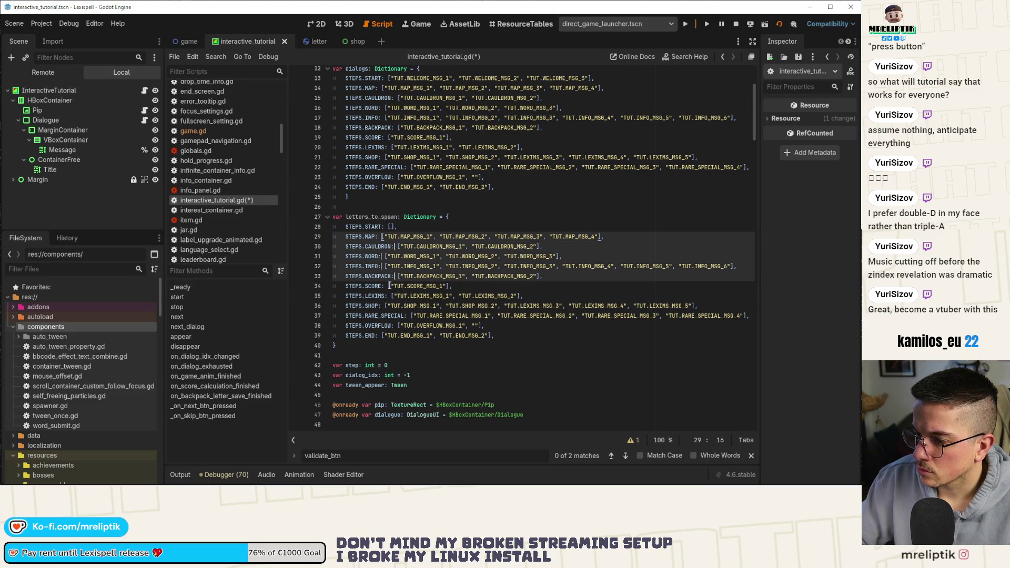
left_click(390, 296, "alt")
left_click(385, 306, "alt")
left_click(411, 316, "alt")
left_click(398, 326, "alt")
left_click(381, 336, "alt")
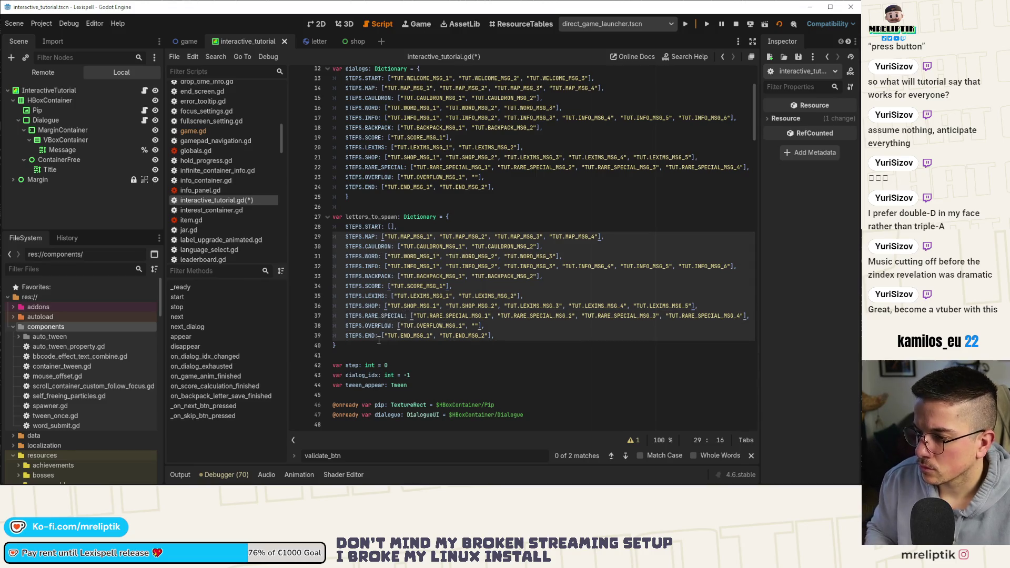
Step: Try deleting every step's messages at once, then undo the edits that broke the lines
key("ctrl+shift+Right")
key("ctrl+shift+Right")
key("ctrl+shift+Right")
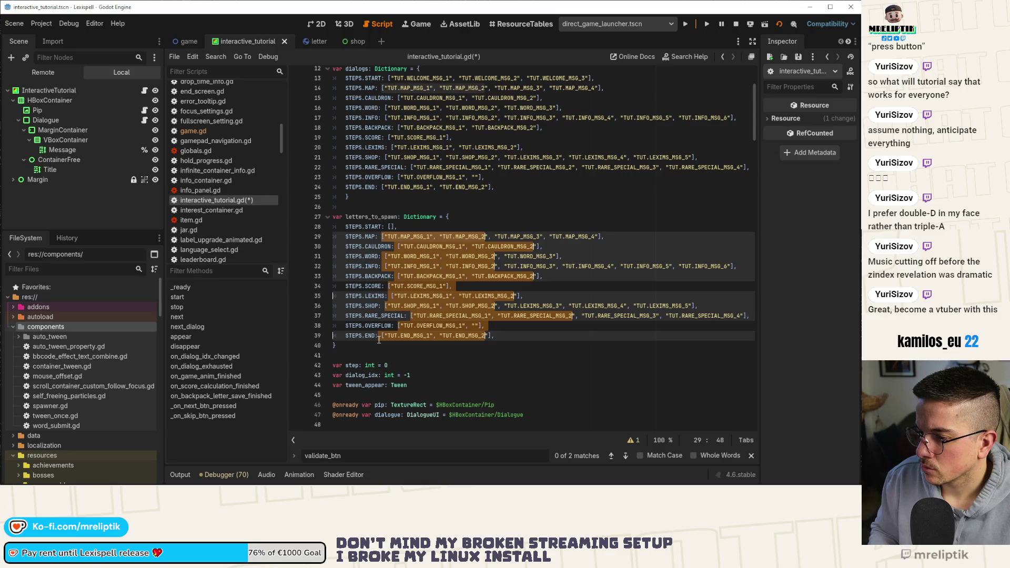
key("ctrl+shift+Left")
key("BackSpace")
key("ctrl+shift+Right")
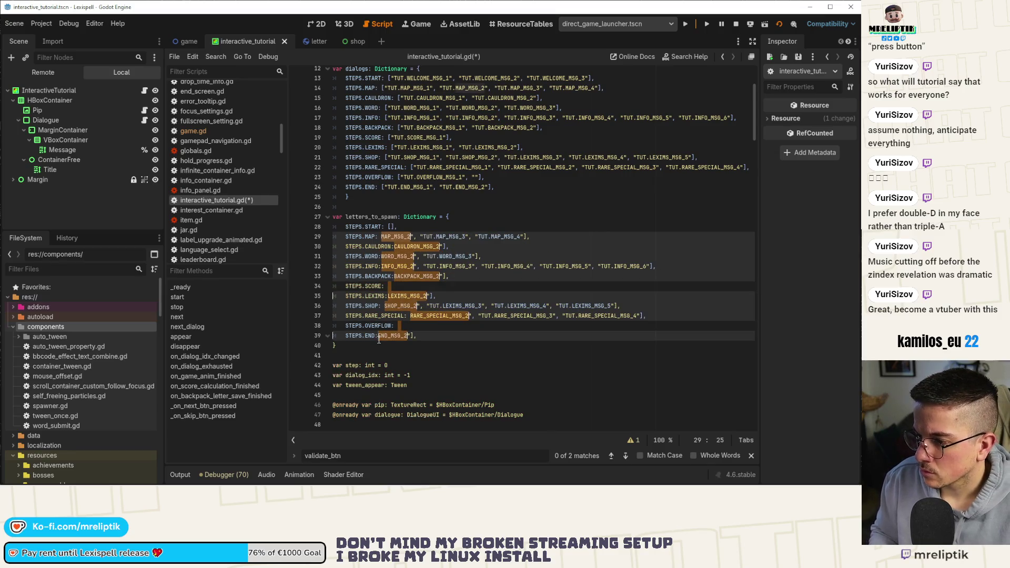
key("BackSpace")
key("ctrl+z")
key("ctrl+z")
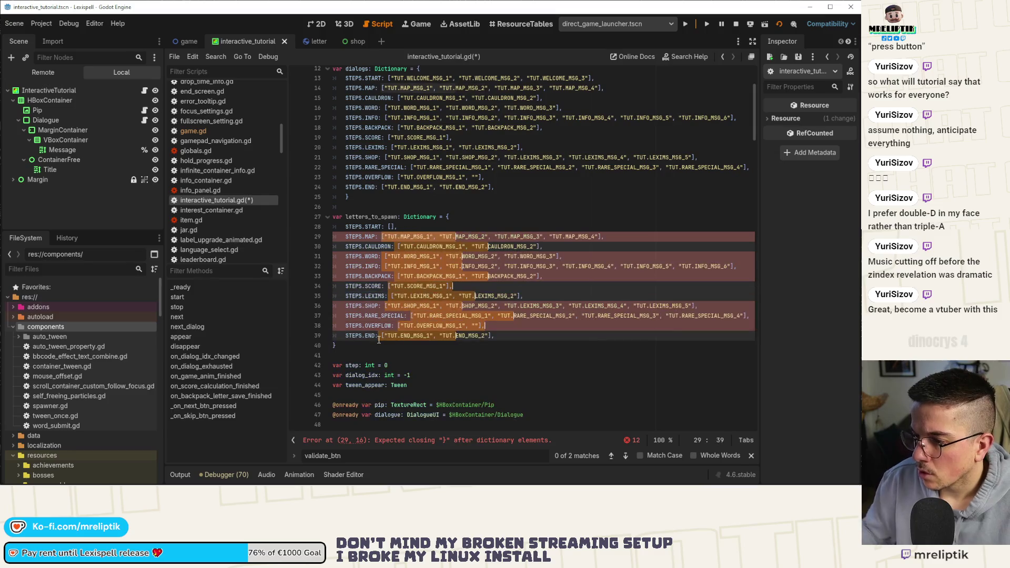
key("shift+alt+Down")
key("shift+alt+Down")
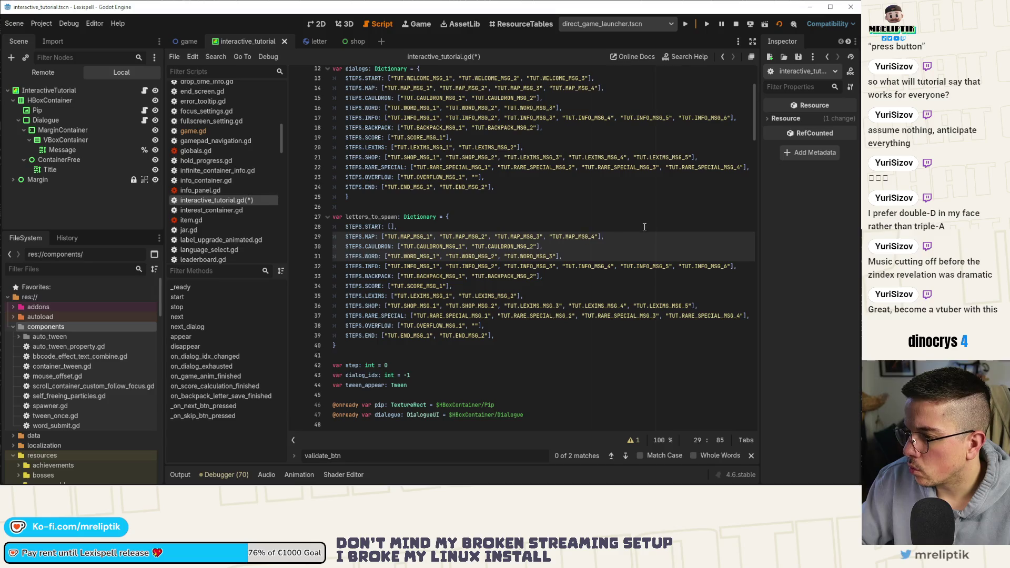
Step: Replace the MAP, CAULDRON and WORD message lists with empty [] lists
left_click(625, 236)
key("ctrl+shift+Left")
key("ctrl+shift+Left")
key("ctrl+shift+Left")
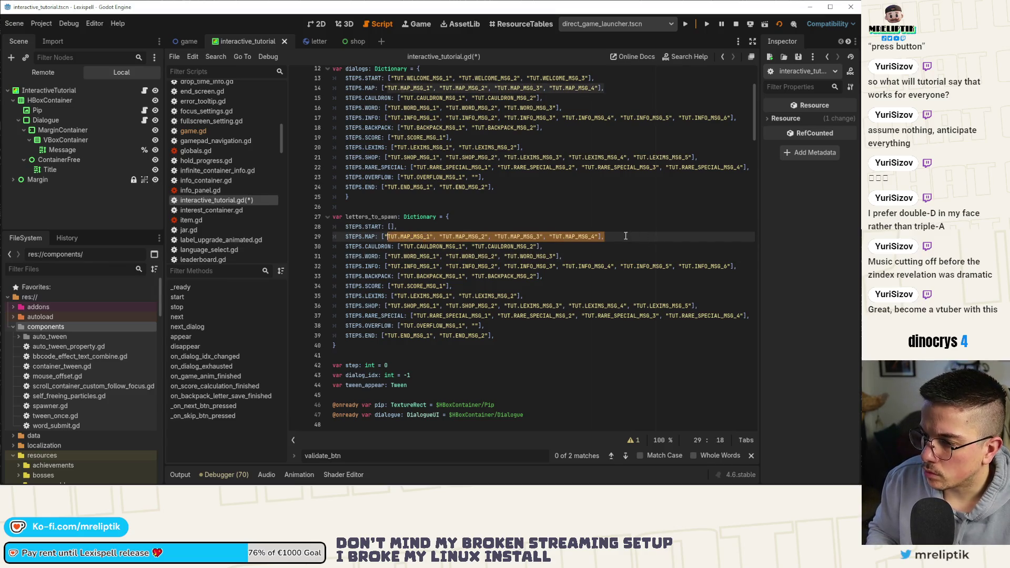
key("BackSpace")
type("],")
key("Down")
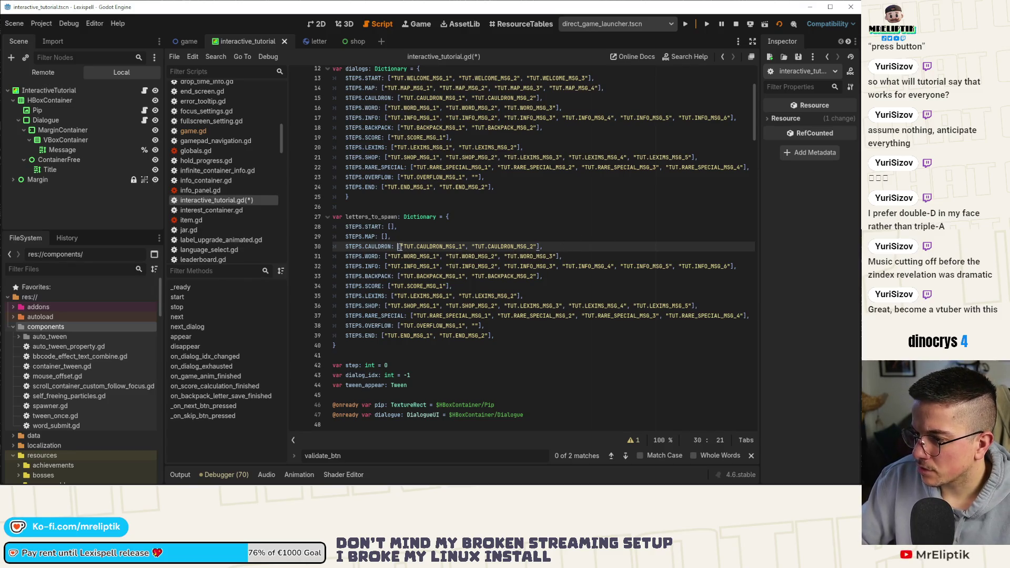
key("ctrl+shift+Right")
key("ctrl+shift+Right")
key("ctrl+shift+Right")
key("BackSpace")
type("[],")
key("Down")
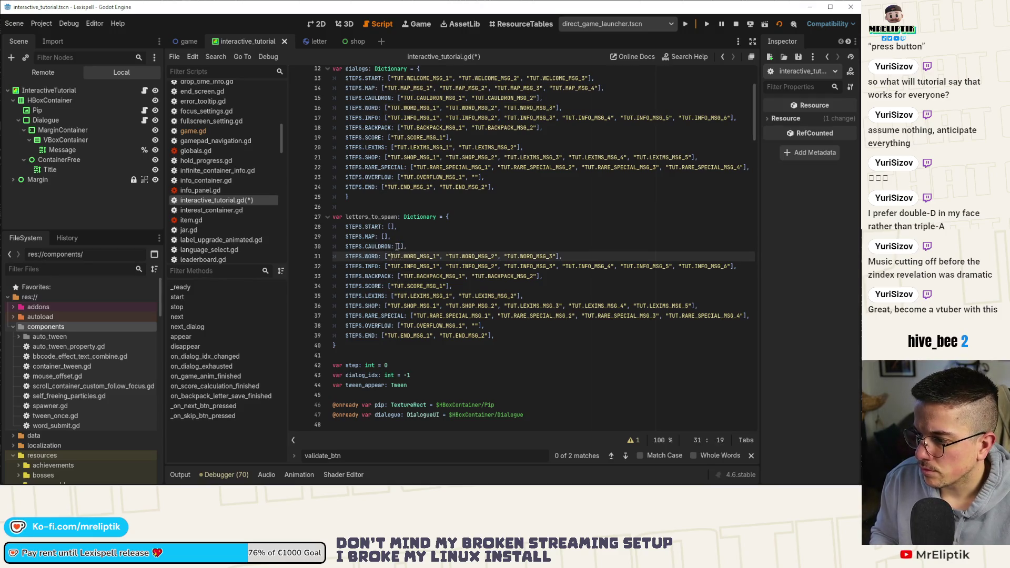
key("ctrl+shift+Right")
key("ctrl+shift+Right")
key("ctrl+shift+Right")
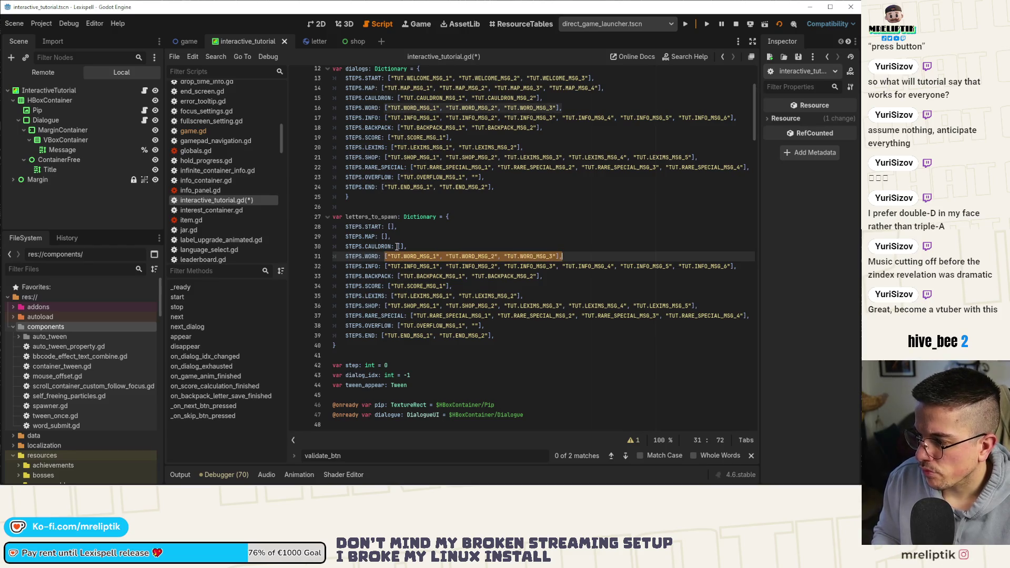
key("BackSpace")
type("[],")
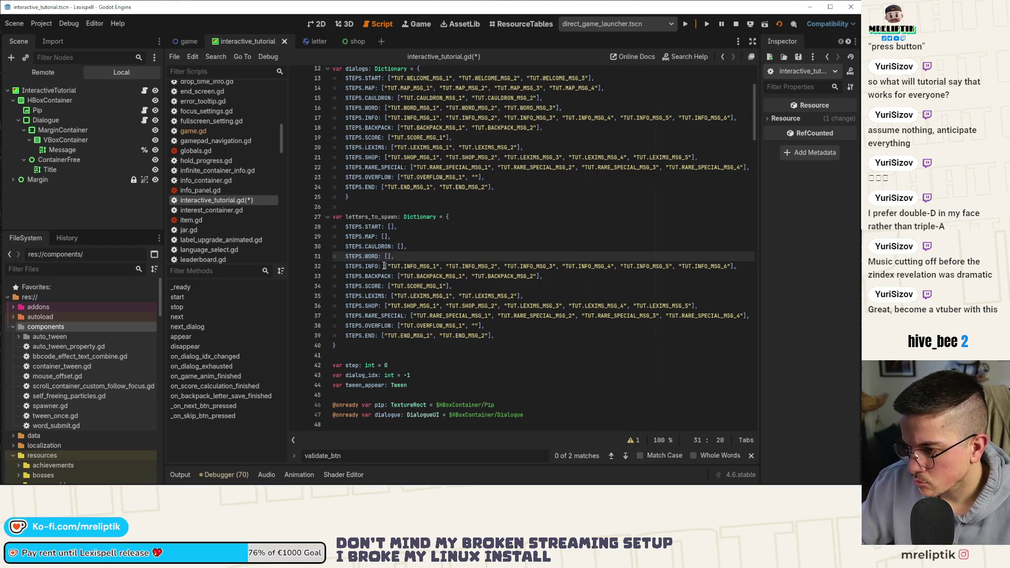
Step: Replace the INFO, BACKPACK and SCORE message lists with empty [] lists
left_click(384, 266)
key("ctrl+shift+Right")
key("ctrl+shift+Right")
key("ctrl+shift+Right")
key("ctrl+shift+Right")
key("ctrl+shift+Right")
key("ctrl+shift+Right")
type("[],")
key("Down")
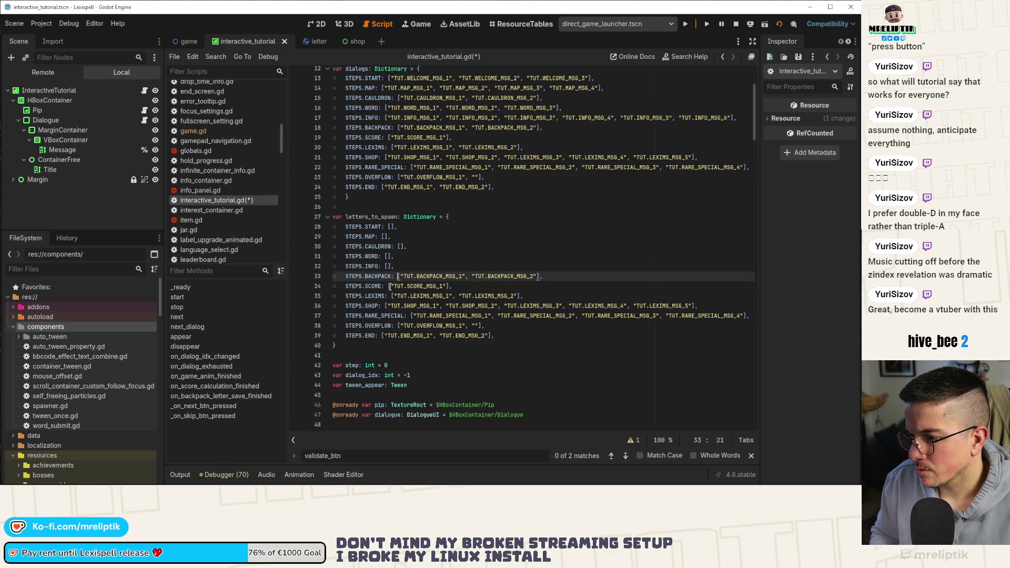
key("ctrl+shift+Right")
key("ctrl+shift+Right")
key("ctrl+shift+Right")
type("[],")
key("Down")
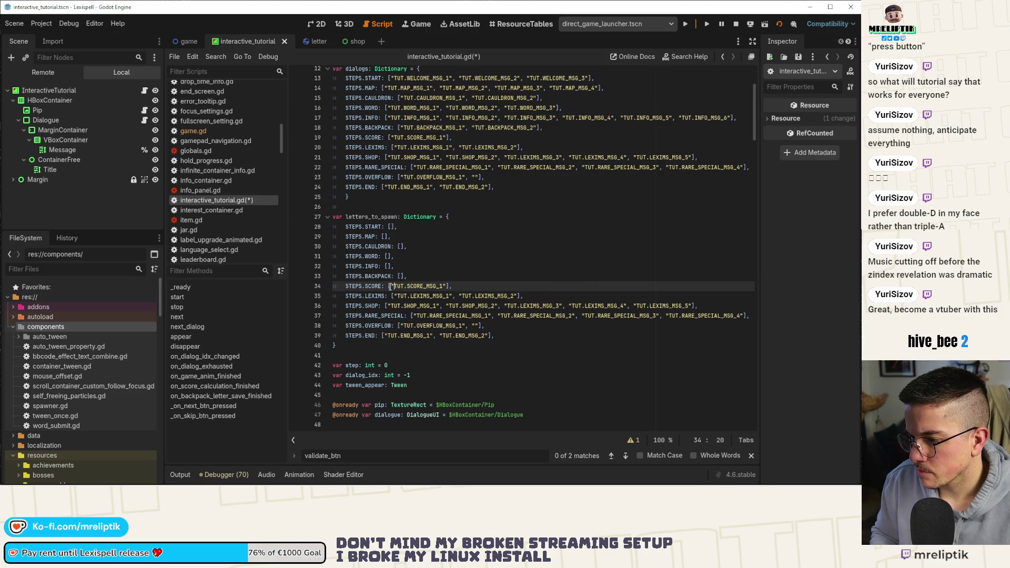
key("ctrl+shift+Right")
key("ctrl+shift+Right")
key("ctrl+shift+Right")
type("[],")
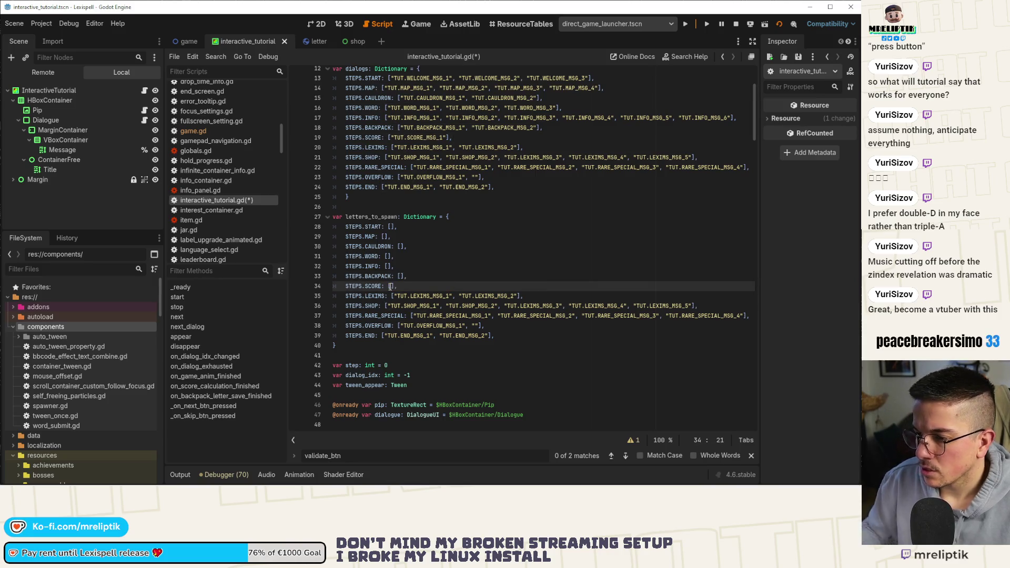
Step: Begin turning START's value into a dictionary {"en": [], "fr..
left_click(396, 226)
key("BackSpace")
type("{")
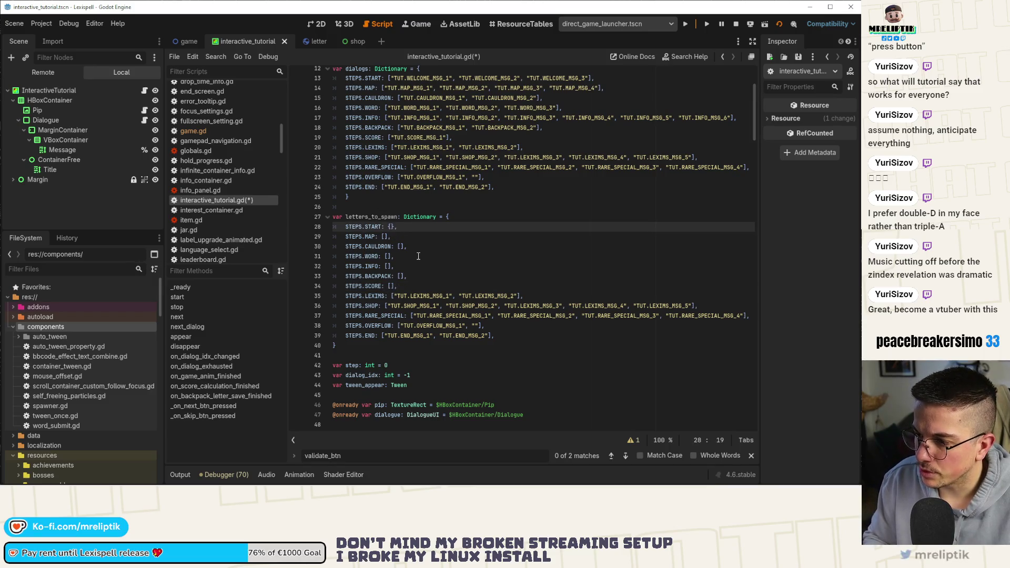
type("\"en\": [")
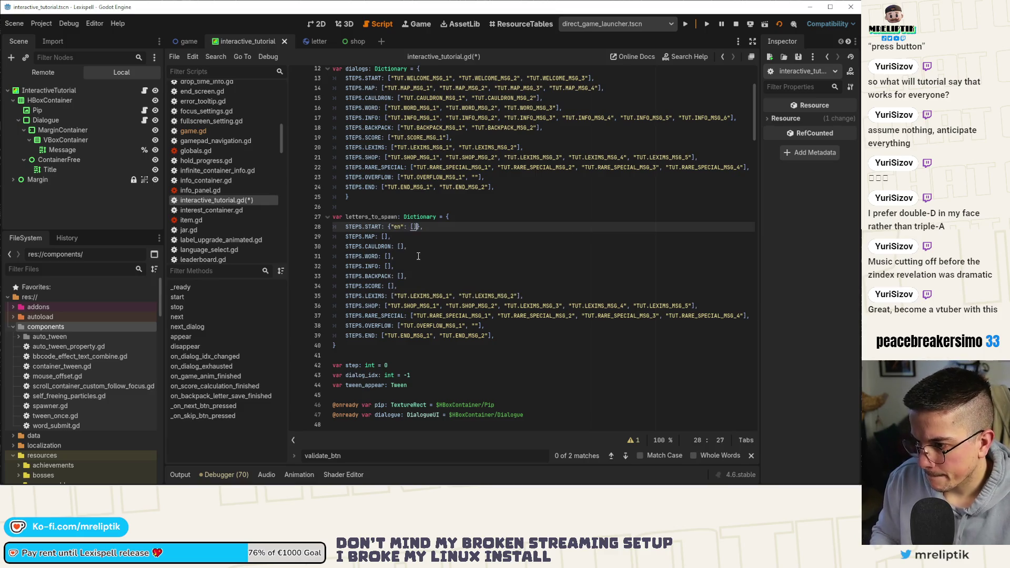
type("], \"fr")
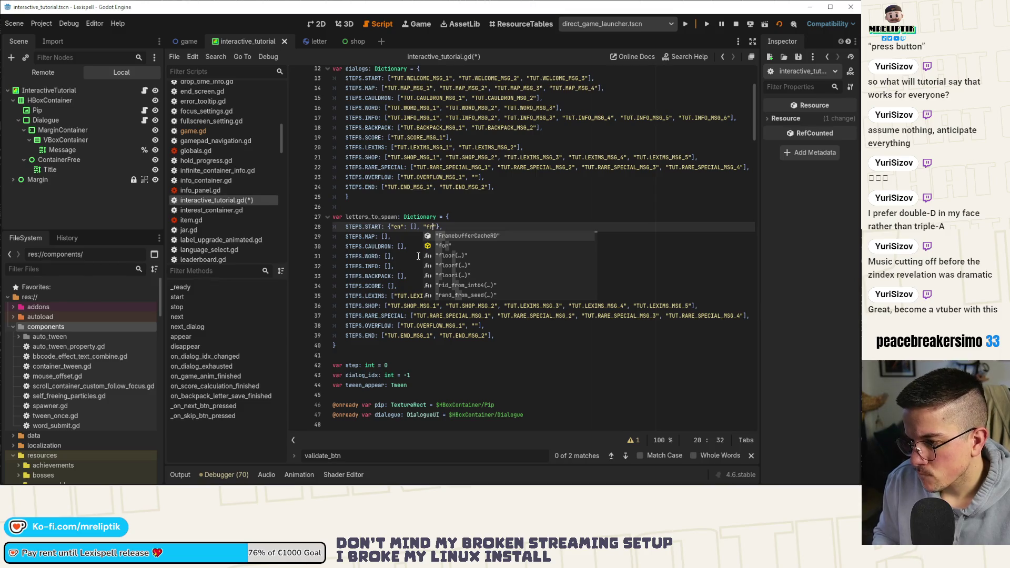
Step: Make START's value {Globals.LANG.EN: [], Globals.LANG.FR: []} and save the script
key("BackSpace")
key("BackSpace")
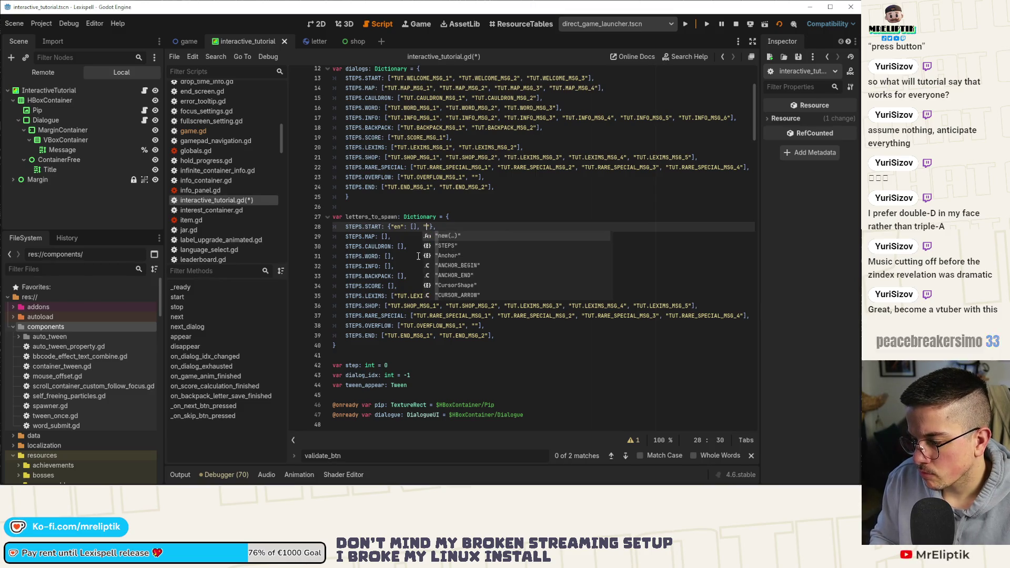
key("BackSpace")
type("Globals.")
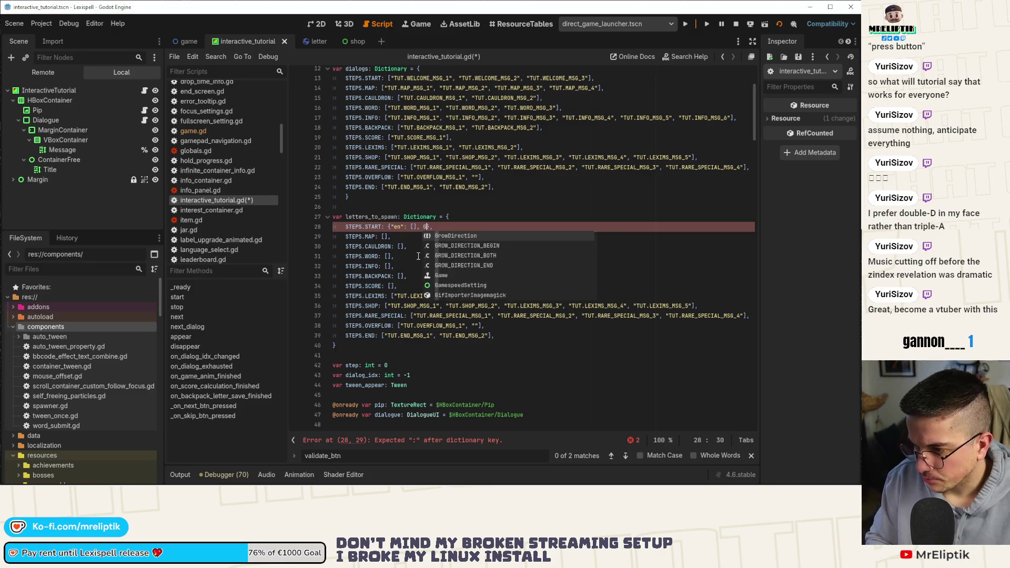
type("LANG.FR")
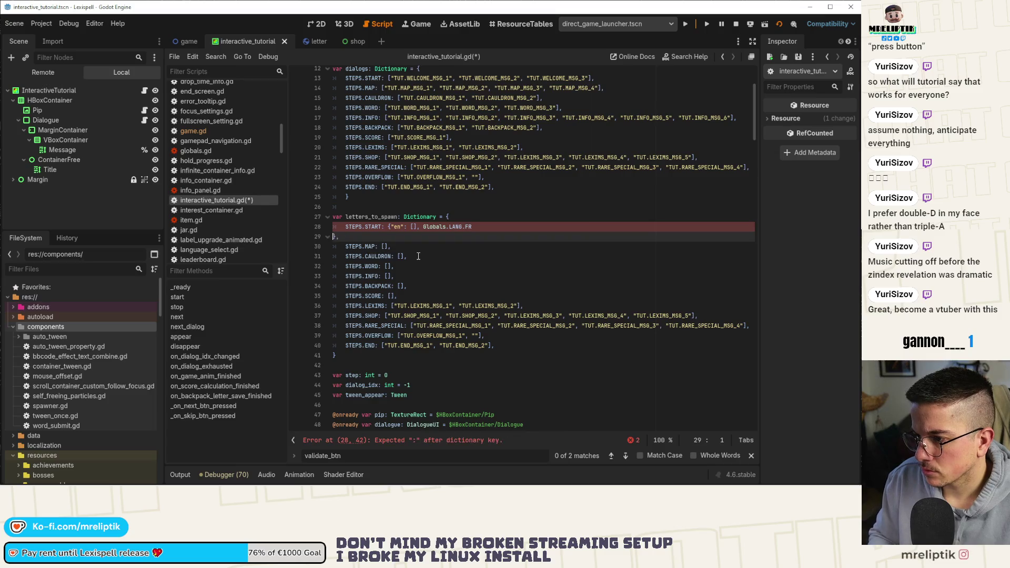
key("ctrl+Left")
key("ctrl+Left")
key("ctrl+Left")
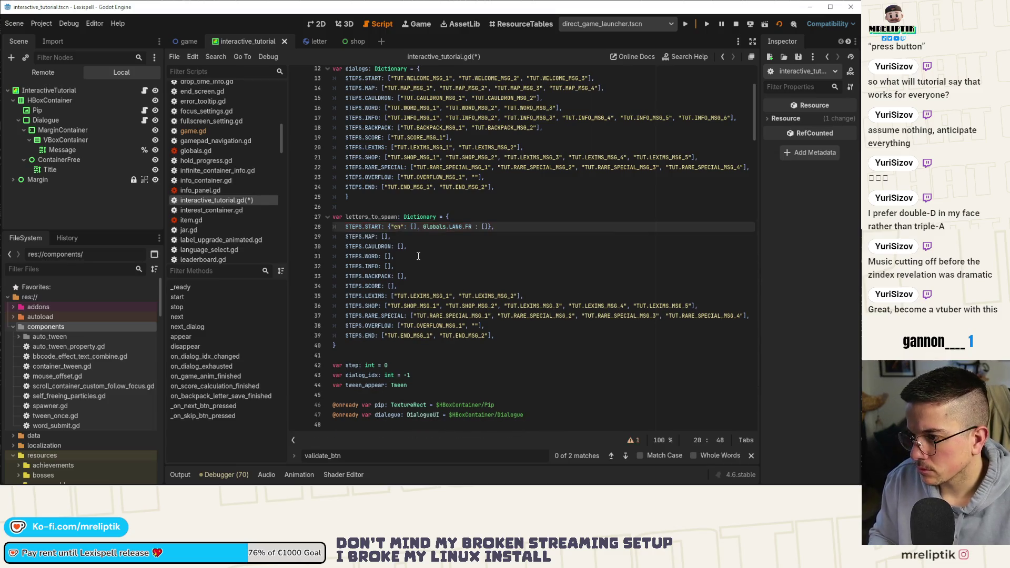
key("Right")
key("BackSpace")
key("BackSpace")
key("BackSpace")
type("bals.LANG")
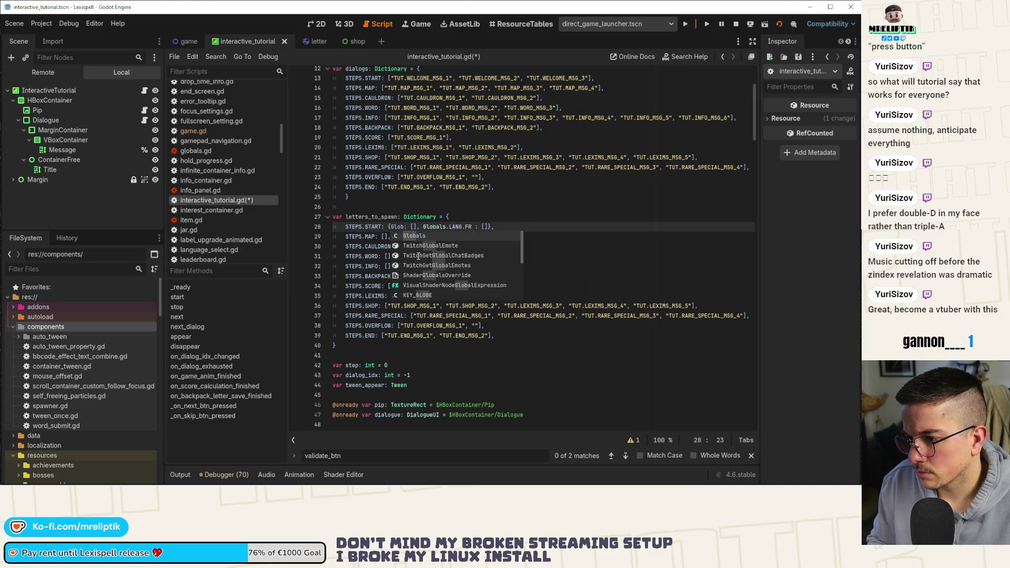
type(".EN")
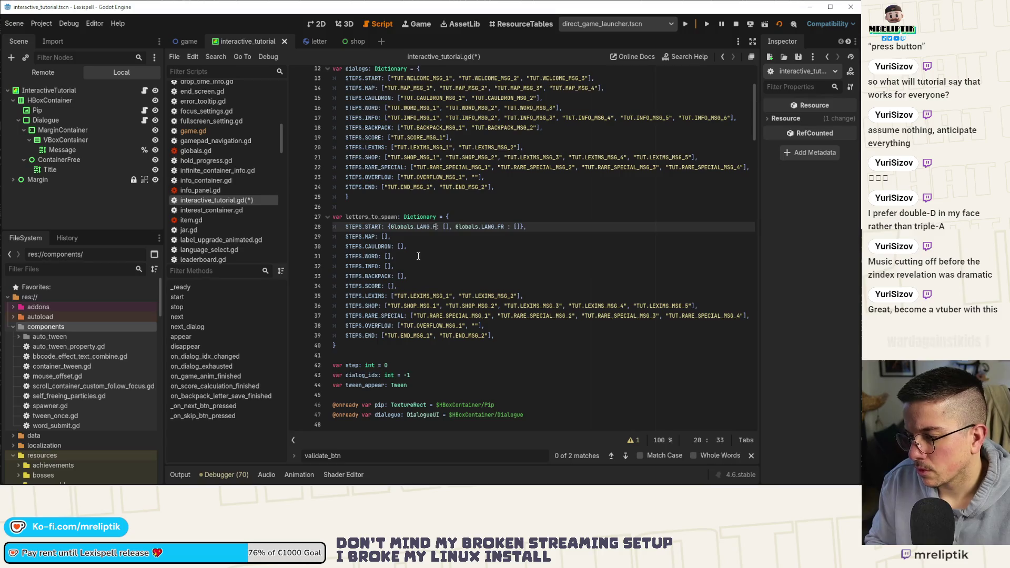
key("ctrl+s")
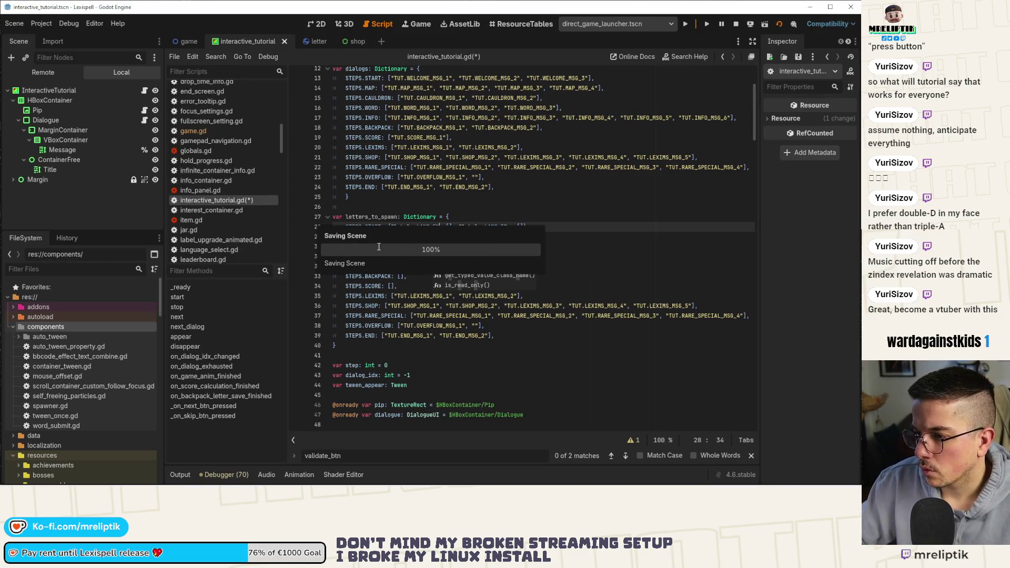
Step: Paste the empty EN/FR dictionary onto the MAP through SCORE lines using multiple carets
key("ctrl+Left")
key("ctrl+Left")
key("ctrl+Left")
key("shift+End")
left_click_drag(436, 237, 424, 287)
key("ctrl+shift+Left")
key("ctrl+shift+Left")
key("ctrl+shift+Left")
key("ctrl+shift+Right")
type(":")
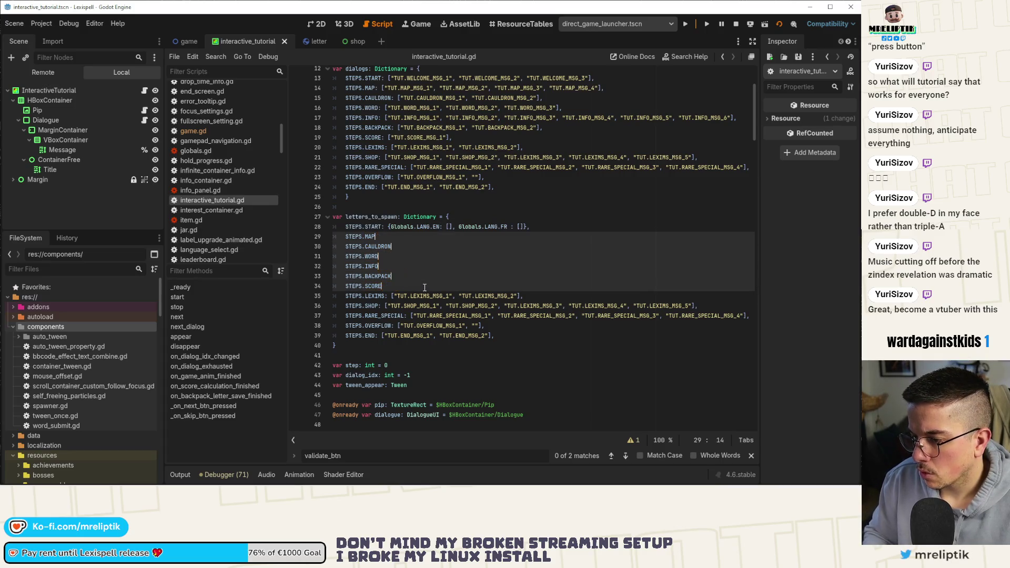
type(": {Globals.LANG.EN: [], Globals.LANG.FR : []},")
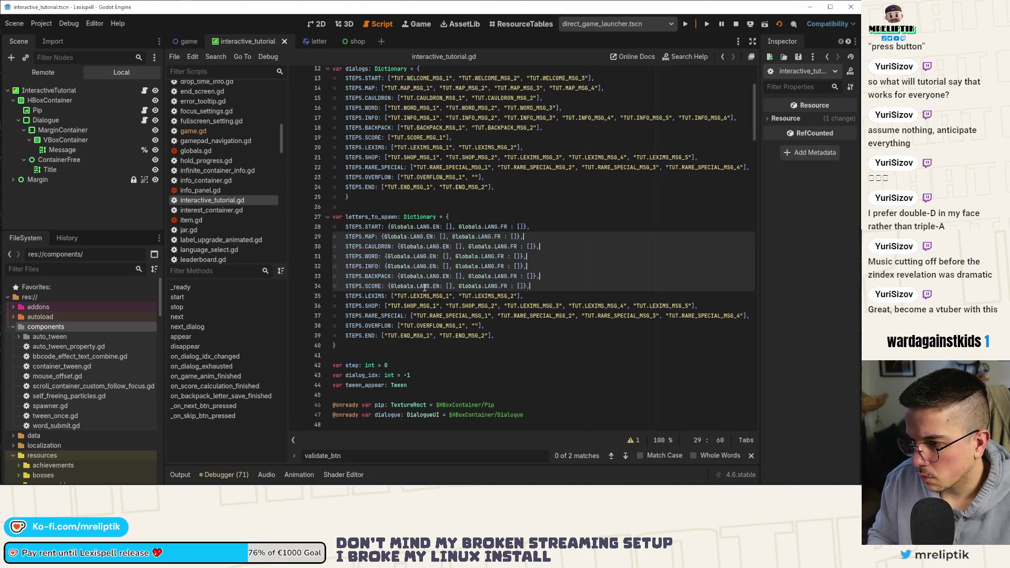
left_click(424, 287)
Step: Replace the LEXIMS, SHOP, RARE_SPECIAL and OVERFLOW message lists with the EN/FR dictionary and save
scroll(425, 287, "down", 1)
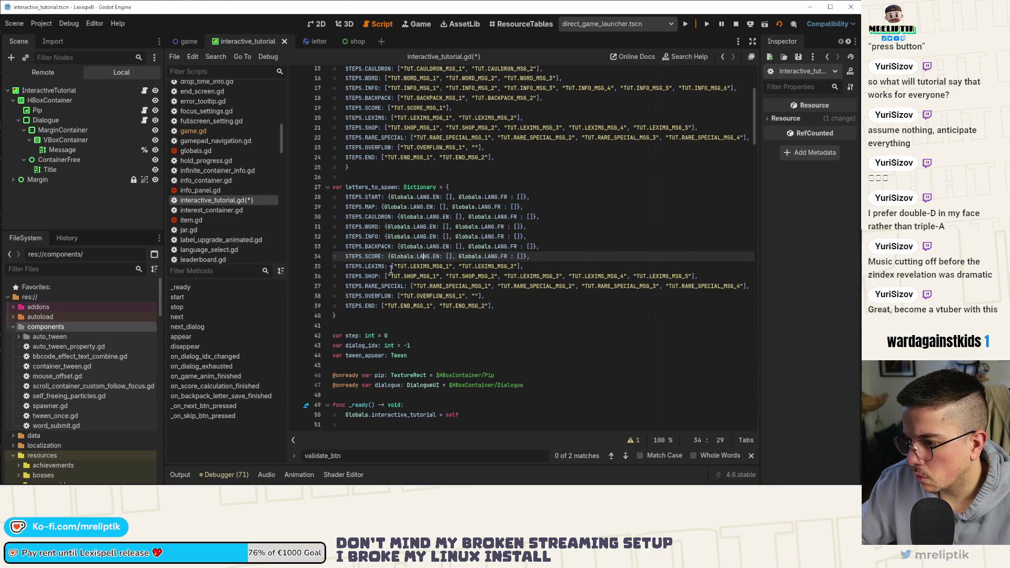
left_click_drag(389, 266, 522, 267)
type("{Globals.LANG.EN: [], Globals.LANG.FR : []},")
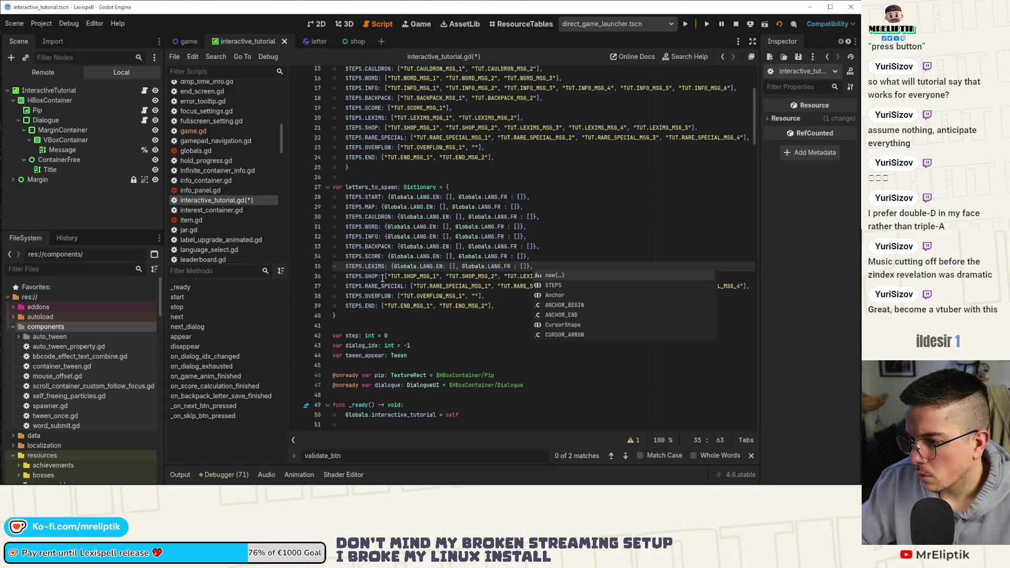
mouse_move(737, 277)
left_mouse_down()
mouse_move(386, 276)
mouse_move(773, 288)
left_mouse_up()
type("{Globals.LANG.EN: [], Globals.LANG.FR : []},")
type("{Globals.LANG.EN: [], Globals.LANG.FR : []},")
left_click_drag(394, 298, 547, 297)
type("{Globals.LANG.EN: [], Globals.LANG.FR : []},")
left_click_drag(380, 306, 551, 307)
type("{Globals.LANG.EN: [], Globals.LANG.FR : []},")
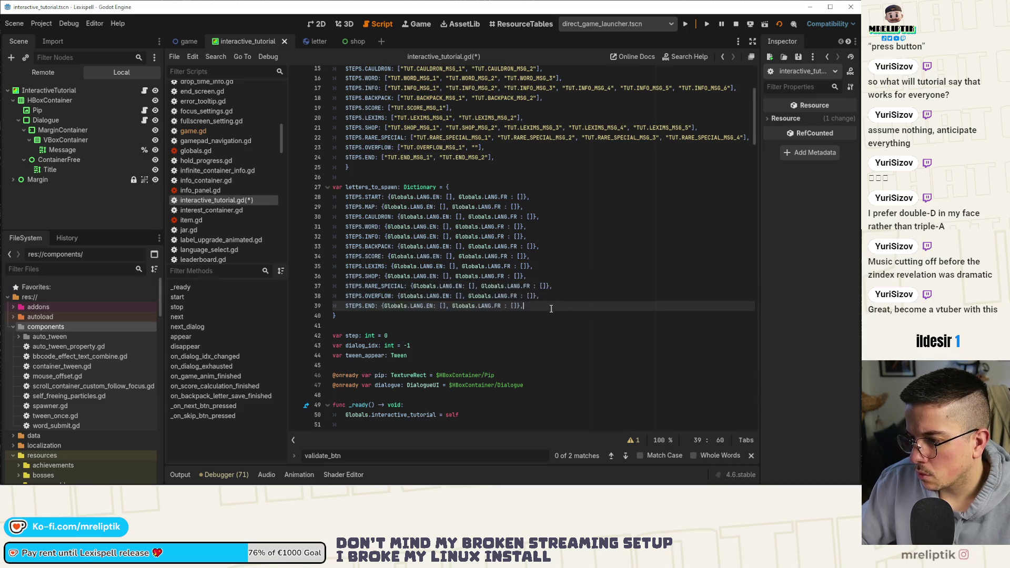
key("ctrl+s")
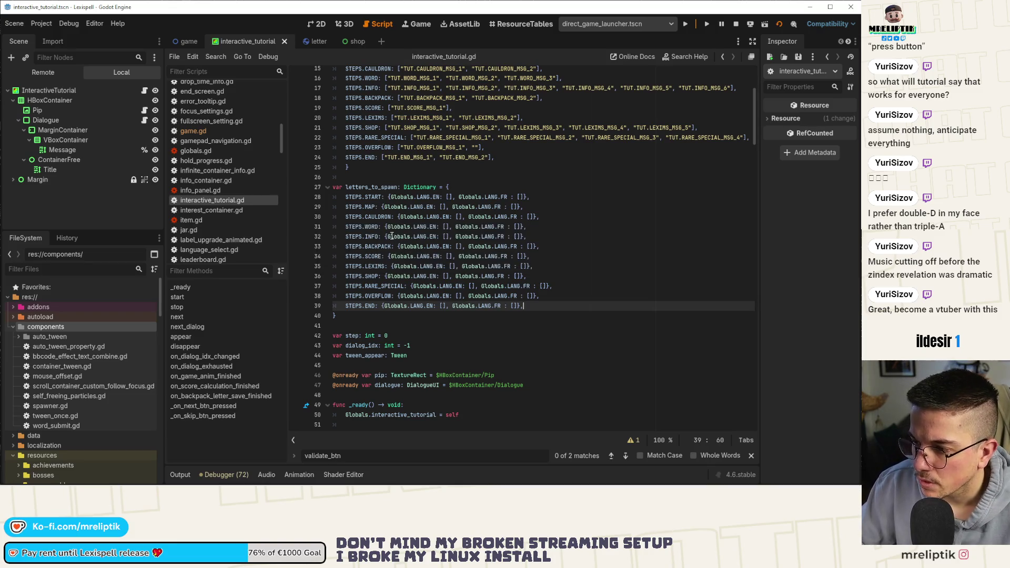
left_click(370, 216)
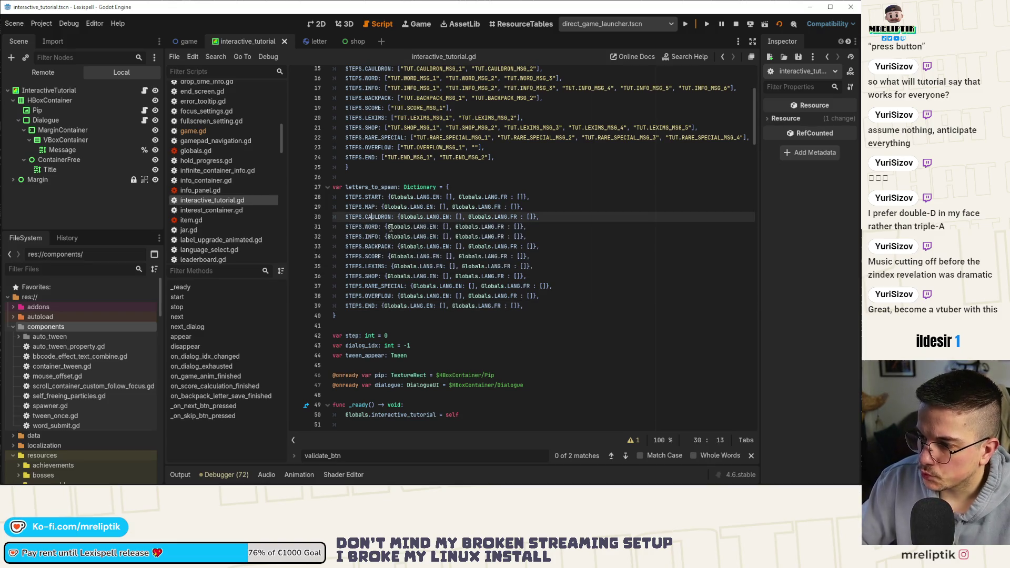
scroll(391, 228, "down", 20)
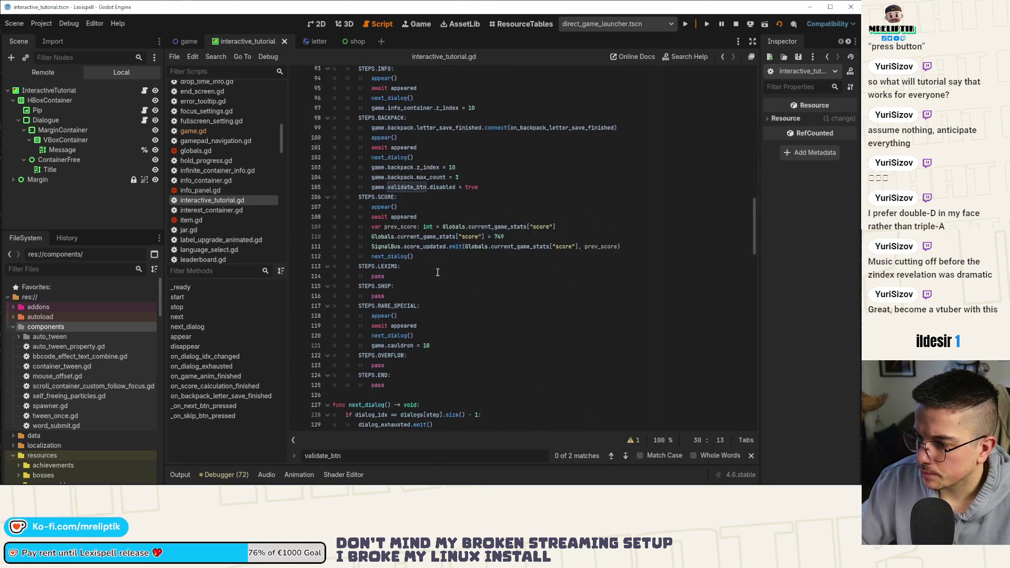
scroll(540, 271, "down", 18)
scroll(541, 271, "down", 2)
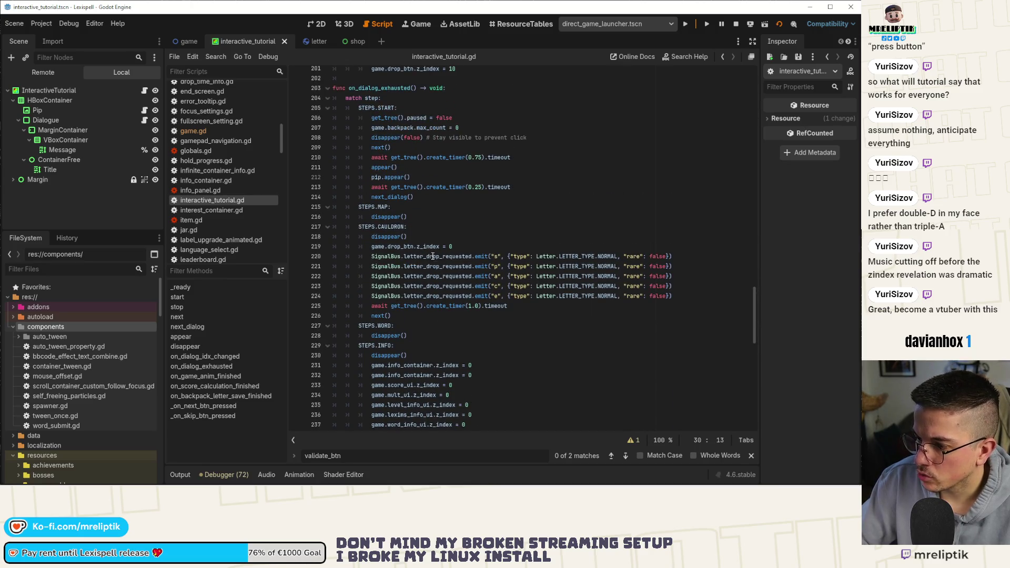
scroll(431, 255, "down", 4)
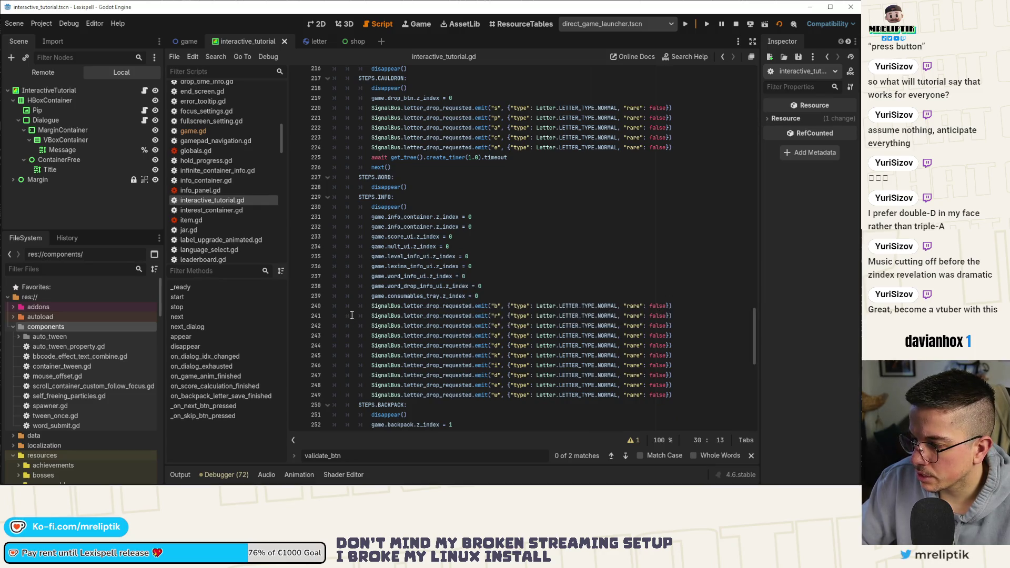
scroll(368, 314, "down", 1)
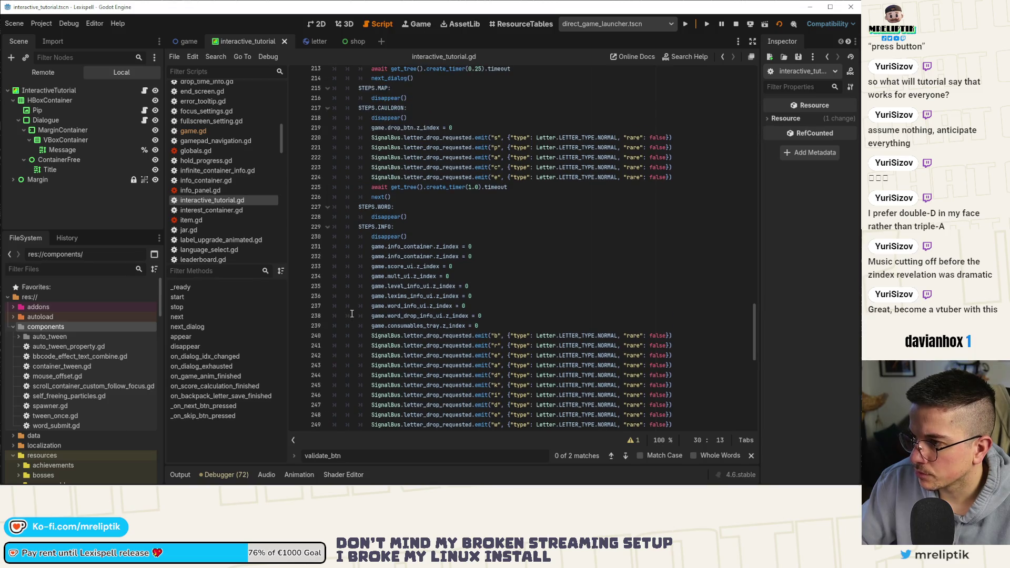
key("super+shift+s")
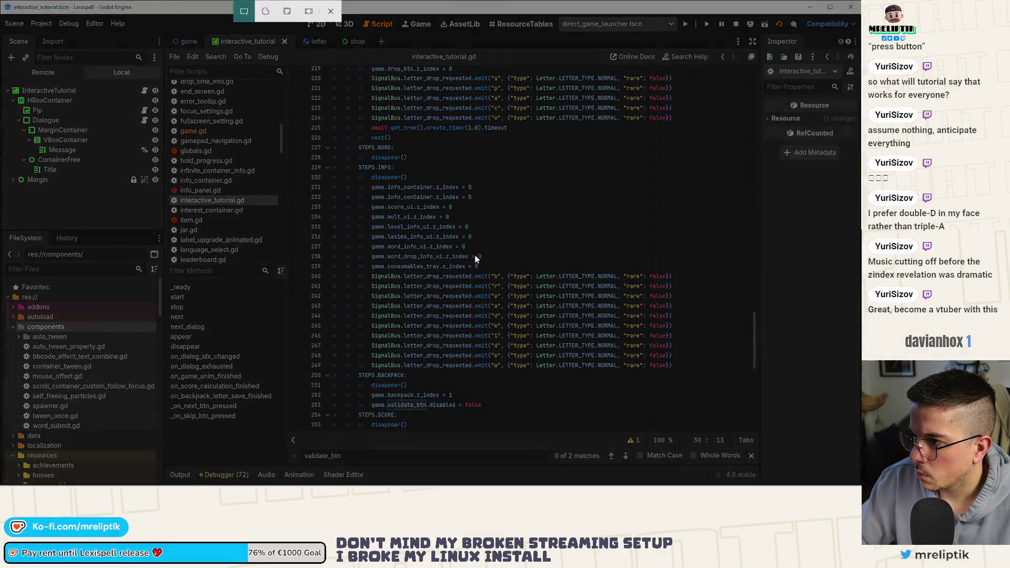
left_click_drag(474, 255, 500, 264)
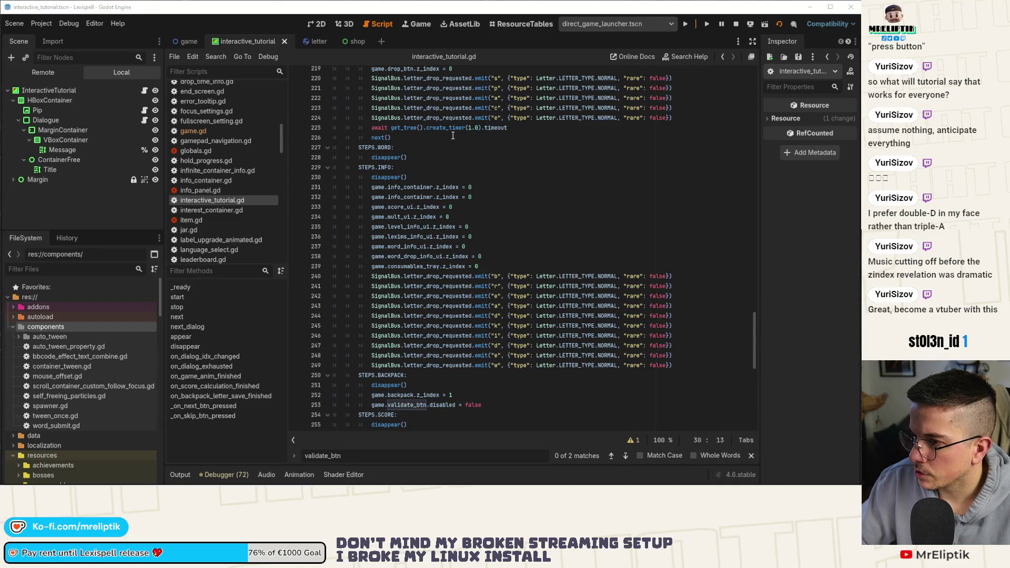
scroll(465, 186, "up", 20)
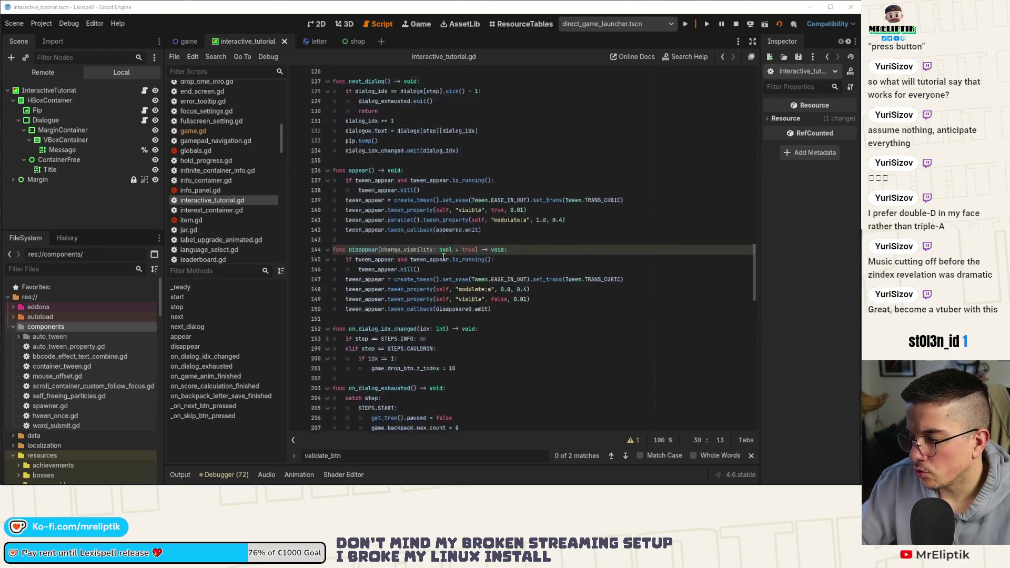
scroll(449, 274, "up", 15)
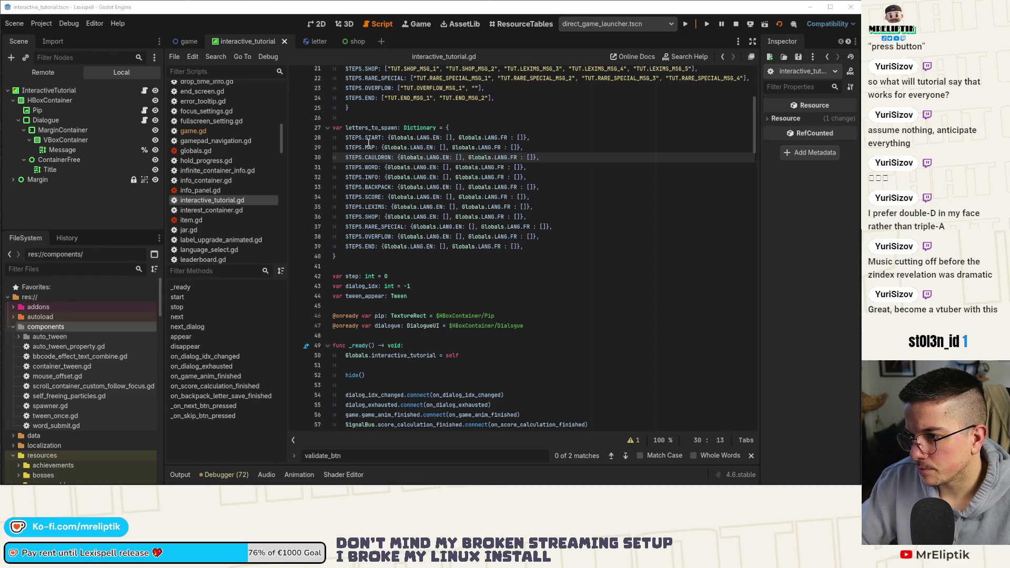
Step: Add "space" to CAULDRON's English list and start INFO's English list with "breadkiden"
left_click(456, 167)
left_click(460, 157)
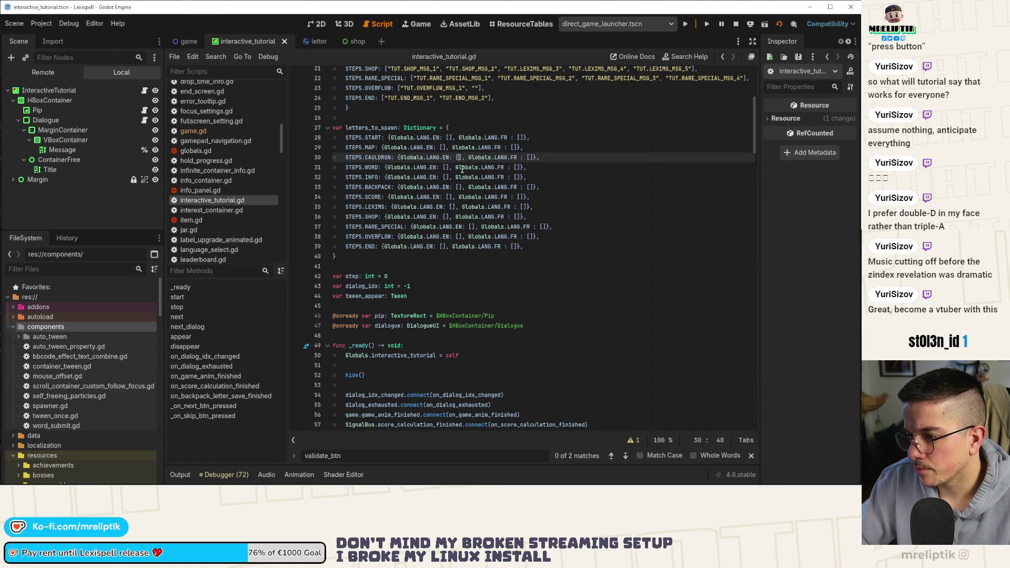
type("\"space")
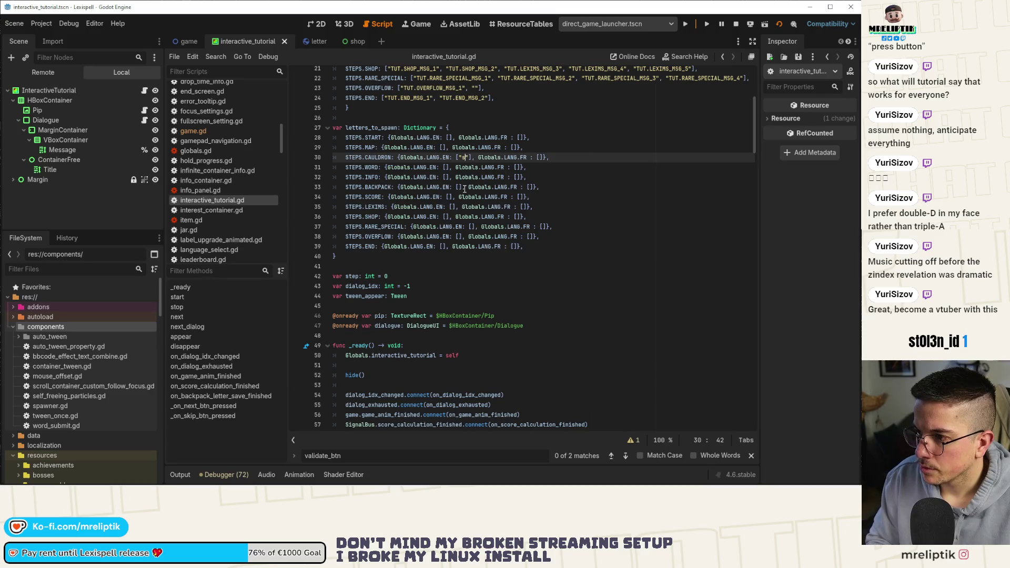
key("Down")
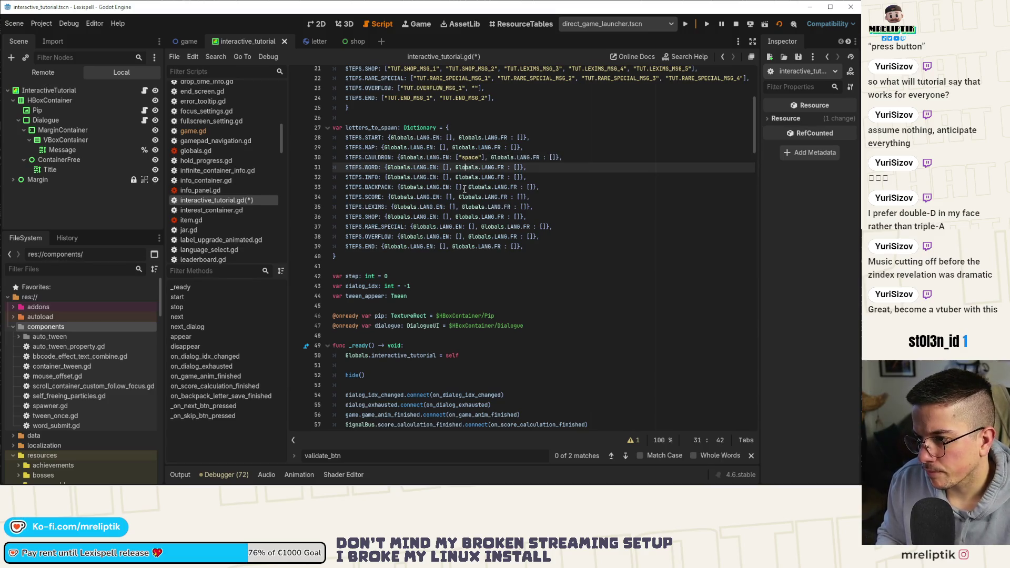
key("Down")
type("\"bread")
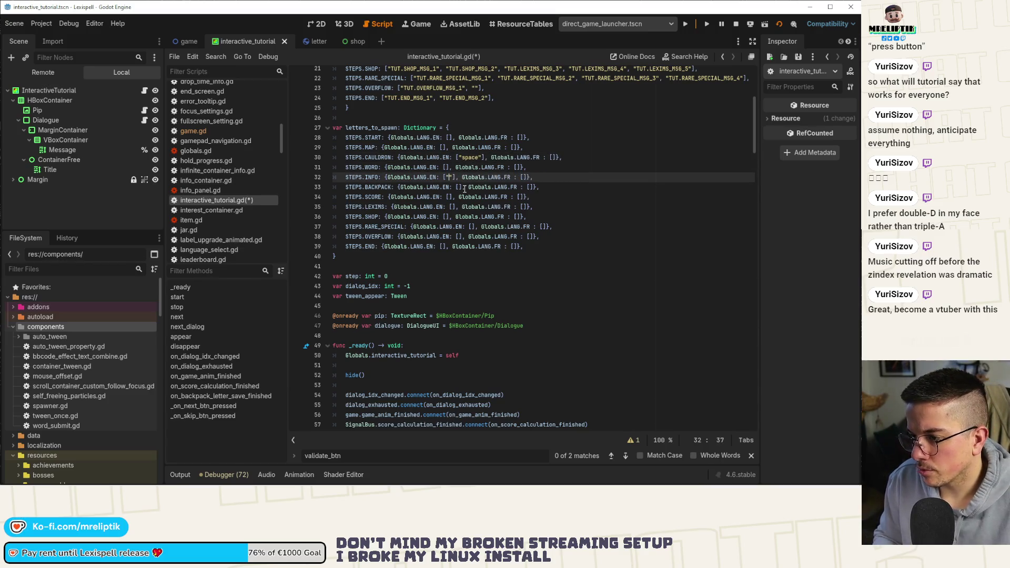
type("kiden")
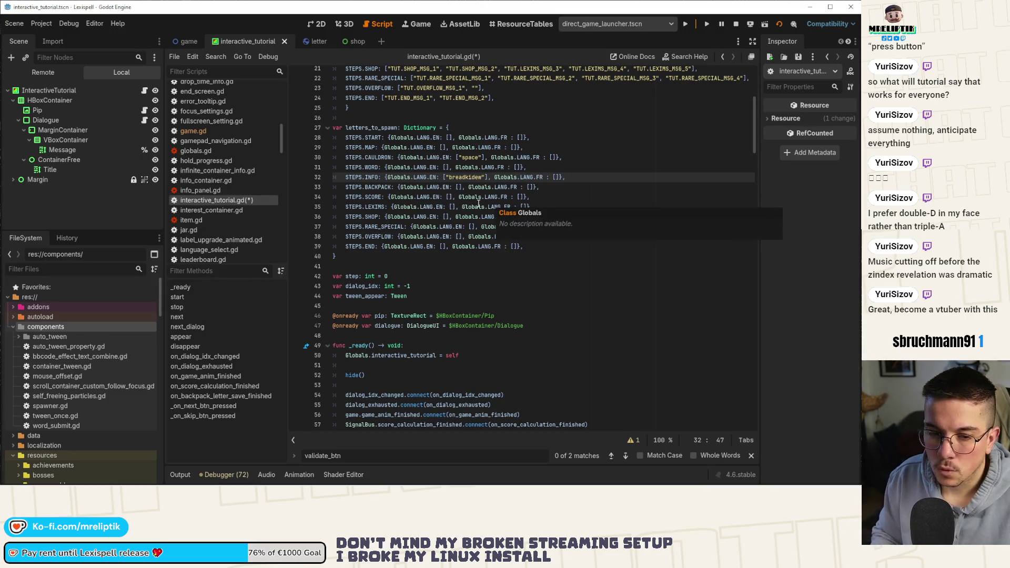
Step: Correct INFO's word to "breadkidew" and type "scoremistake" into SCORE's English list
left_click(450, 187)
key("Down")
key("Down")
key("Up")
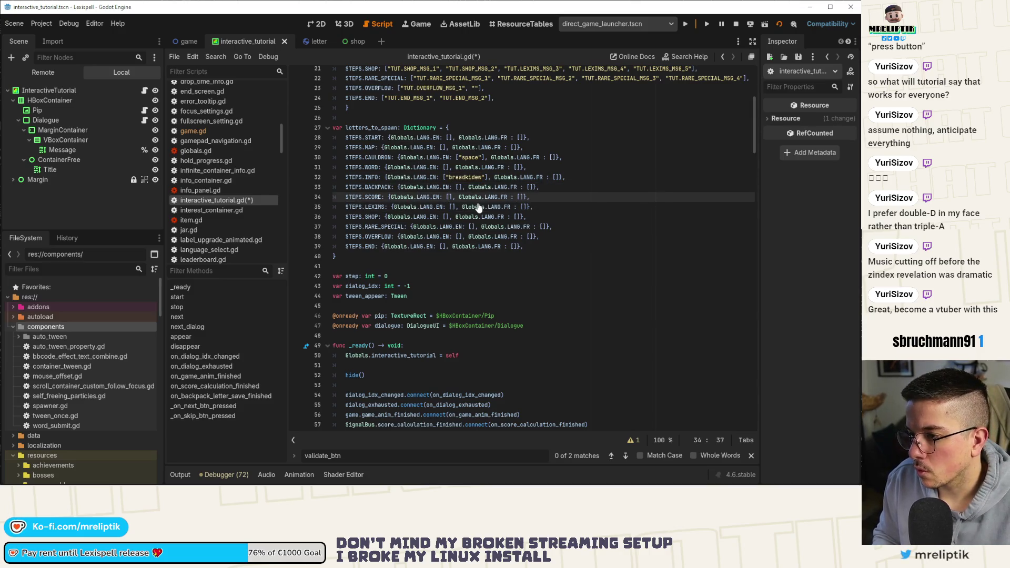
type("\"breadkidew\"")
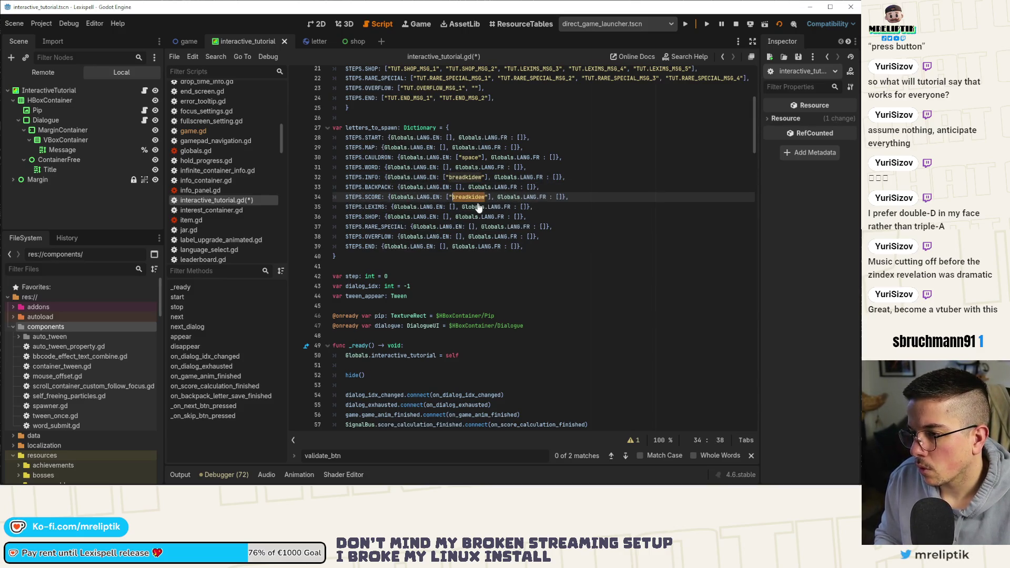
type("abcehenk")
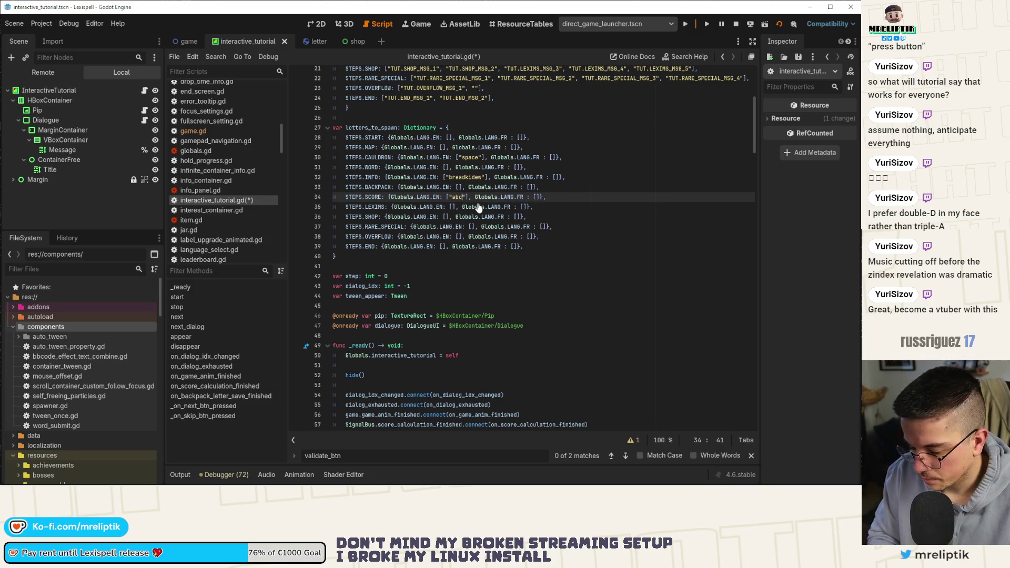
type("rihiepzeglzümnpze")
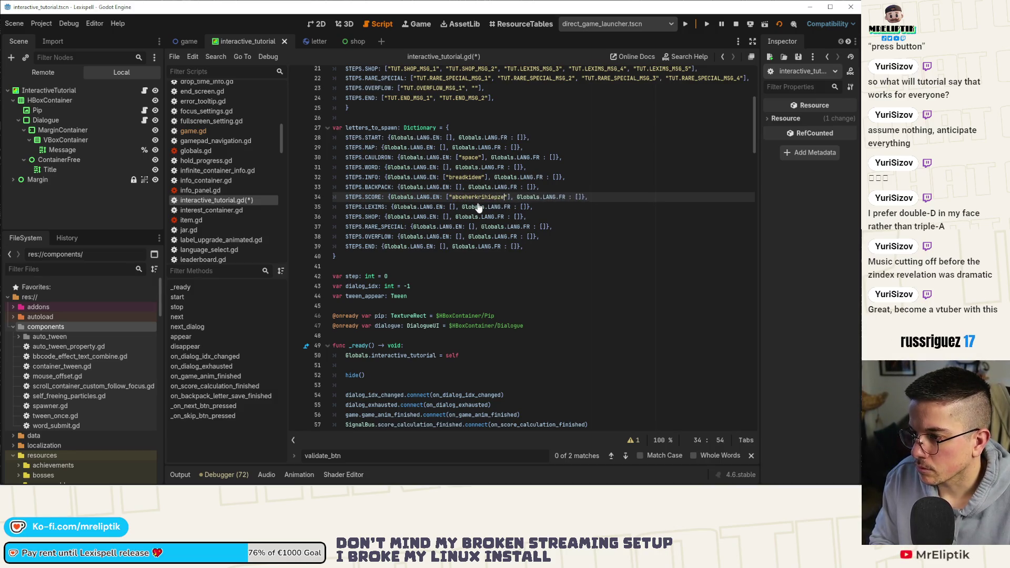
key("BackSpace")
key("BackSpace")
key("BackSpace")
type("zzikuel")
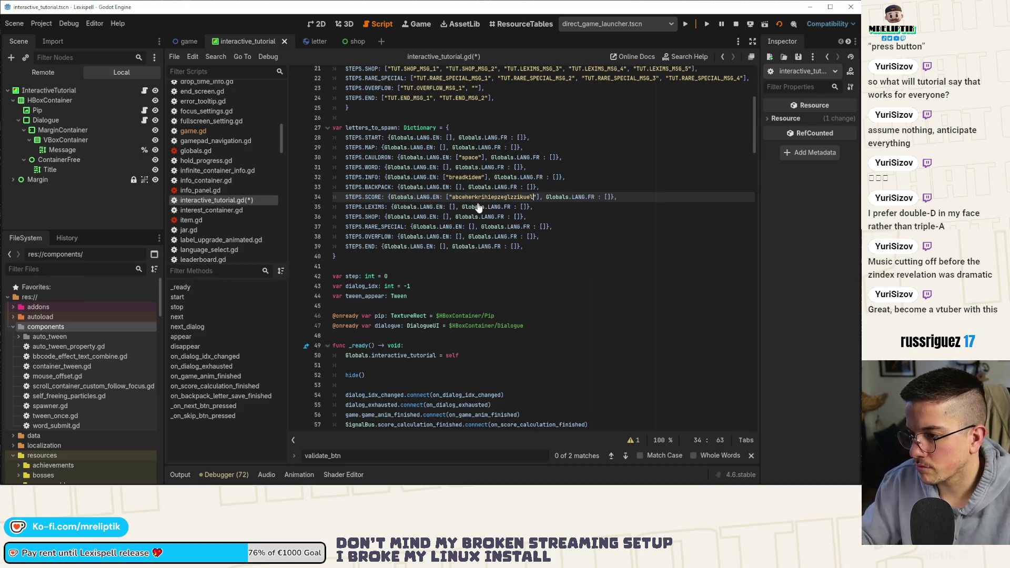
double_click(499, 195)
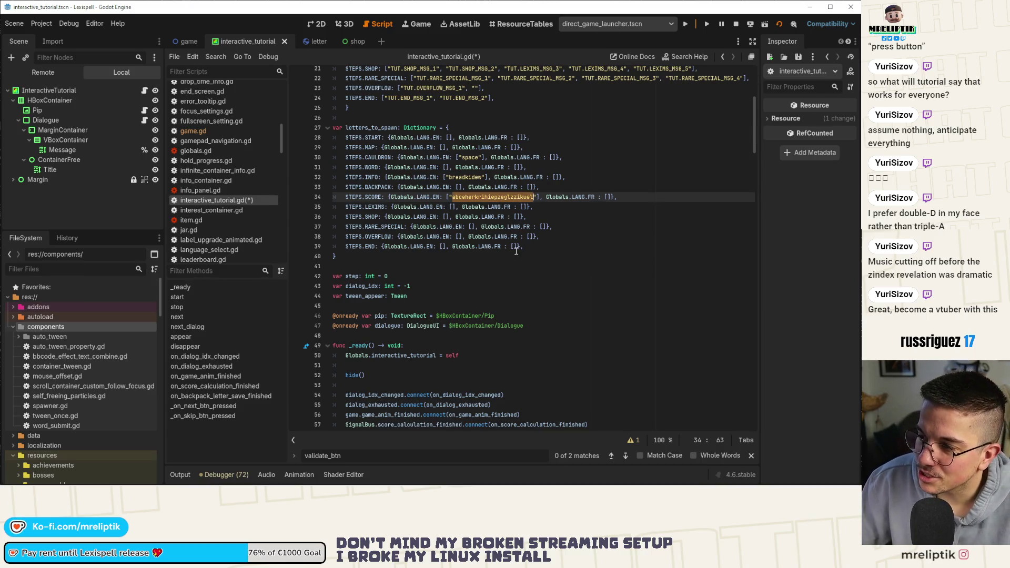
type("scoerz")
key("BackSpace")
key("BackSpace")
type("remistake")
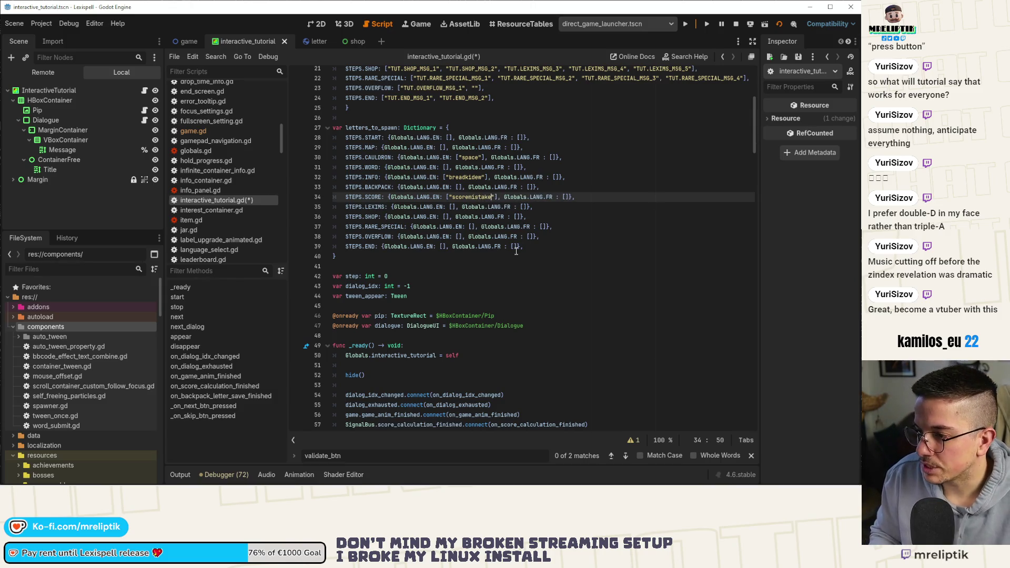
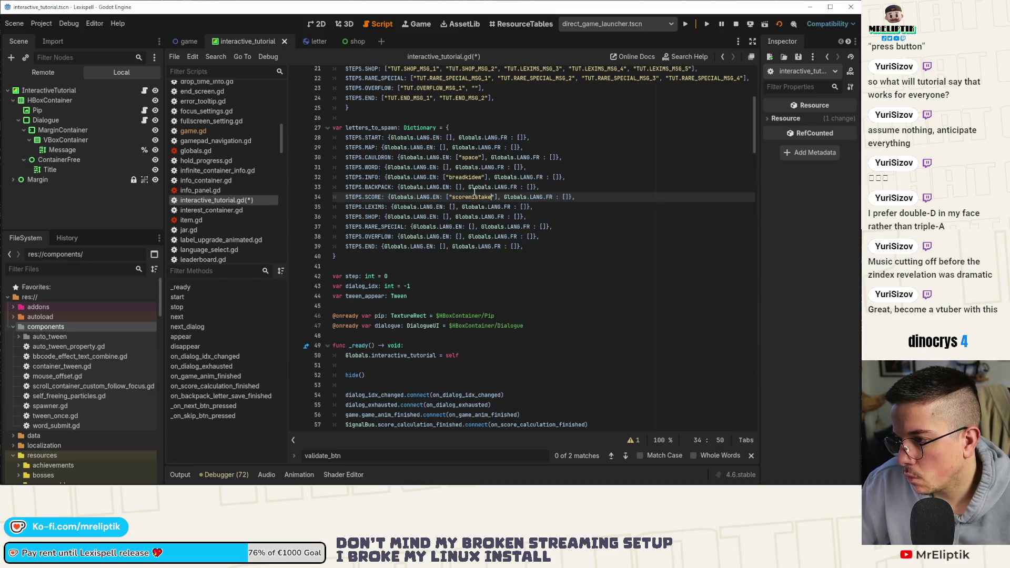
Step: Enter "painrude" in the INFO step's French letter list in letters_to_spawn
mouse_move(503, 219)
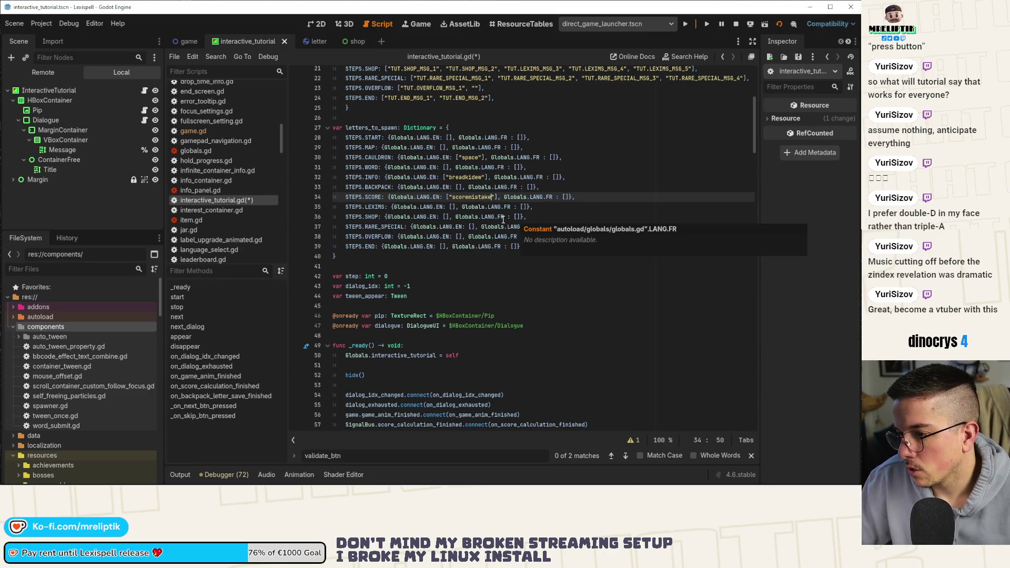
left_click(553, 157)
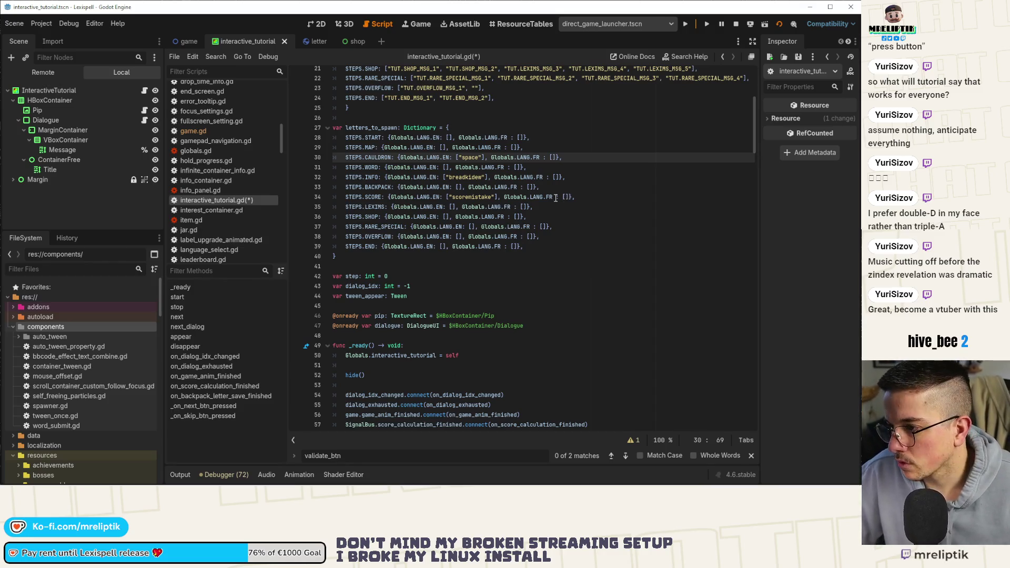
left_click(557, 177)
type("ain")
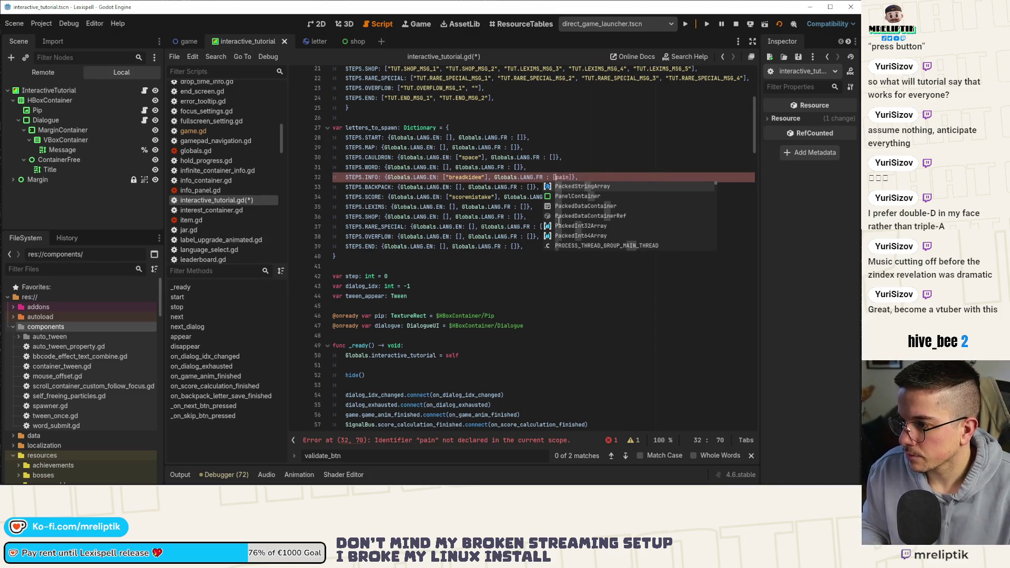
key("ctrl+shift+Right")
type("\"pain")
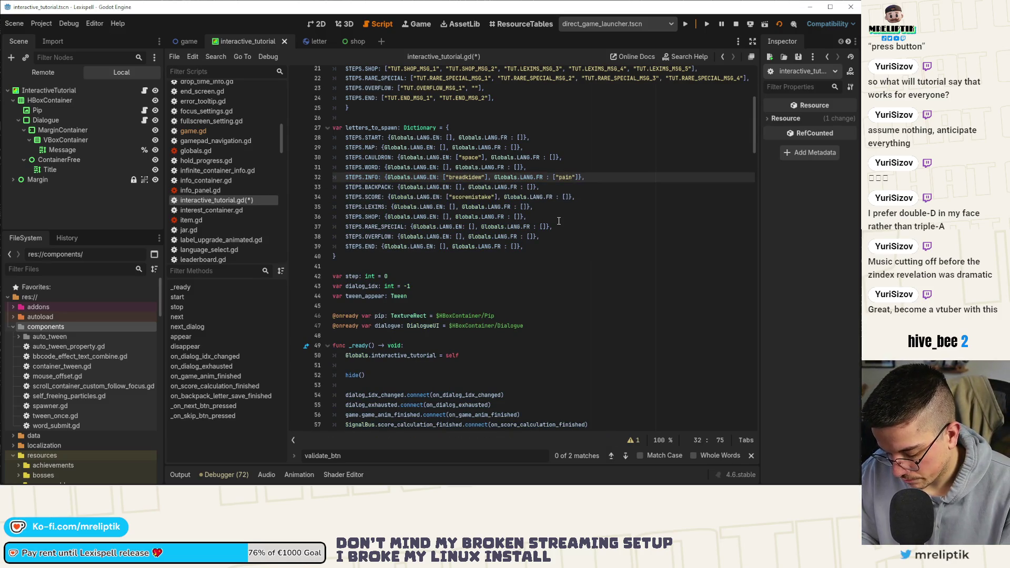
type("ru")
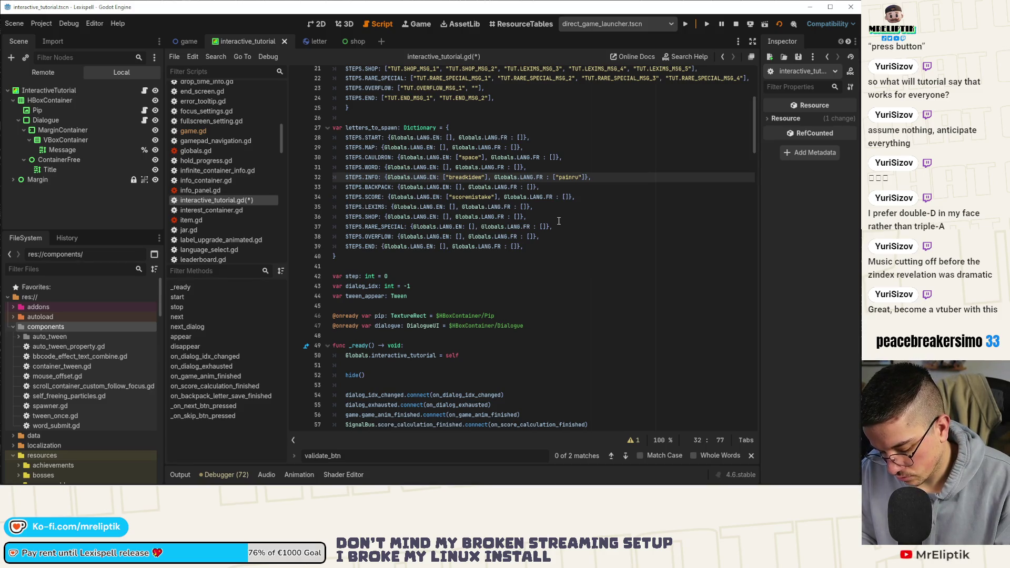
type("de")
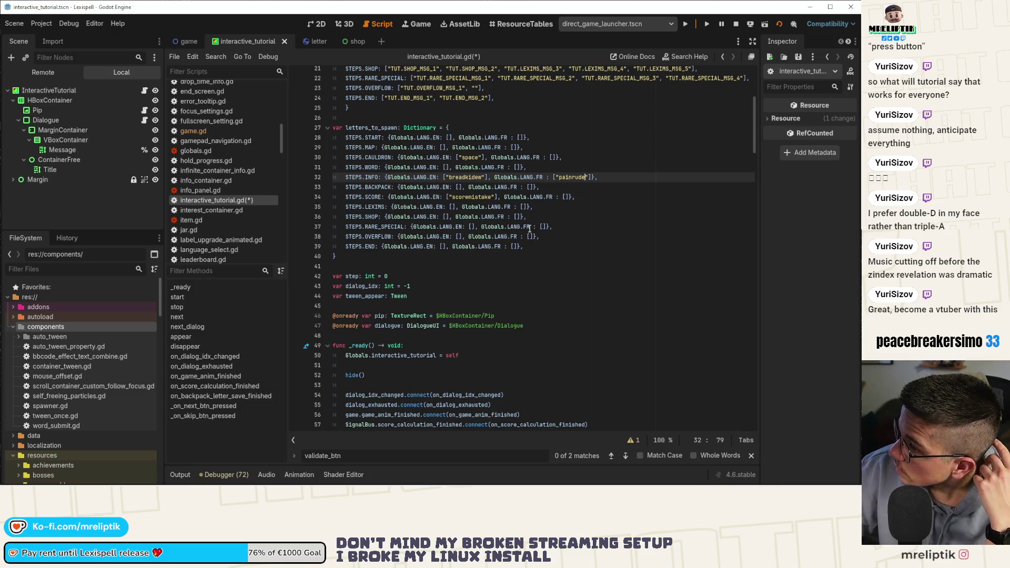
Step: Enter "scoremainsuper" in the SCORE step's empty French letter list
left_click(565, 198)
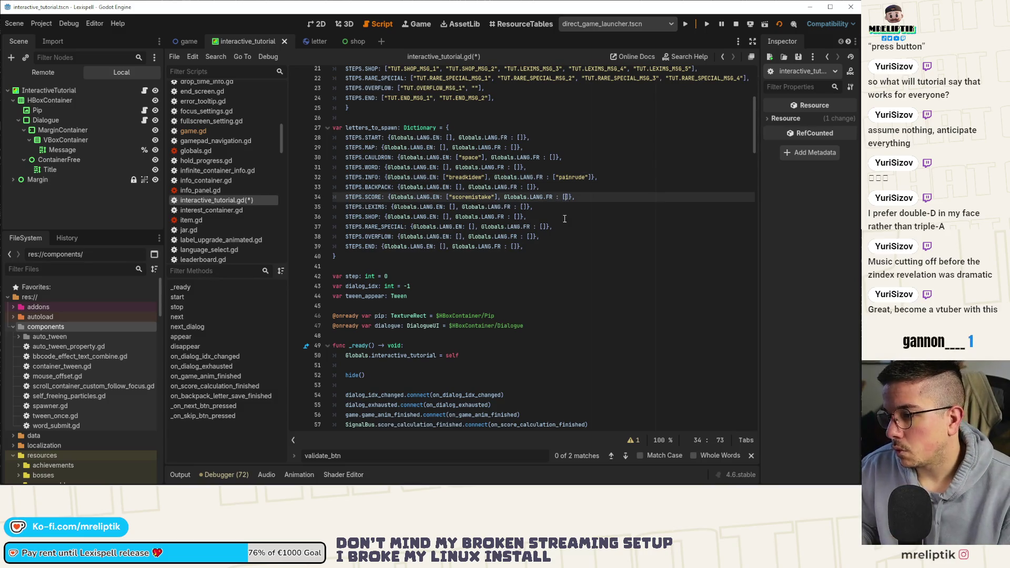
type("\"score")
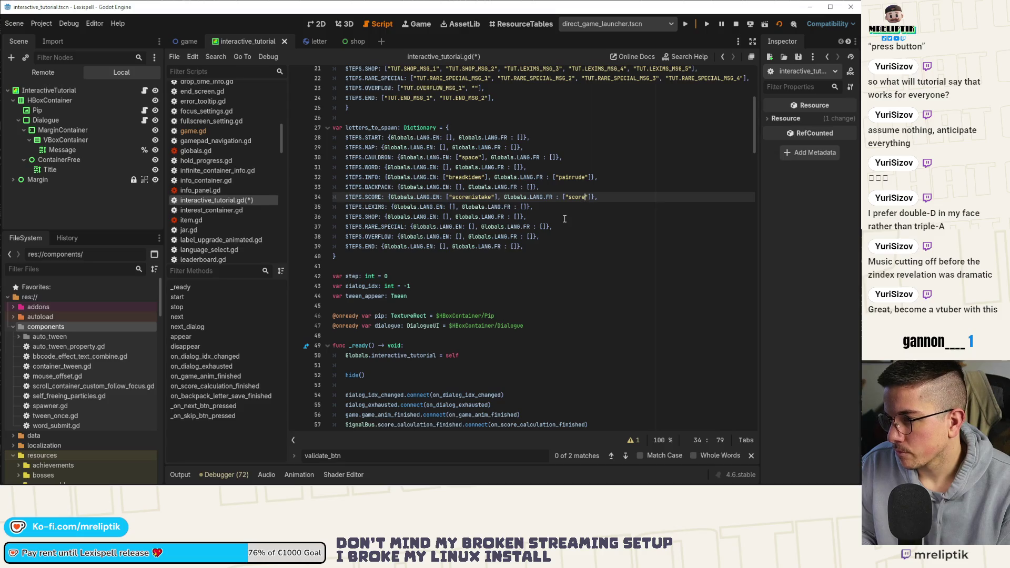
type("m")
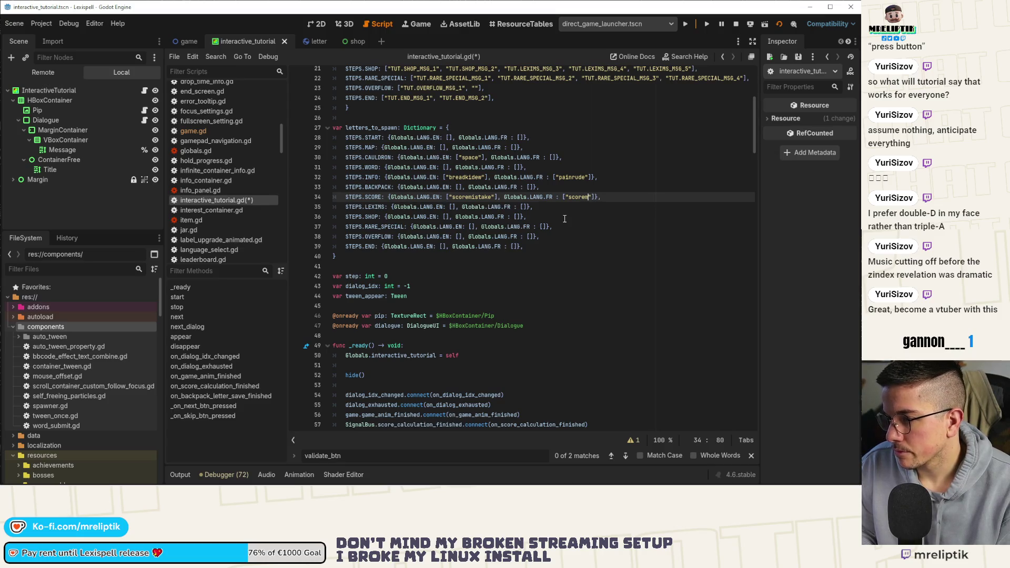
type("ain")
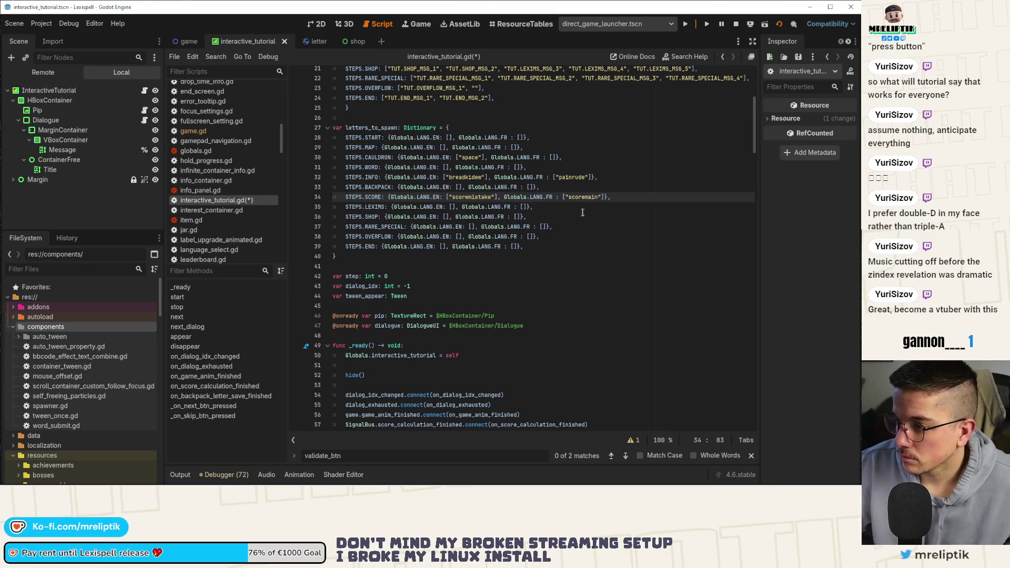
left_click(581, 240)
left_click(600, 198)
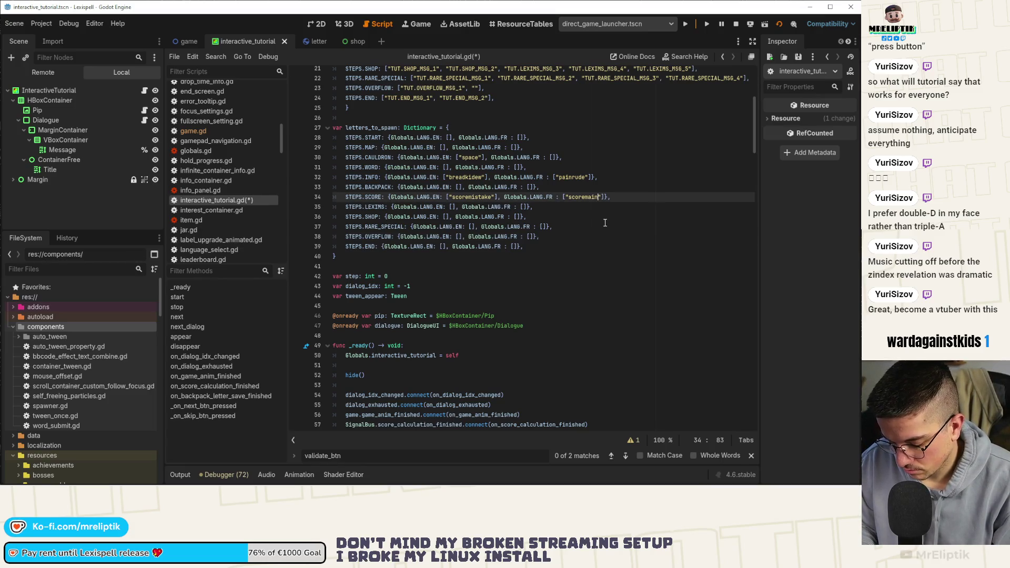
type("super")
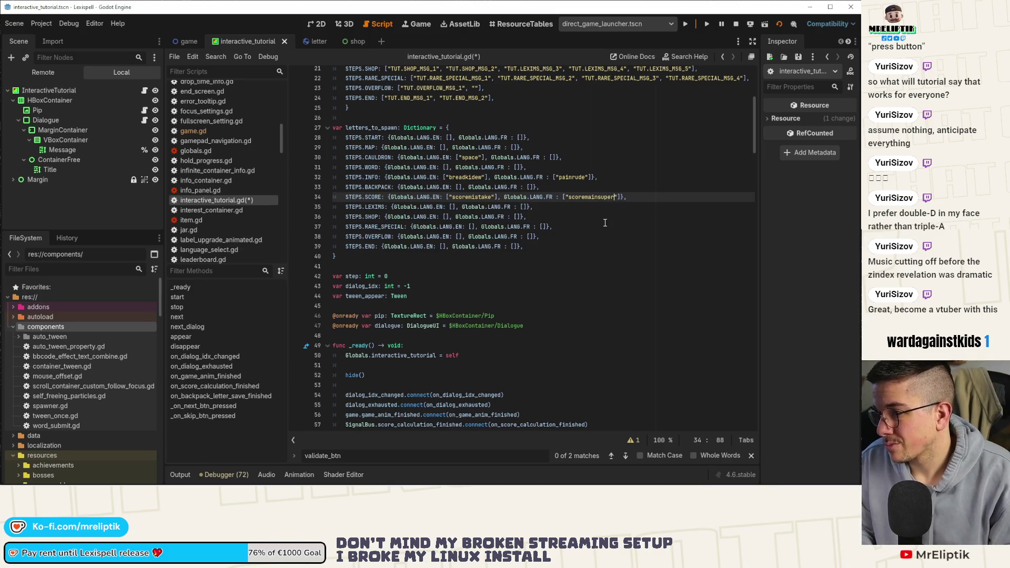
left_click(605, 223)
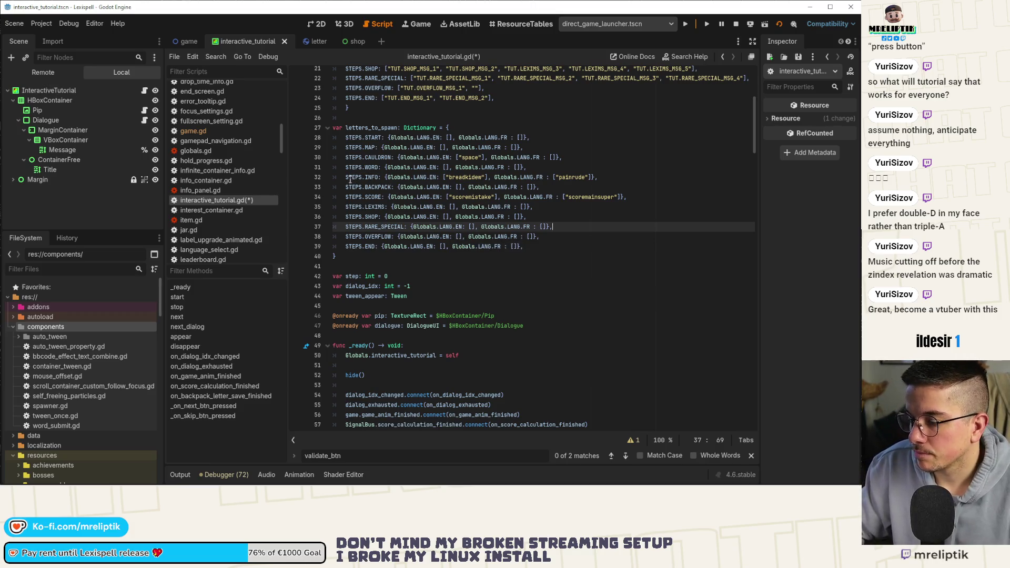
left_click(378, 127)
Step: Declare func spawn_word() -> void: on new lines right below next_dialog
double_click(378, 128)
scroll(400, 221, "down", 15)
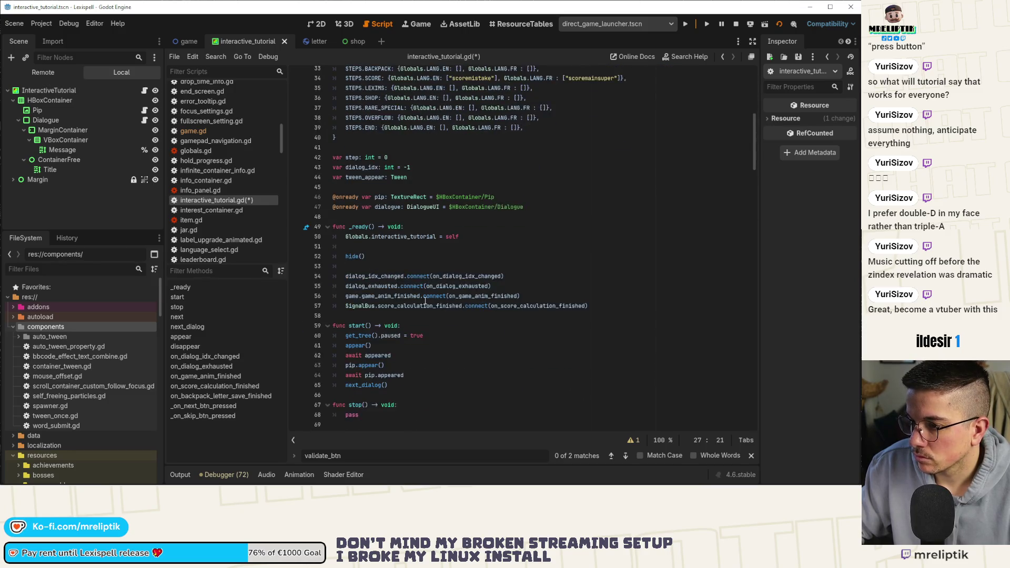
scroll(421, 314, "down", 16)
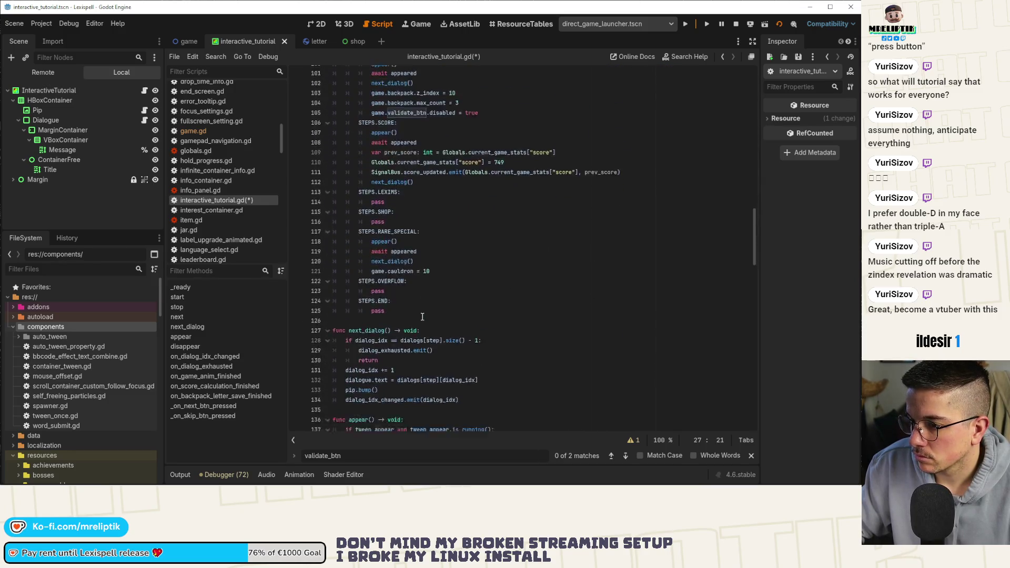
scroll(422, 318, "down", 10)
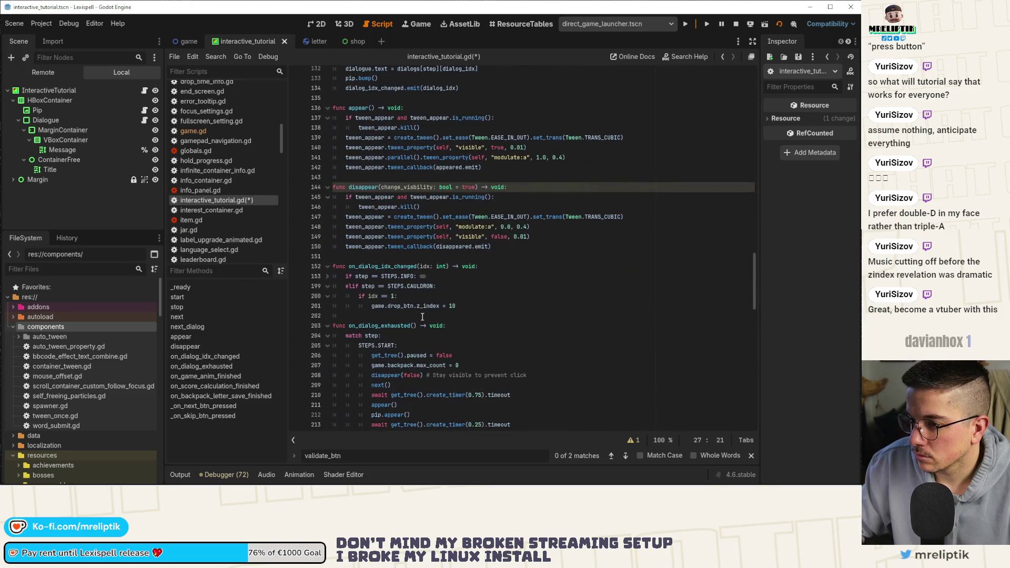
scroll(422, 317, "up", 10)
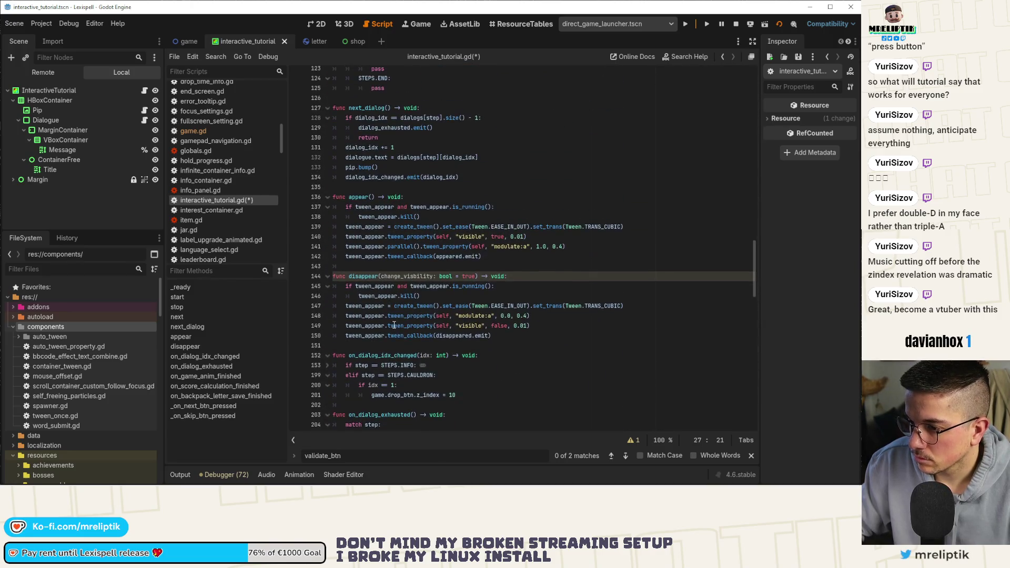
left_click(363, 276)
key("Return")
key("Return")
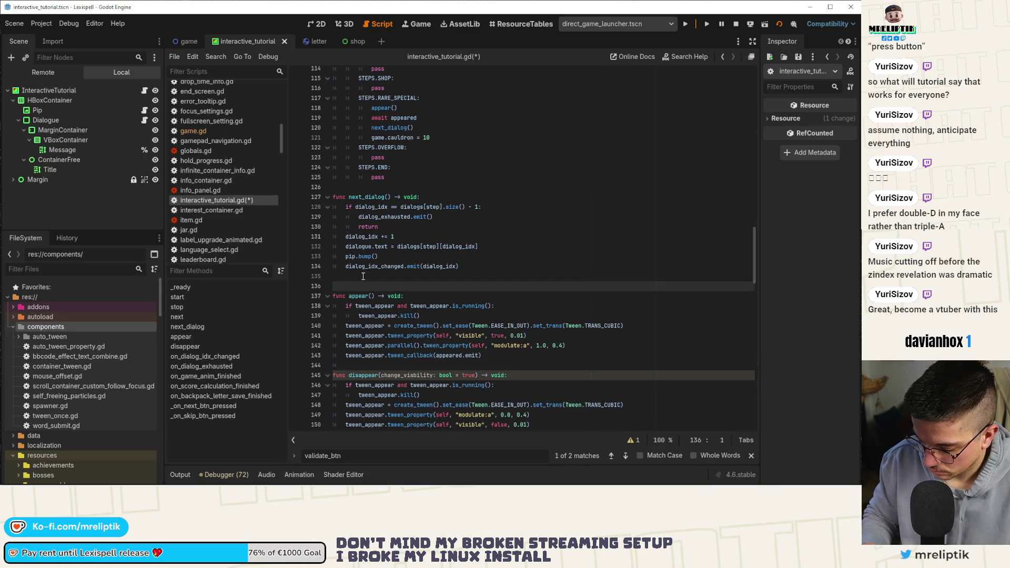
key("Up")
type("s")
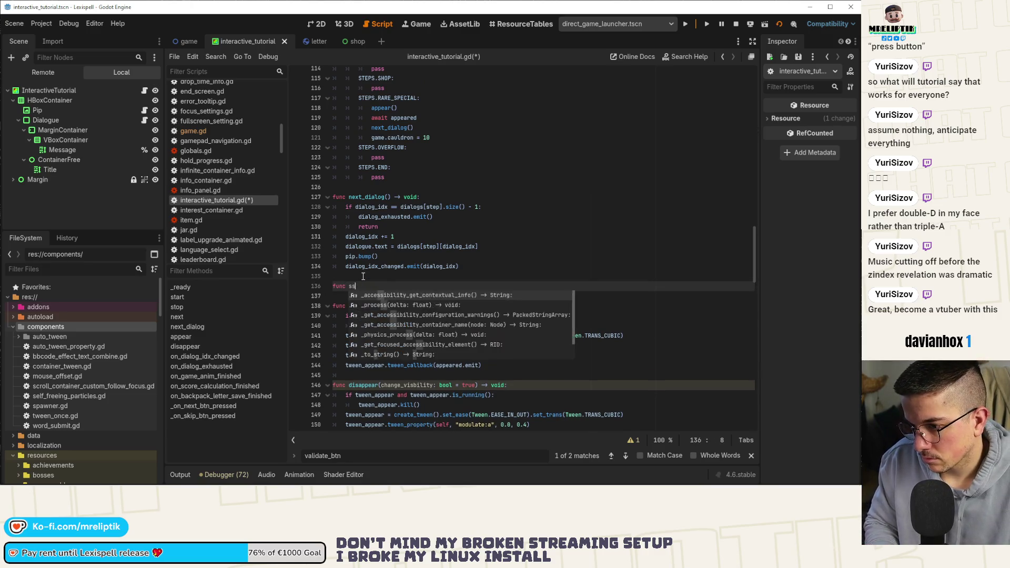
type("pawn_wo")
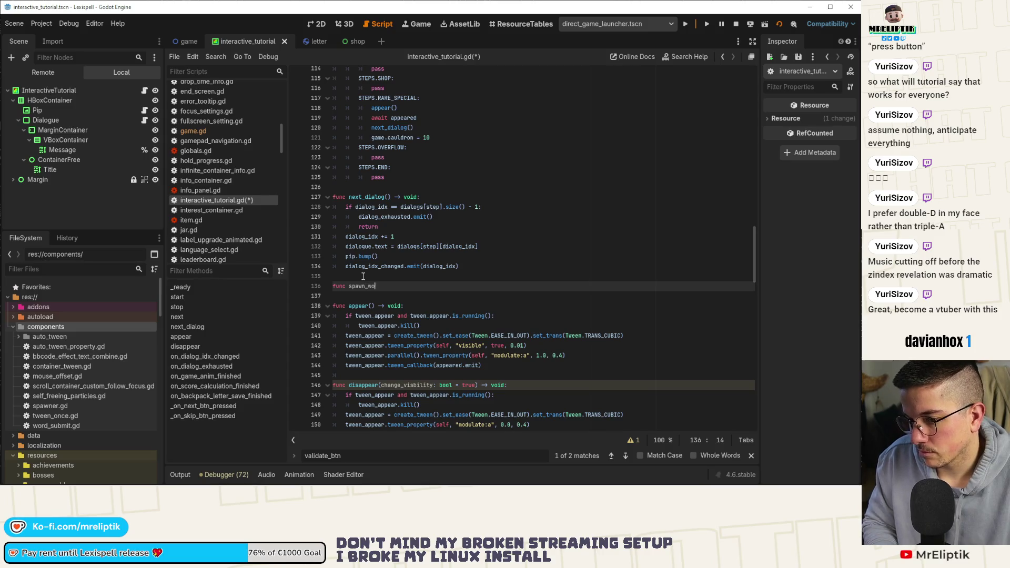
type("rd() -> ")
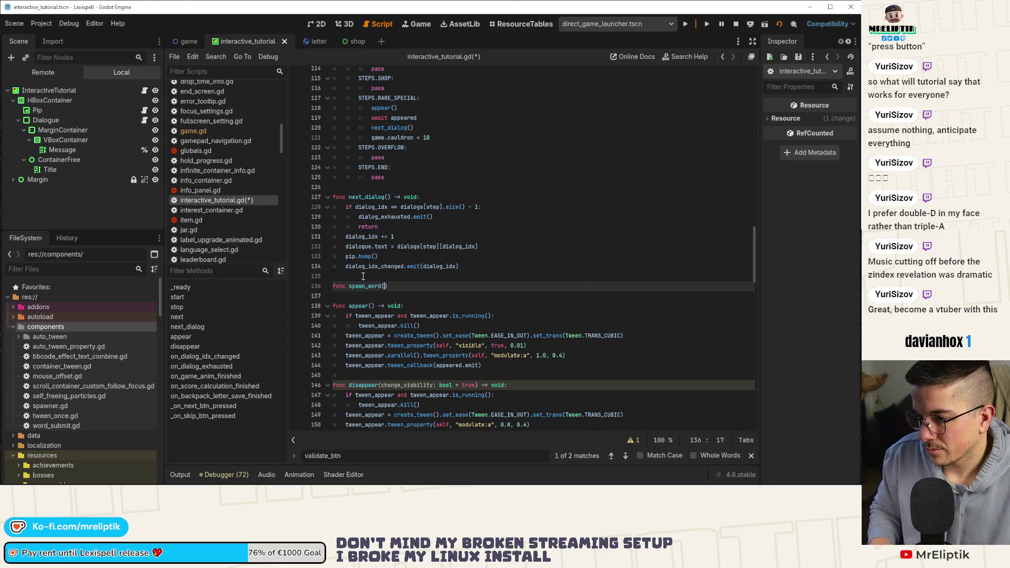
type("void:")
key("Return")
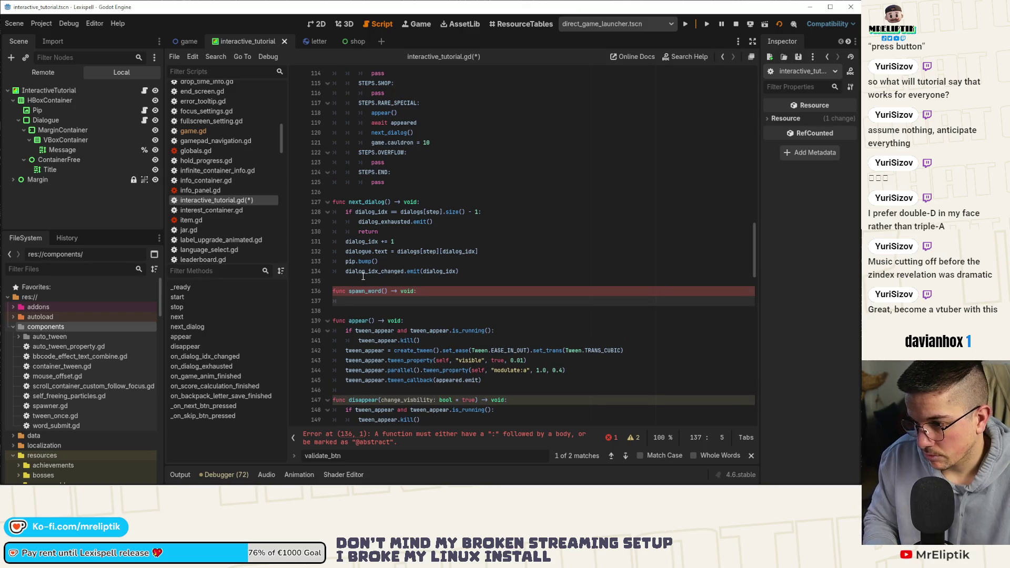
Step: Replace the CAULDRON step's five letter-drop emit lines with a spawn_word() call, duplicated into the INFO step
scroll(363, 276, "down", 20)
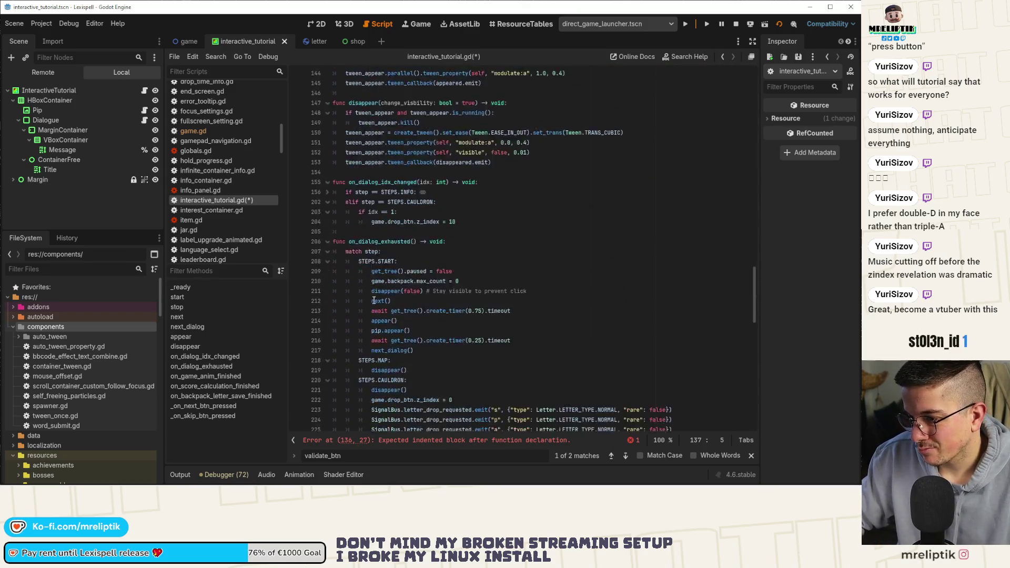
left_click(371, 271)
mouse_move(372, 262)
left_mouse_down()
mouse_move(726, 286)
mouse_move(743, 306)
left_mouse_up()
key("ctrl+c")
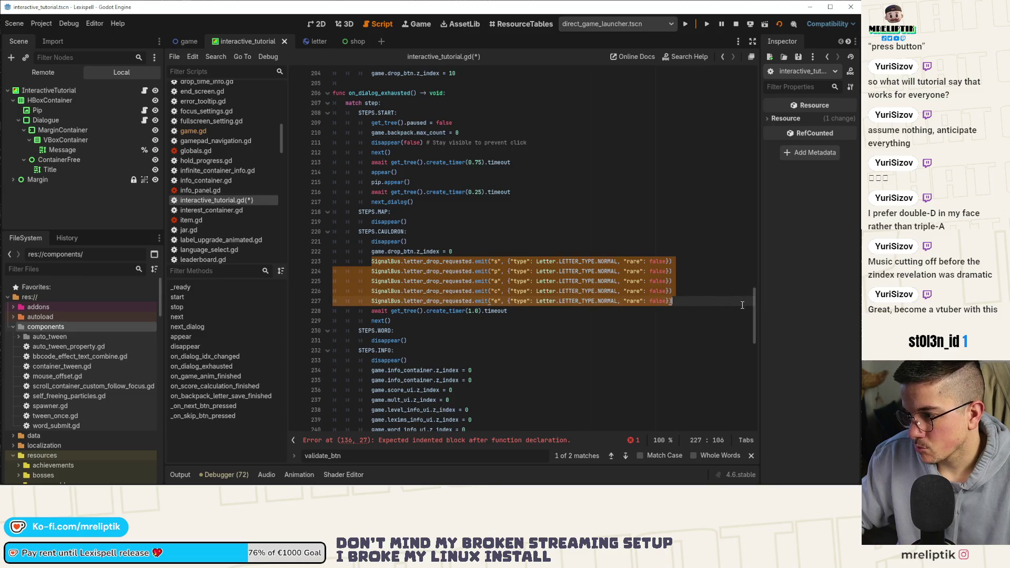
key("BackSpace")
type("spawn")
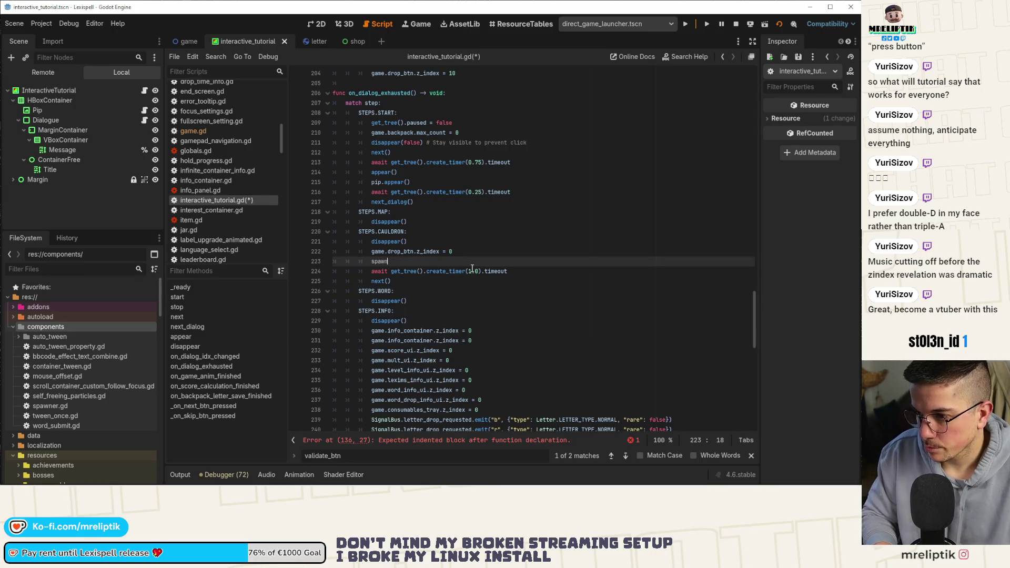
key("Return")
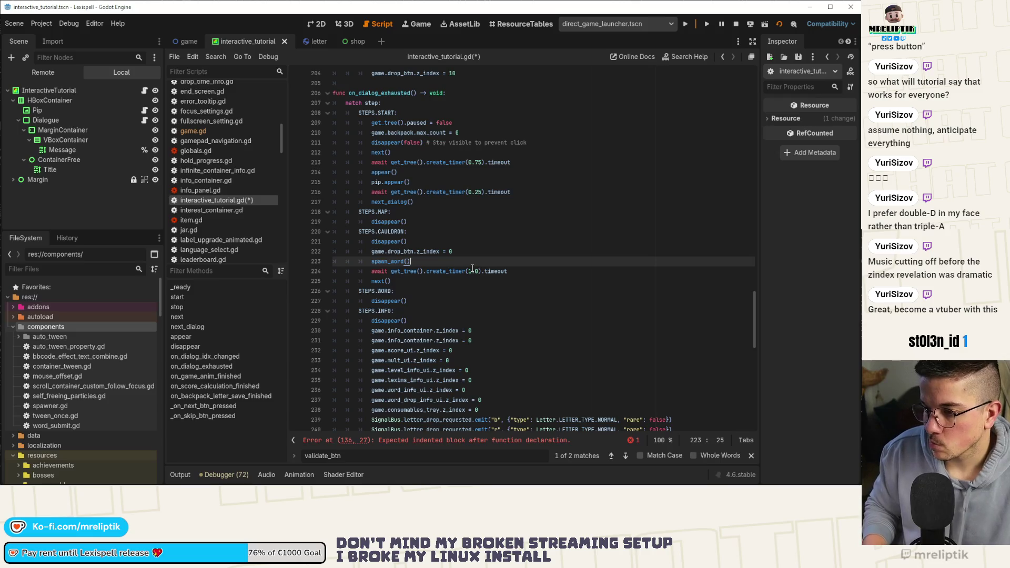
key("ctrl+shift+d")
key("alt+Down")
key("alt+Down")
key("alt+Down")
key("alt+Down")
key("alt+Down")
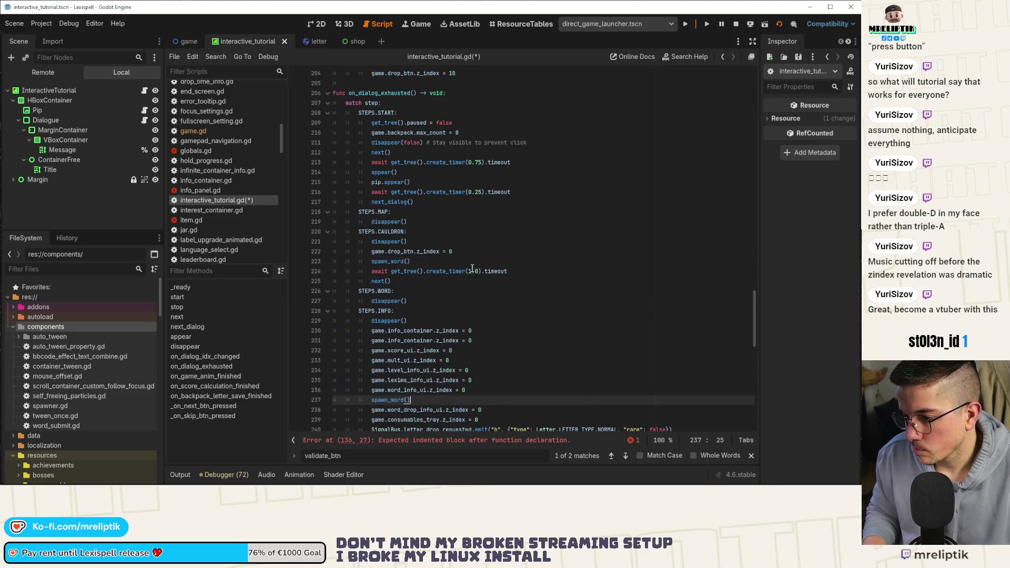
Step: Paste the five SignalBus.letter_drop_requested.emit lines into spawn_word's empty body
left_click(436, 440)
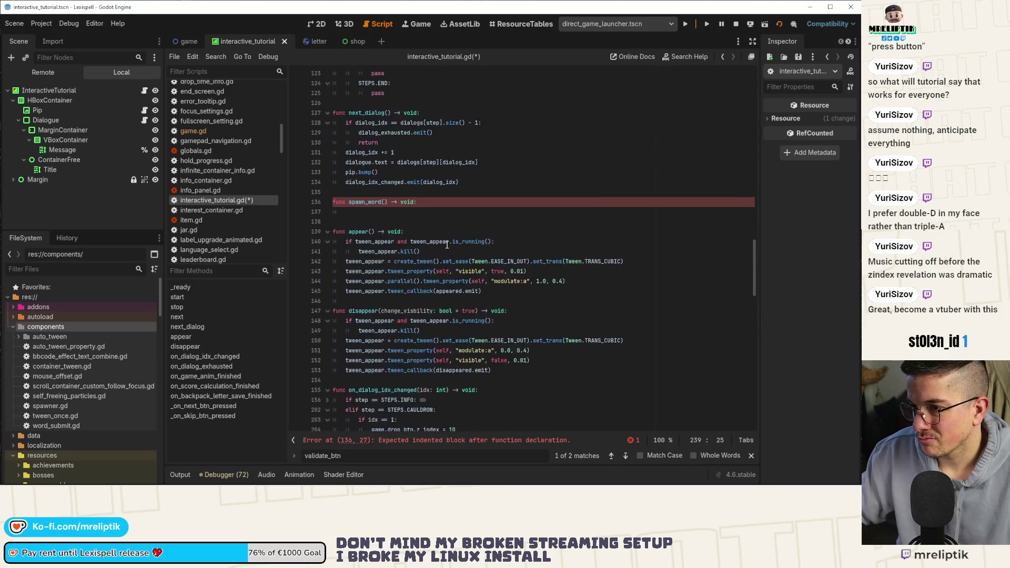
left_click(380, 213)
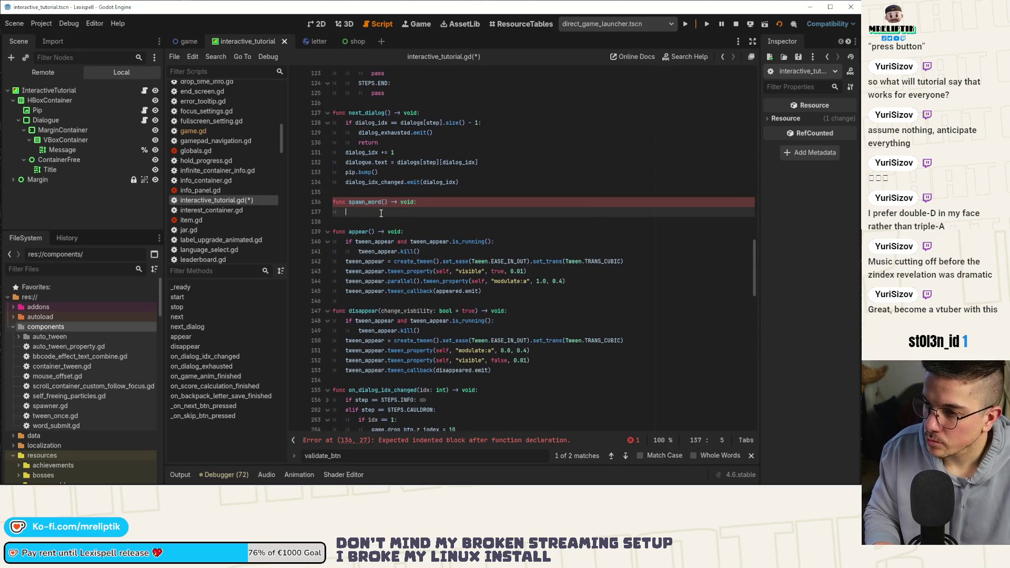
type("for")
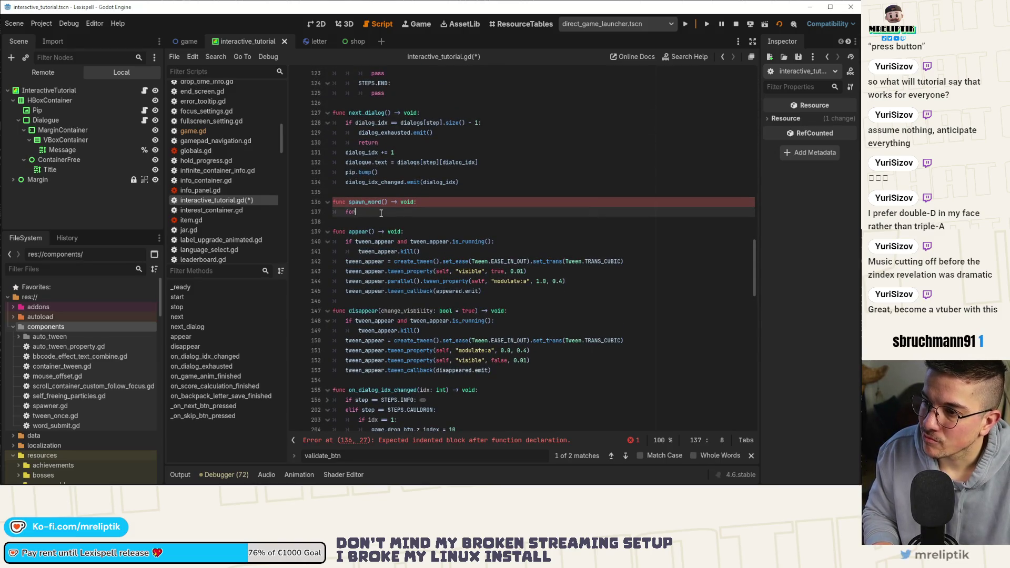
key("BackSpace")
key("BackSpace")
key("BackSpace")
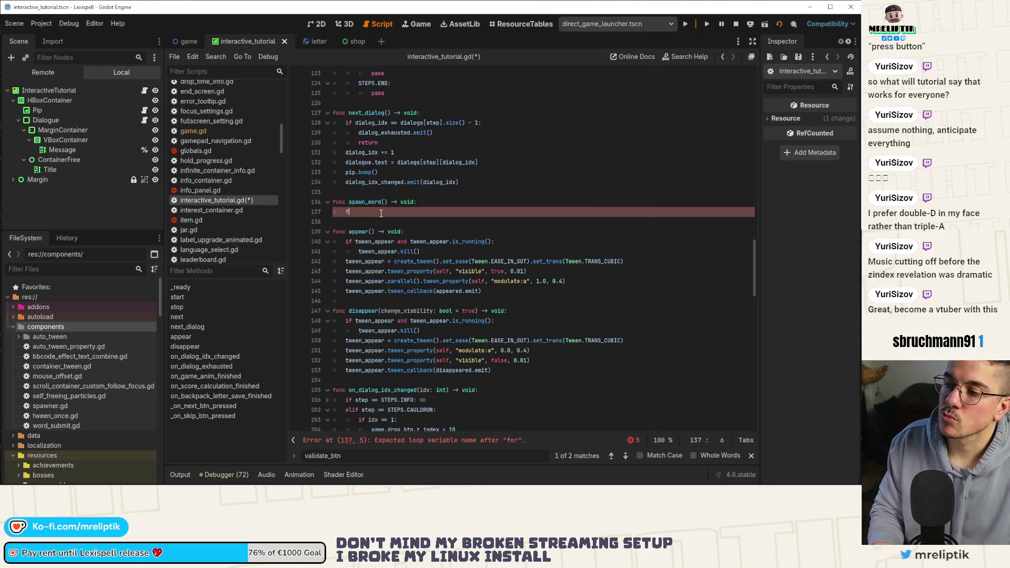
key("ctrl+v")
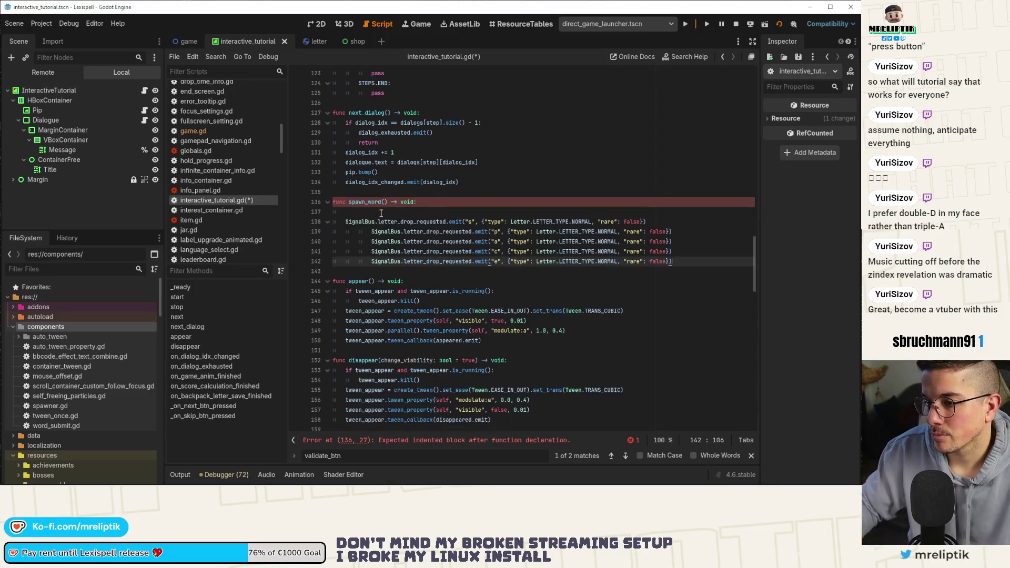
scroll(436, 201, "up", 20)
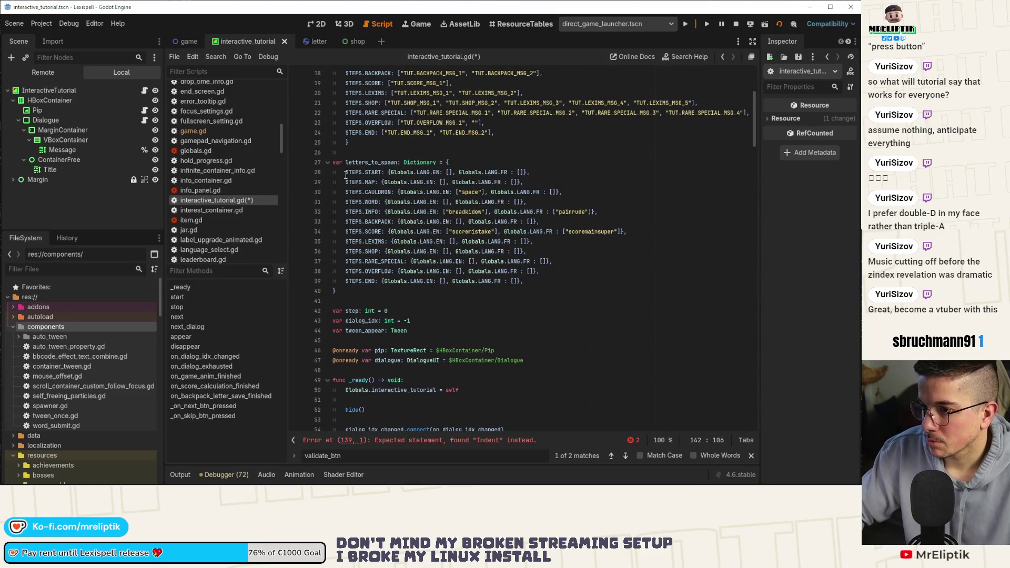
Step: Build the expression letters_to_spawn[step][Globals.language] inside spawn_word, checking where language is defined in globals
left_click(360, 163)
double_click(360, 163)
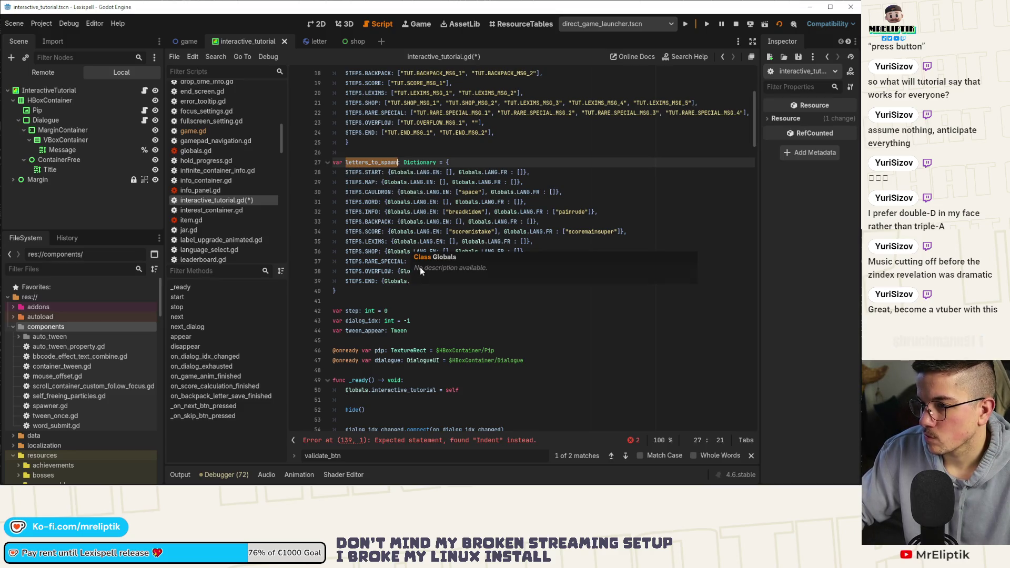
left_click_drag(346, 159, 549, 172)
key("ctrl+c")
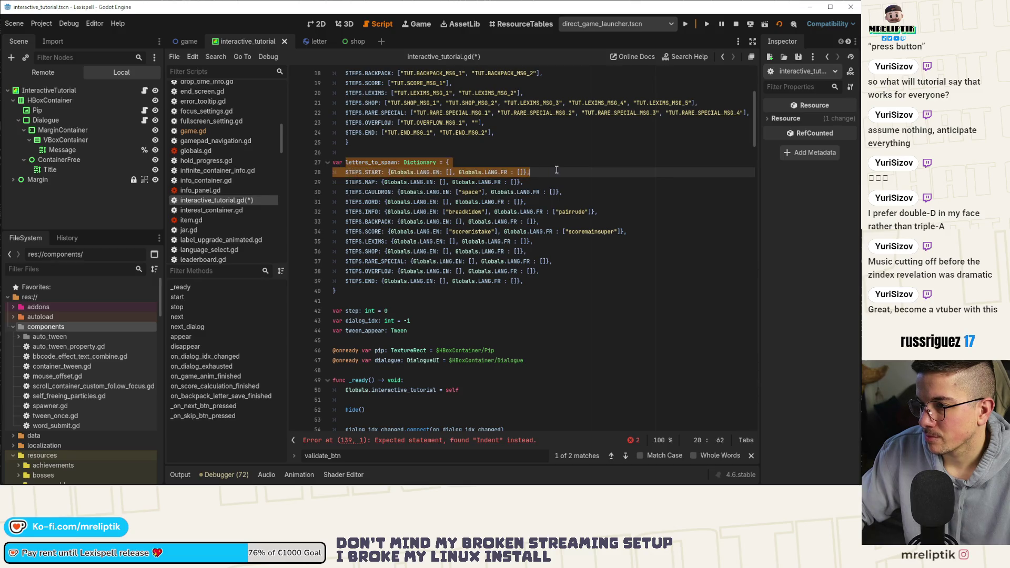
scroll(420, 254, "down", 6)
scroll(420, 254, "down", 20)
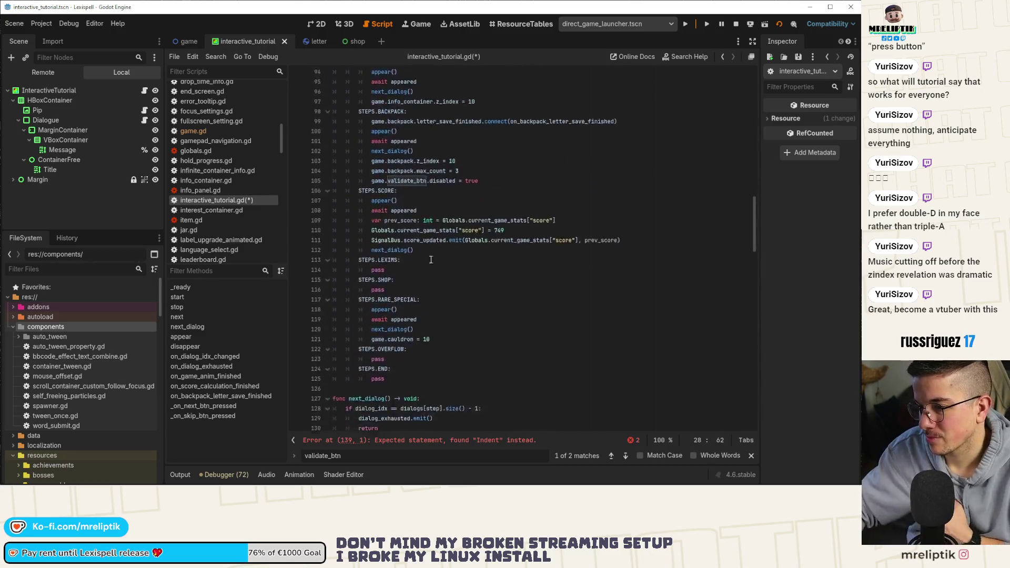
left_click(385, 271)
key("ctrl+v")
key("Up")
key("BackSpace")
key("BackSpace")
key("BackSpace")
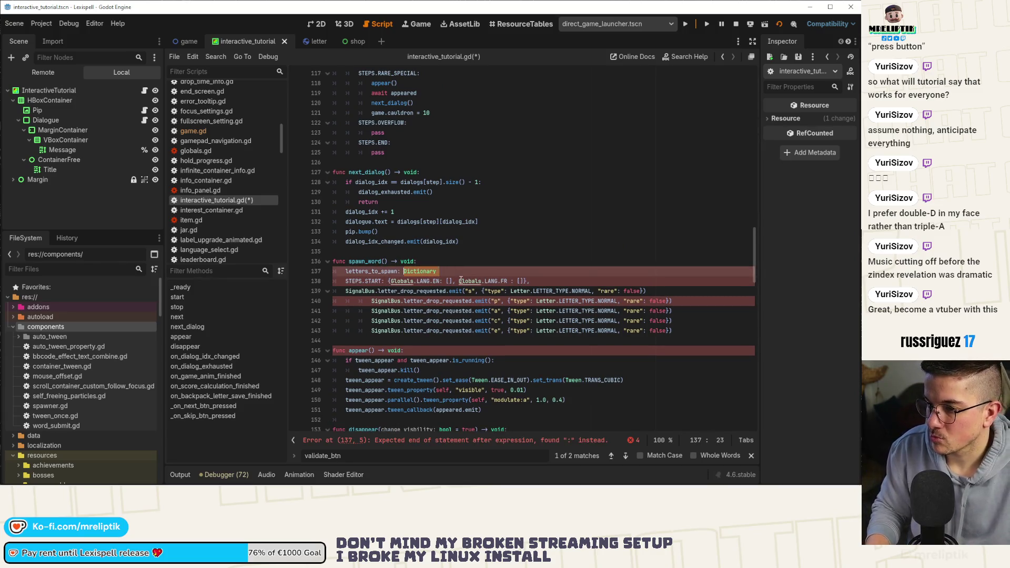
type("[s")
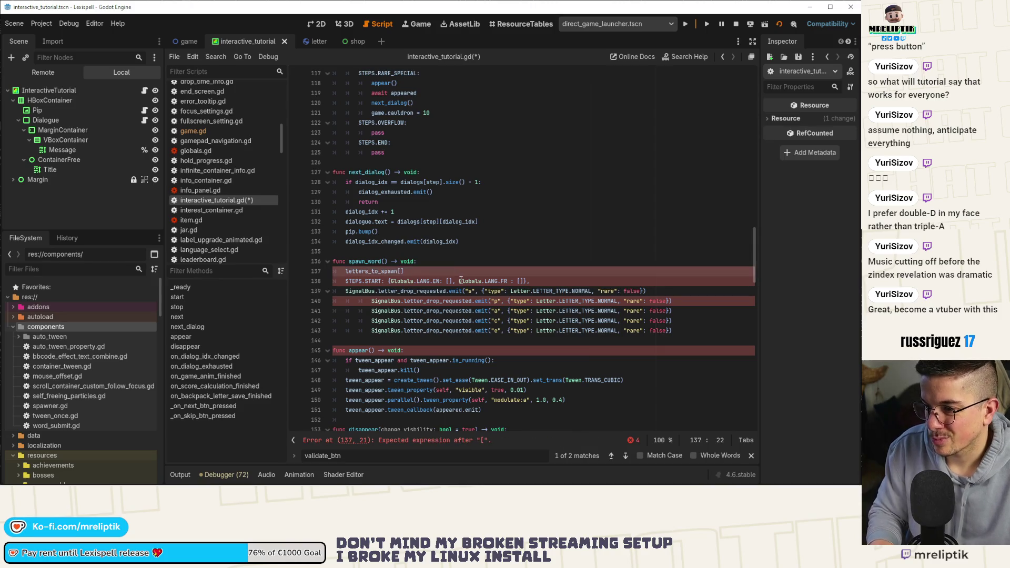
type("te")
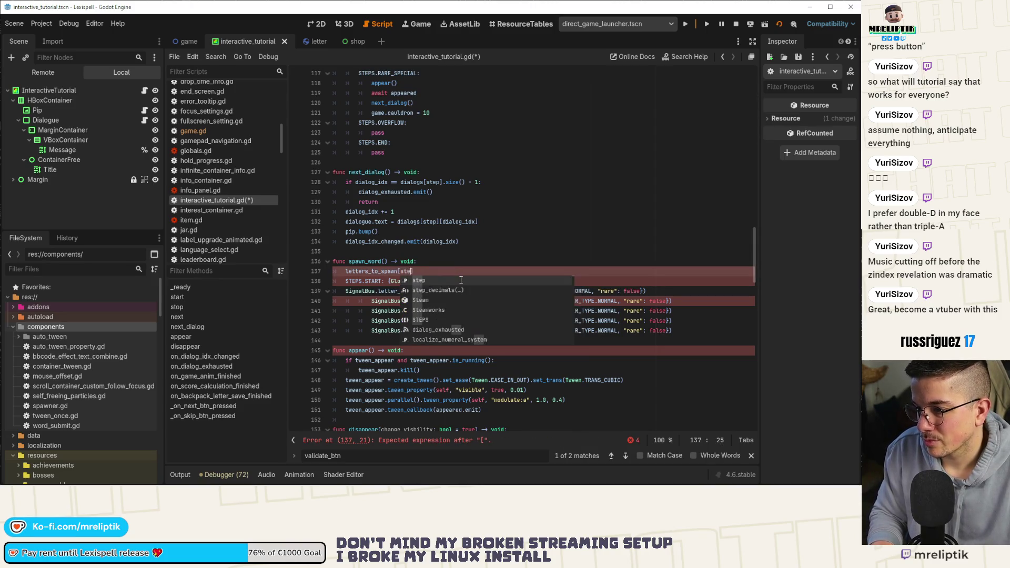
type("p][")
type("Globals.")
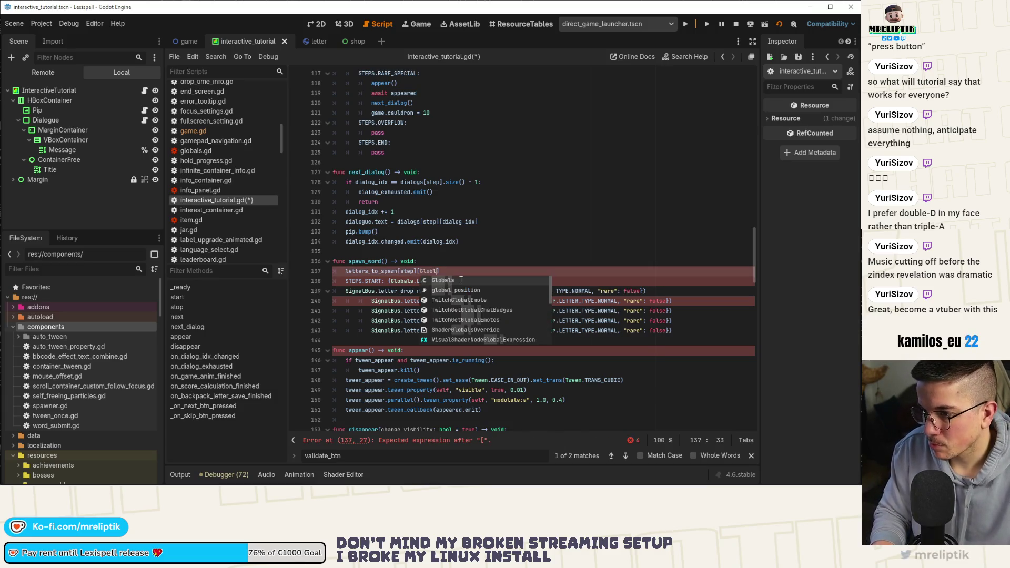
type("lan")
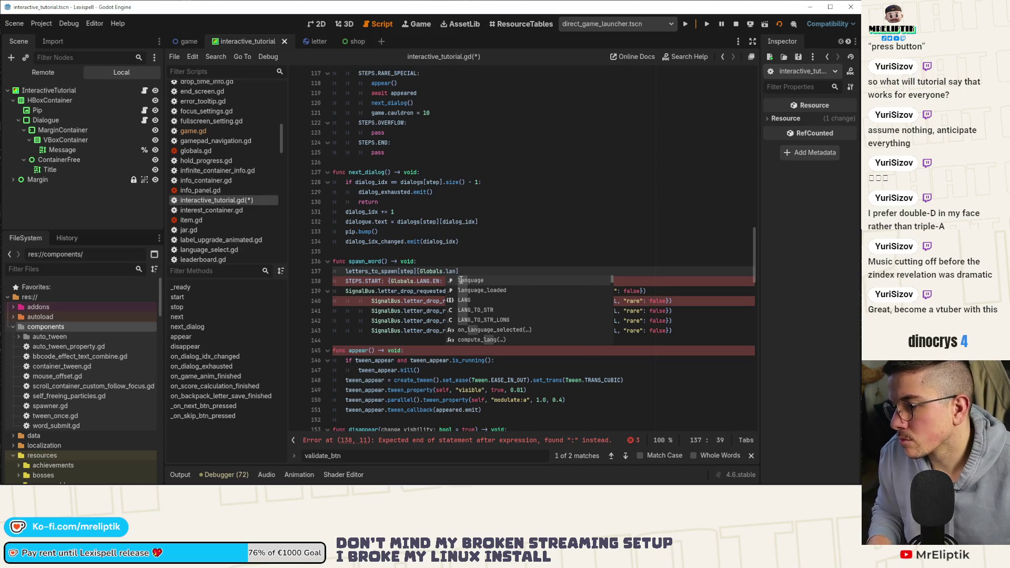
key("Return")
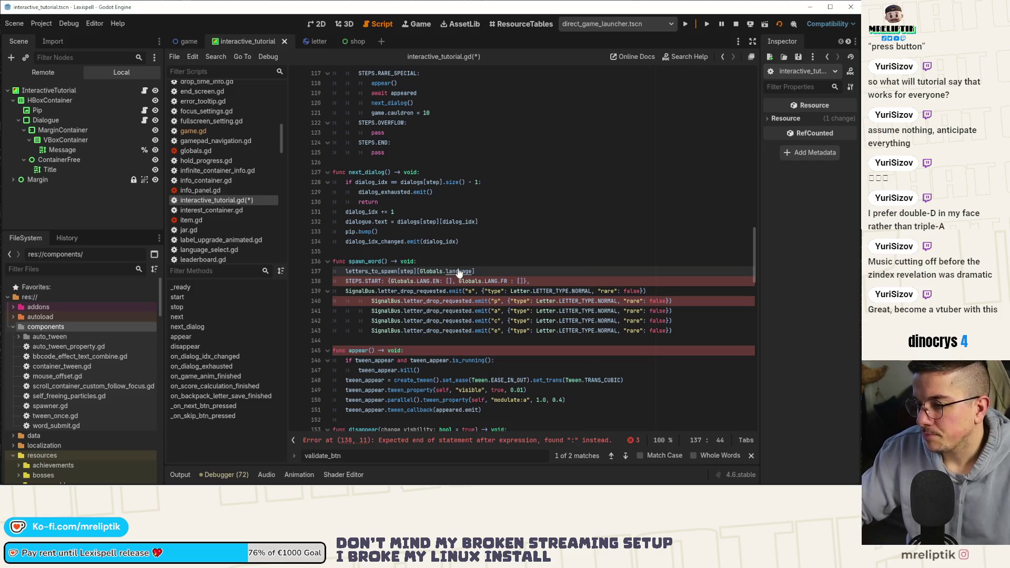
left_click(457, 270, "ctrl")
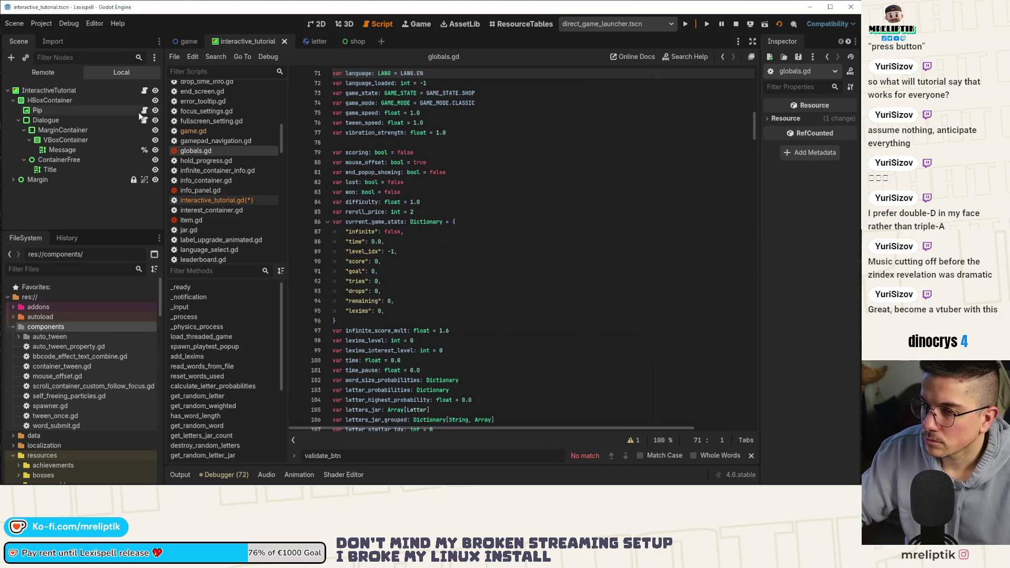
key("alt+Left")
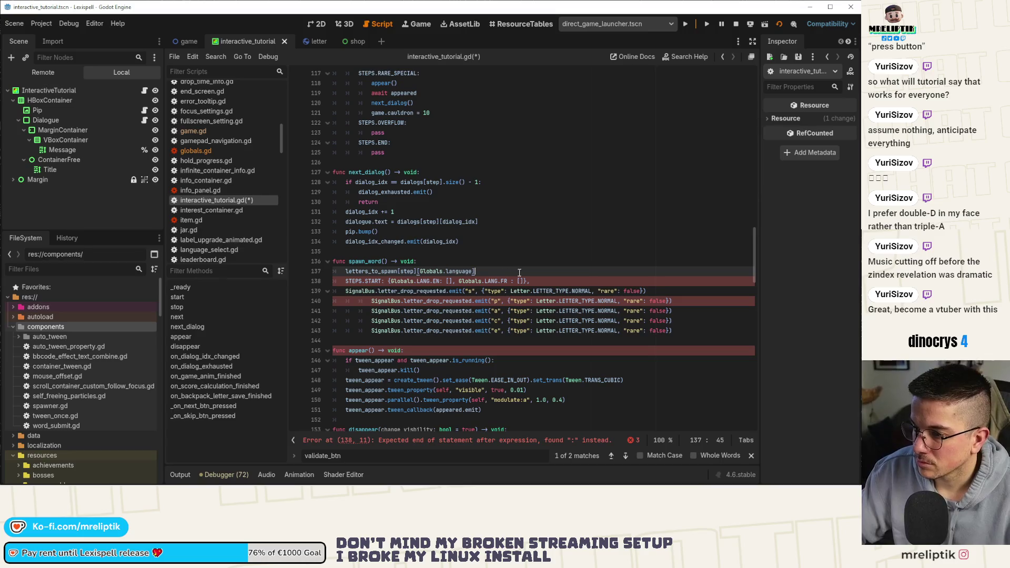
Step: Turn it into the loop header 'for l: String in letters_to_spawn[step][Globals.language]:'
type("for l ")
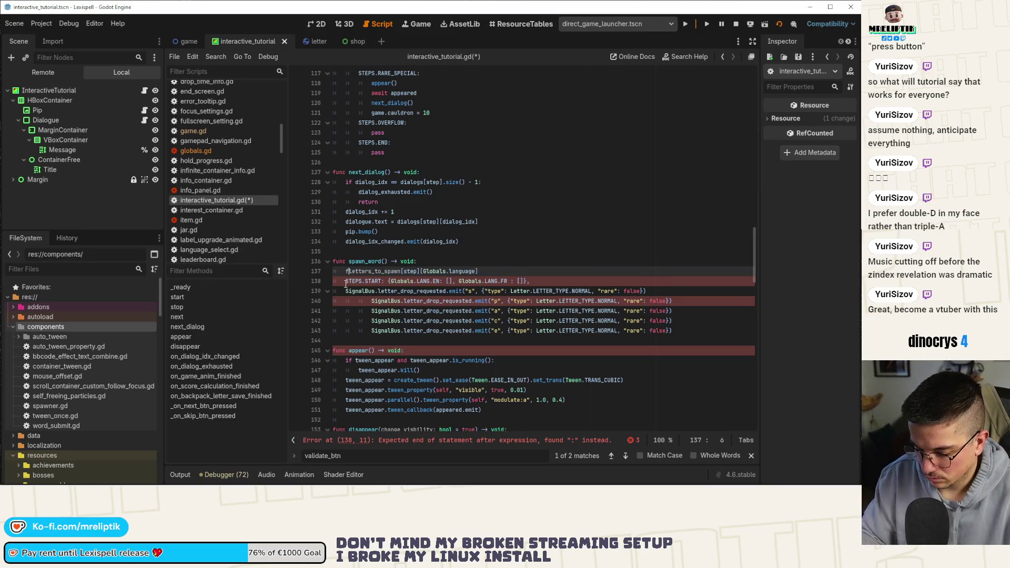
type(" String in")
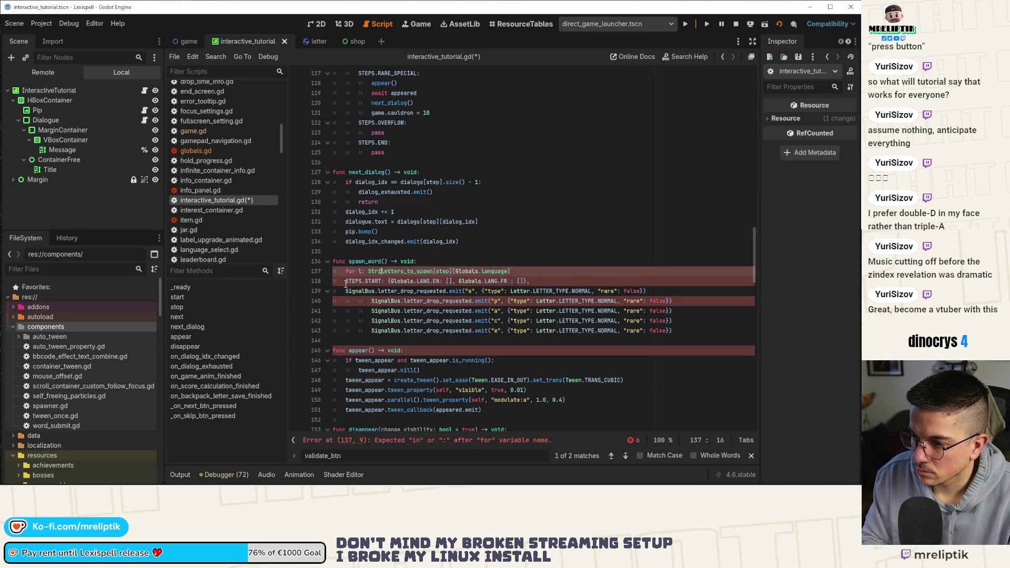
key("ctrl+Right")
key("ctrl+Right")
key("ctrl+Right")
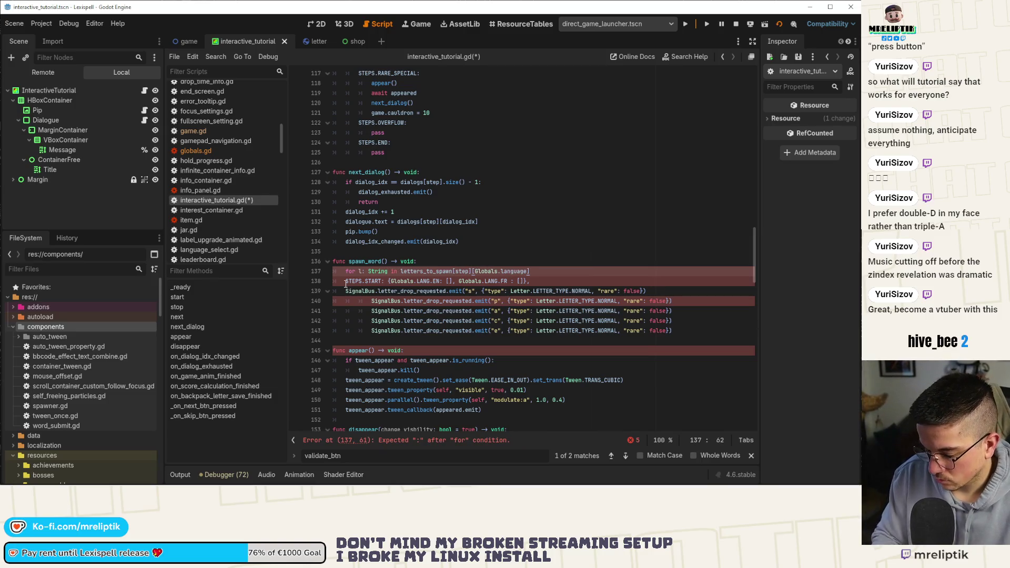
type(":")
key("Return")
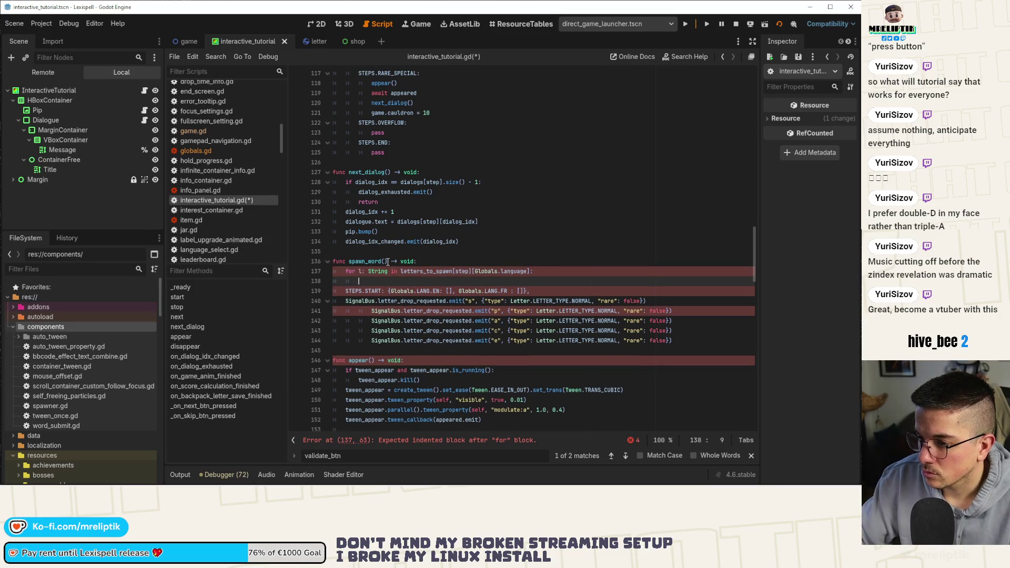
left_click(388, 262)
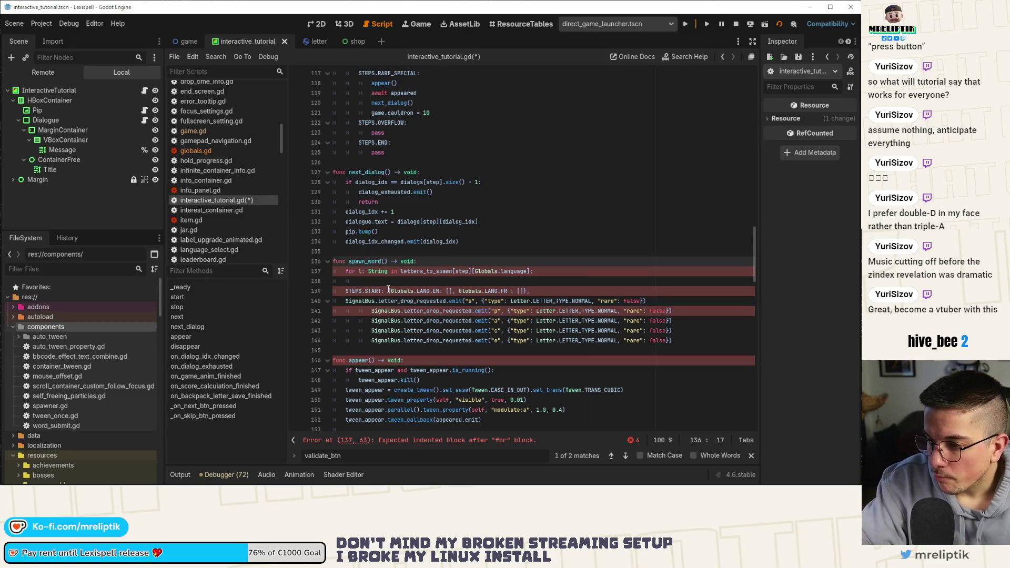
Step: Delete the leftover STEPS.START line and the extra p, a, c, e emit lines
left_click(370, 291)
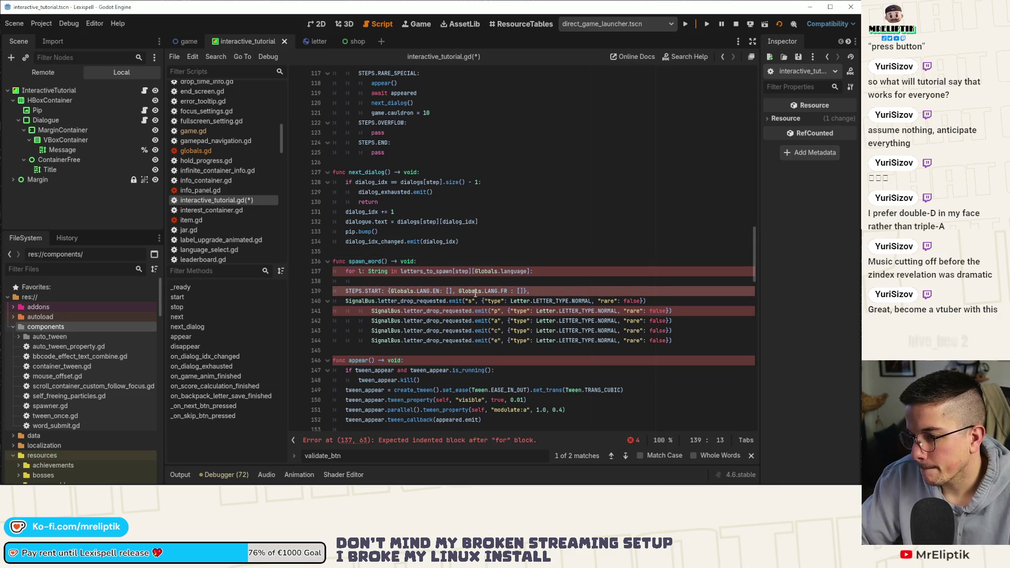
key("ctrl+shift+k")
key("Down")
key("Tab")
key("Up")
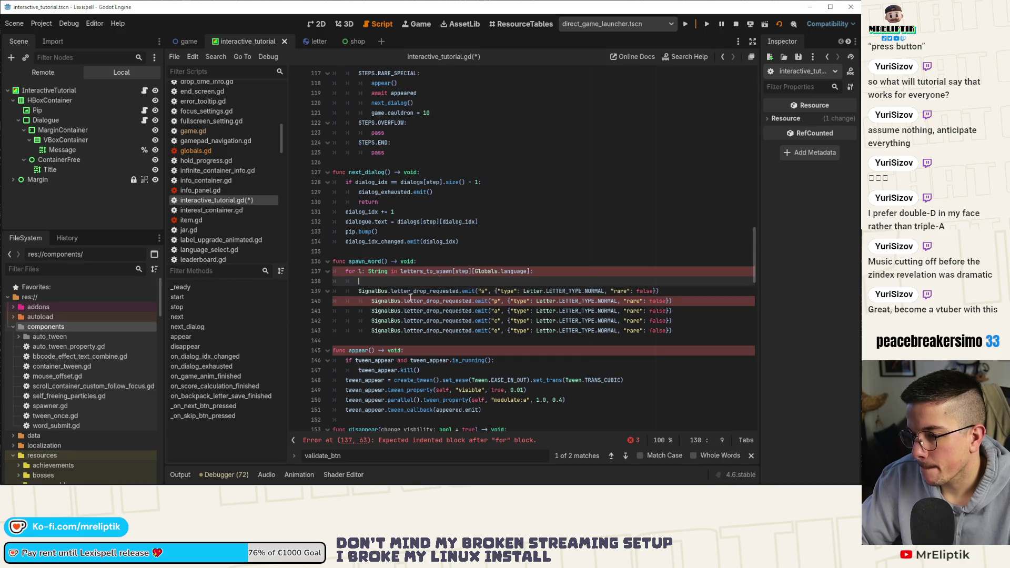
key("ctrl+shift+k")
key("Down")
key("ctrl+shift+k")
key("ctrl+shift+k")
key("ctrl+shift+k")
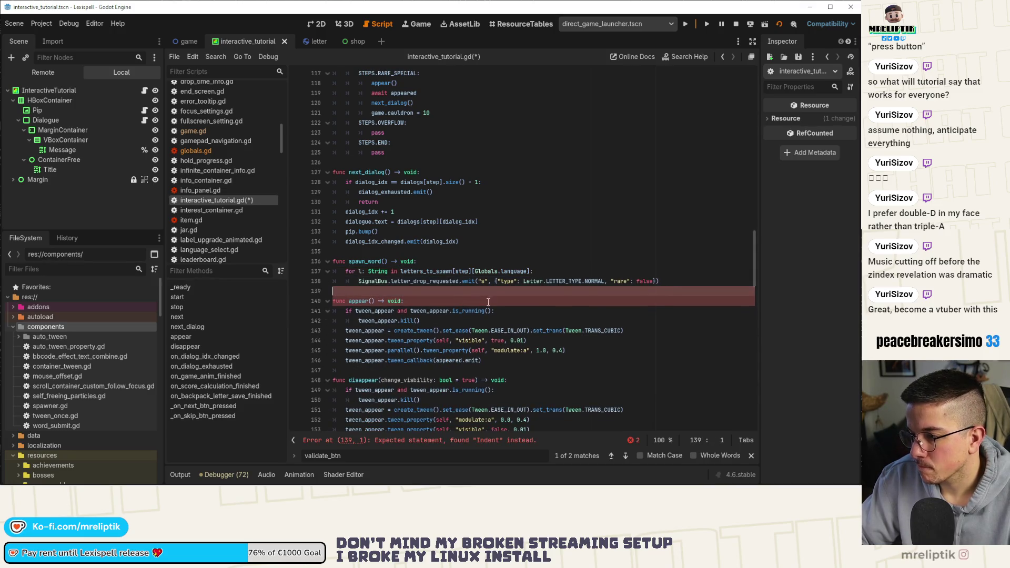
Step: Replace the hardcoded letter s in the emit with l and save the script
left_click(483, 281)
key("BackSpace")
key("BackSpace")
type("l")
key("ctrl+s")
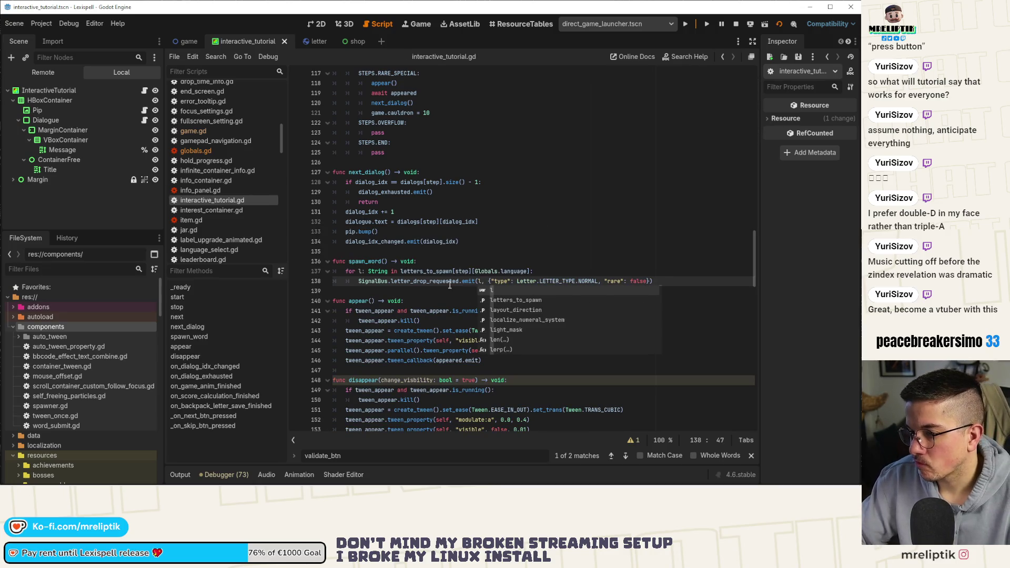
key("Escape")
double_click(365, 261)
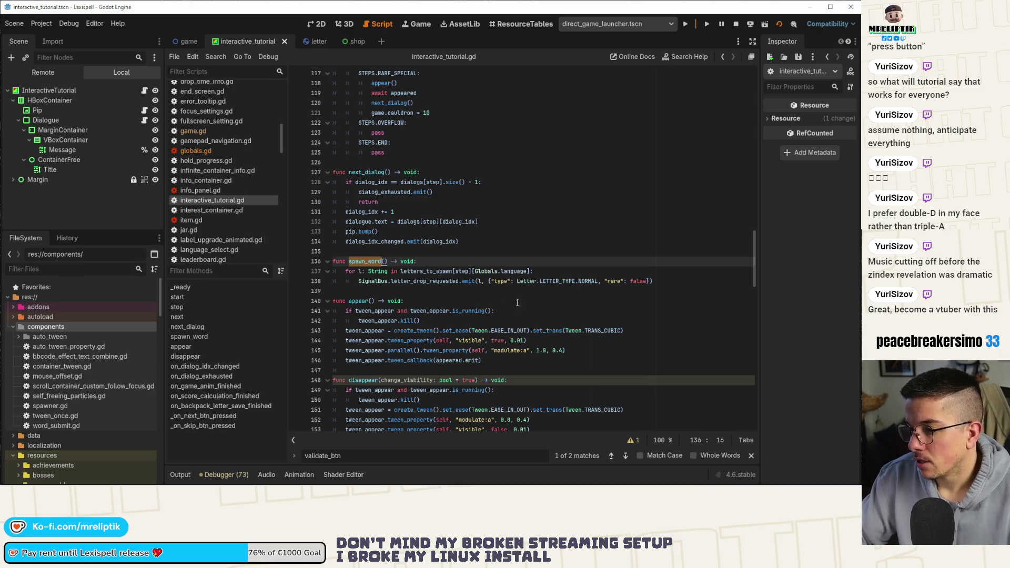
scroll(505, 308, "up", 6)
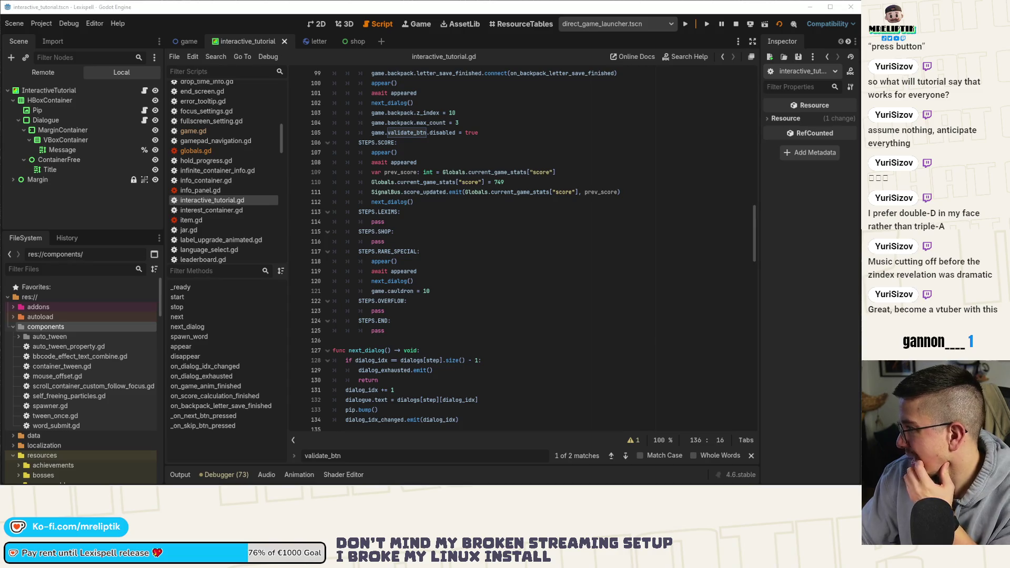
scroll(523, 306, "up", 20)
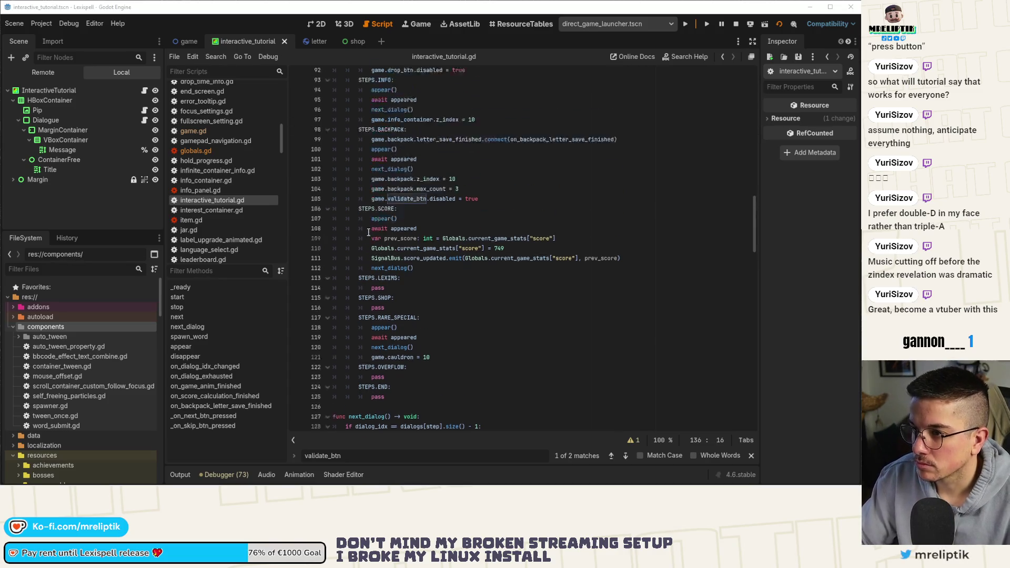
scroll(523, 306, "up", 6)
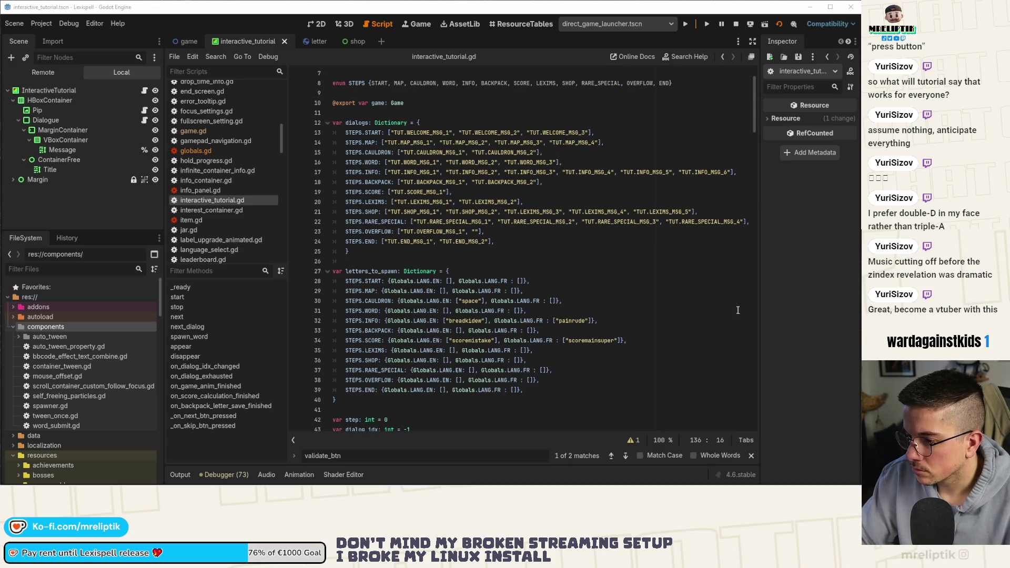
double_click(465, 341)
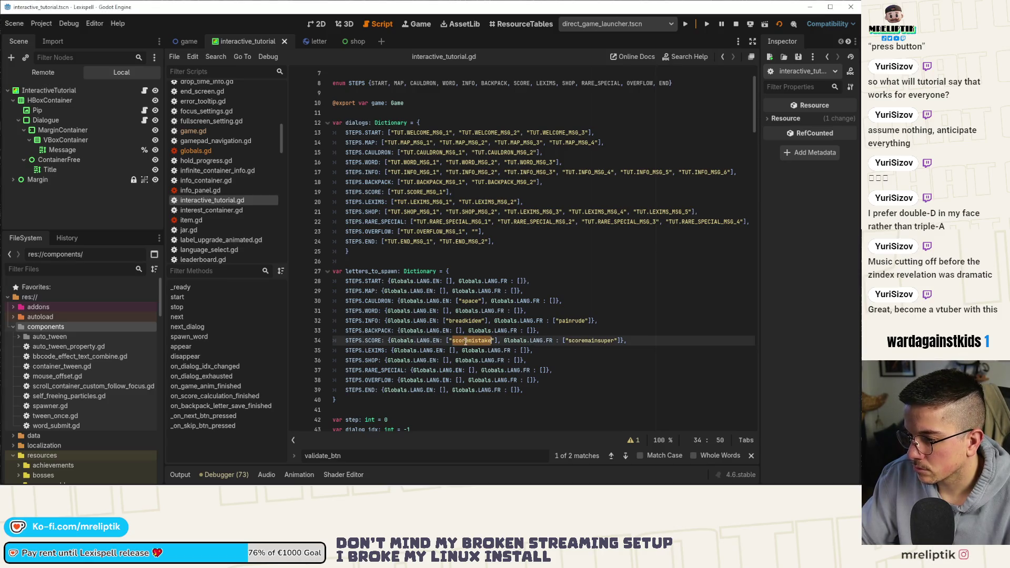
left_click(389, 341)
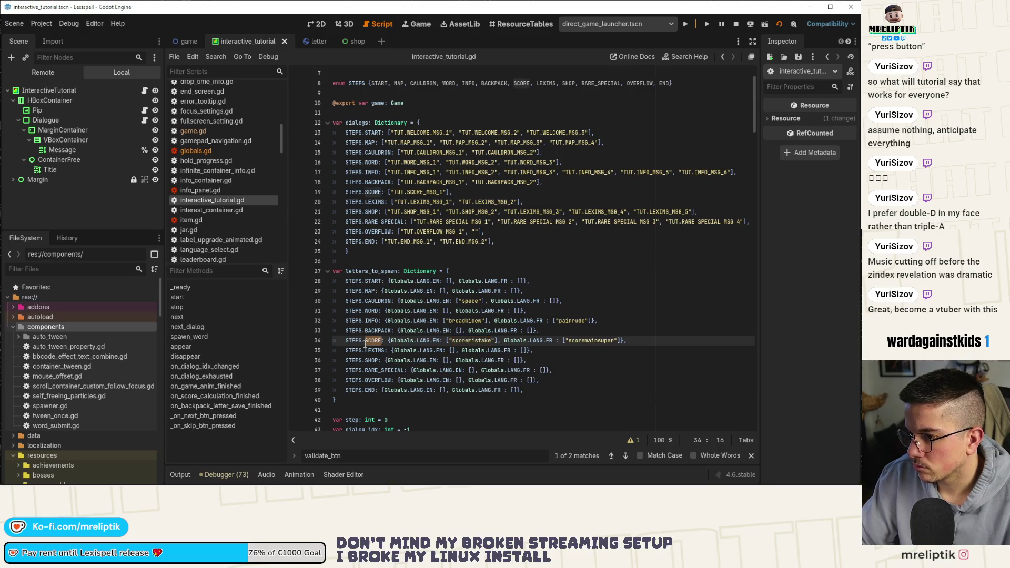
scroll(498, 359, "down", 15)
scroll(498, 360, "down", 20)
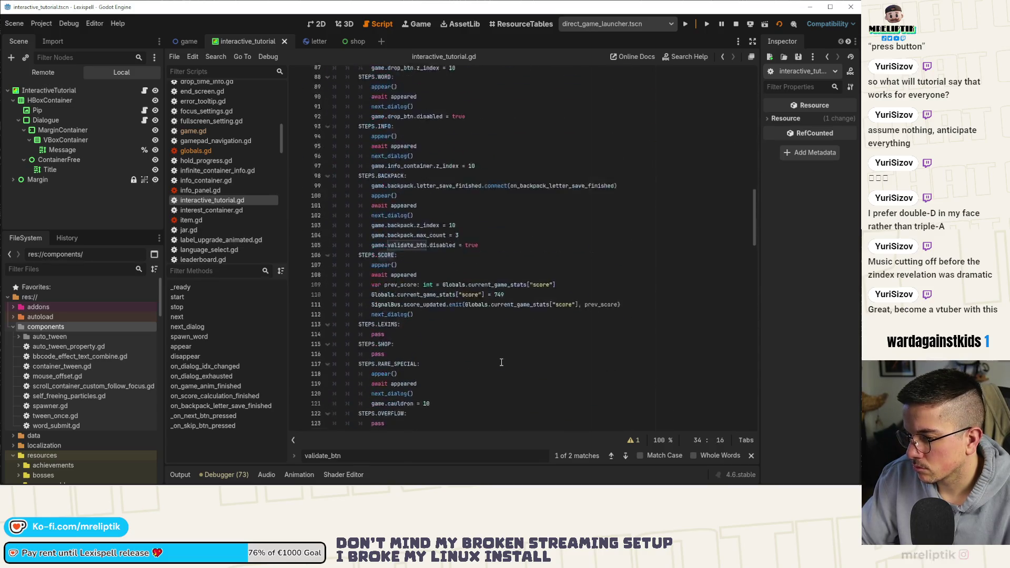
scroll(503, 362, "down", 18)
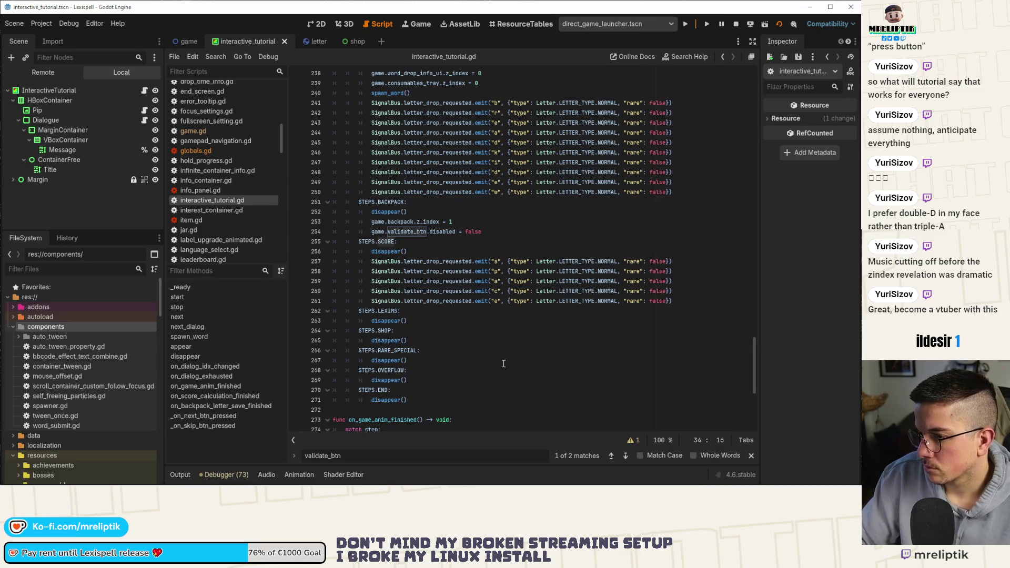
scroll(503, 364, "up", 5)
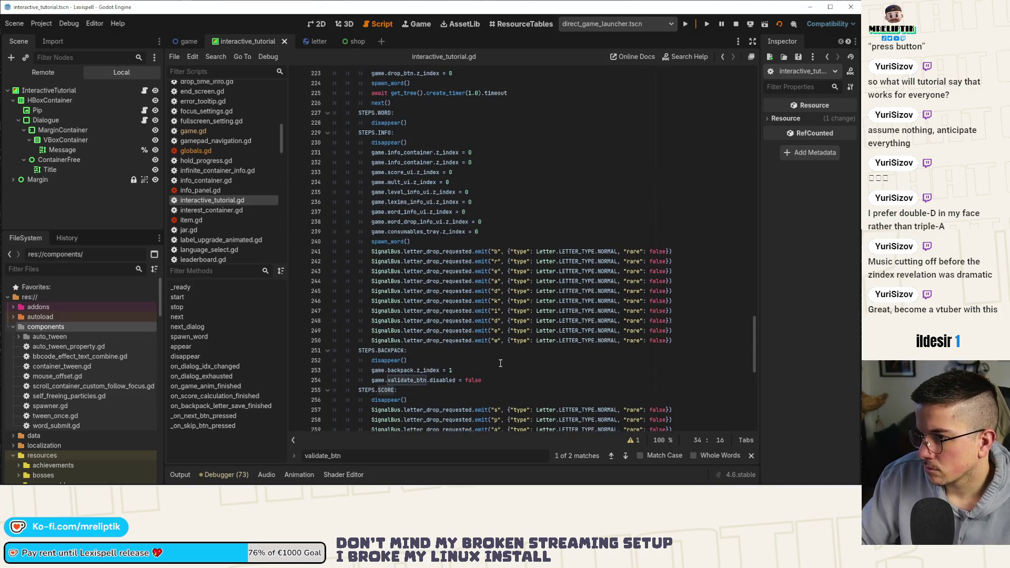
scroll(500, 363, "up", 3)
scroll(501, 363, "down", 8)
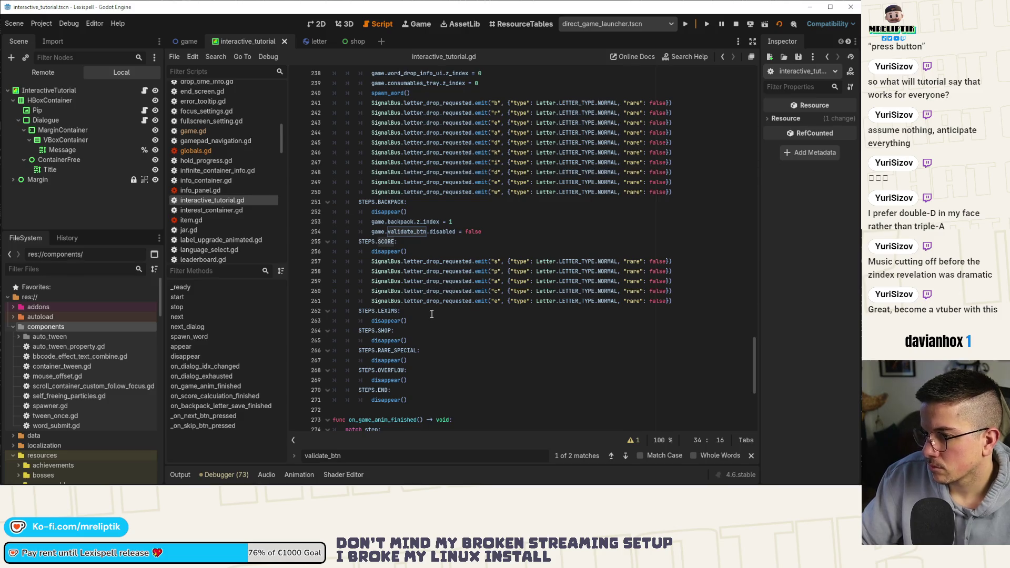
scroll(431, 314, "up", 5)
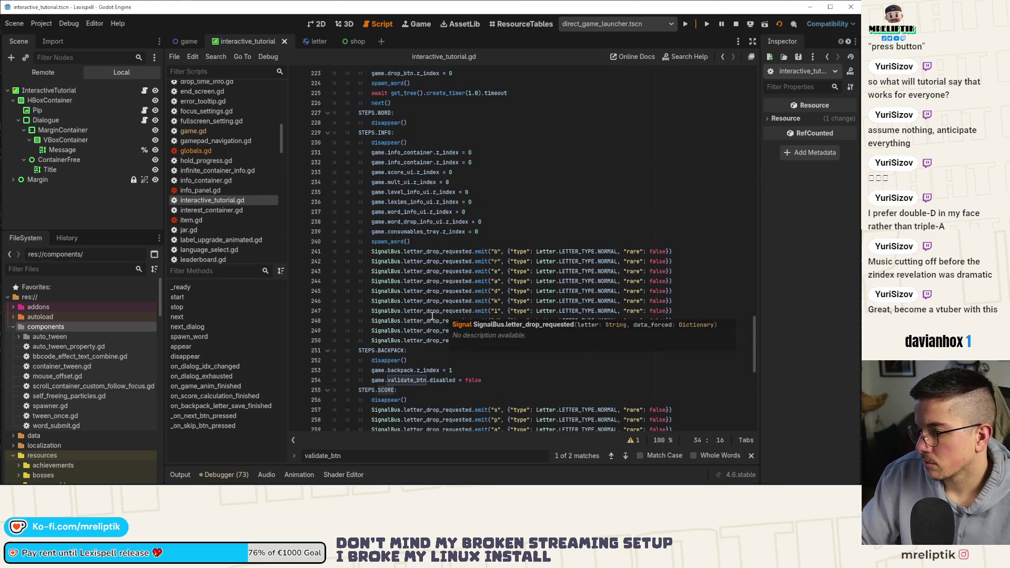
scroll(432, 315, "up", 8)
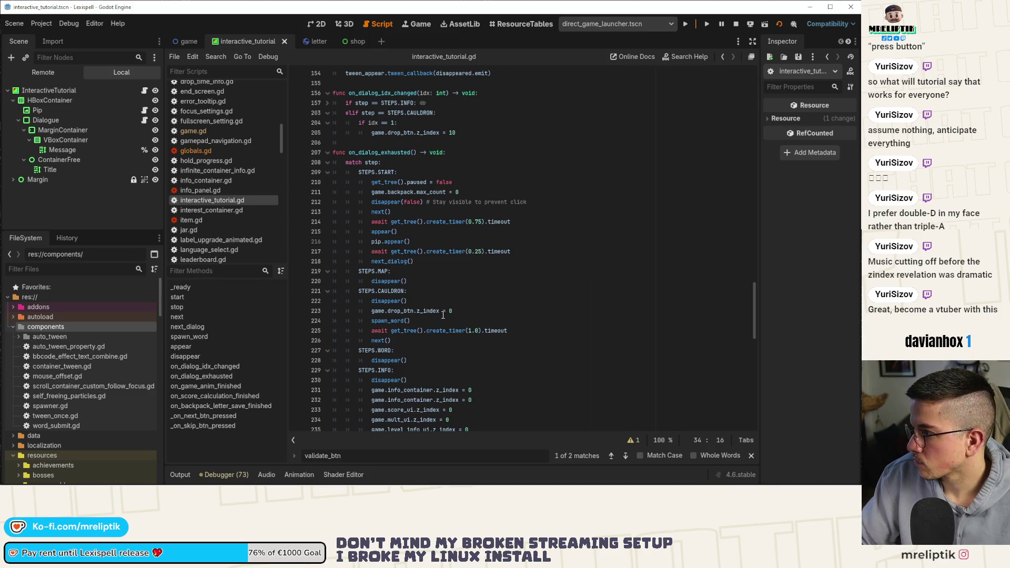
scroll(442, 314, "up", 5)
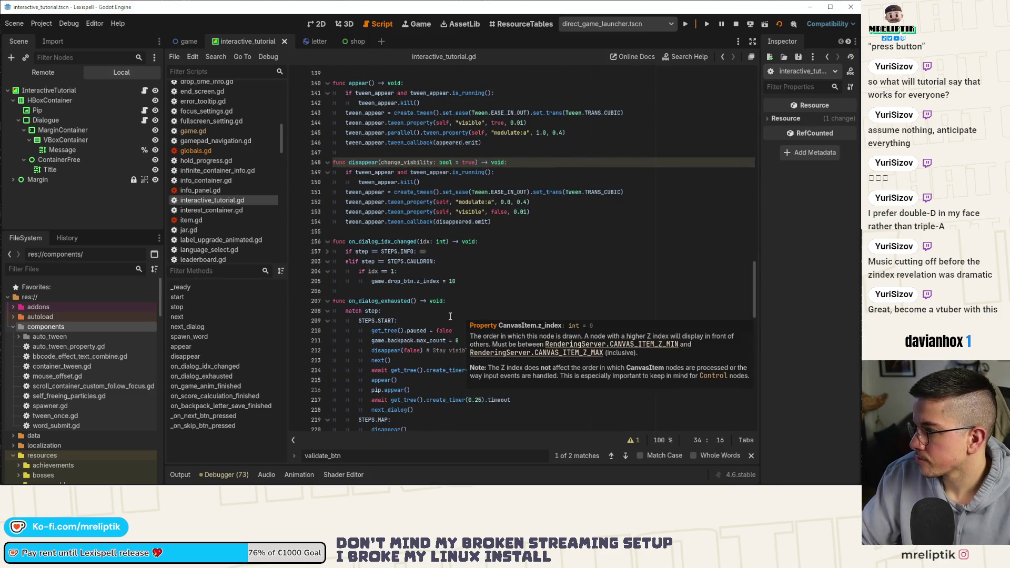
scroll(451, 320, "up", 10)
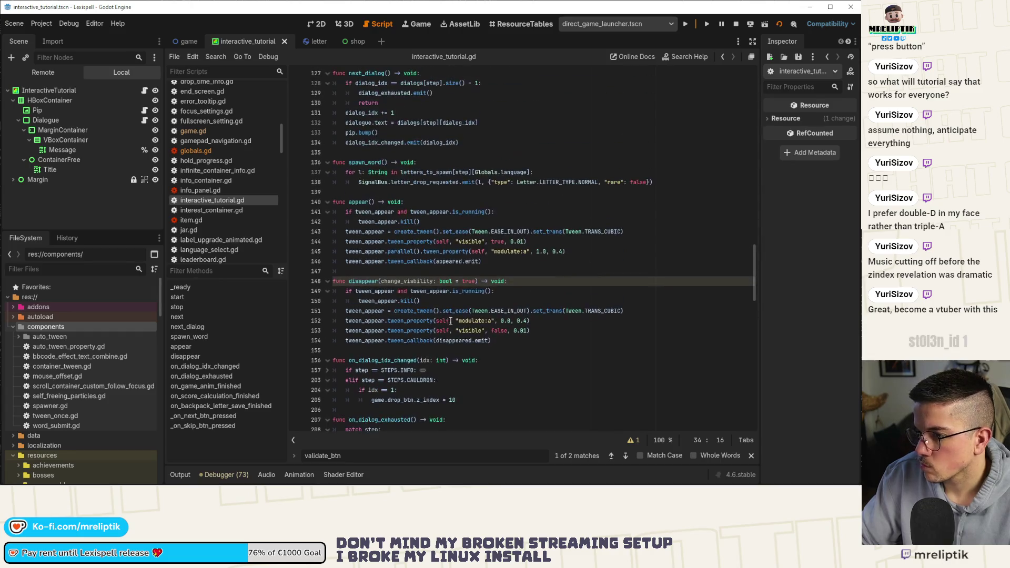
scroll(452, 323, "up", 20)
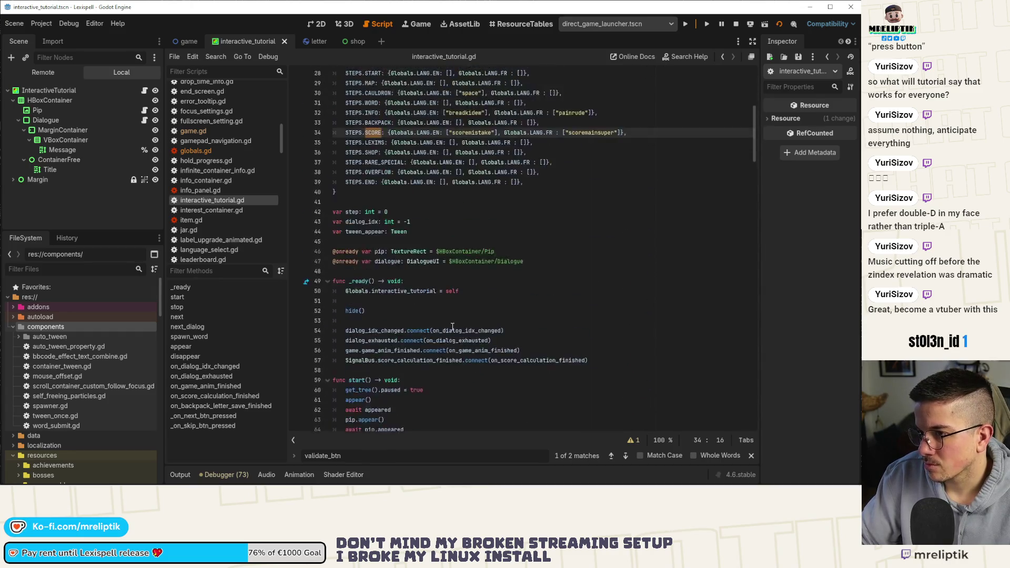
double_click(465, 312)
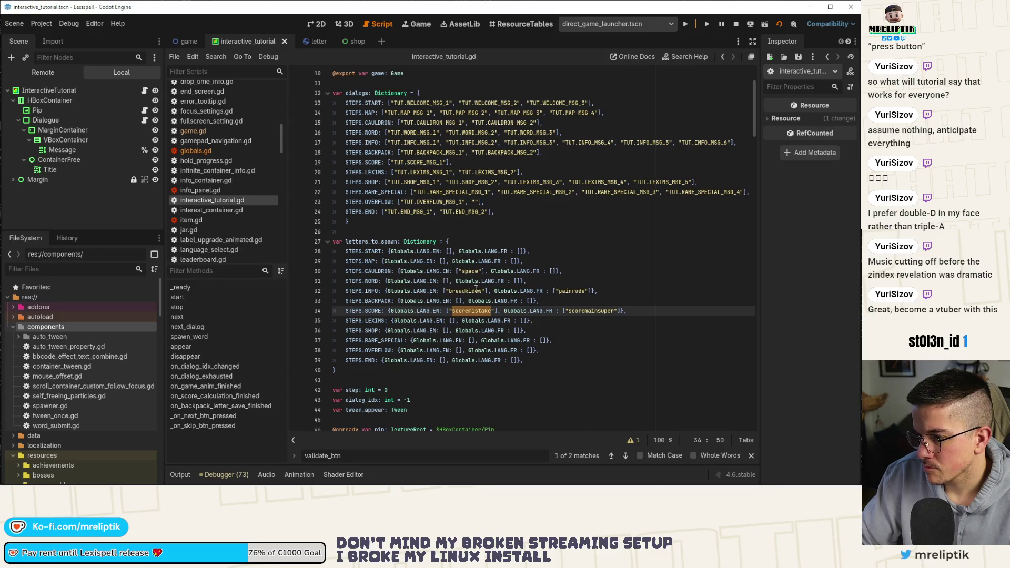
left_click(493, 341)
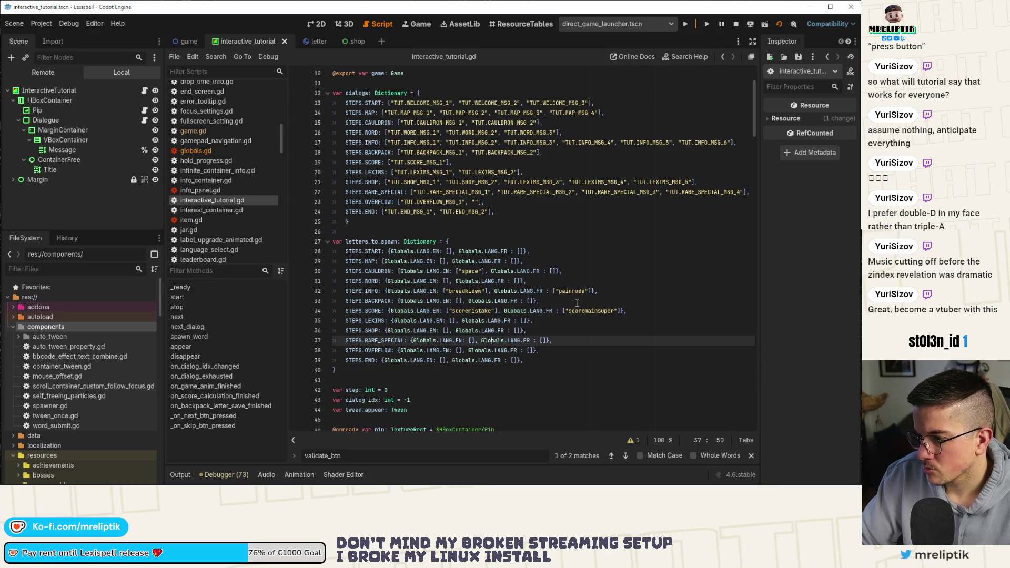
Step: Type "putride" into the CAULDRON step's empty French list on line 30 and save
left_click(555, 272)
type("\"")
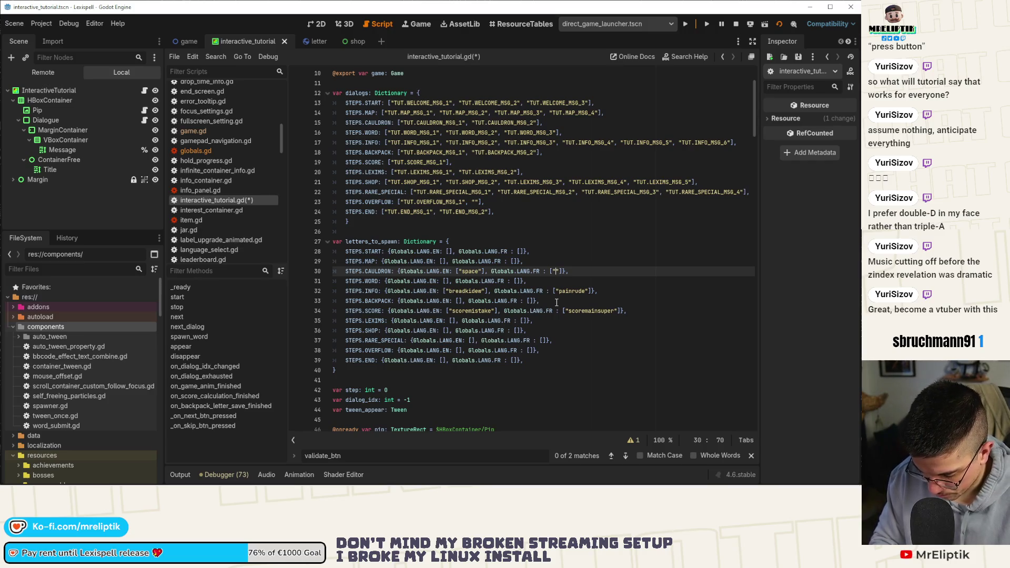
type("putride")
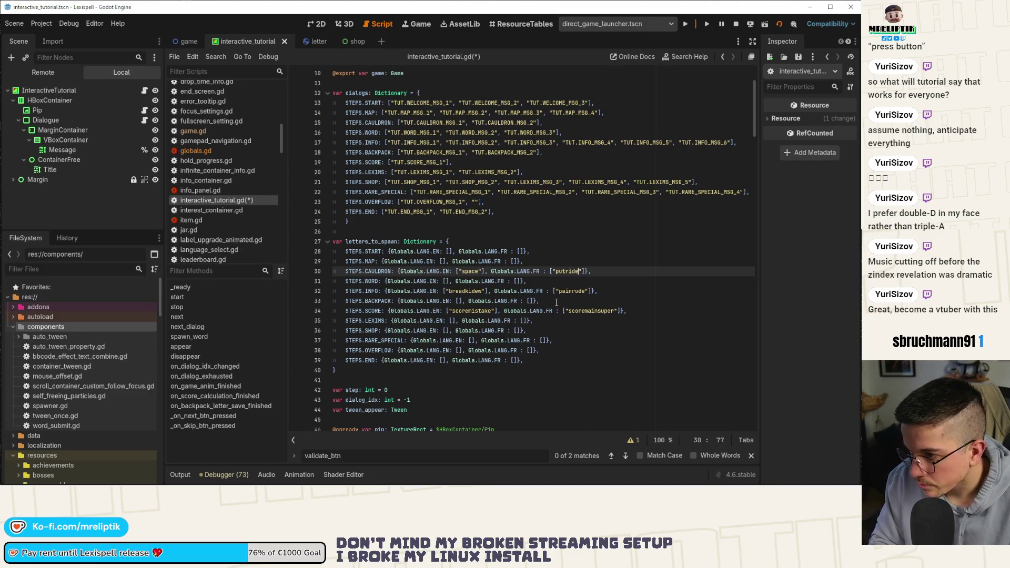
key("ctrl+s")
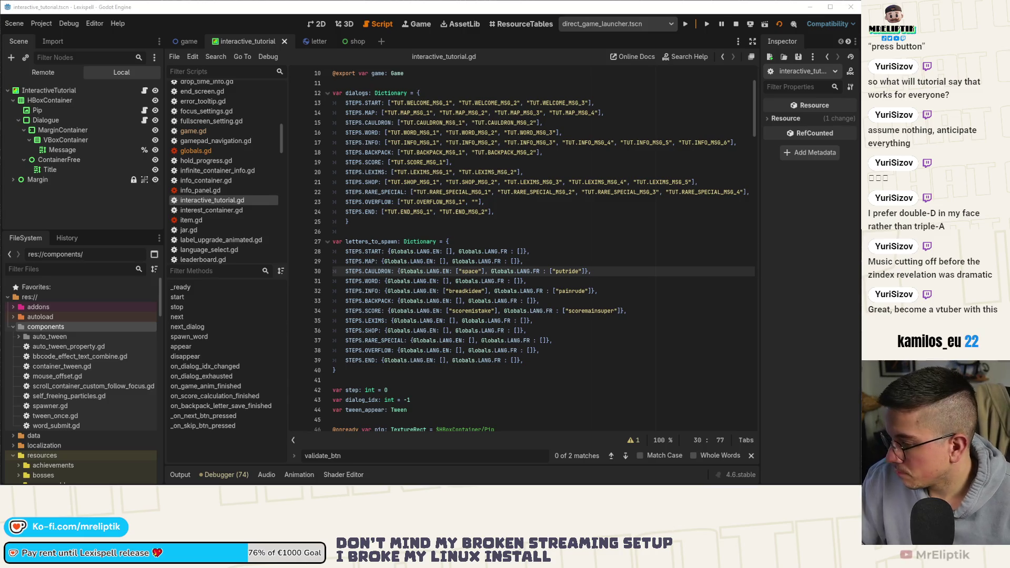
left_click(630, 283)
double_click(380, 241)
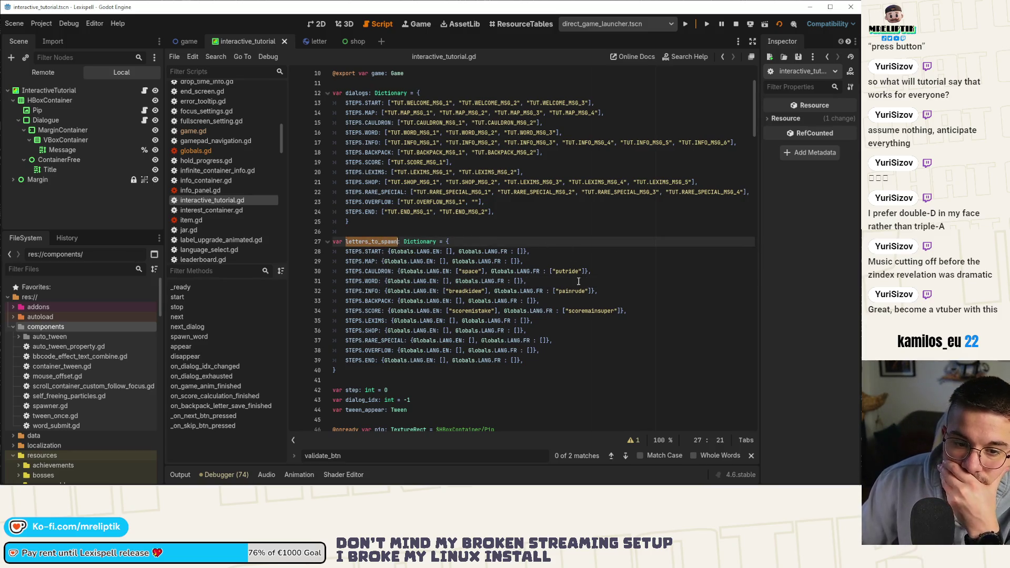
scroll(526, 292, "down", 10)
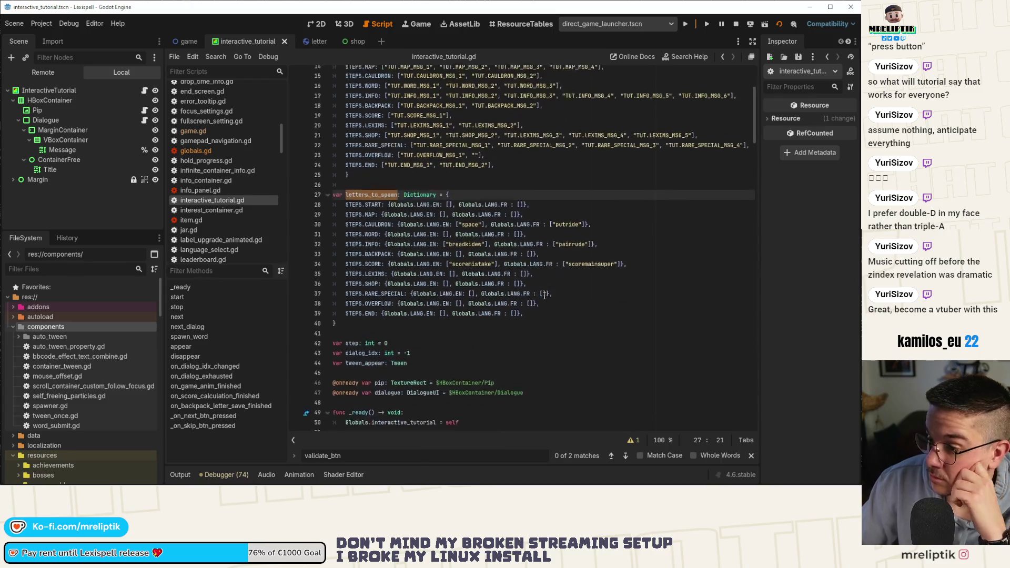
Step: Add game.drop_btn.disabled = true after await appeared in the SCORE step, then save
scroll(518, 295, "down", 18)
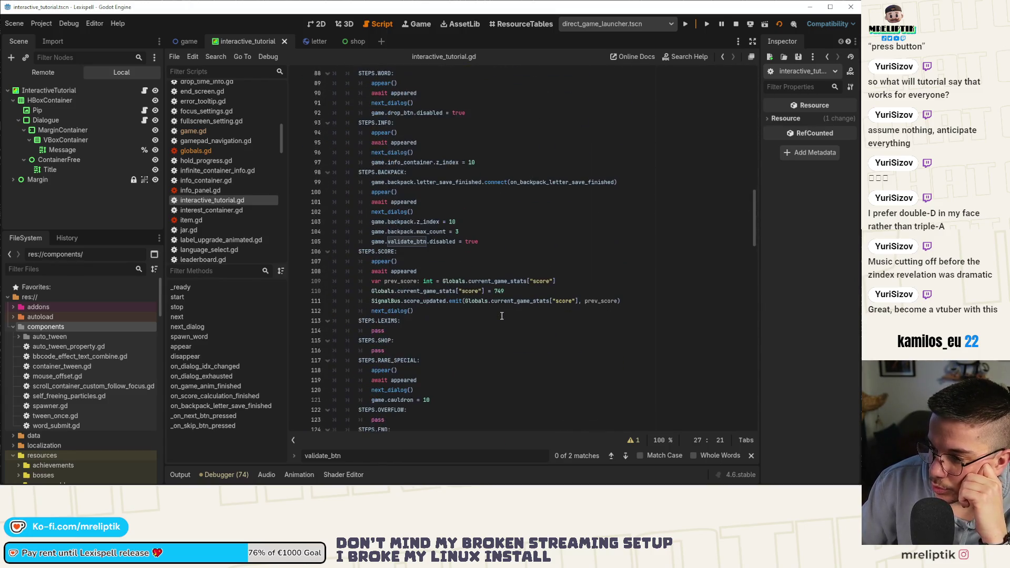
left_click(550, 281)
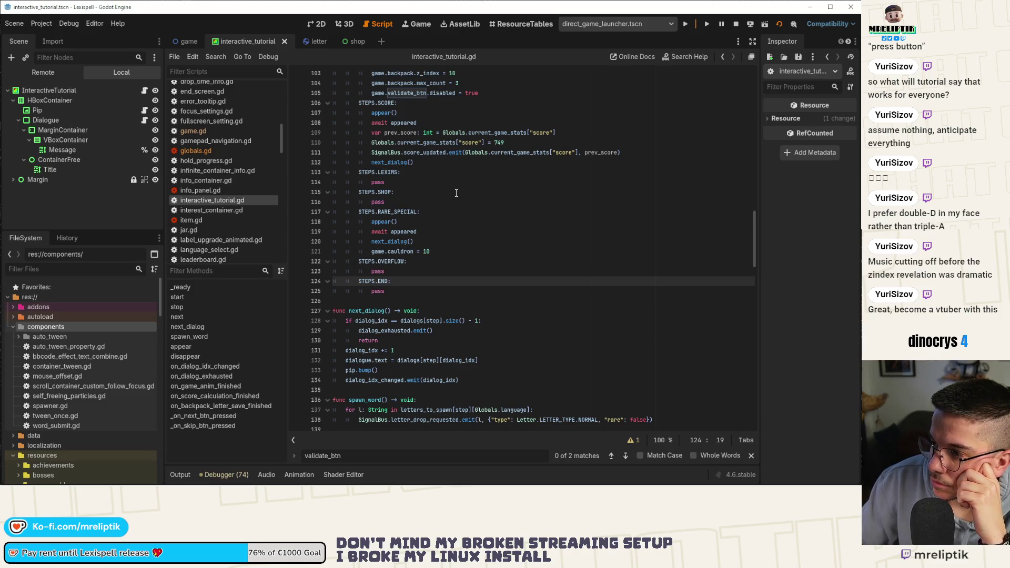
scroll(457, 195, "up", 3)
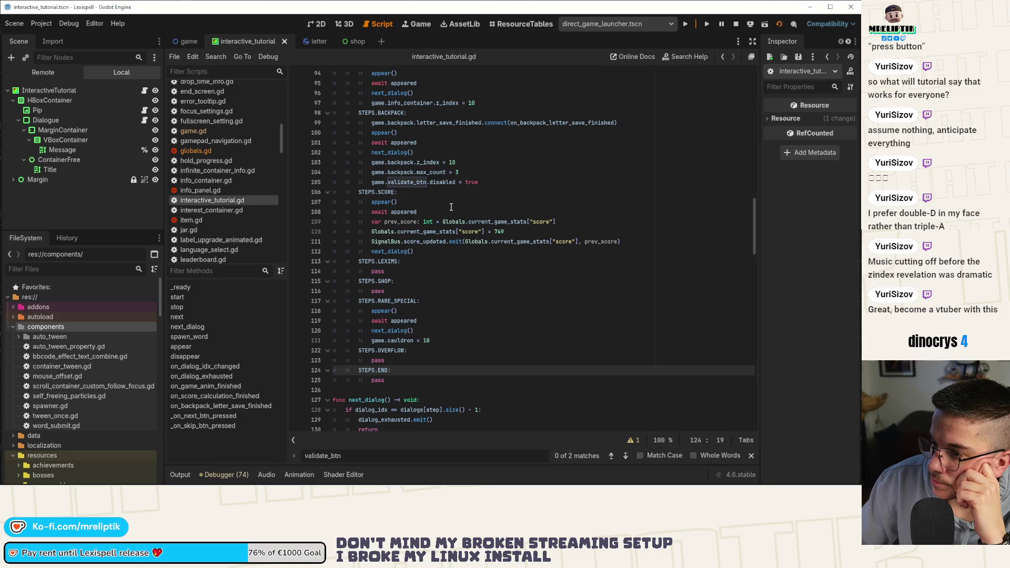
left_click(492, 187)
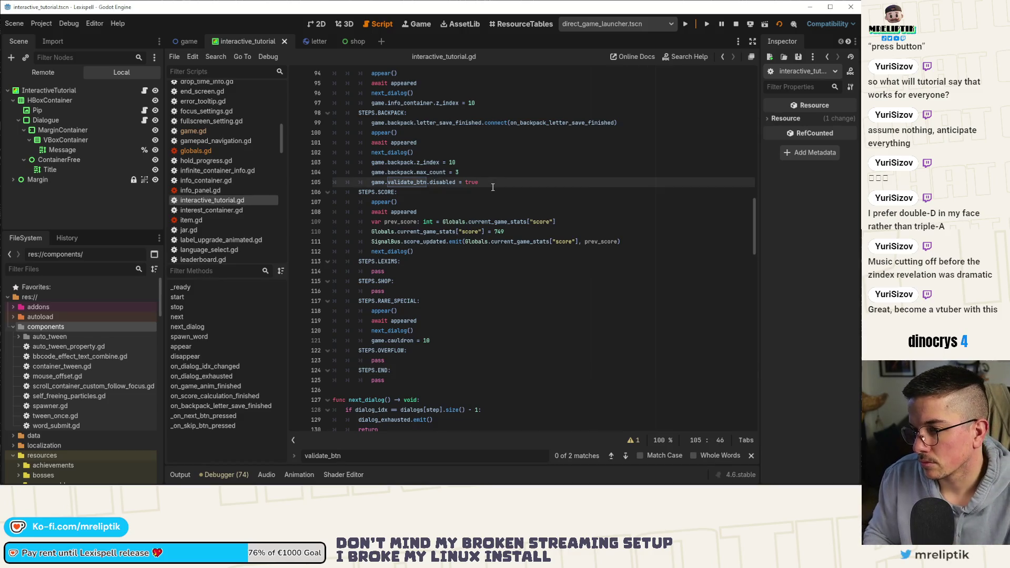
key("Down")
key("Down")
key("Down")
key("End")
key("Return")
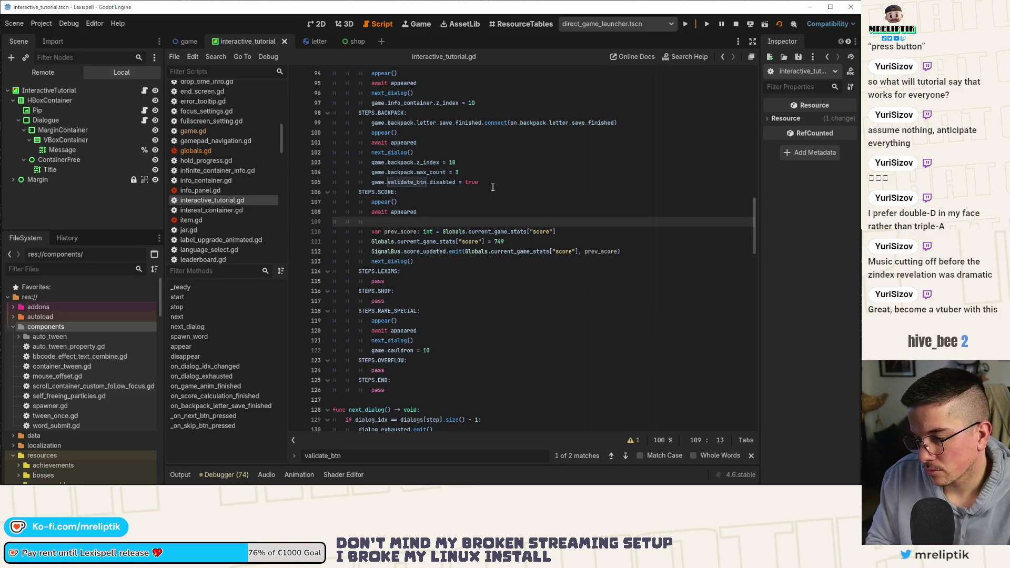
key("BackSpace")
key("Return")
type("drop")
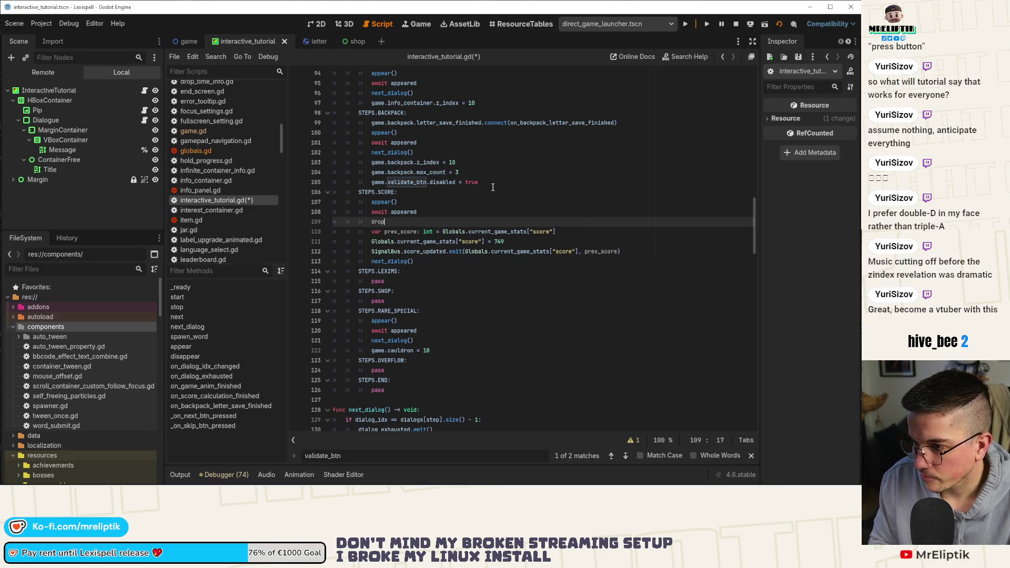
type(".")
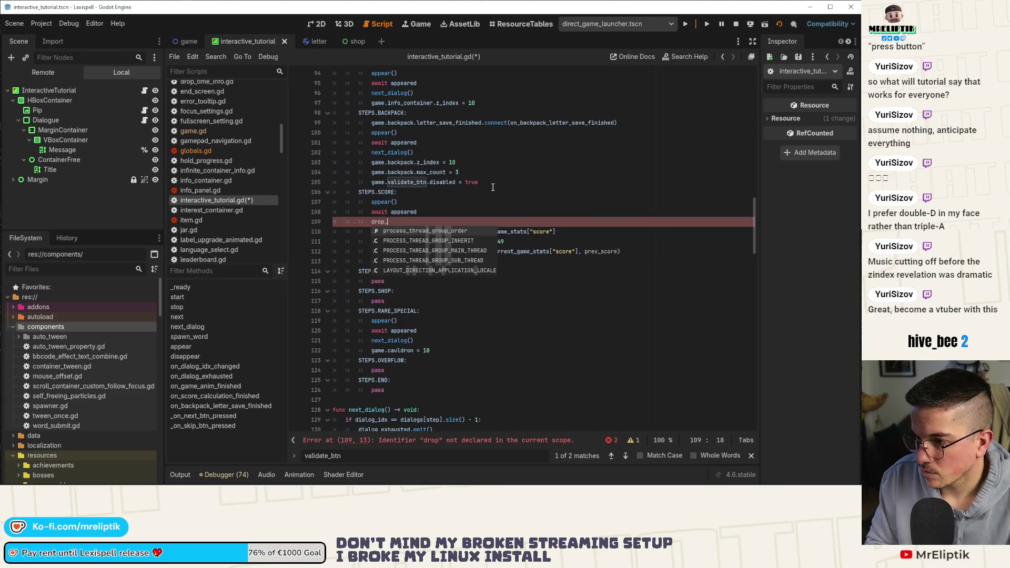
type("btn")
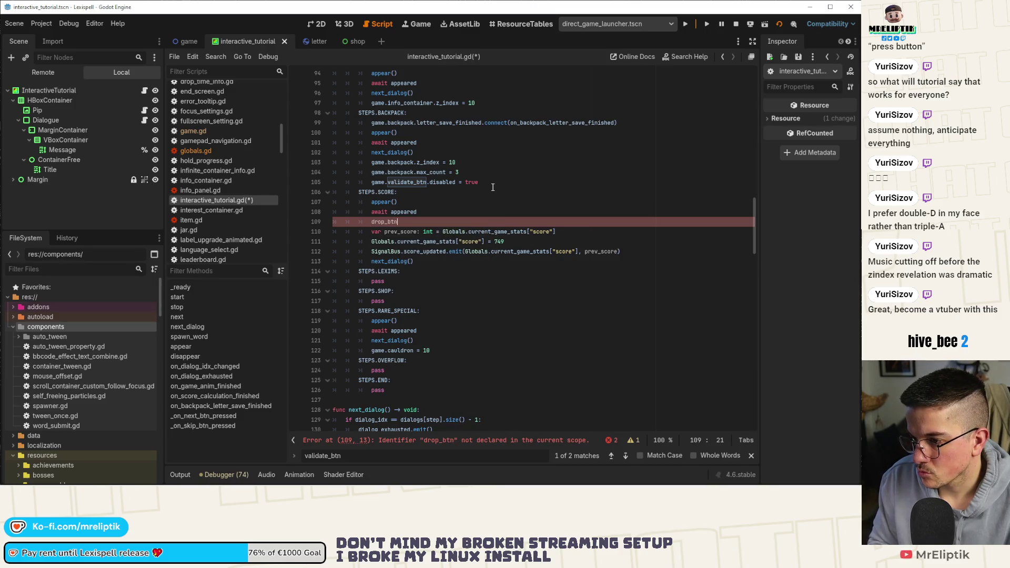
type("game.")
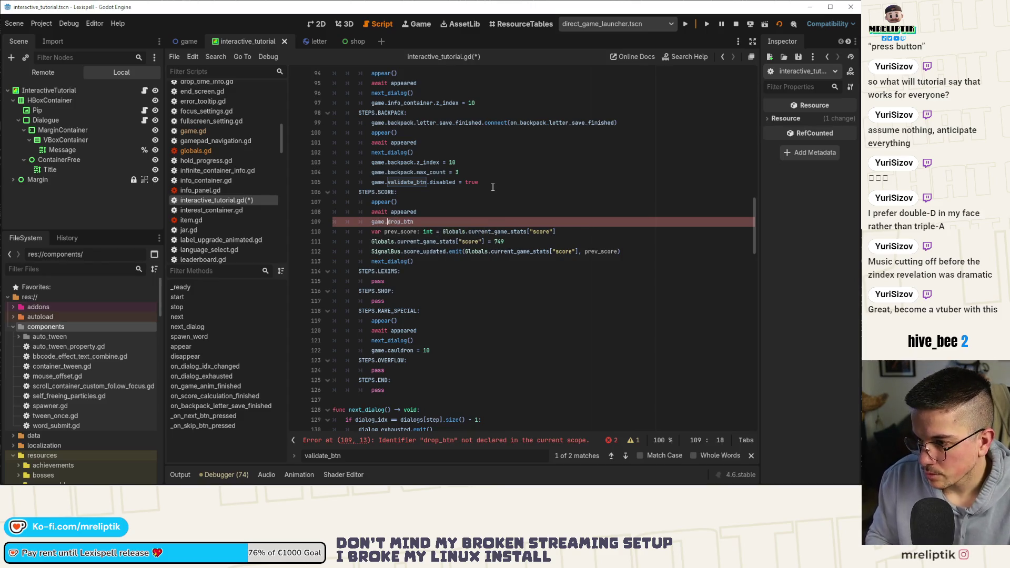
key("End")
type(".")
type("dis")
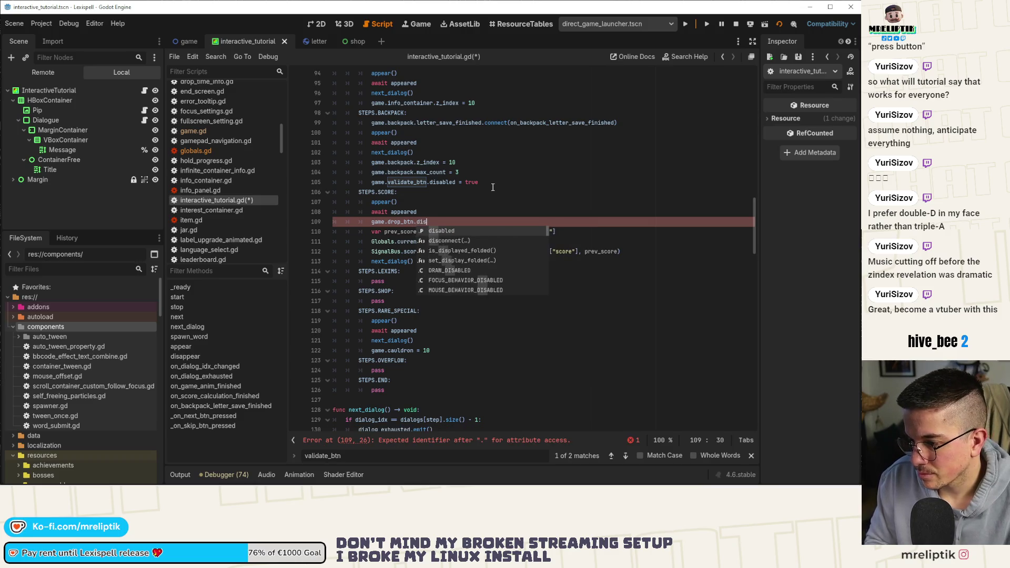
type("abled = true")
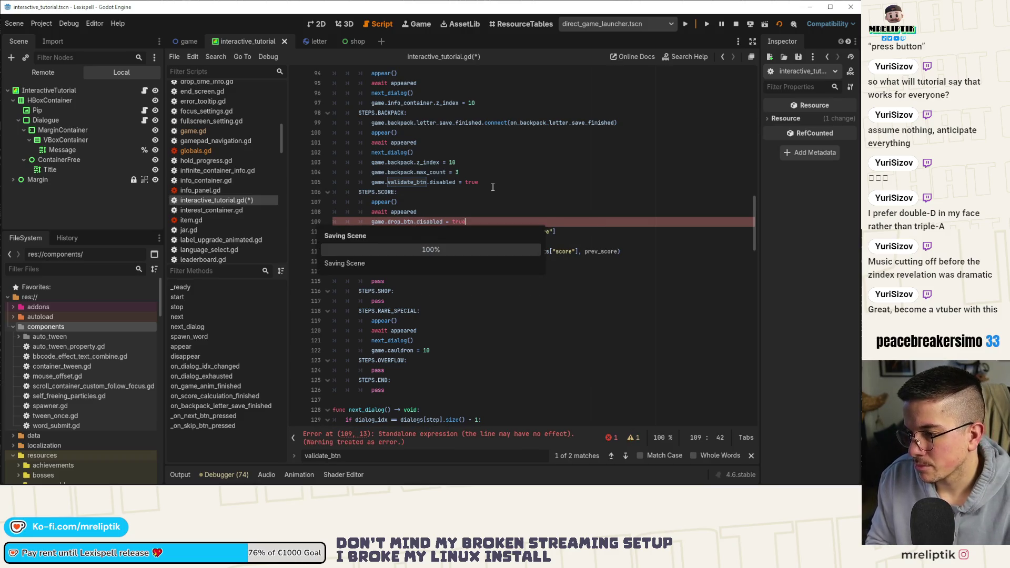
key("ctrl+s")
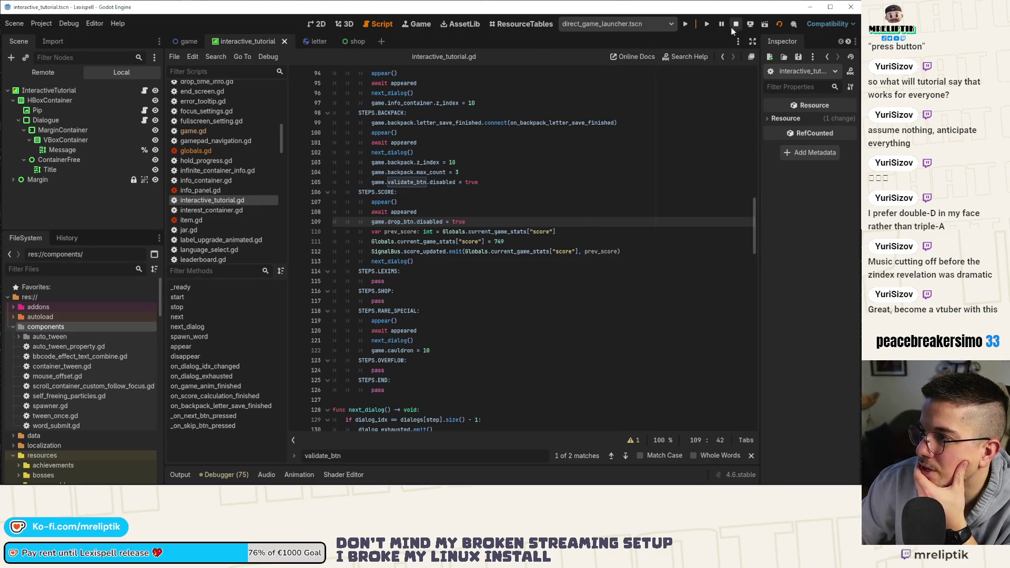
Step: Restart the game and advance Pip's tutorial dialogue through the Chapters screen
left_click(707, 24)
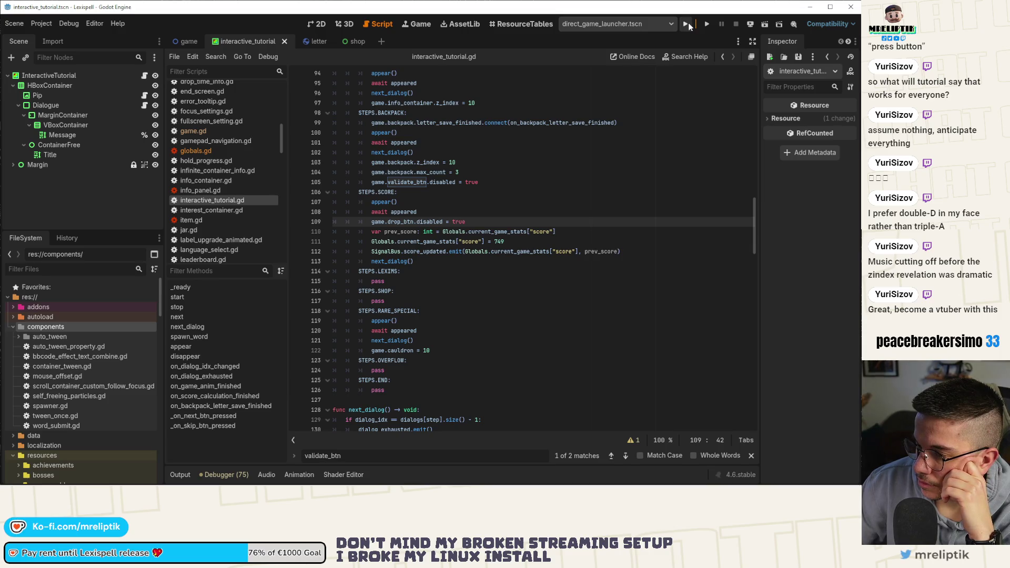
left_click(686, 24)
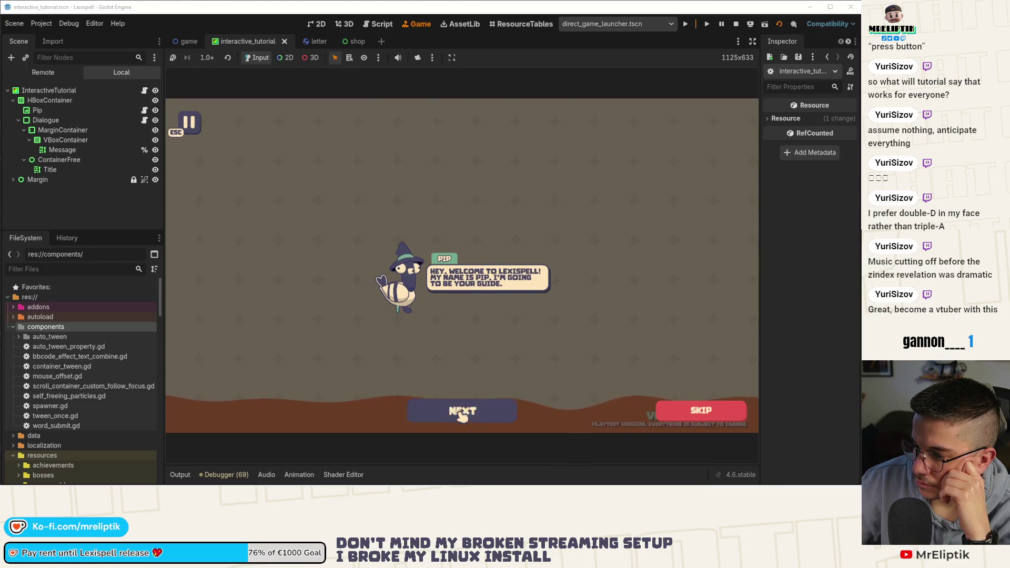
left_click(482, 412)
left_click(482, 413)
left_click(476, 416)
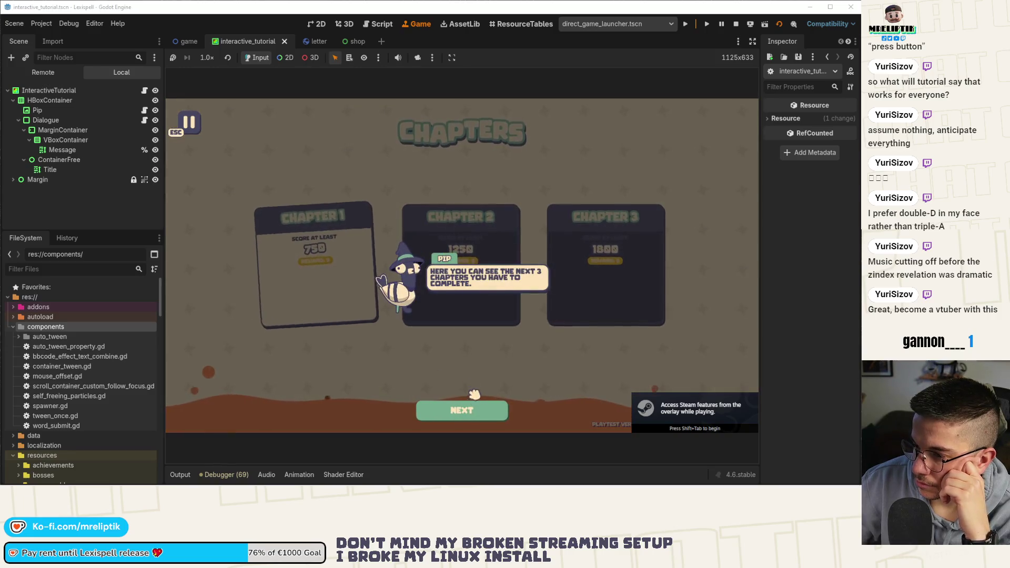
left_click(475, 415)
left_click(476, 416)
left_click(476, 416)
left_click(475, 416)
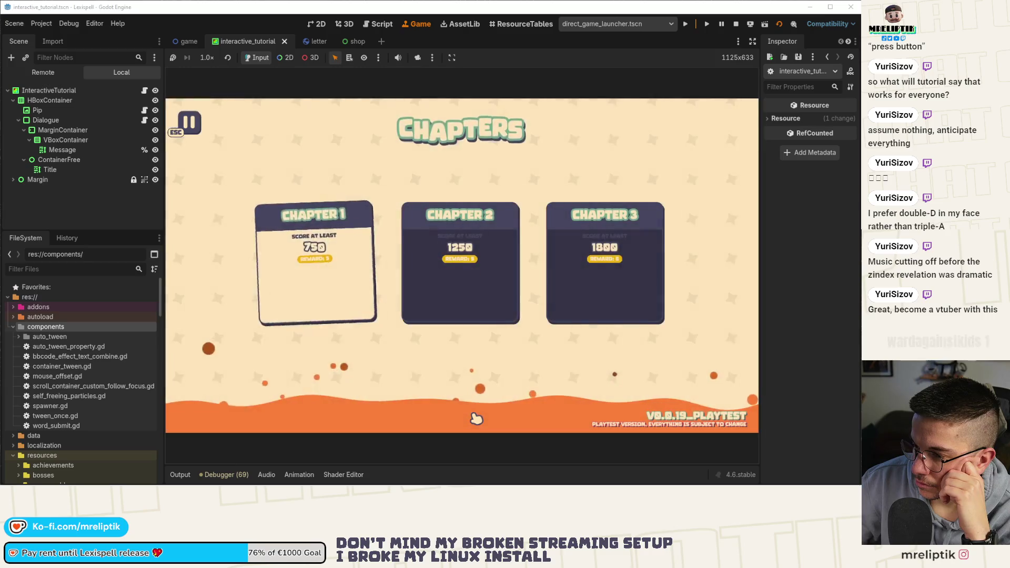
Step: Open Chapter 1 and continue the dialogue until the game breaks at letter.gd line 342
left_click(317, 314)
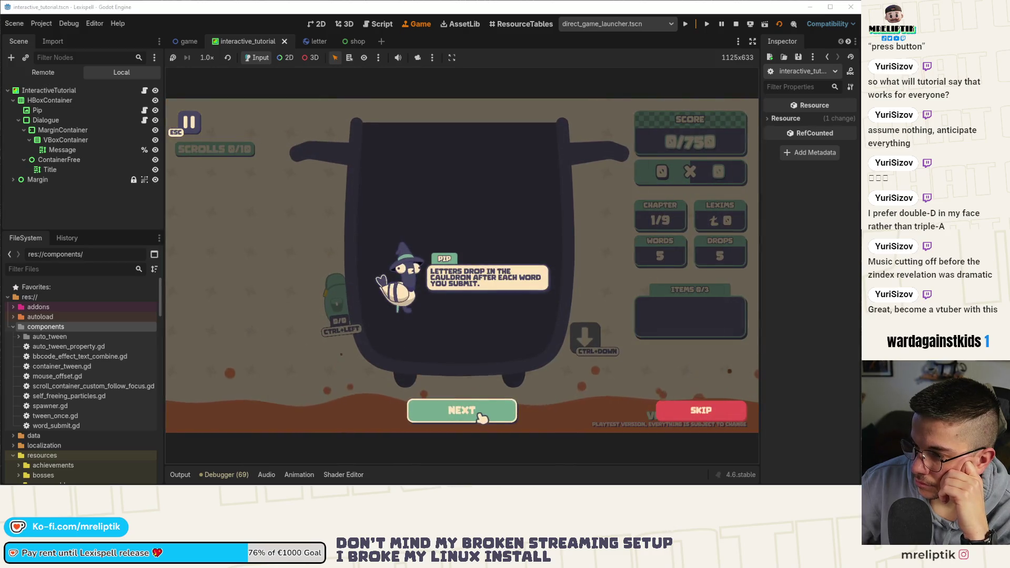
left_click(478, 415)
left_click(475, 414)
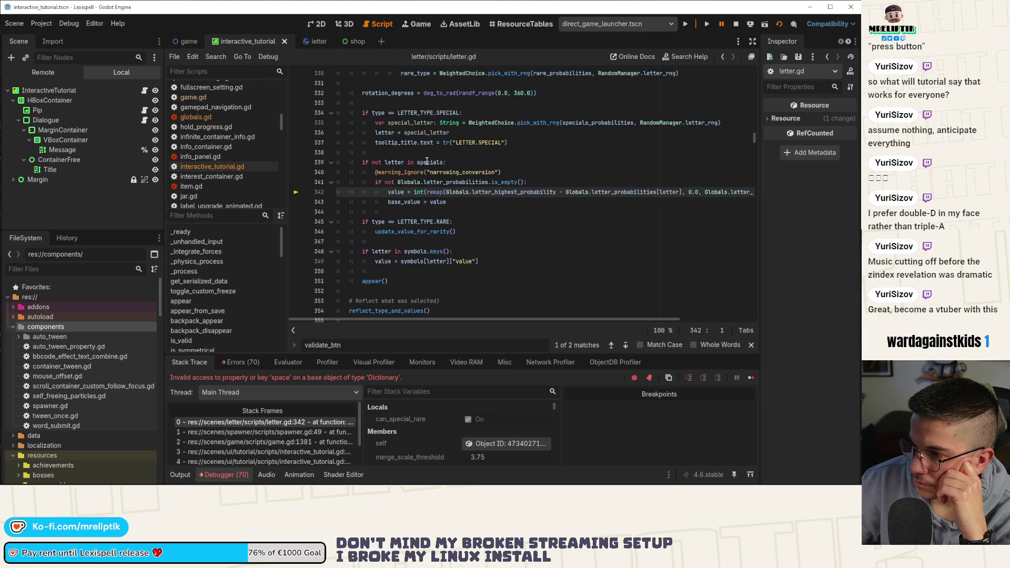
Step: Review the debugger's Errors list showing Letter._ready accessing key 'space' on a Dictionary
mouse_move(427, 161)
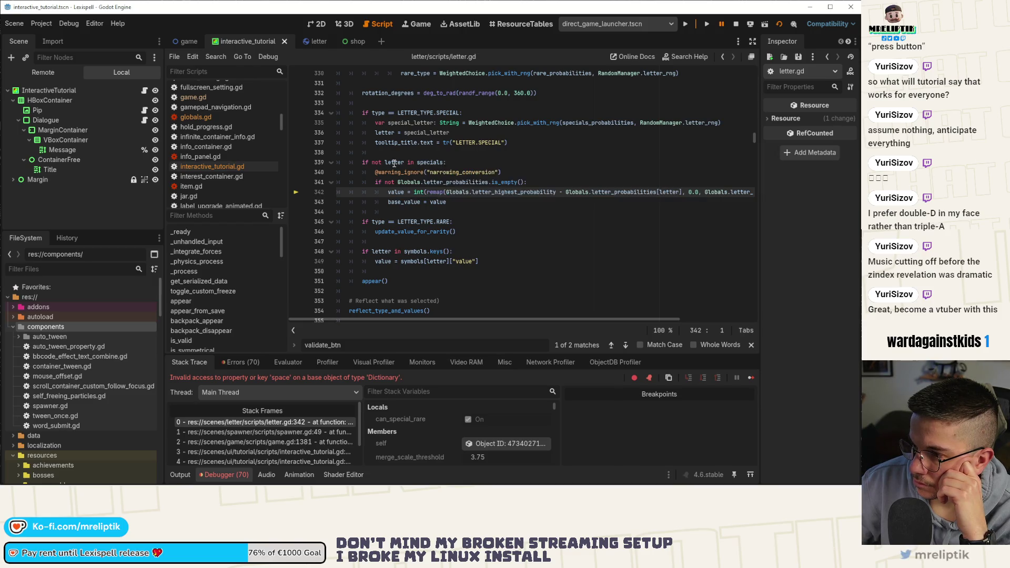
left_click(240, 362)
scroll(305, 415, "down", 5)
scroll(325, 427, "down", 10)
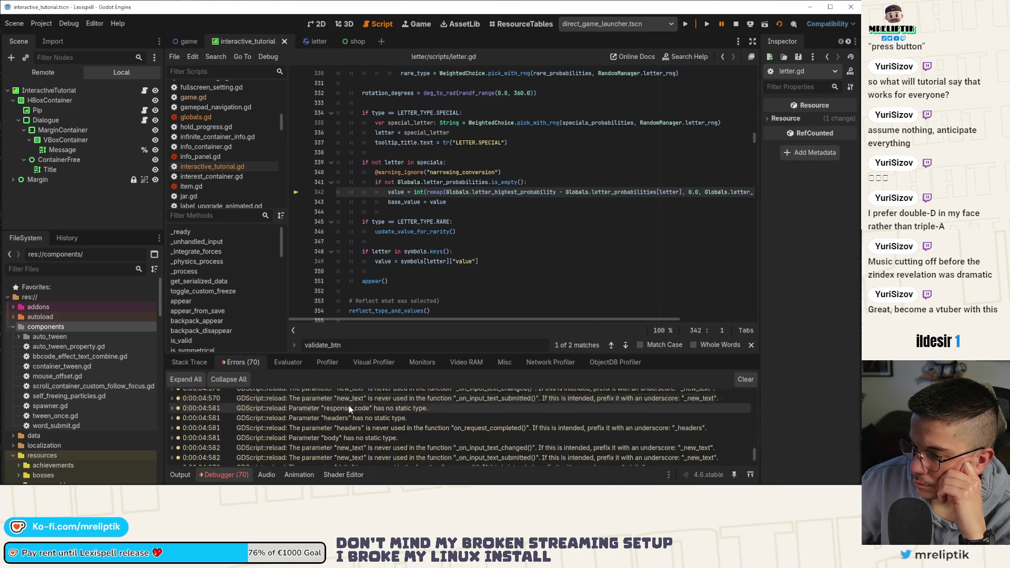
Step: Open interactive_tutorial.gd, jump to spawn_word's loop, and scroll up to letters_to_spawn
left_click(144, 90)
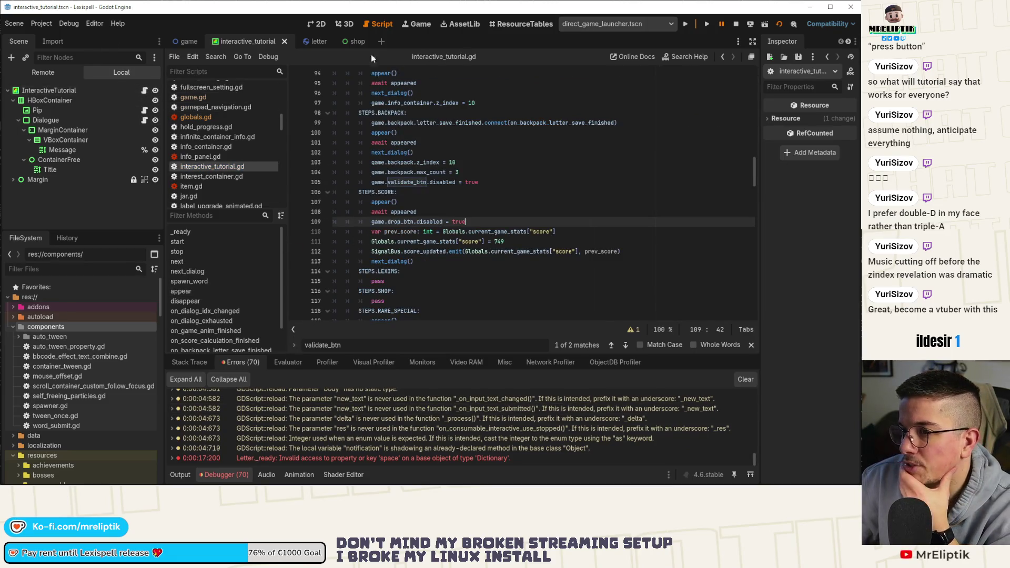
left_click(313, 41)
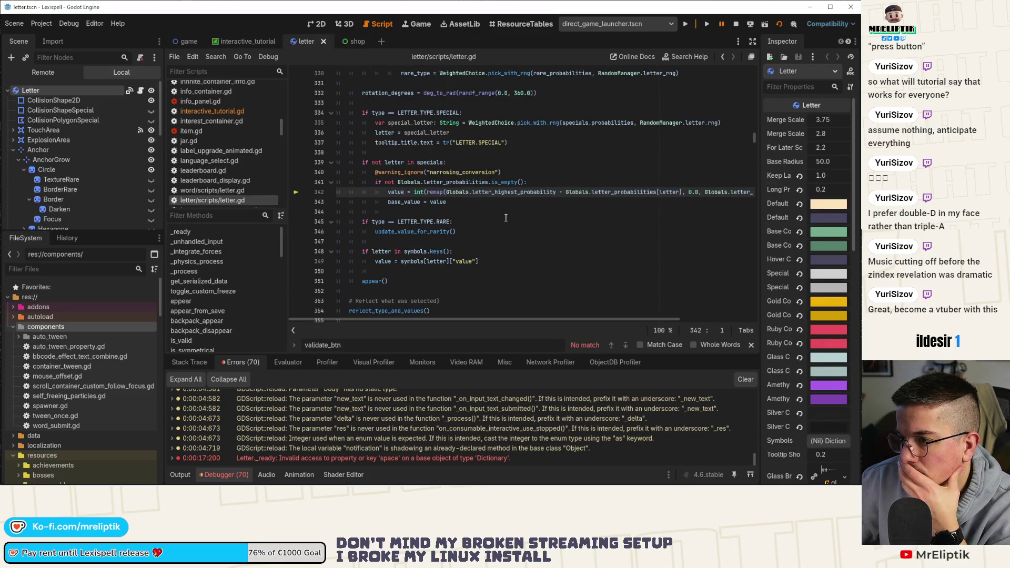
scroll(506, 218, "up", 1)
left_click(245, 41)
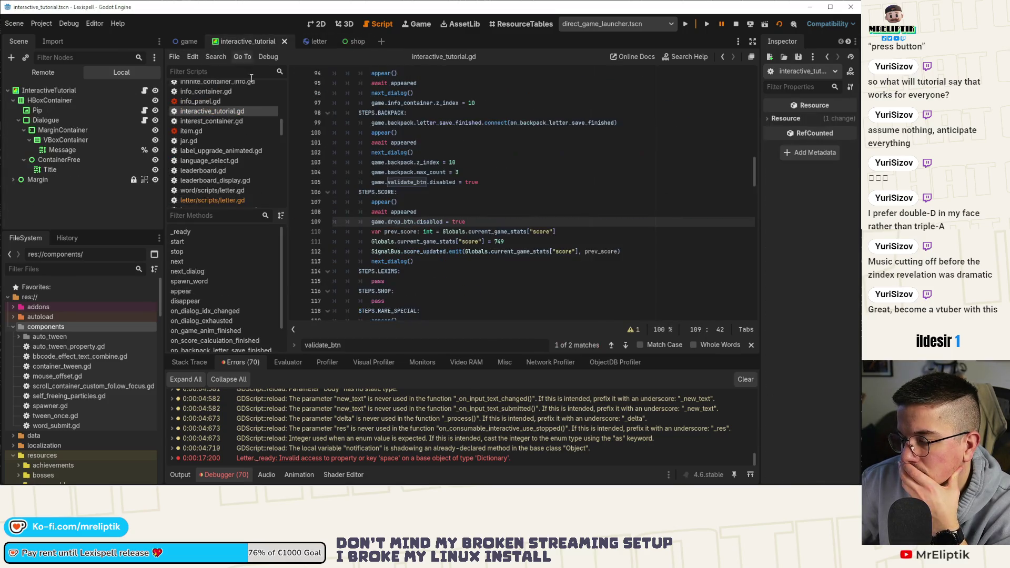
left_click(210, 281)
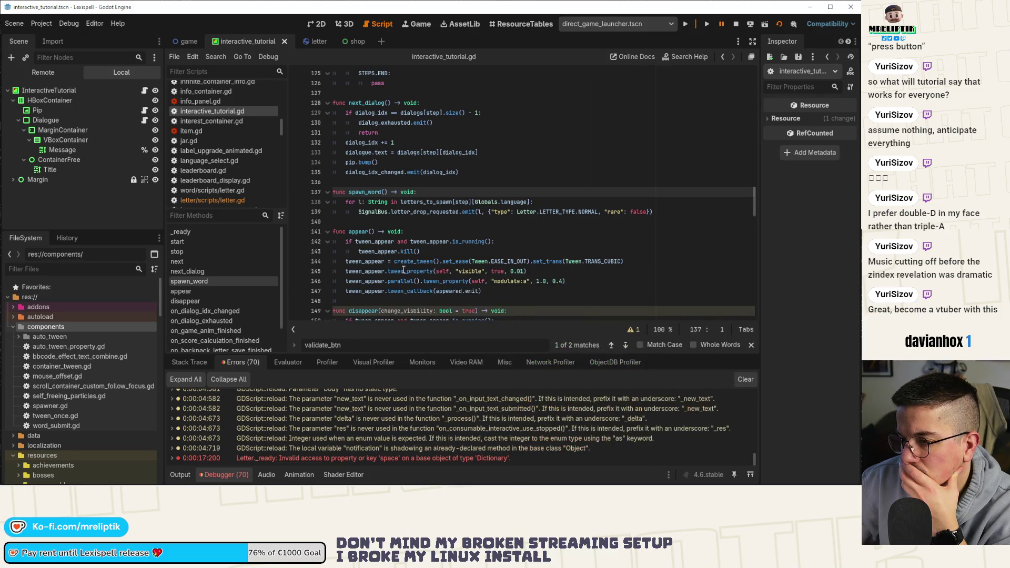
left_click(394, 202)
scroll(429, 258, "up", 15)
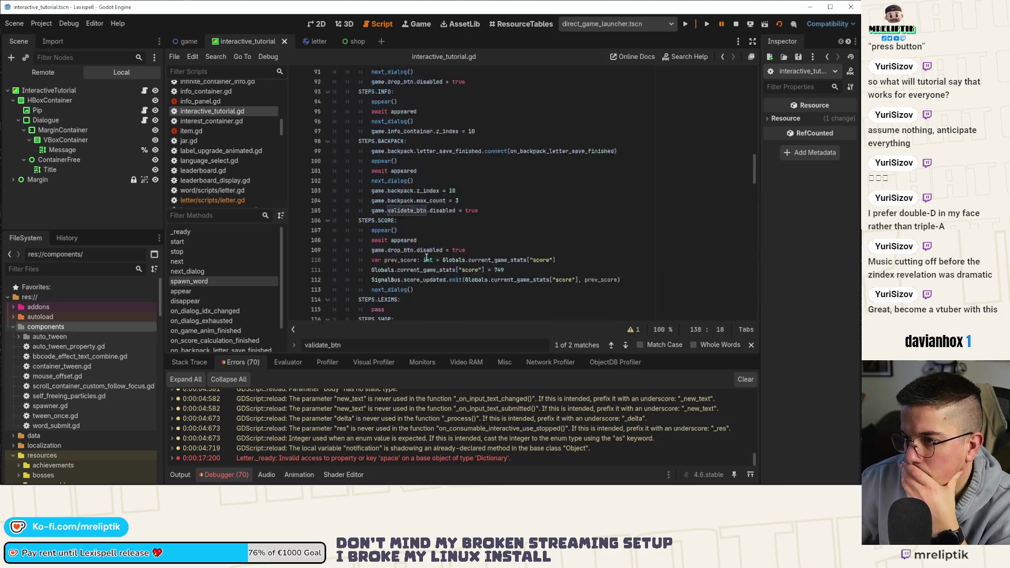
scroll(428, 258, "up", 10)
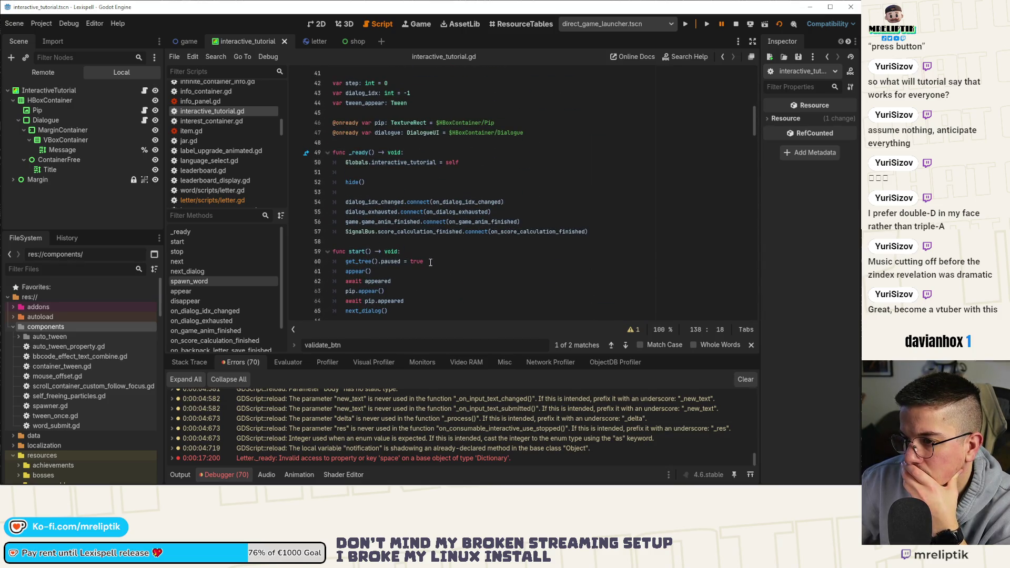
scroll(434, 263, "up", 8)
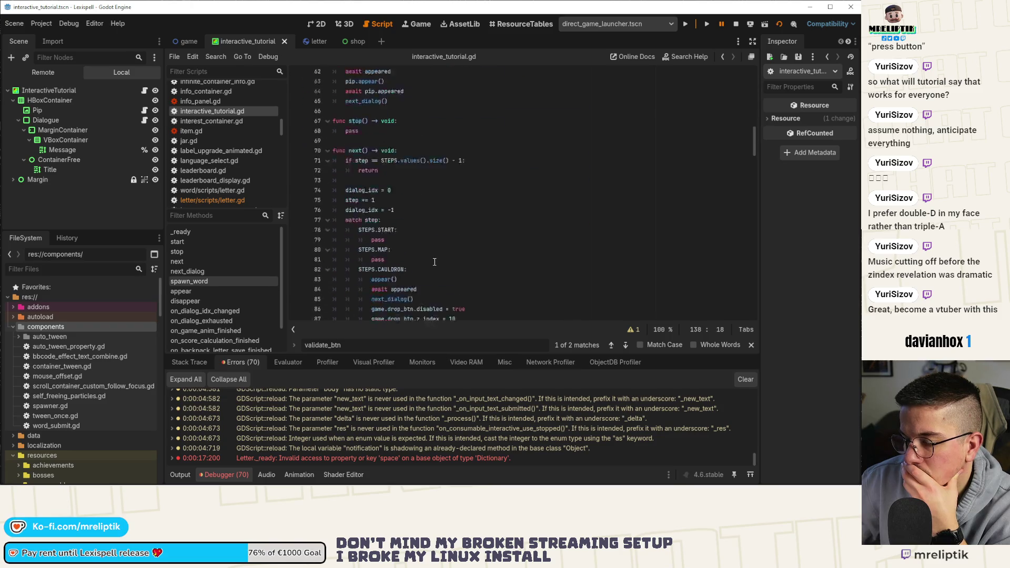
scroll(435, 261, "up", 1)
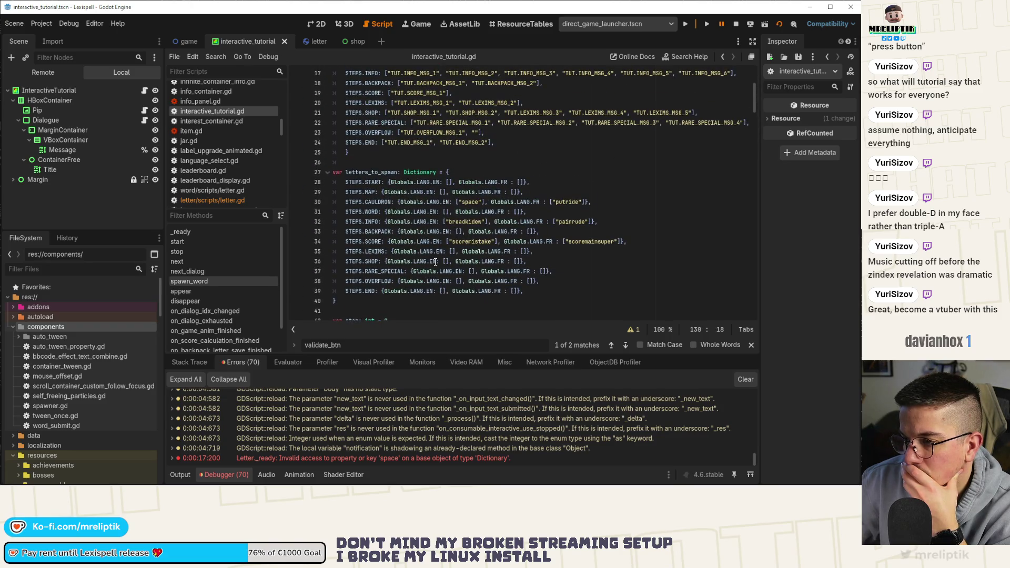
Step: Split CAULDRON's English "space" into single letters "s","p","a","c","e" on line 30
scroll(435, 262, "up", 1)
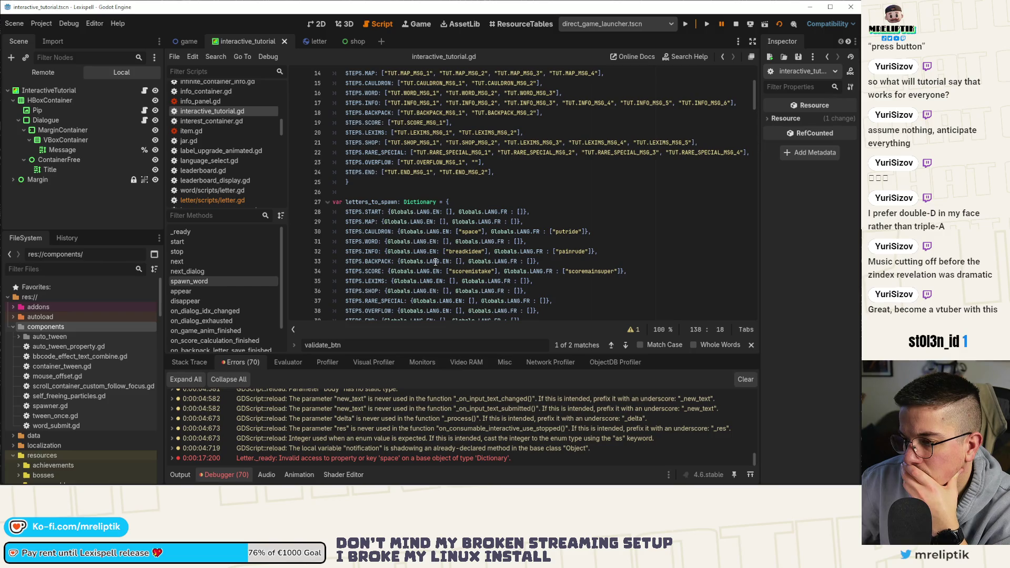
left_click(455, 252)
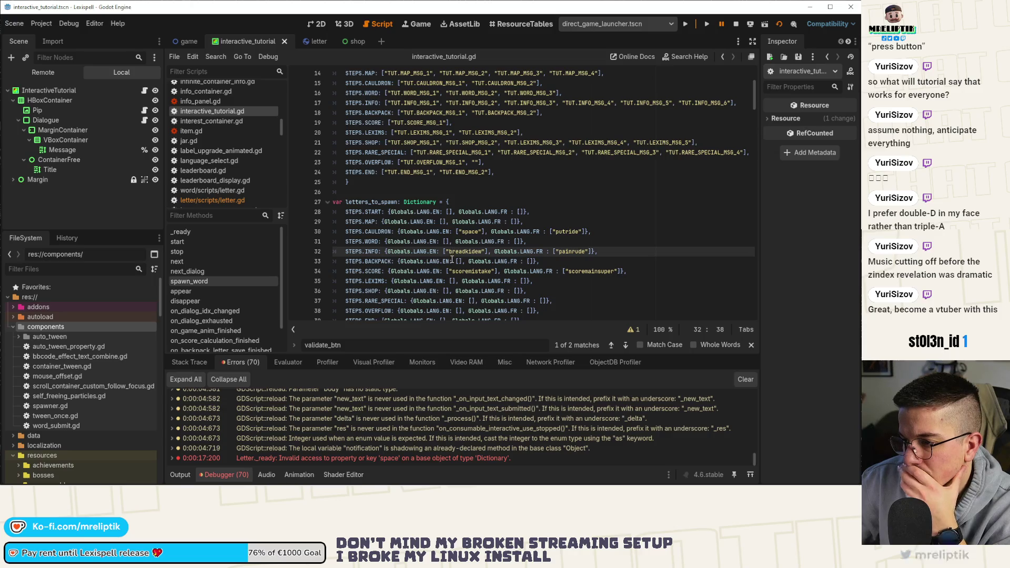
key("Up")
key("Up")
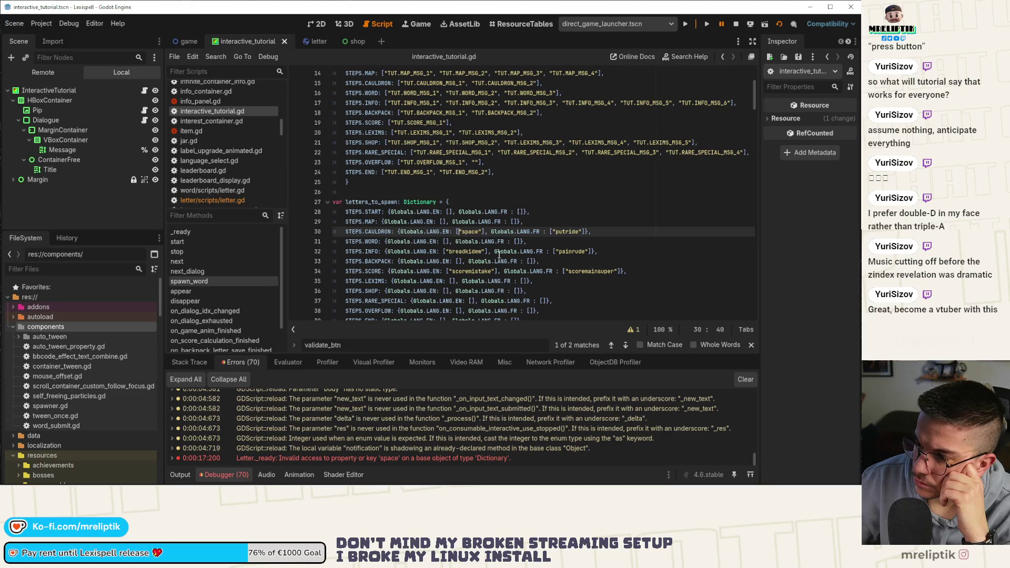
mouse_move(502, 261)
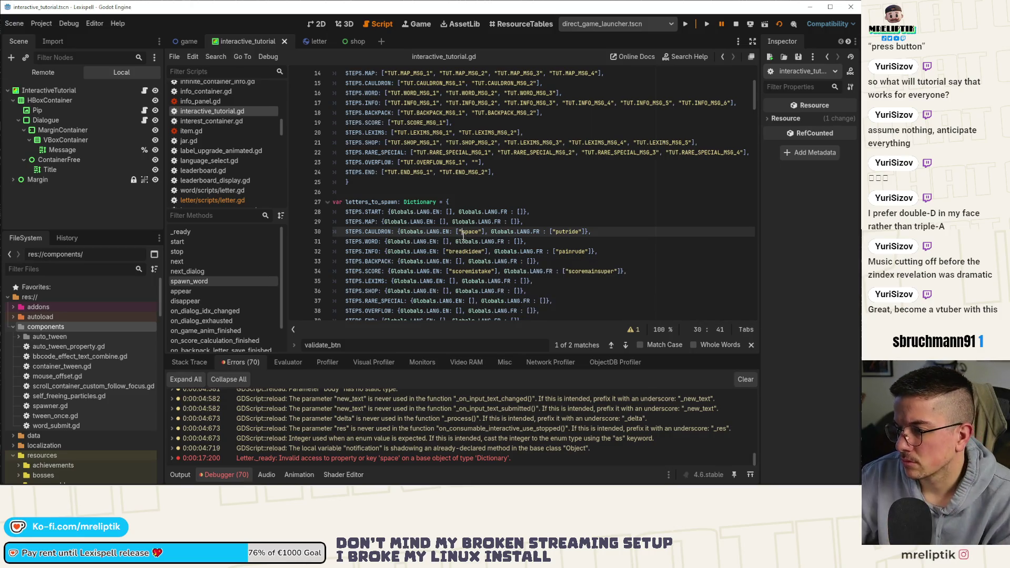
type("s\",\"p\",")
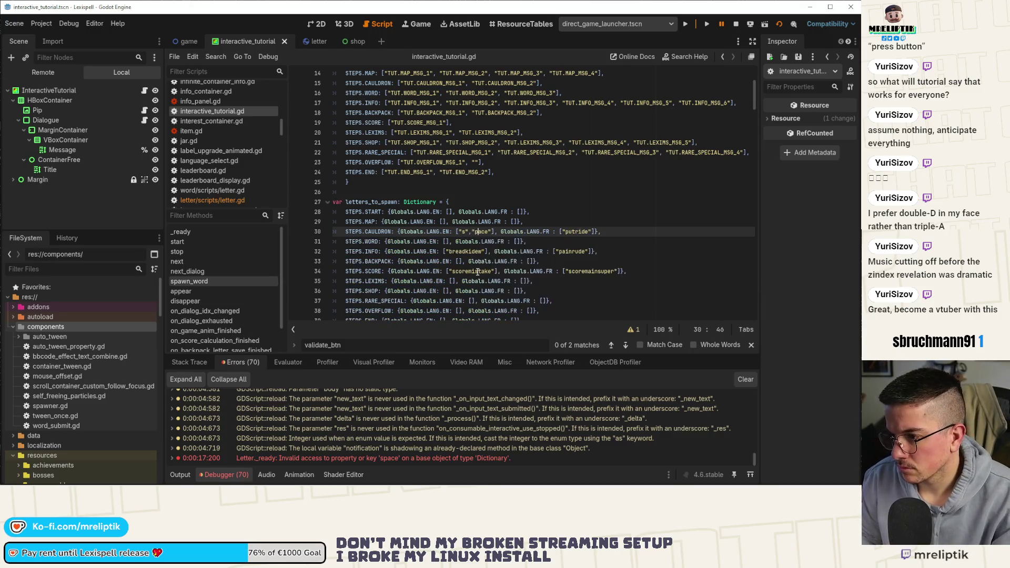
type("\"")
key("Right")
type("\"")
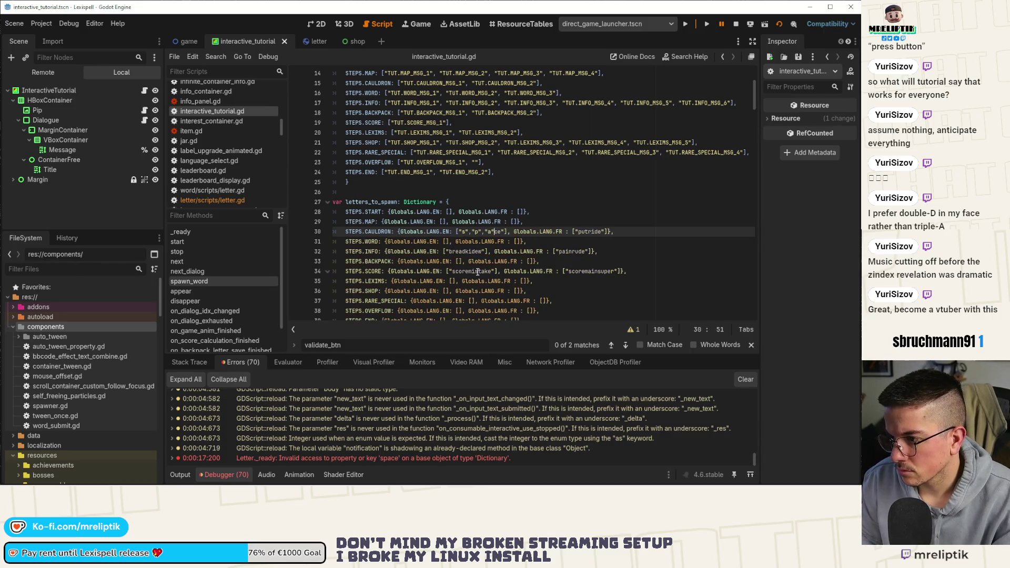
type(",\"")
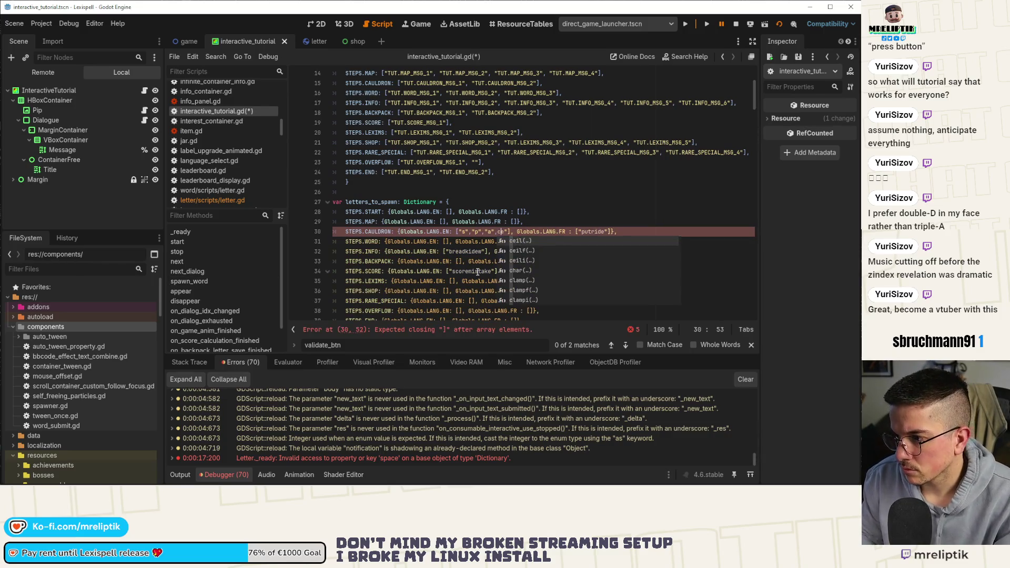
key("Right")
type("\",\"")
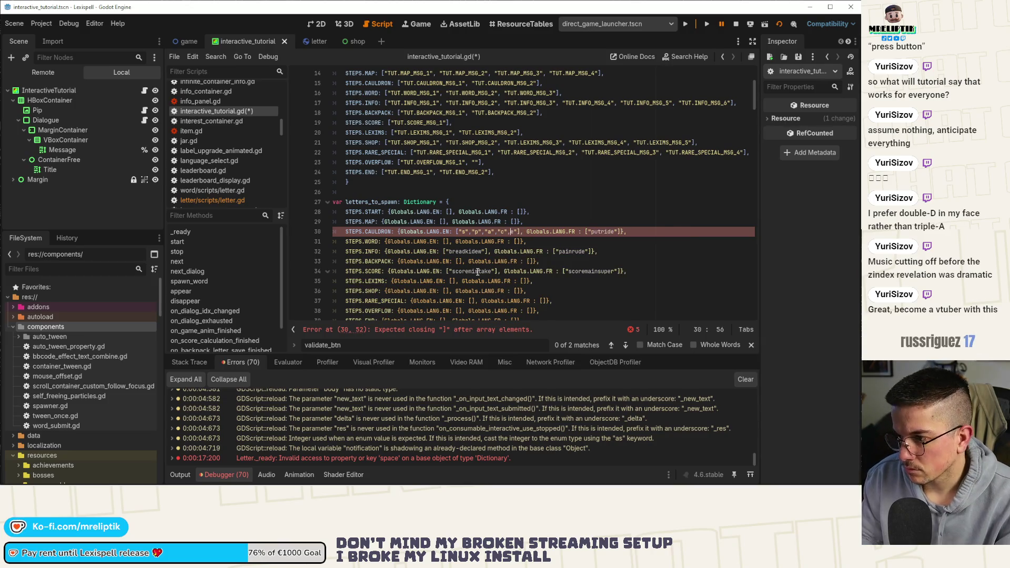
key("ctrl+Right")
key("ctrl+Right")
key("ctrl+Right")
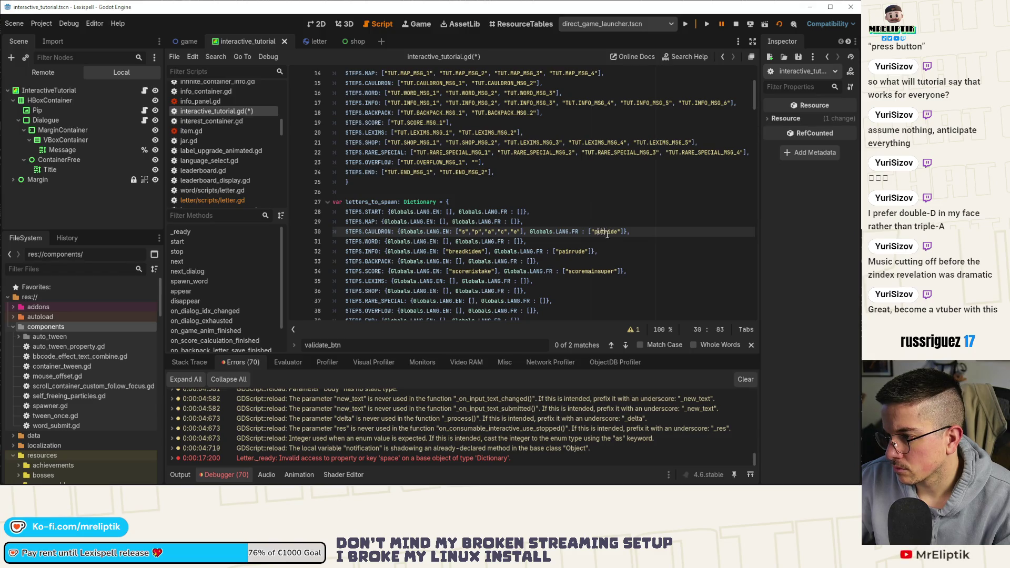
Step: Split the French "putride" into "p","u","t","r","i","d","e", undoing an accidental line duplicate
double_click(613, 233)
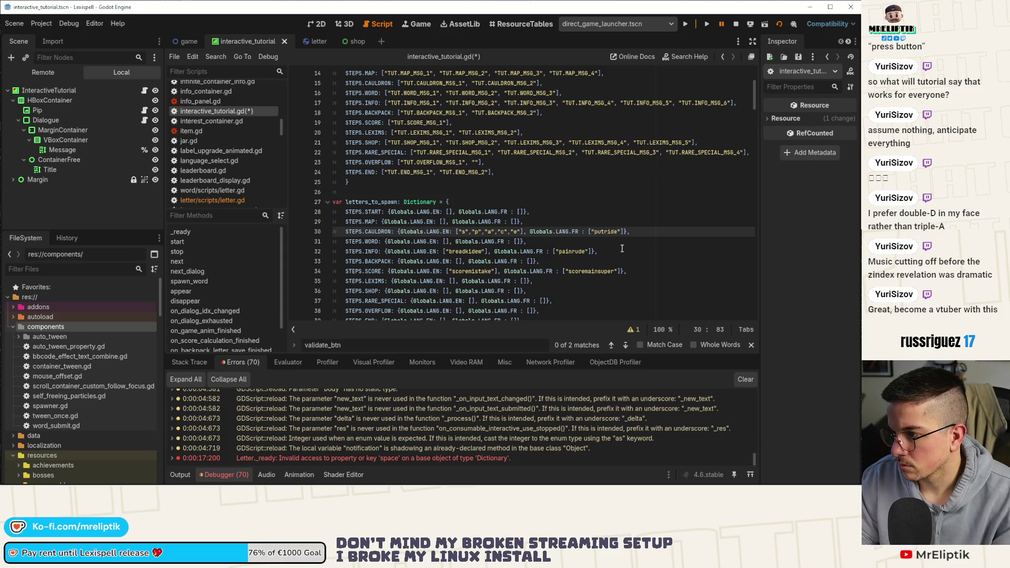
type("\",\"")
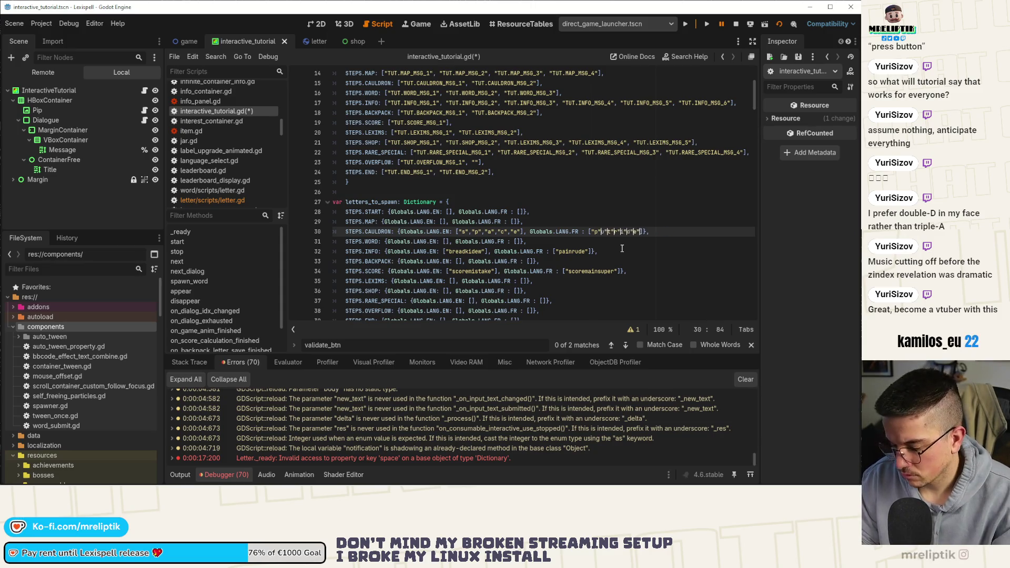
type("\"u\",")
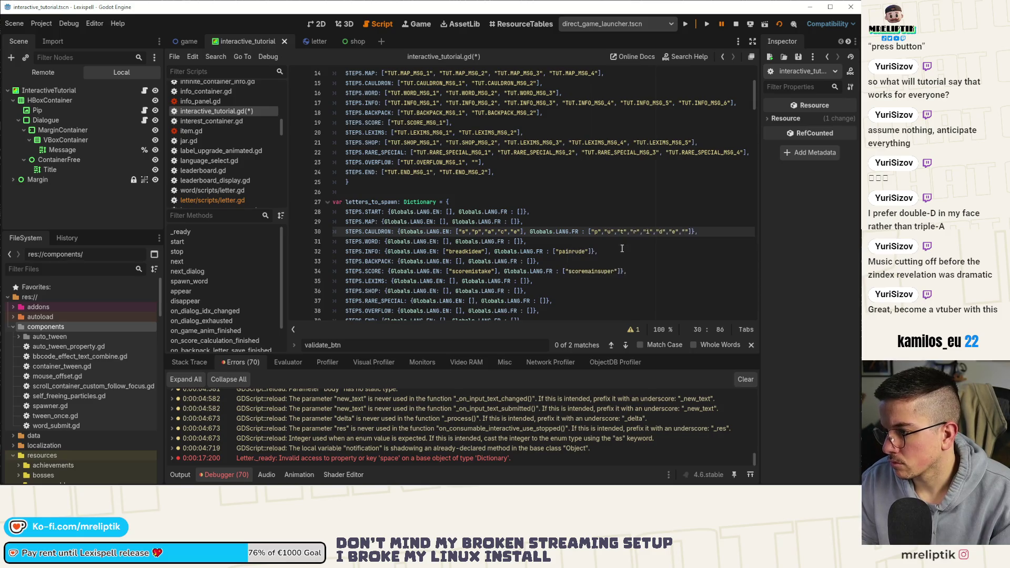
left_click(662, 241)
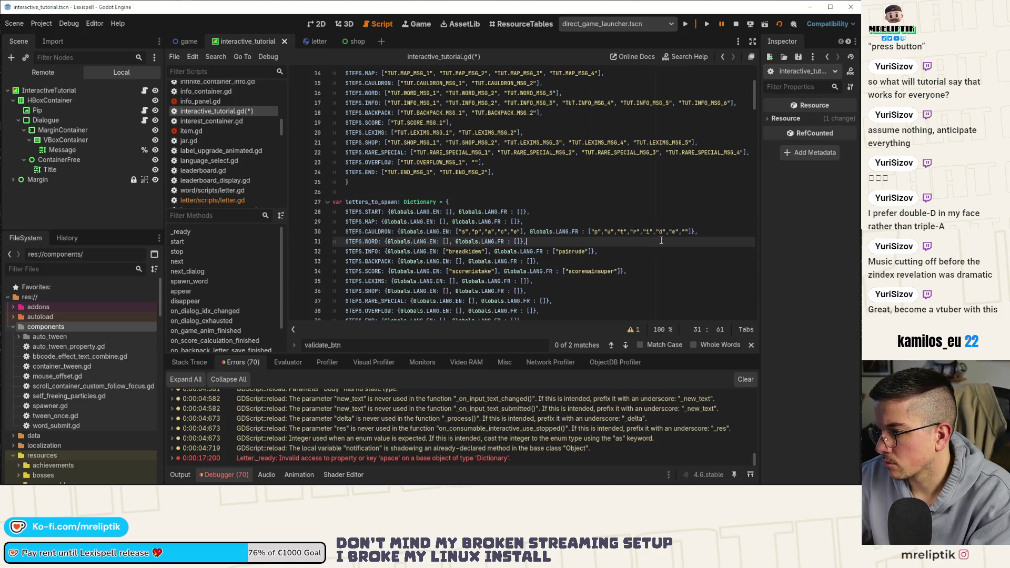
left_click(686, 232)
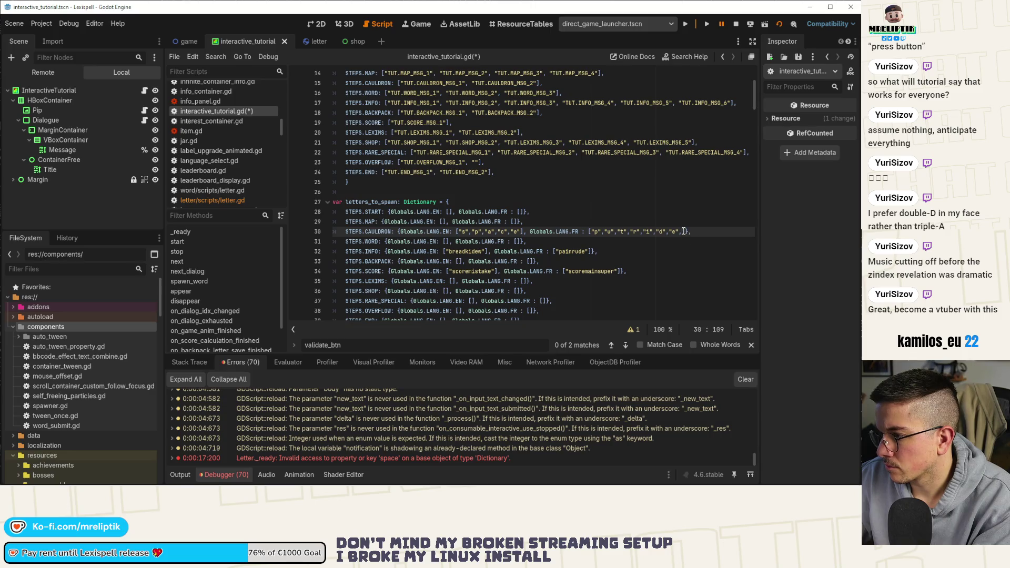
left_click(571, 212)
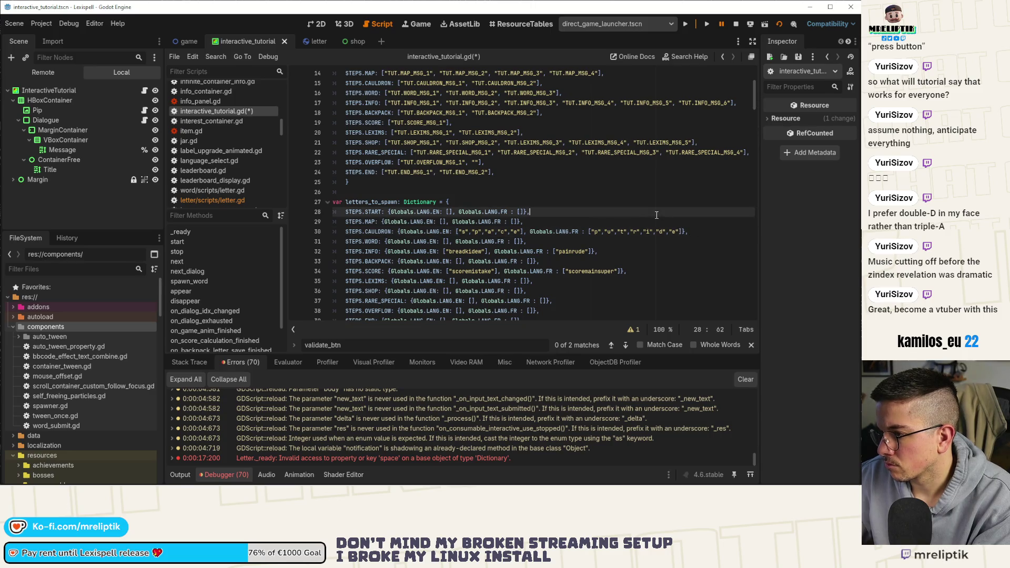
key("ctrl+shift+d")
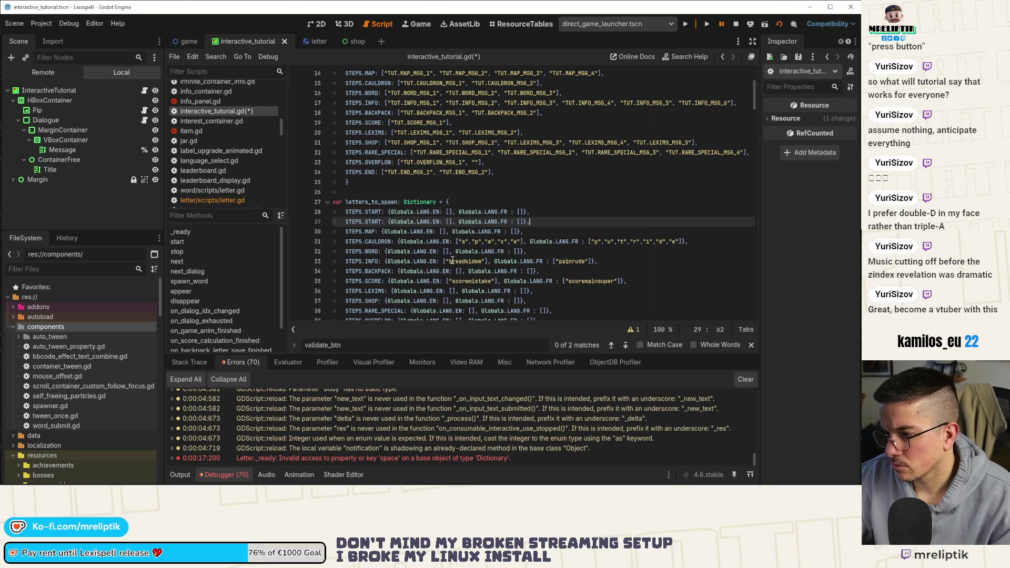
key("ctrl+z")
scroll(455, 221, "down", 2)
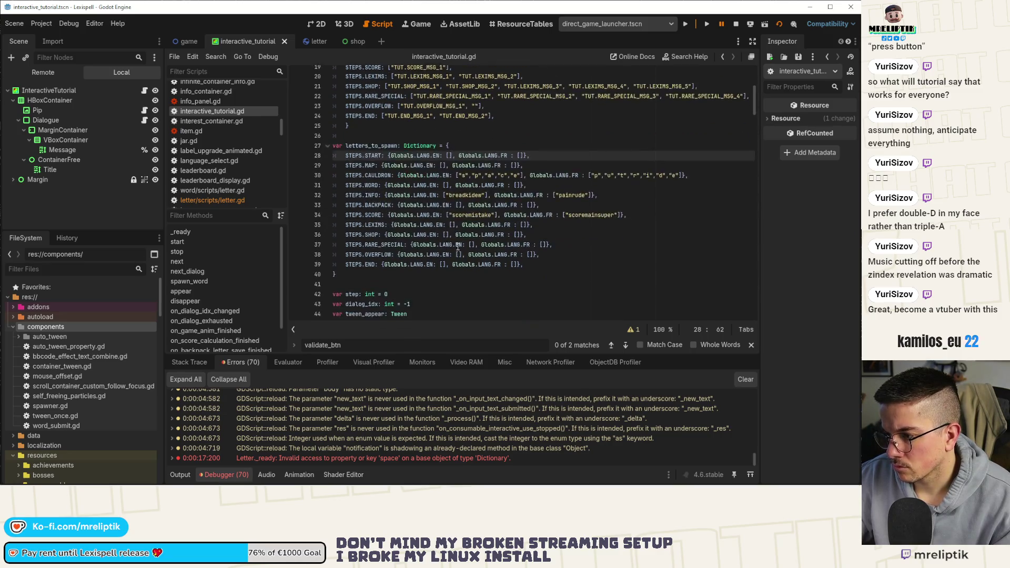
Step: Use carets on the INFO and SCORE lines to split their words into single-letter strings, and save
left_click(456, 192)
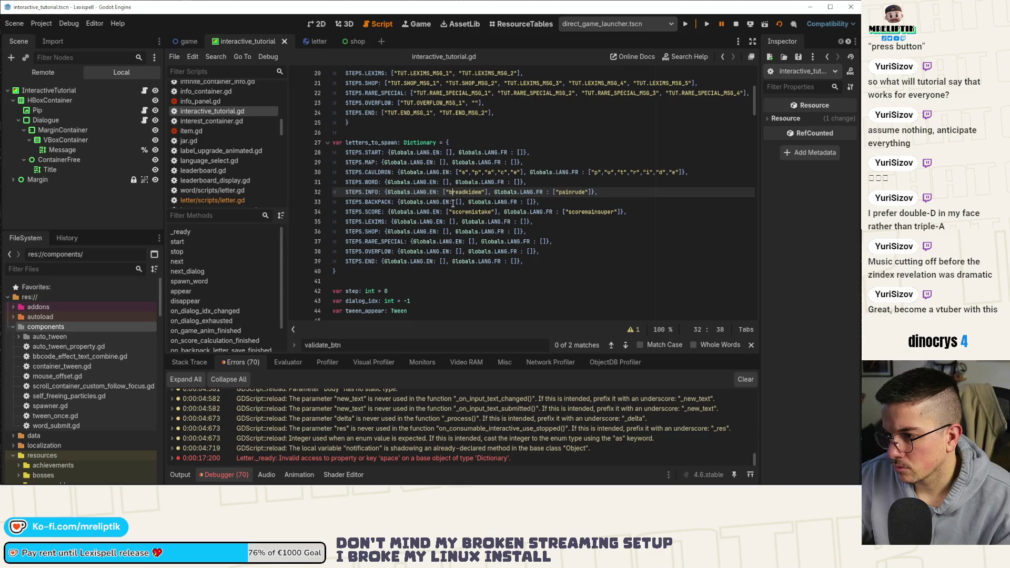
left_click(460, 213, "alt")
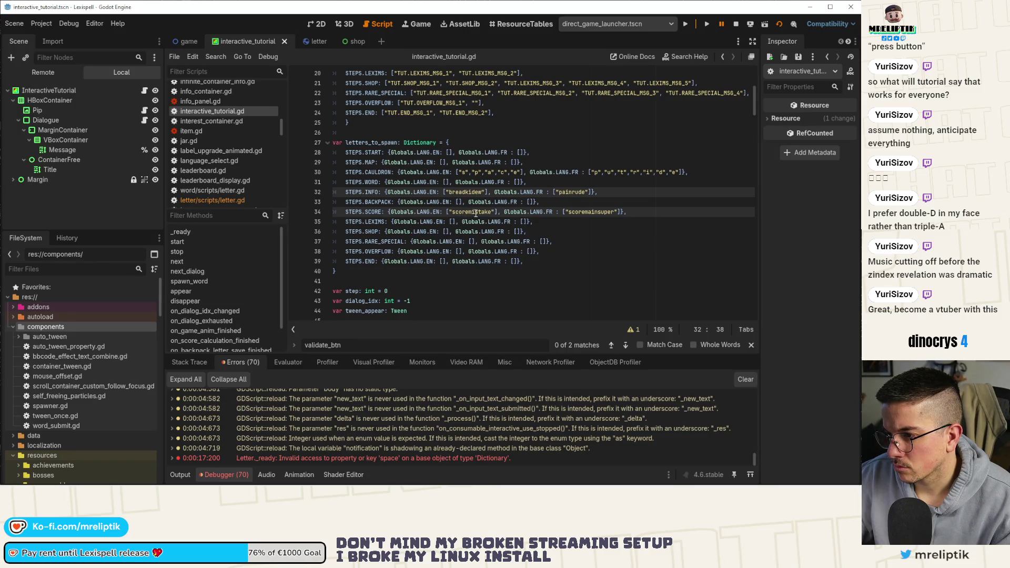
double_click(475, 213)
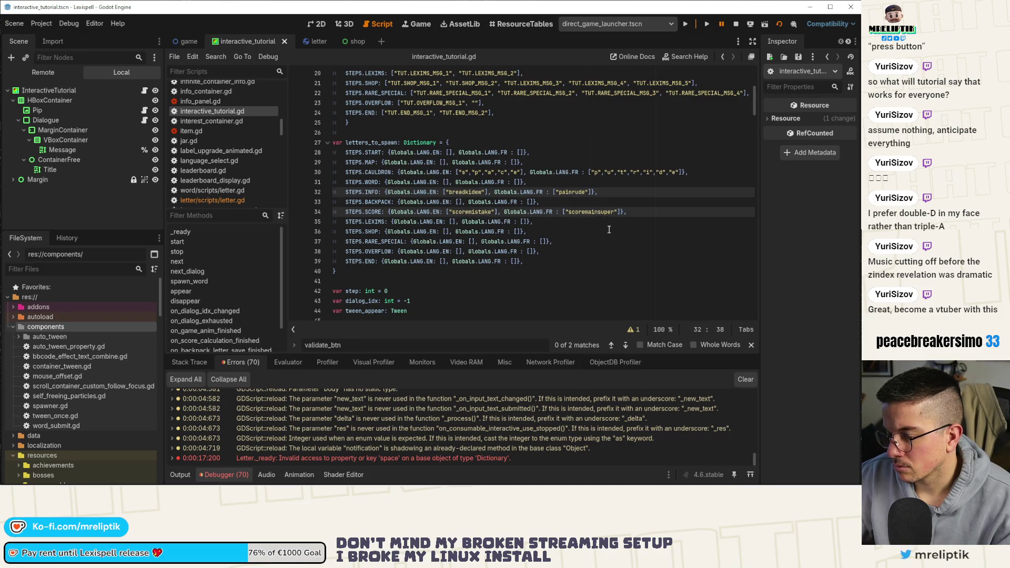
key("Right")
type(",\"")
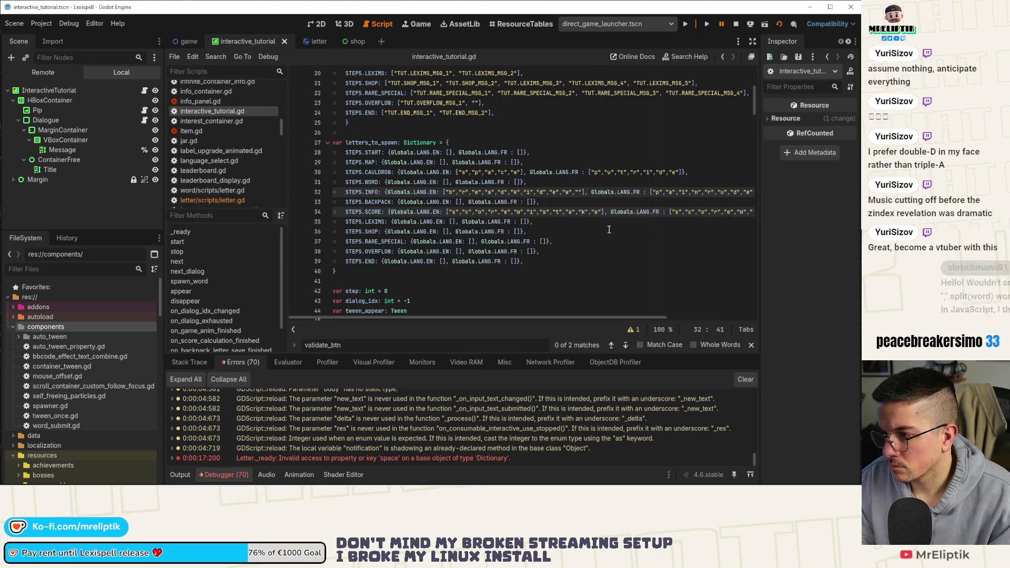
type("WORD")
key("Escape")
key("ctrl+s")
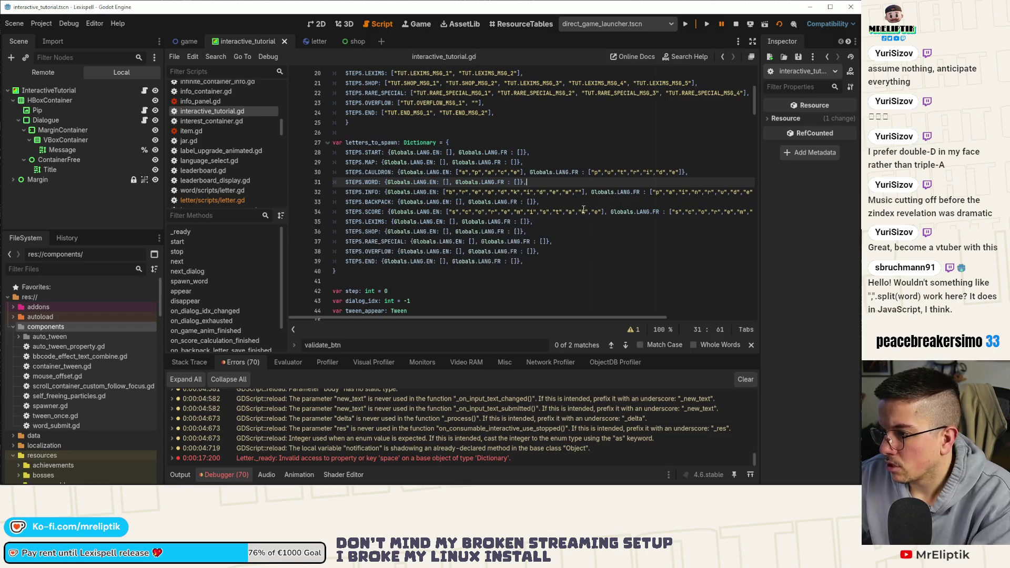
Step: Delete the stray empty entry after w in the INFO list, save, and stop the running game
left_click(582, 195)
key("BackSpace")
key("BackSpace")
key("BackSpace")
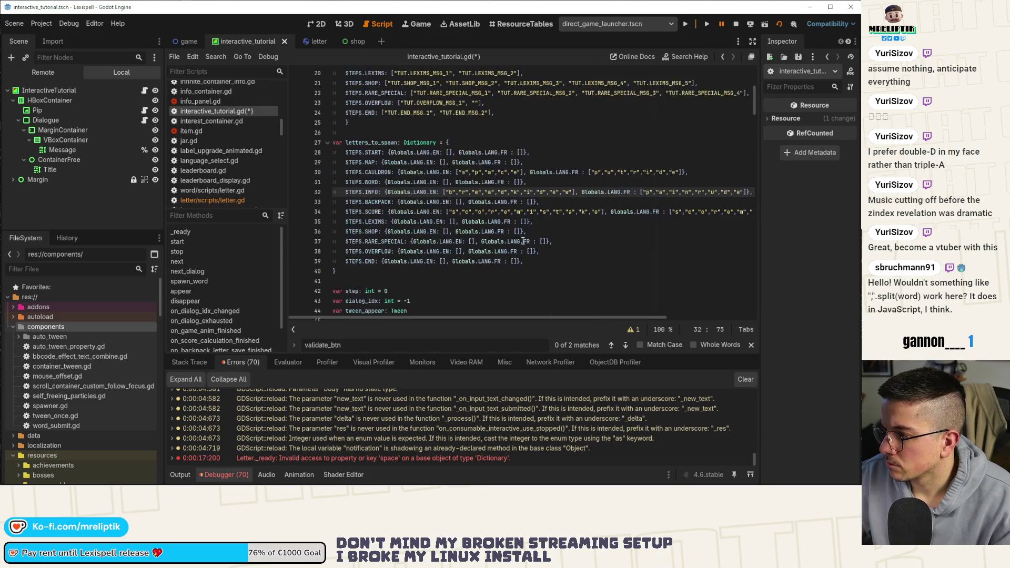
left_click(527, 233)
key("ctrl+s")
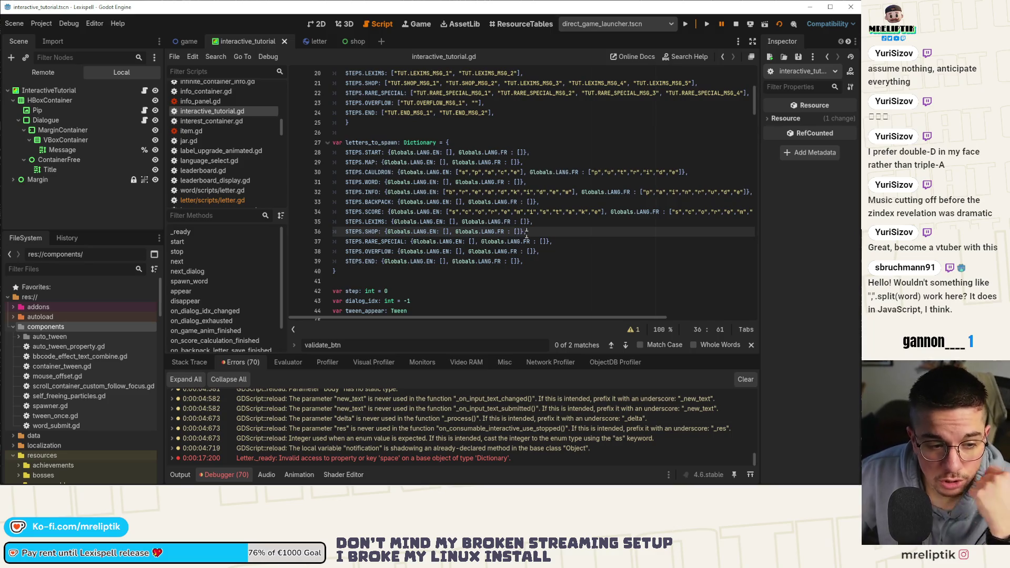
left_click(736, 23)
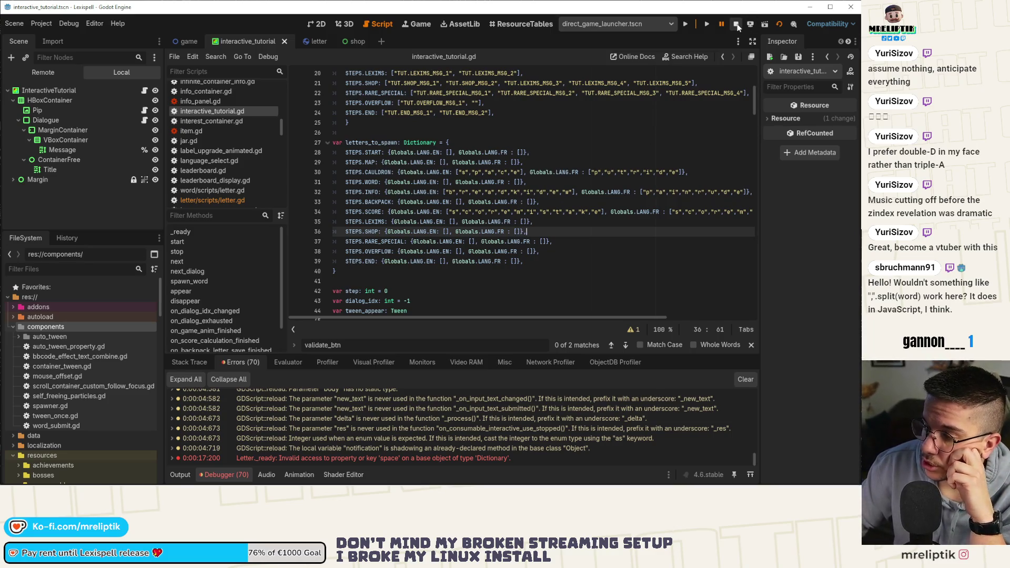
Step: Run the project and click through Pip's intro dialogue into the first chapter
left_click(688, 24)
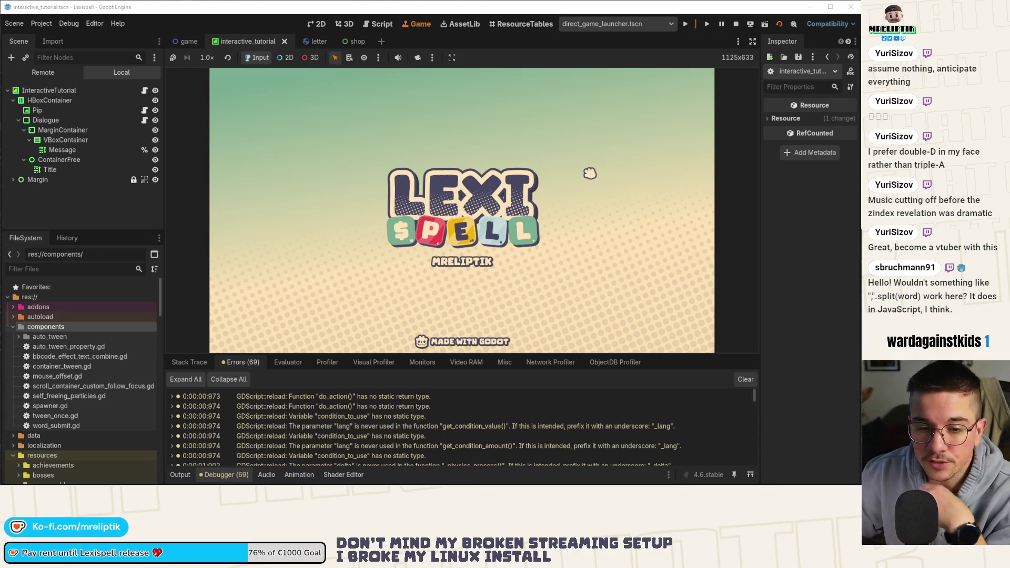
left_click(182, 474)
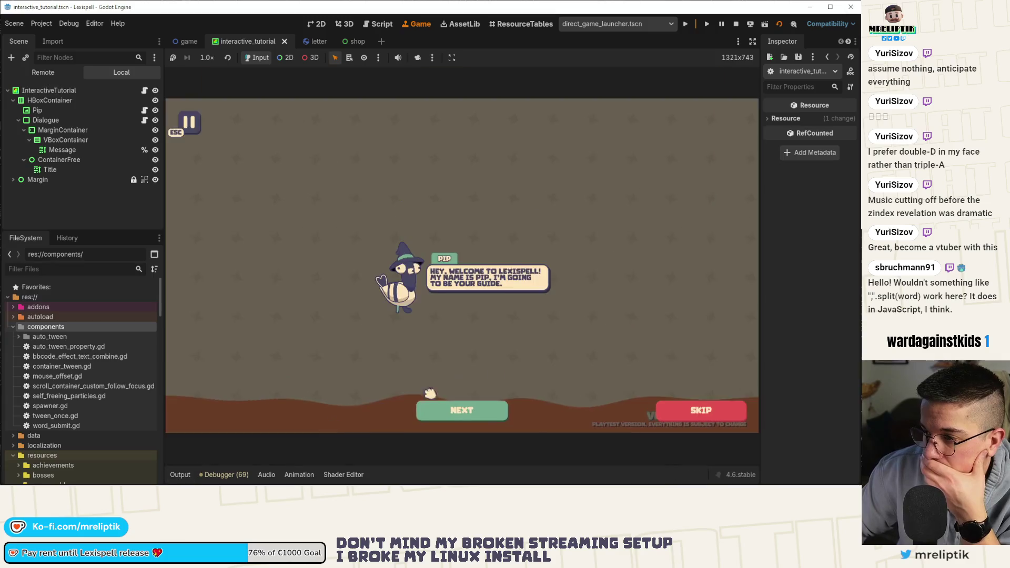
left_click(462, 410)
left_click(462, 411)
left_click(463, 411)
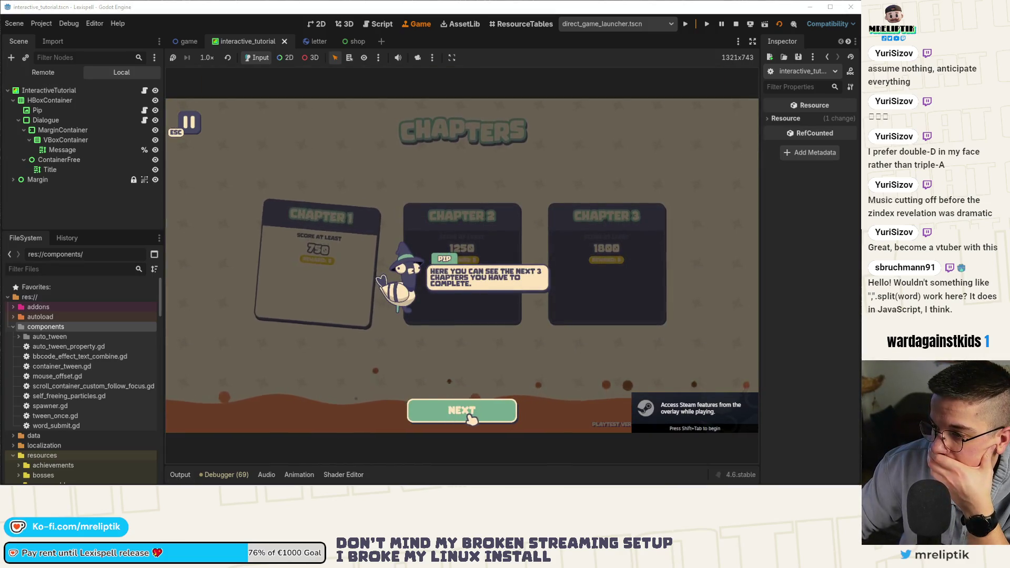
left_click(471, 415)
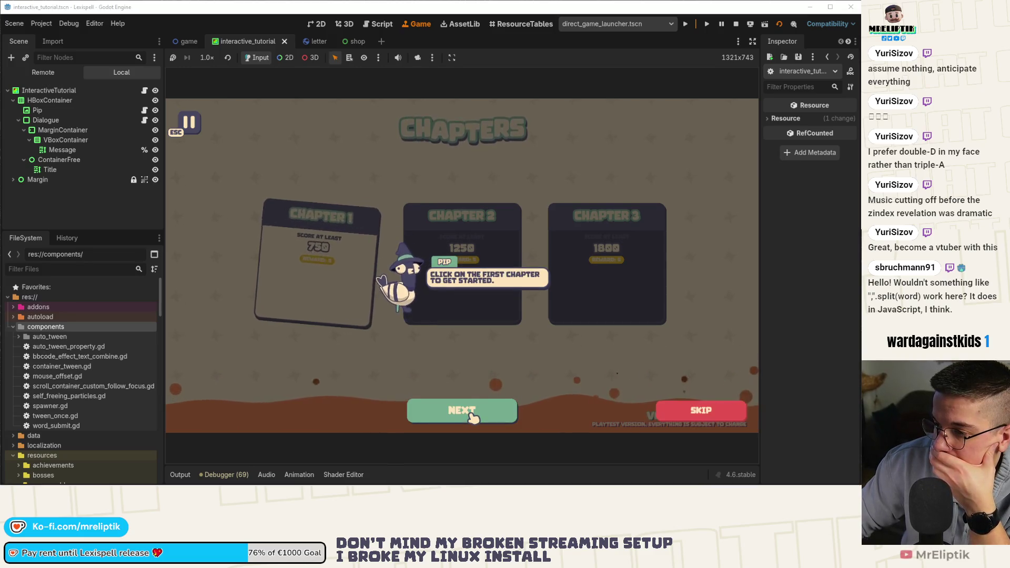
left_click(463, 411)
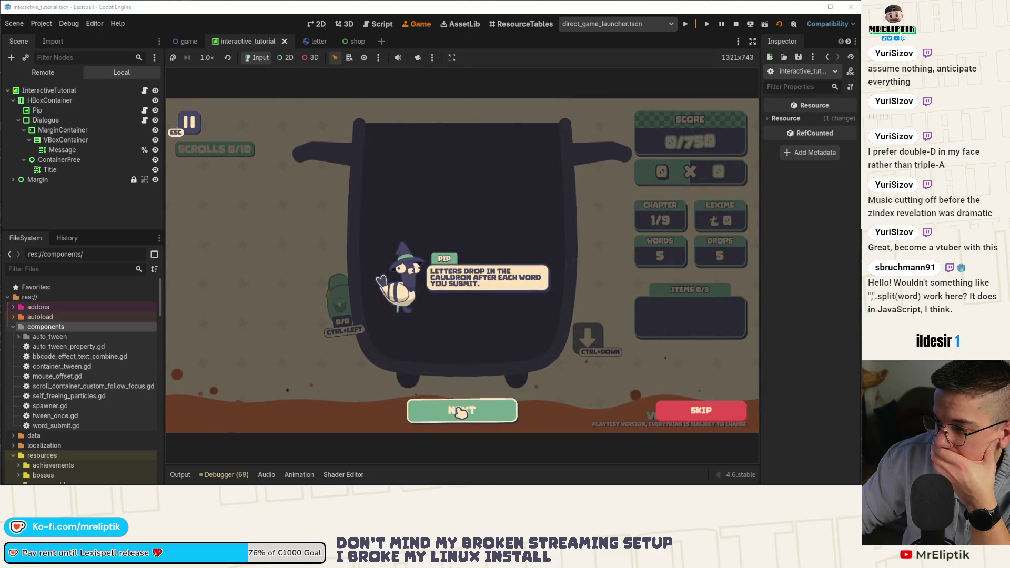
left_click(461, 412)
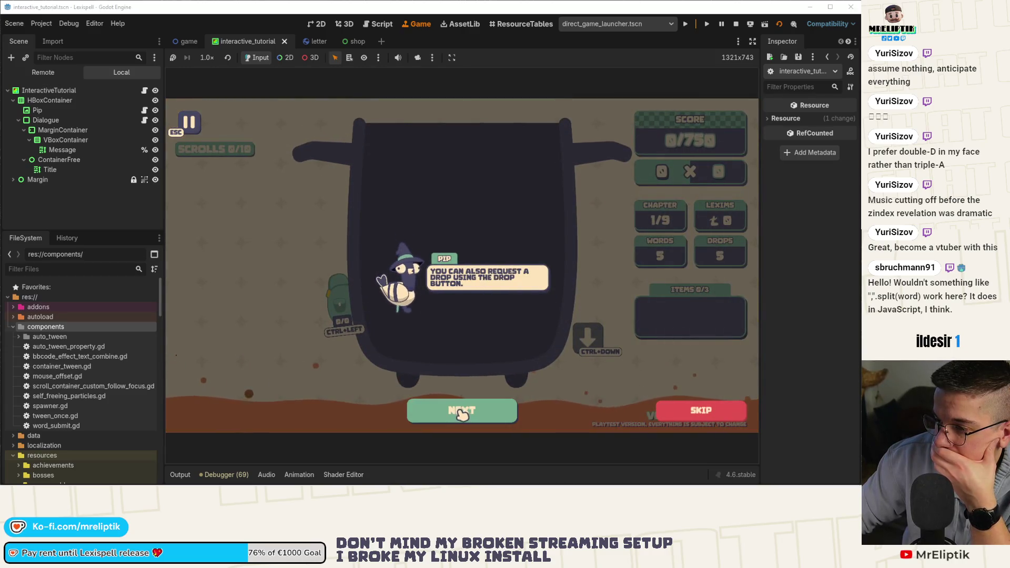
left_click(468, 416)
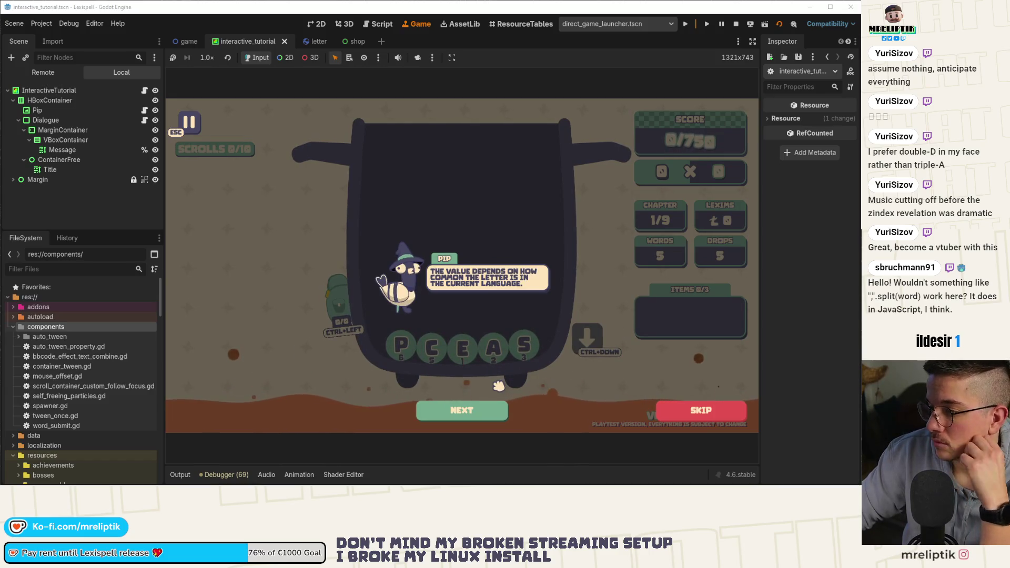
left_click(471, 412)
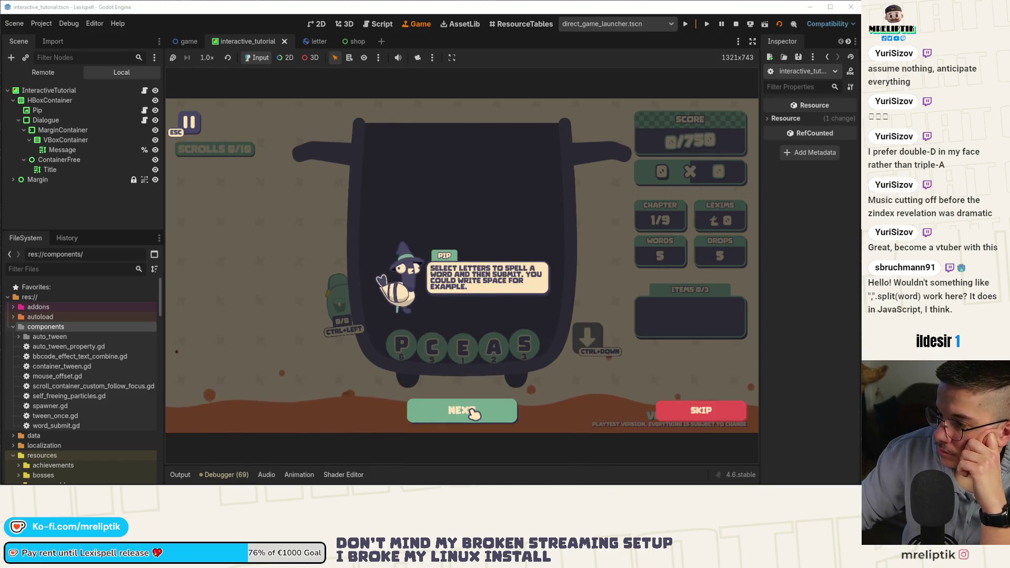
left_click(473, 413)
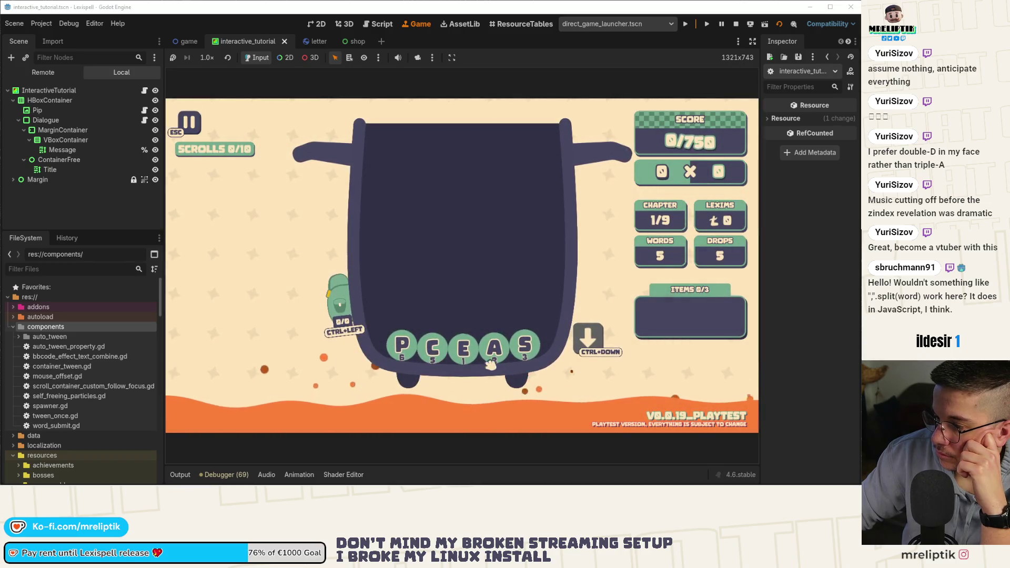
Step: Spell SPACE and BREAD in the tutorial, then return to the interactive_tutorial script
type("s")
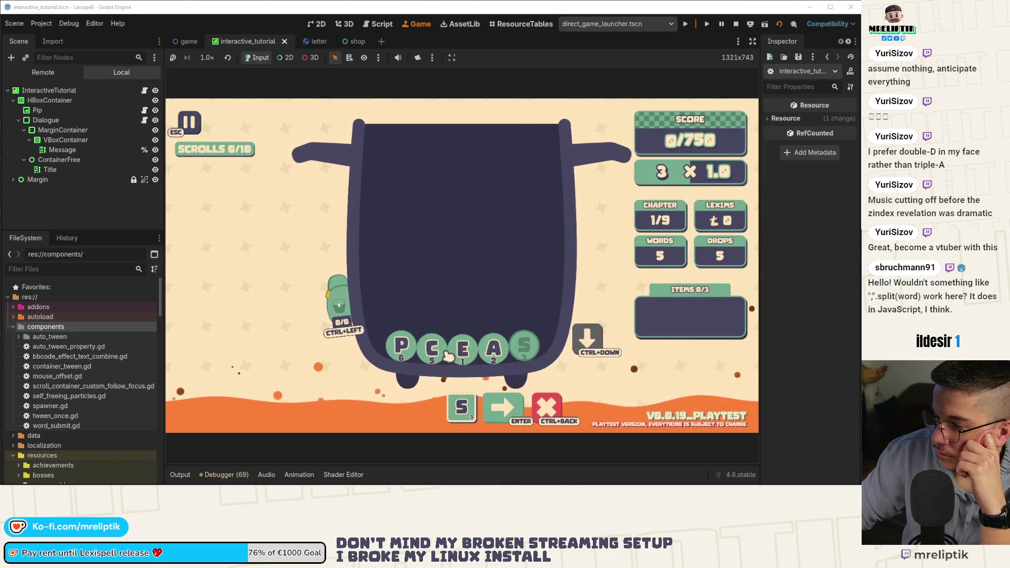
type("pace")
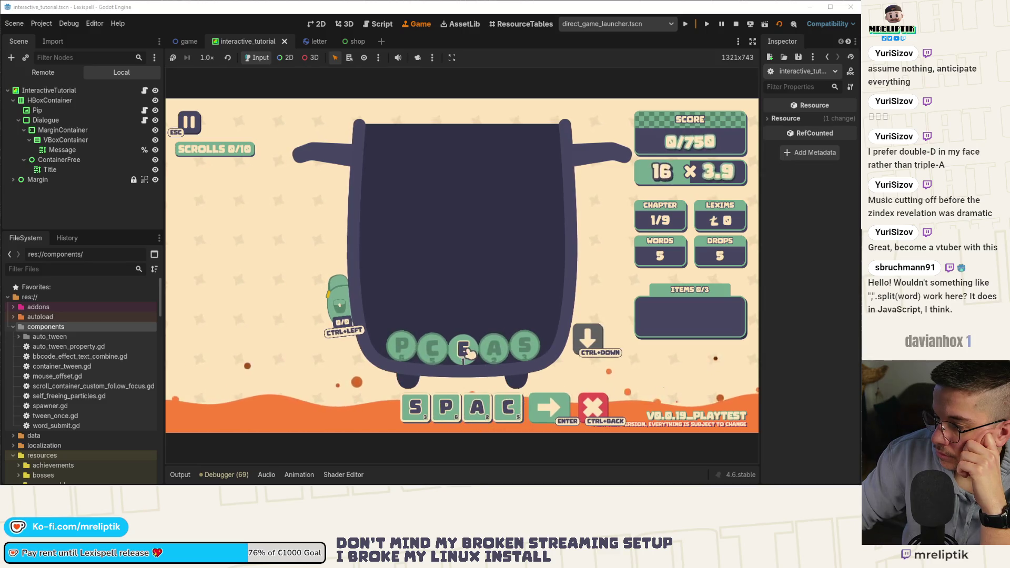
left_click(559, 407)
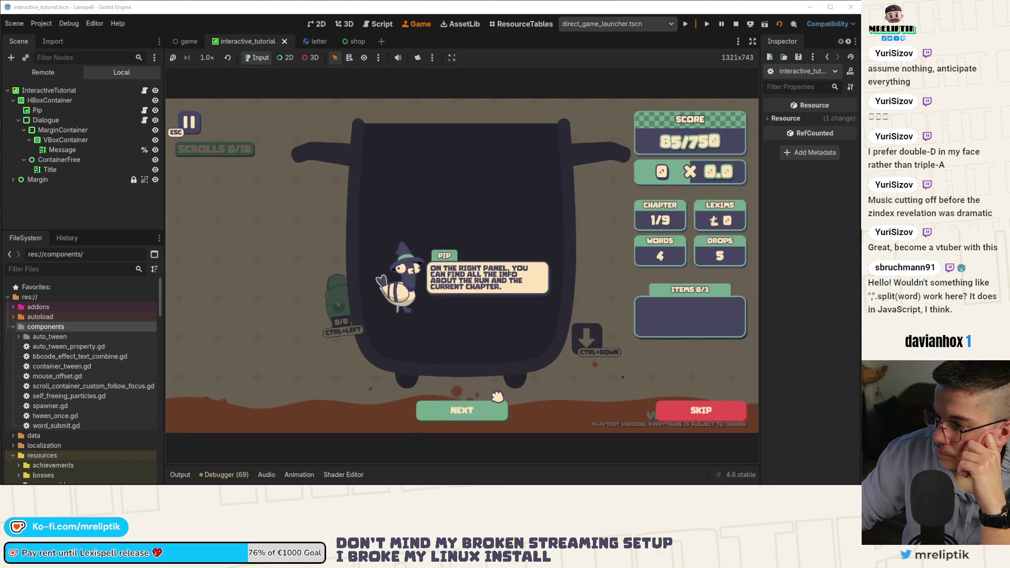
left_click(456, 416)
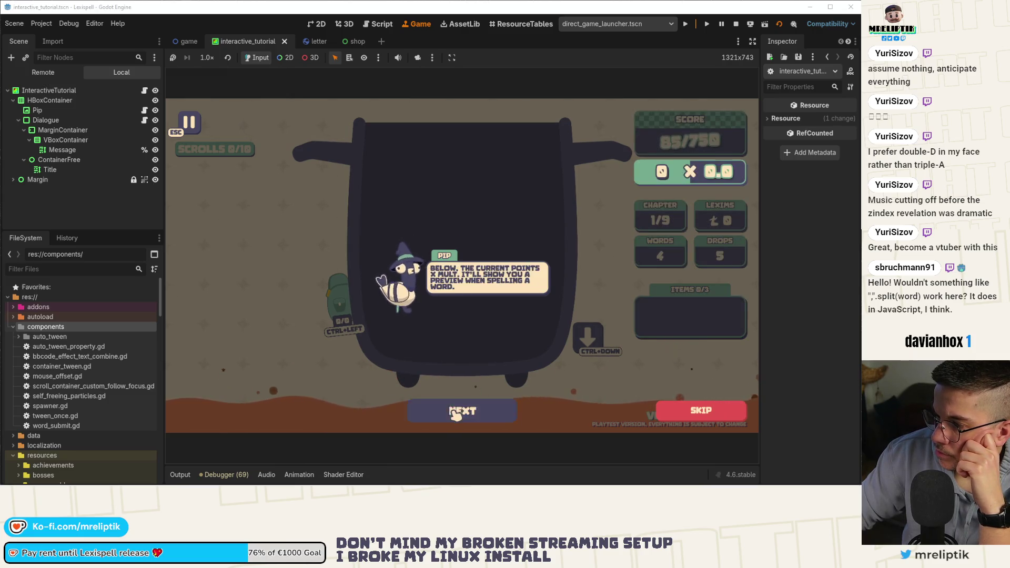
left_click(456, 415)
left_click(460, 416)
left_click(460, 416)
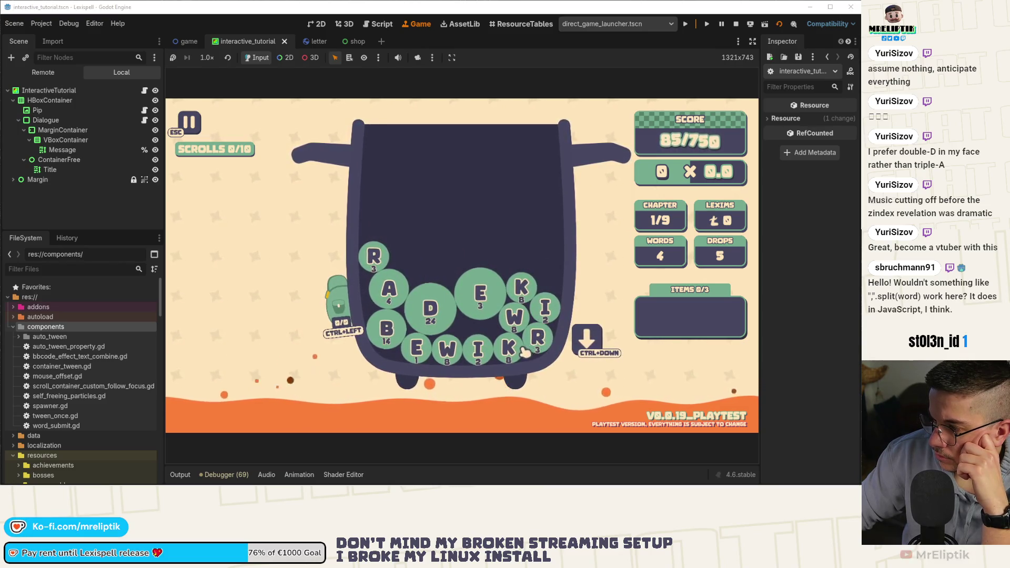
type("bread")
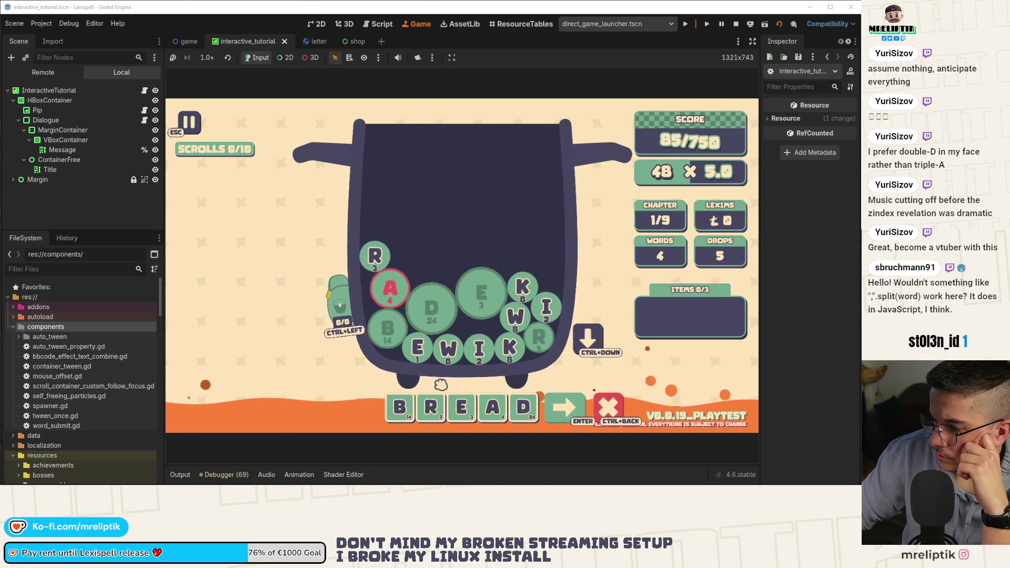
left_click(187, 41)
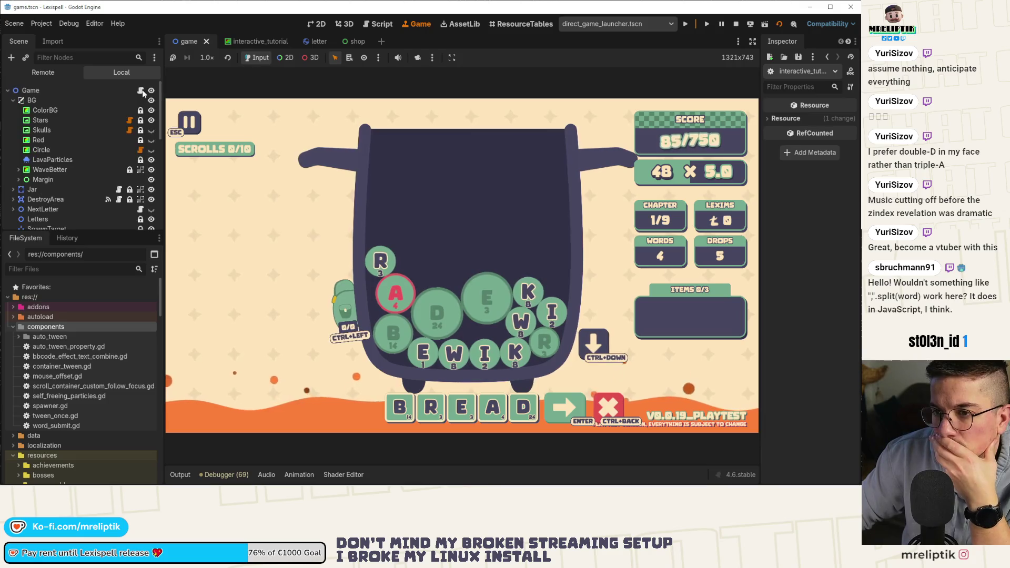
left_click(253, 41)
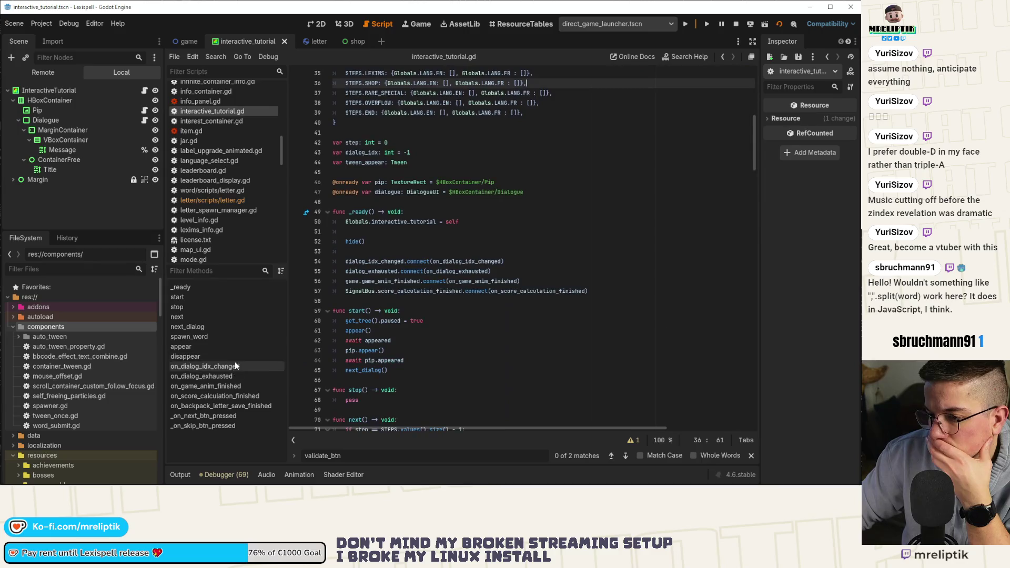
Step: Find the spawn_word() call and delete the INFO step's ten letter-drop lines, then save
left_click(209, 337)
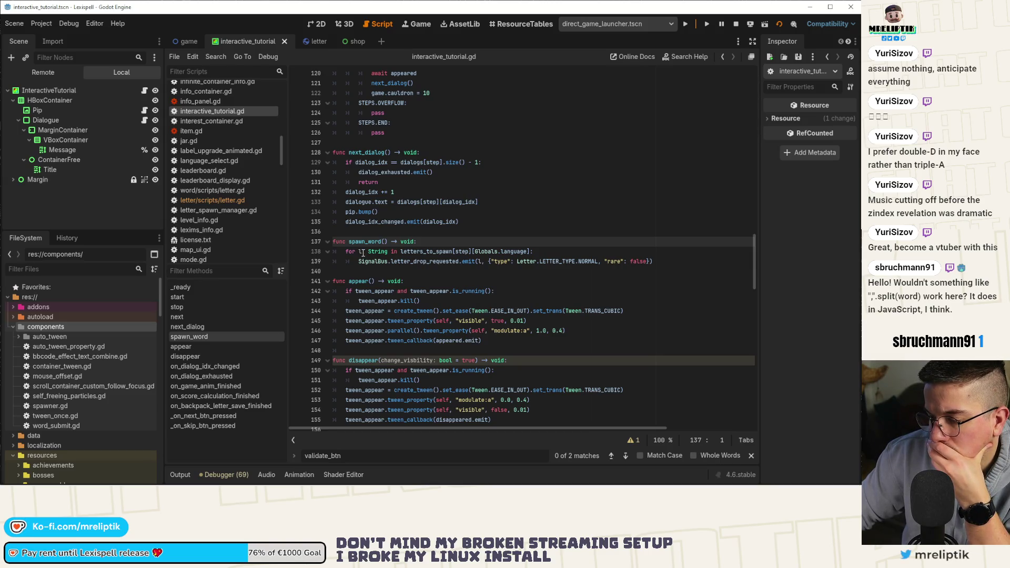
mouse_move(378, 254)
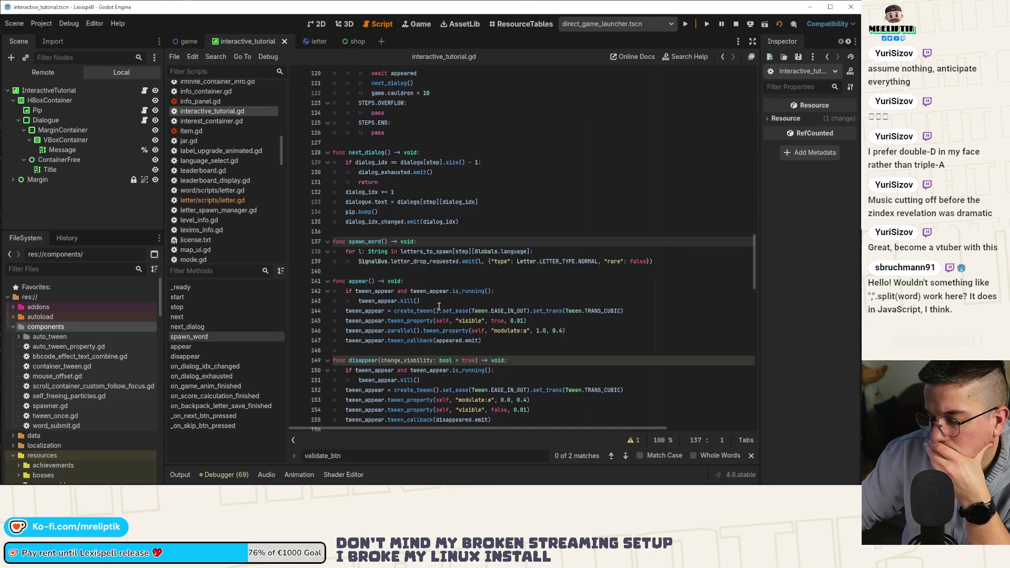
mouse_move(434, 307)
double_click(364, 241)
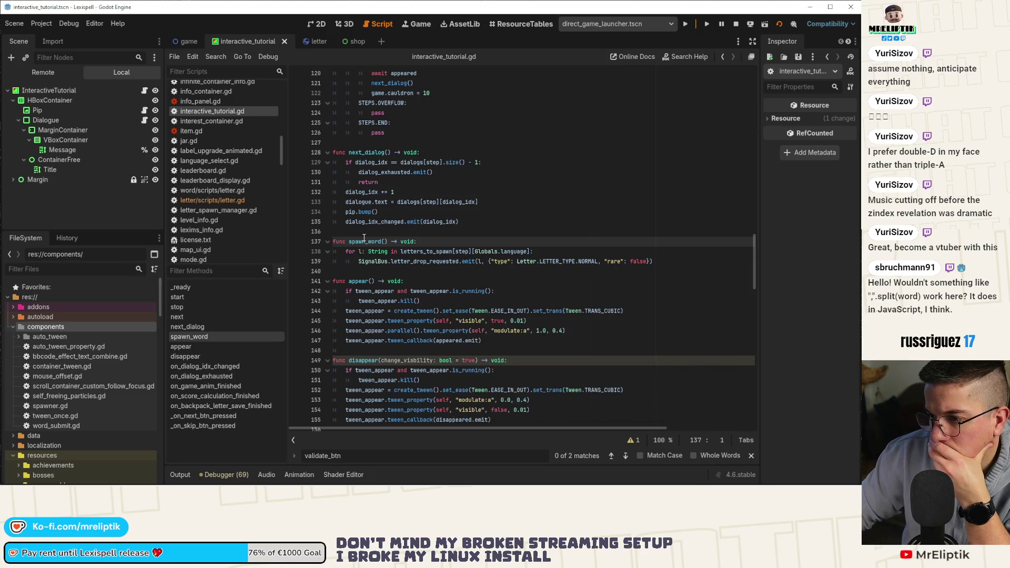
key("ctrl+f")
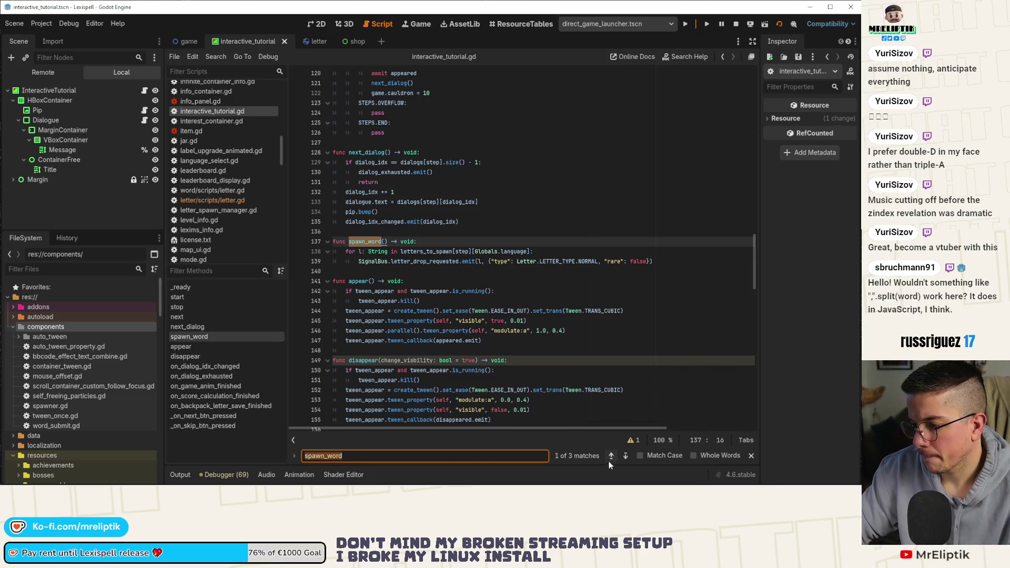
left_click(629, 457)
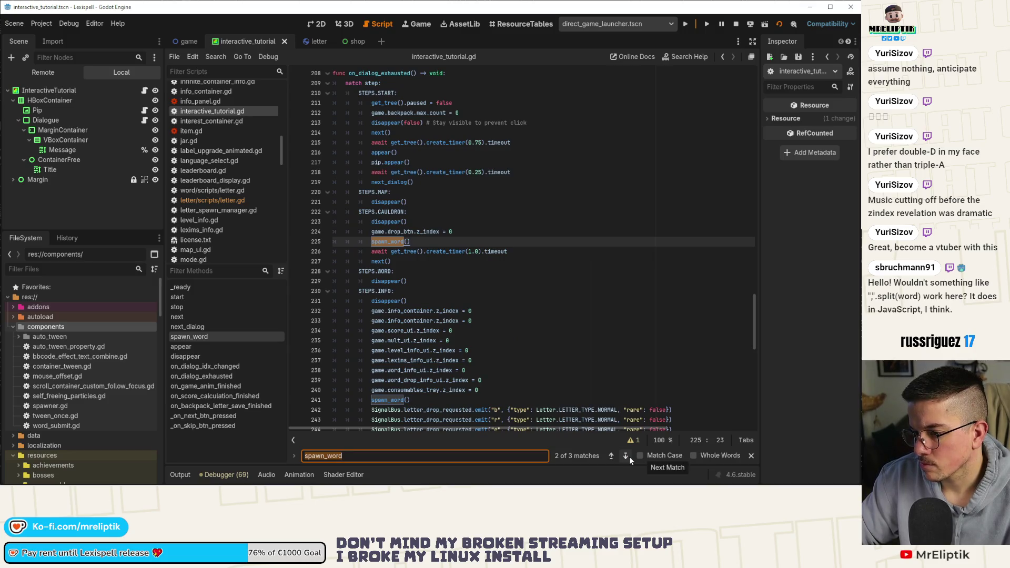
scroll(504, 353, "down", 4)
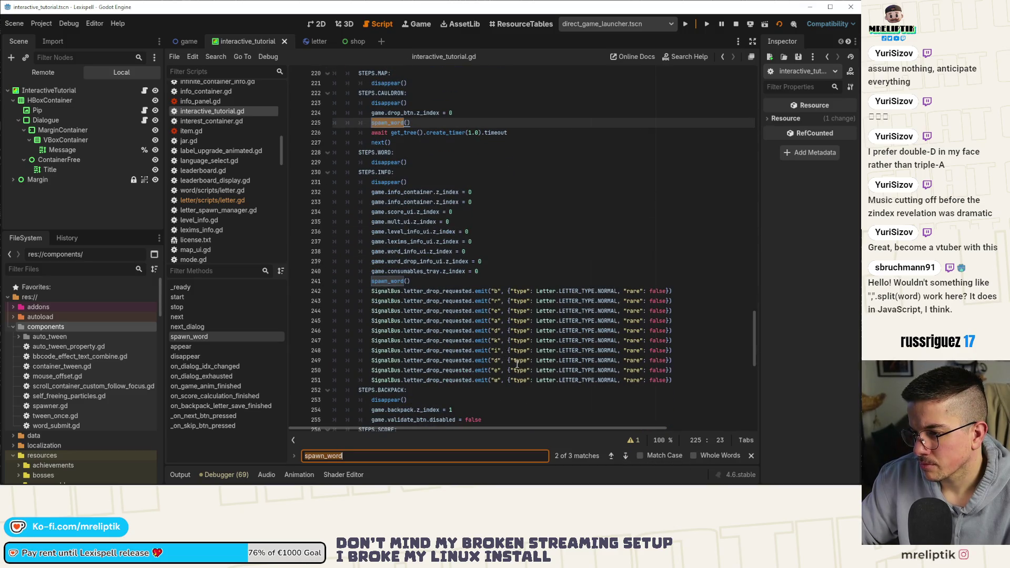
left_click_drag(686, 383, 286, 288)
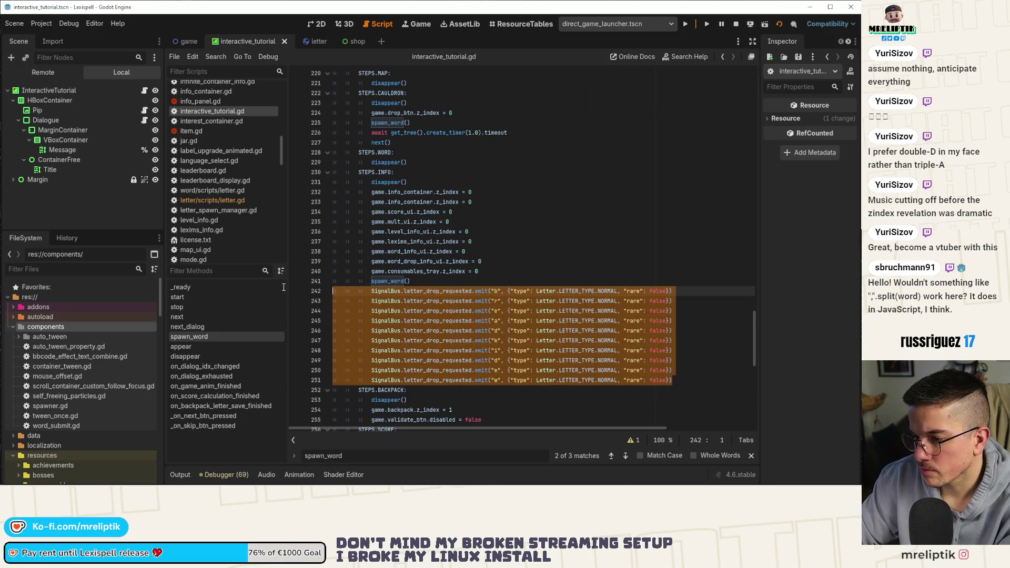
key("BackSpace")
key("BackSpace")
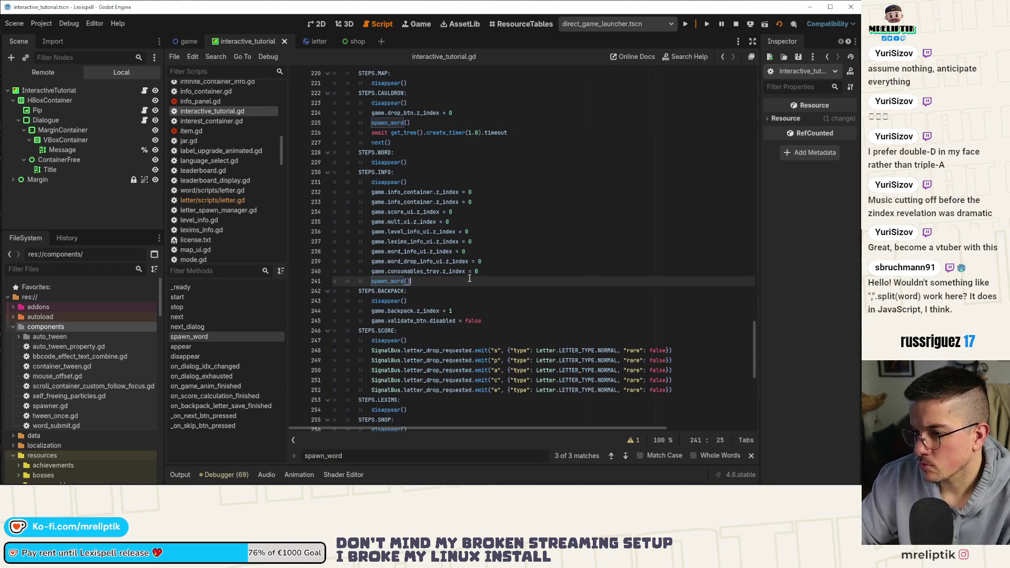
key("ctrl+s")
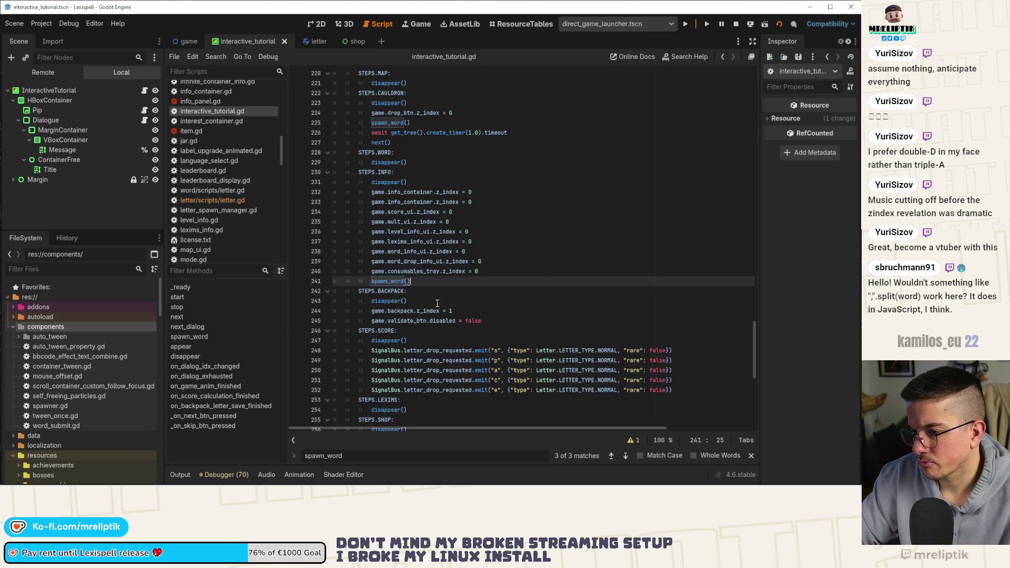
Step: Copy spawn_word() into the SCORE step, delete its five letter-drop lines, save, and view the game
key("ctrl+shift+d")
key("alt+Down")
key("alt+Down")
key("alt+Down")
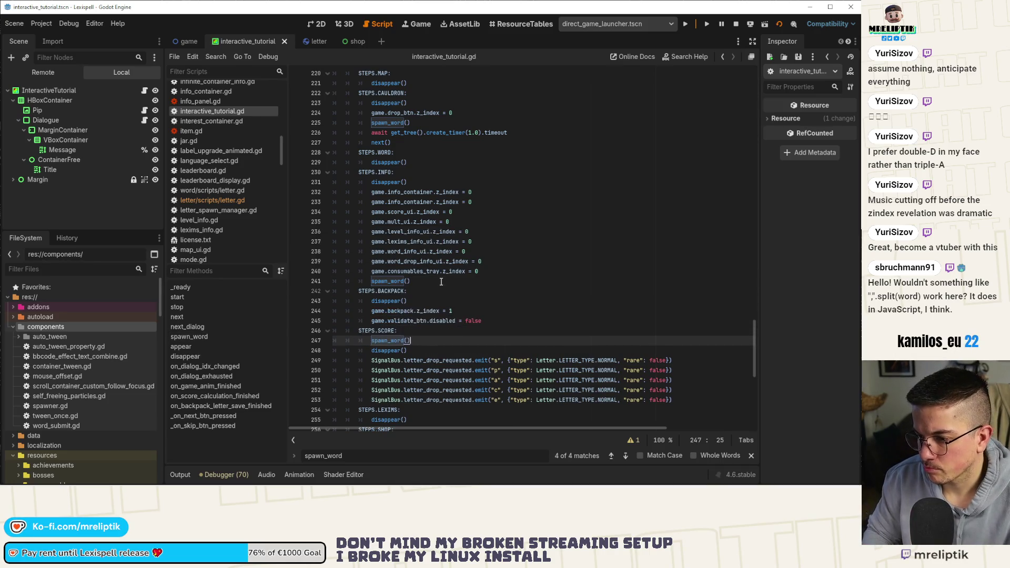
left_click_drag(679, 399, 411, 350)
key("BackSpace")
key("ctrl+s")
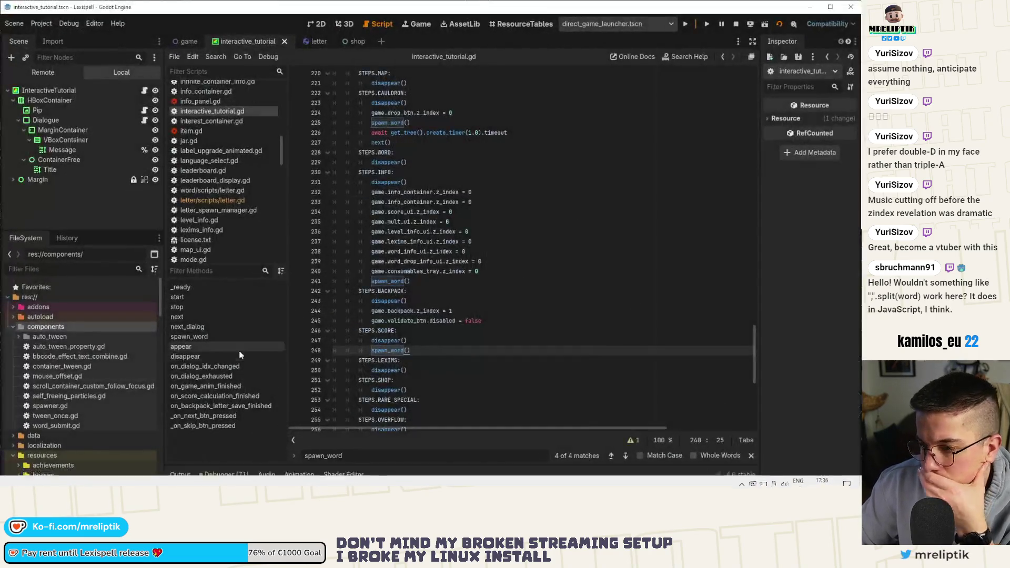
left_click(417, 24)
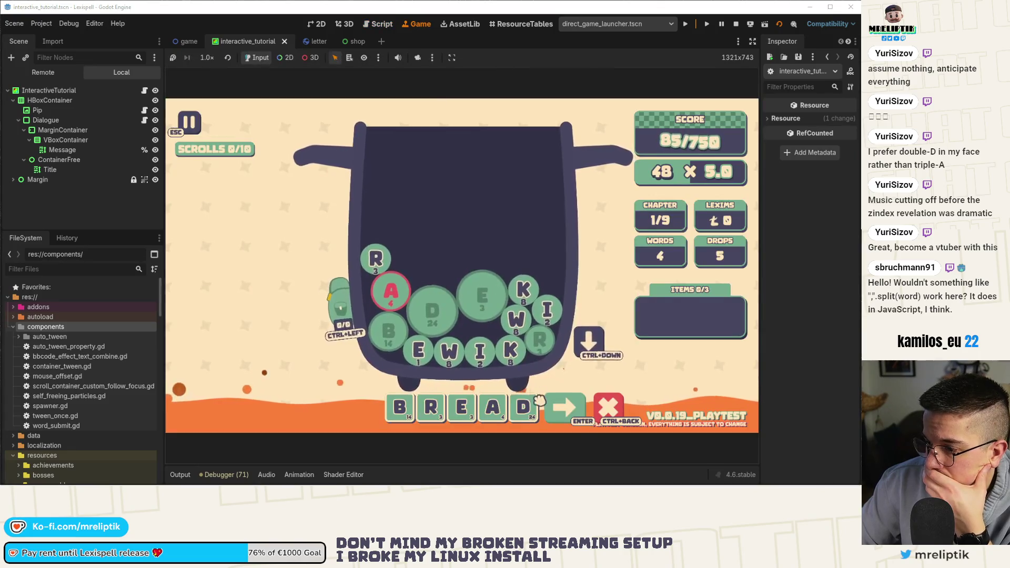
Step: Submit BREAD, continue Pip's dialogue, then clear a trial W word and save R to the backpack
key("Return")
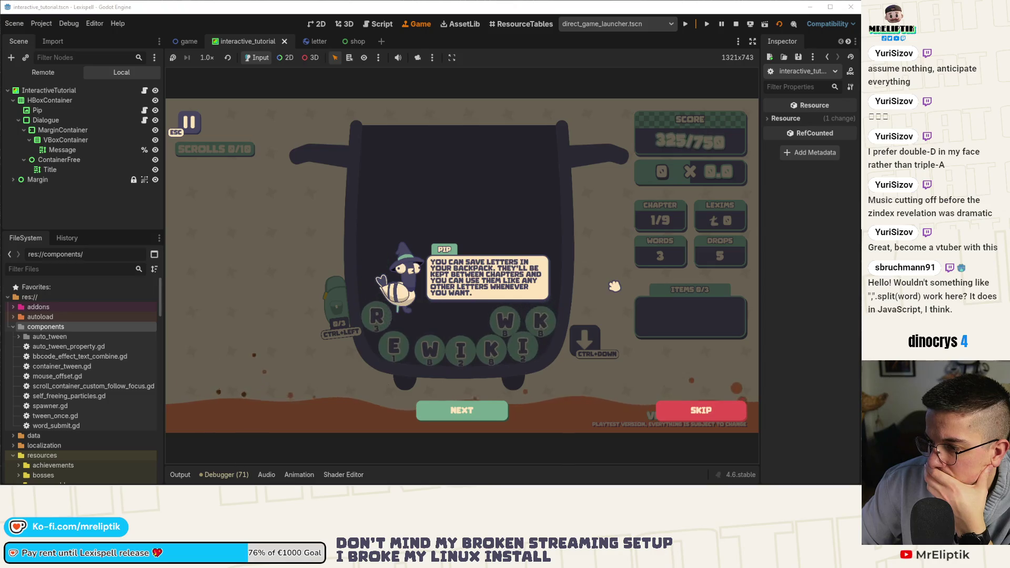
left_click(471, 411)
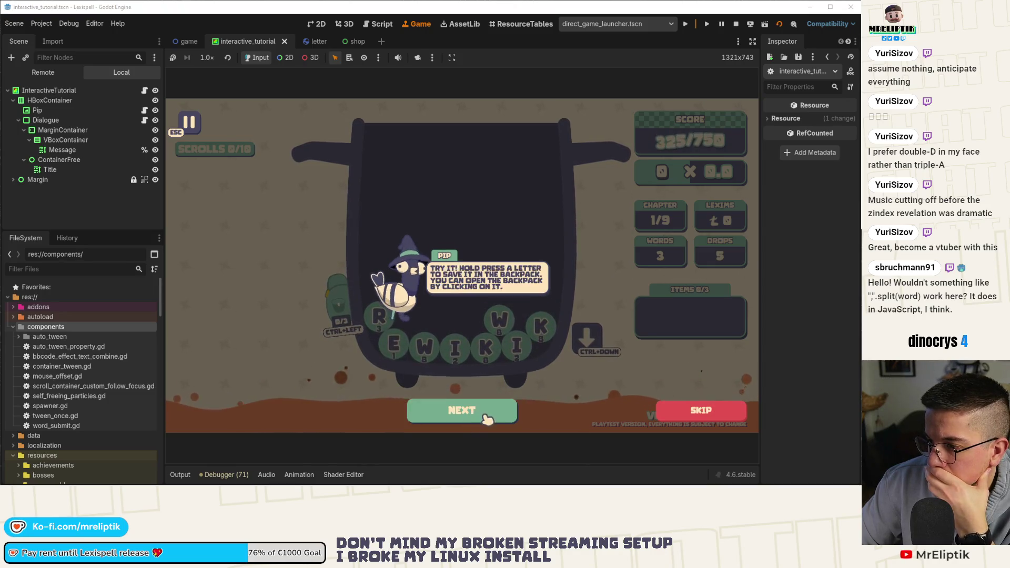
left_click(471, 411)
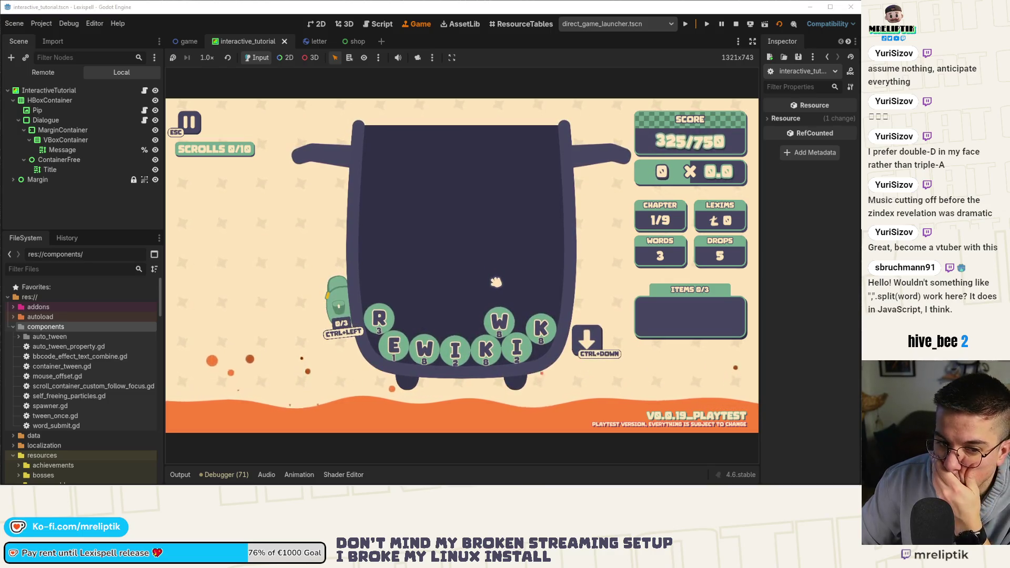
left_click(499, 321)
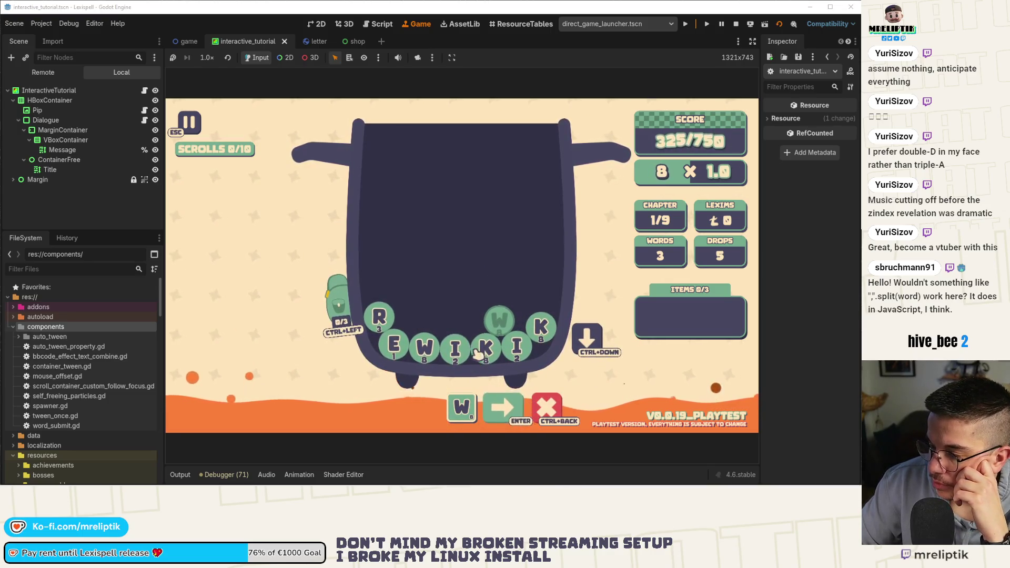
left_click(427, 351)
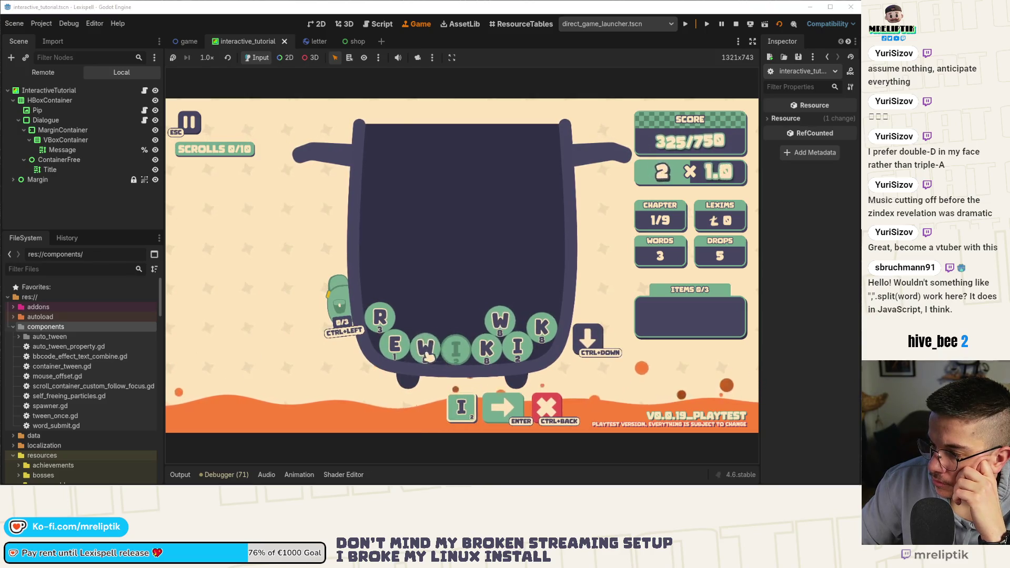
left_click(429, 355)
left_click(429, 355)
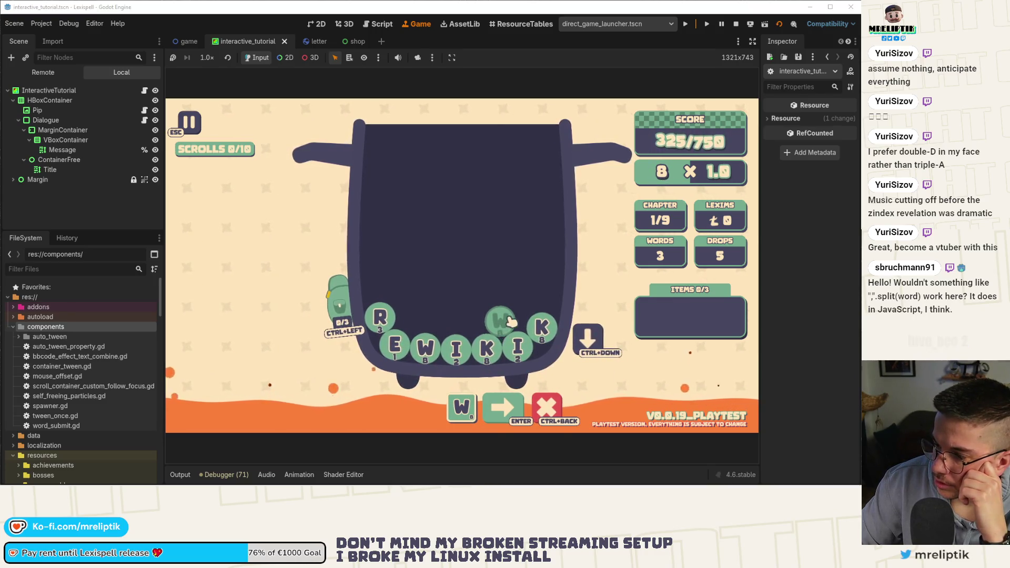
key("ctrl+BackSpace")
left_click(382, 319)
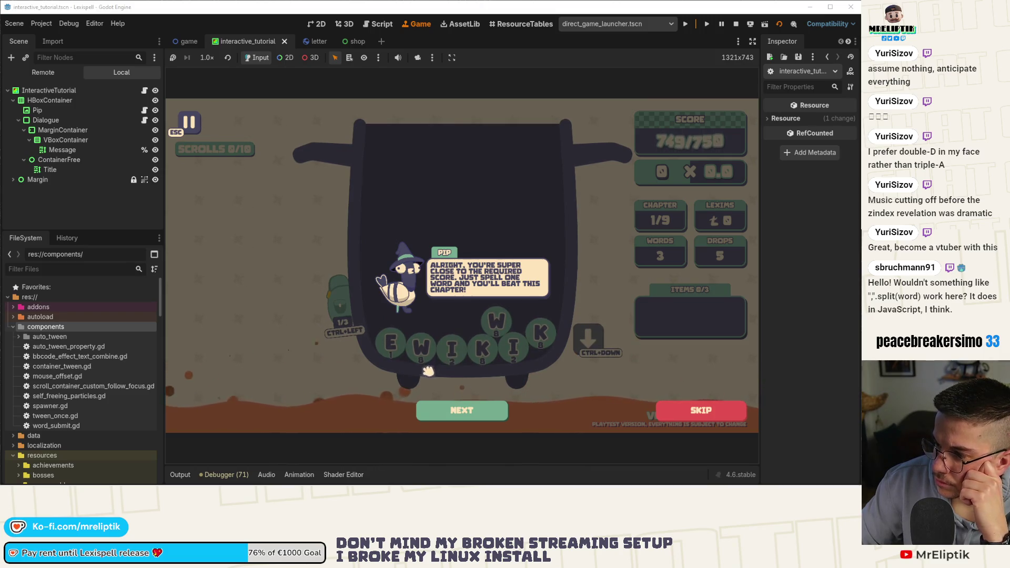
Step: Spell and submit SOME to clear the chapter at 813/750
left_click(462, 413)
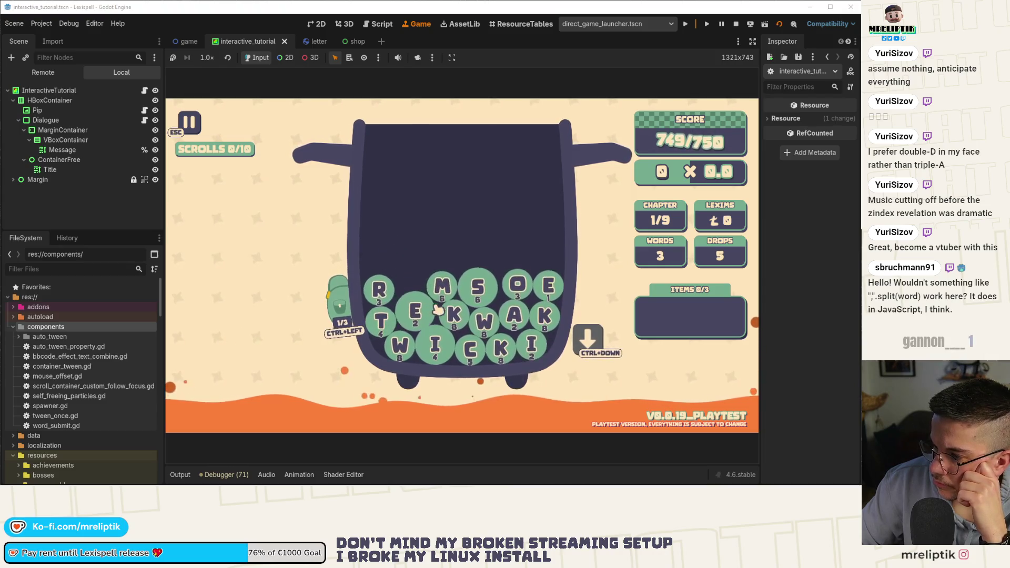
type("som")
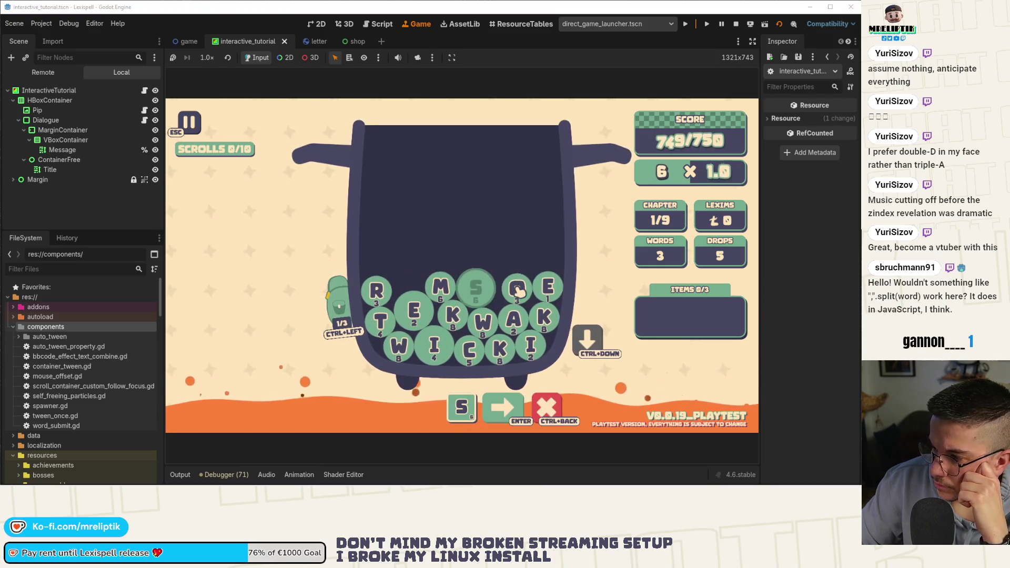
left_click(549, 288)
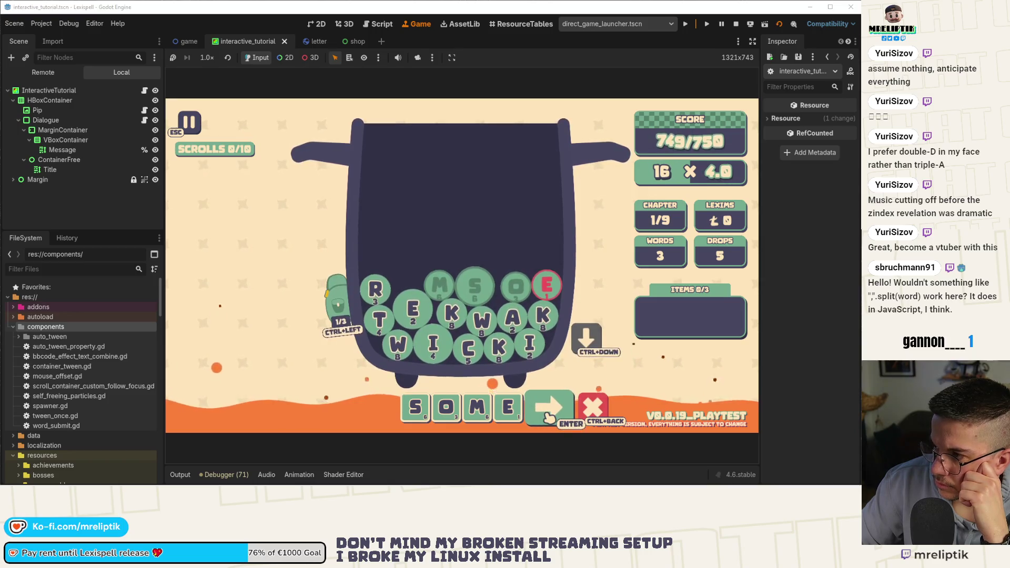
key("Return")
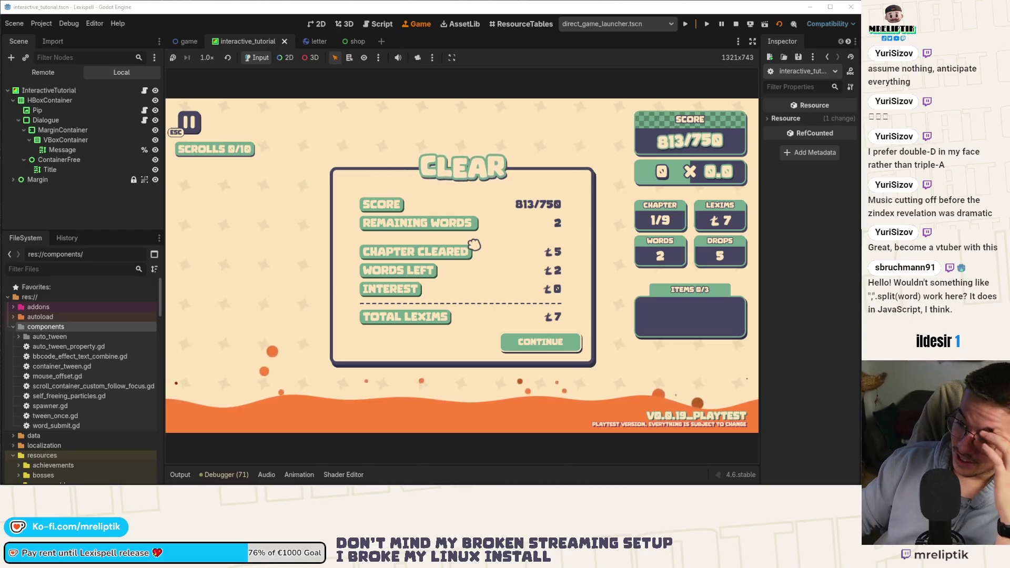
left_click(205, 42)
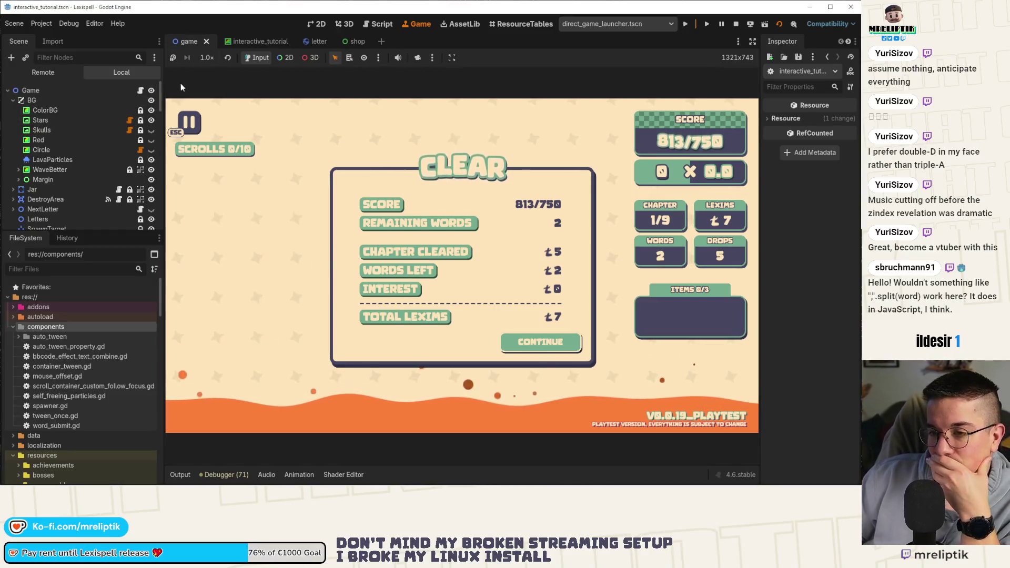
Step: Open game.gd from the game scene tab
left_click(141, 92)
scroll(128, 128, "up", 10)
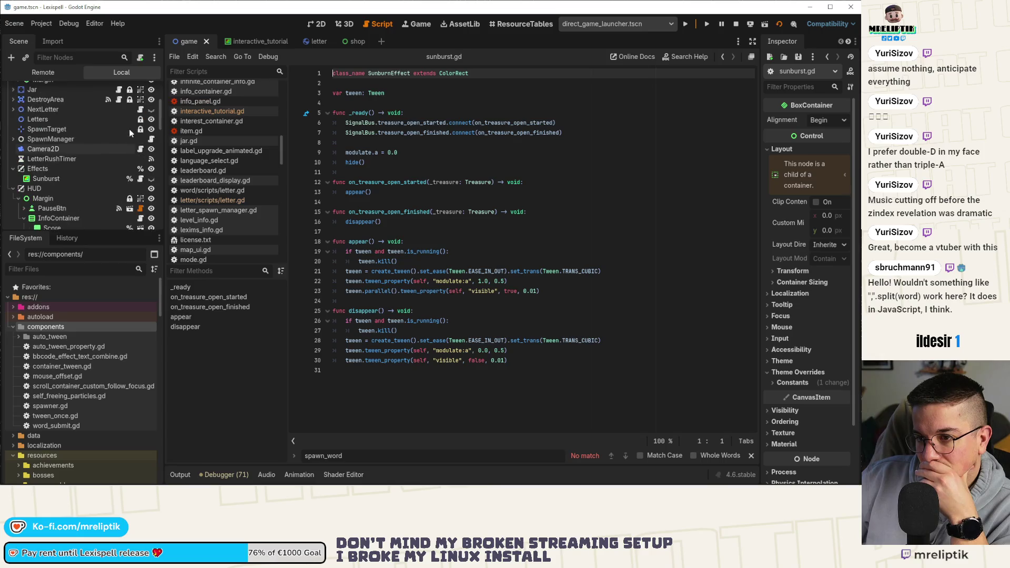
left_click(255, 46)
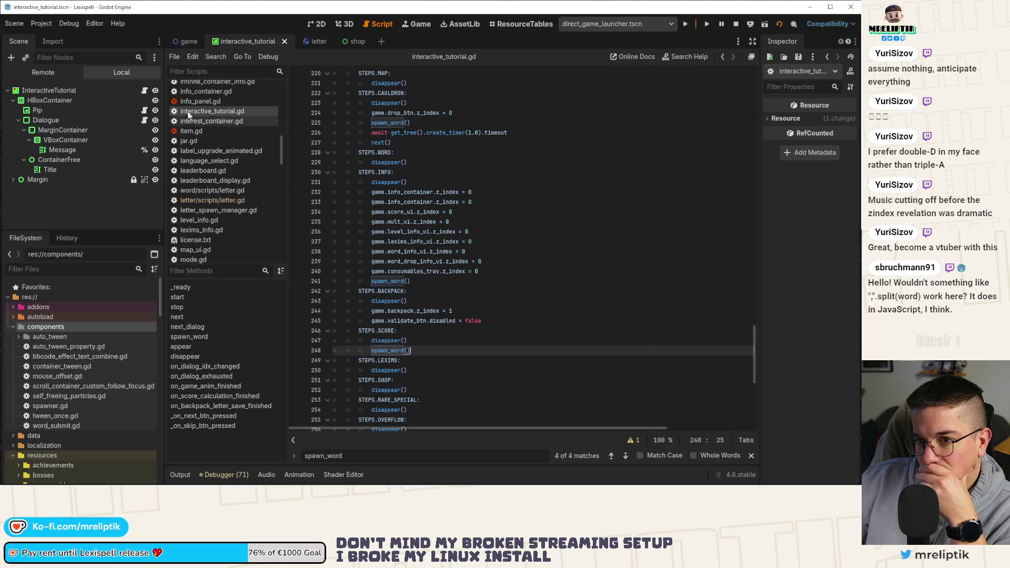
left_click(186, 42)
scroll(96, 175, "down", 2)
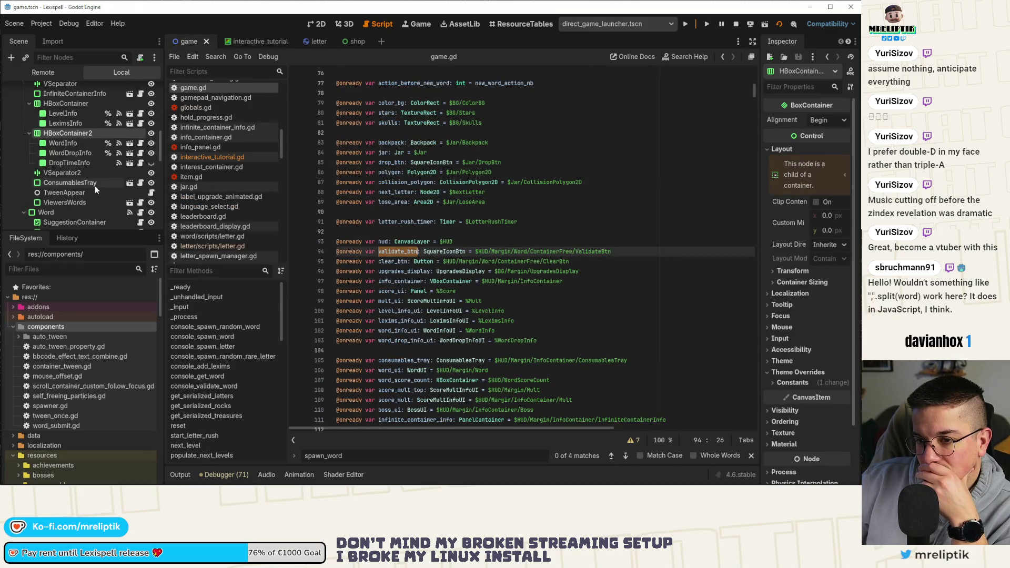
scroll(95, 185, "down", 4)
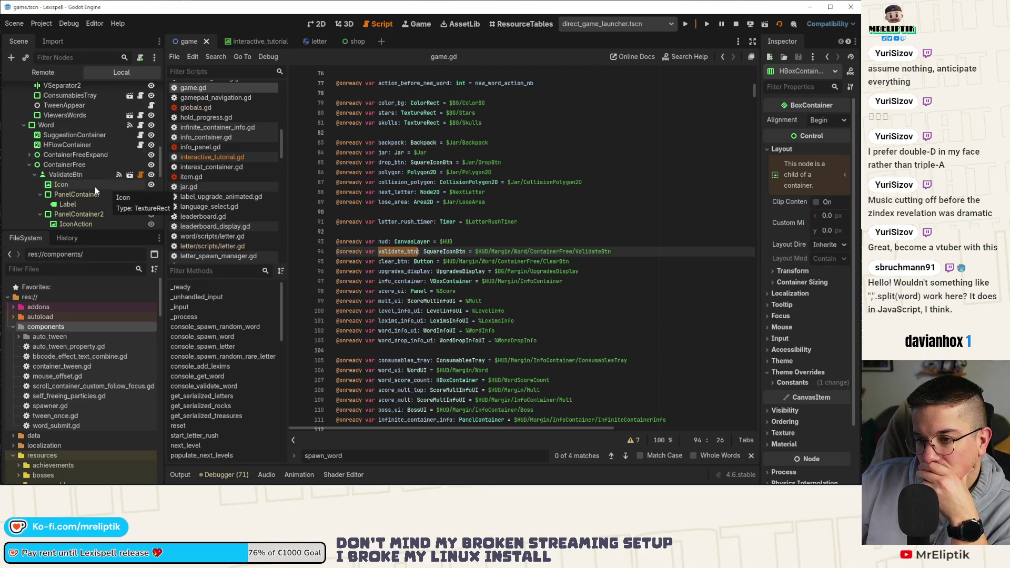
scroll(94, 186, "down", 2)
scroll(114, 184, "up", 10)
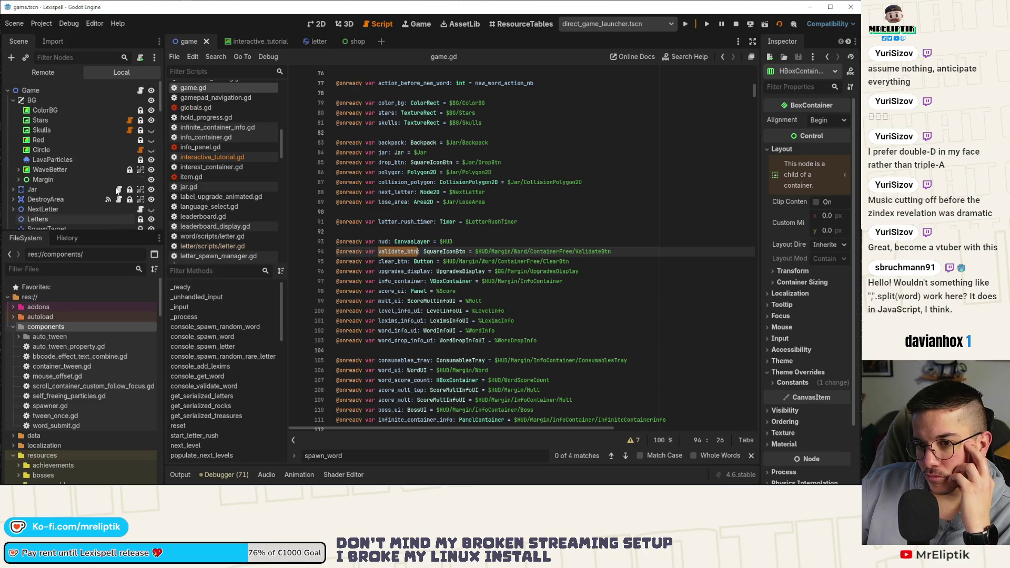
Step: Filter the Scene dock by 'endscree' and select the EndScreen node
left_click(90, 59)
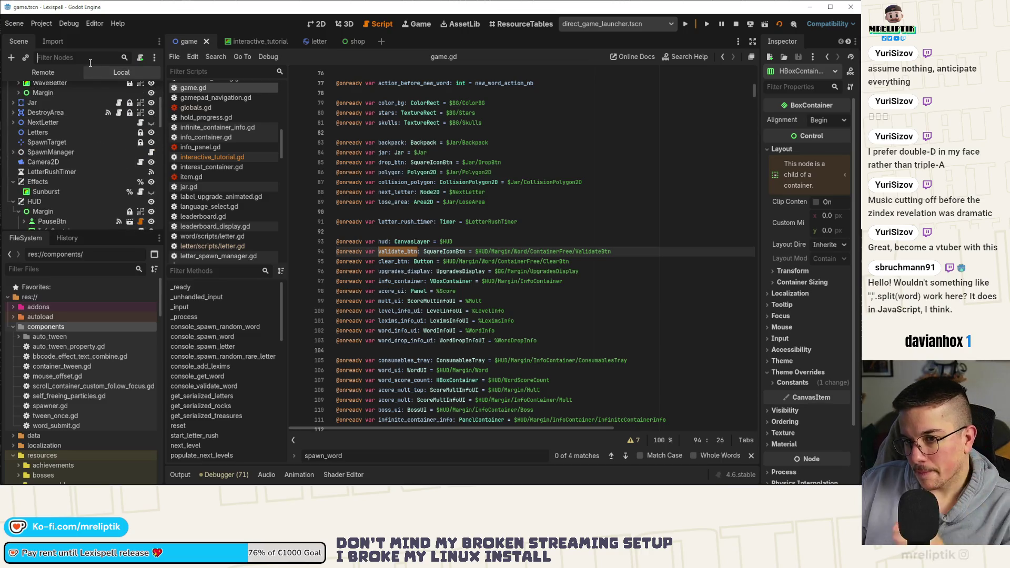
type("endscree")
left_click(74, 111)
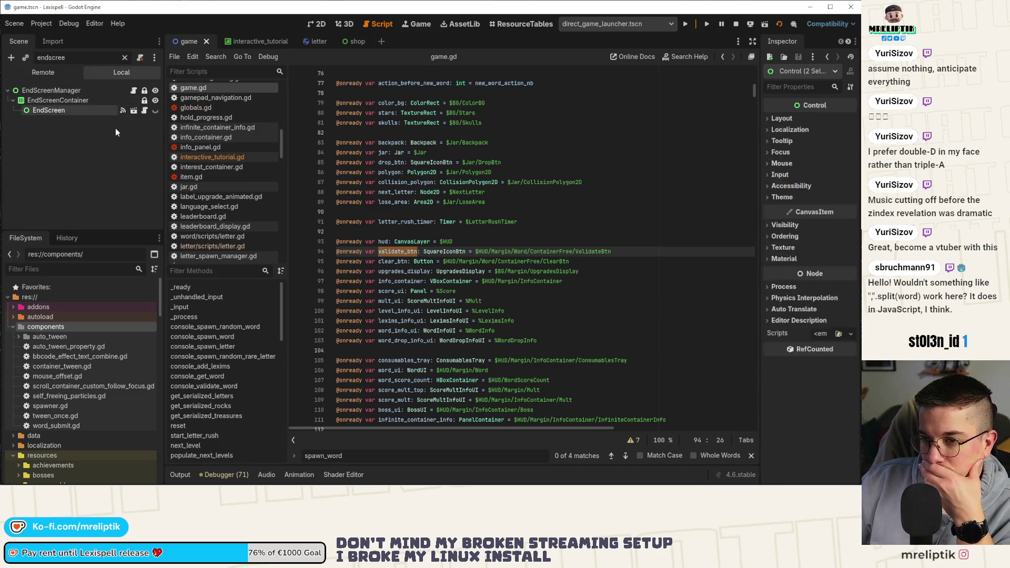
Step: Open end_screen.gd and select the appear_finished signal name where it is emitted
left_click(144, 110)
scroll(488, 152, "up", 20)
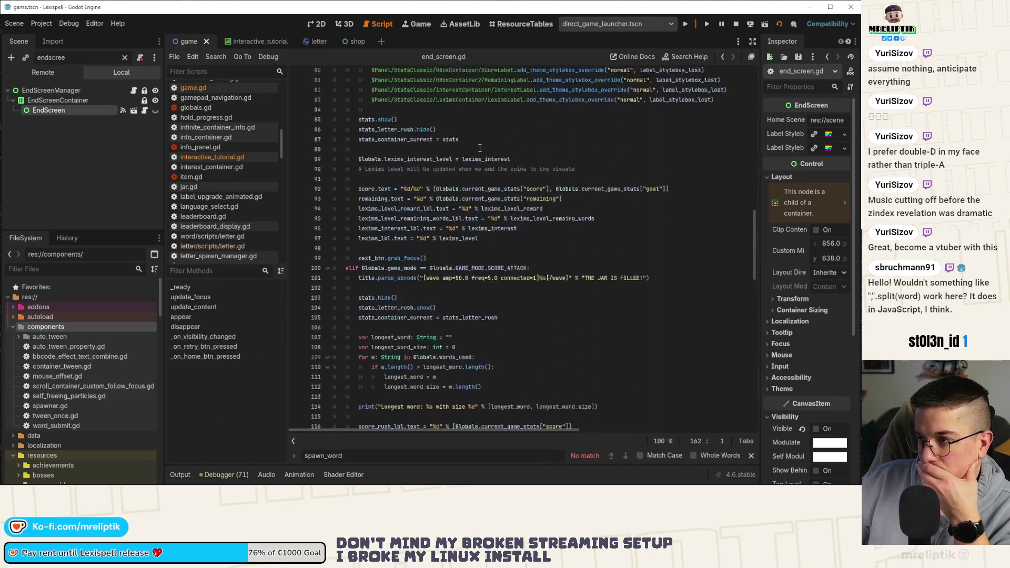
scroll(489, 152, "up", 2)
left_click(383, 92)
scroll(400, 147, "down", 20)
scroll(407, 167, "down", 12)
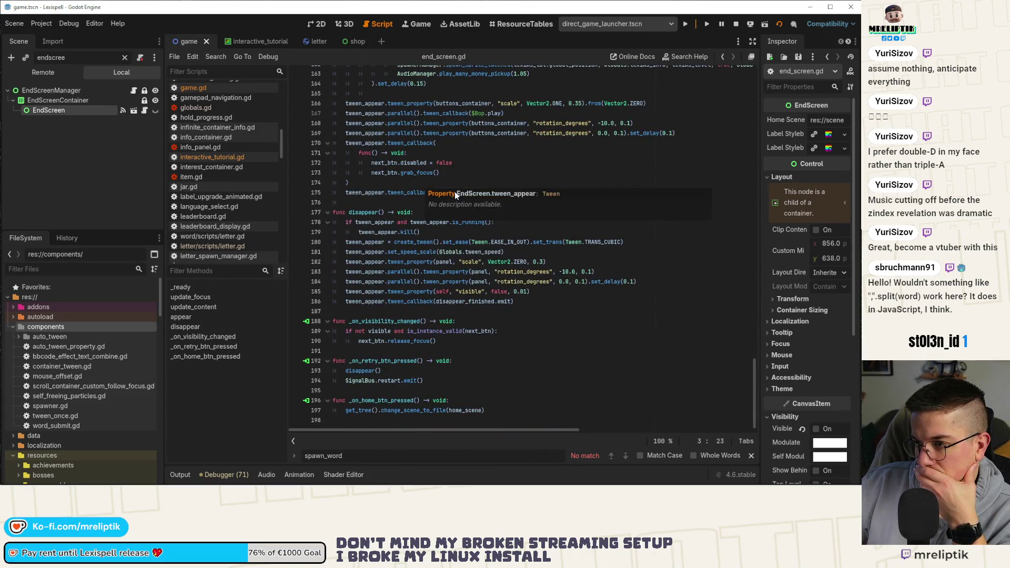
scroll(451, 265, "up", 3)
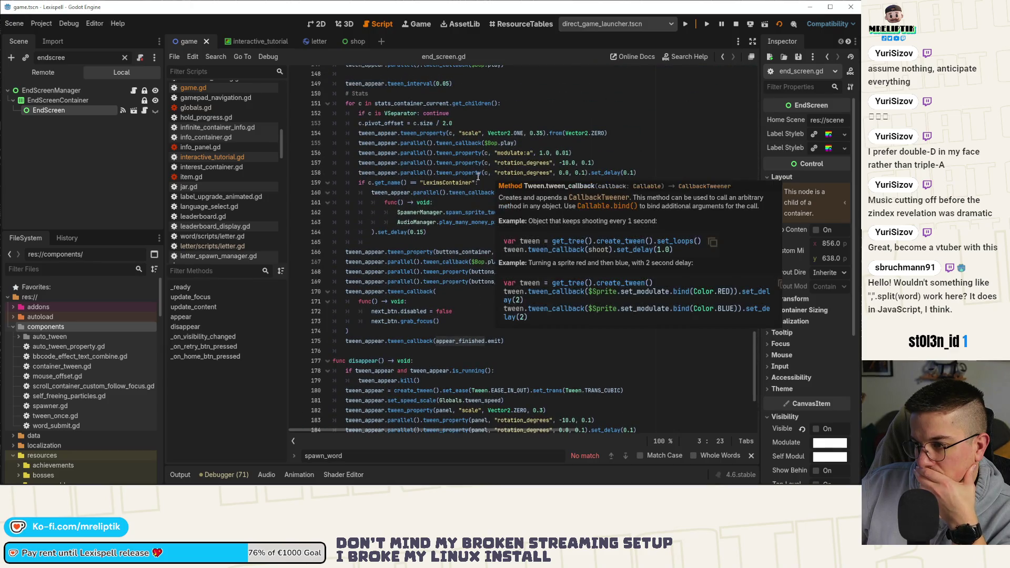
scroll(463, 298, "up", 4)
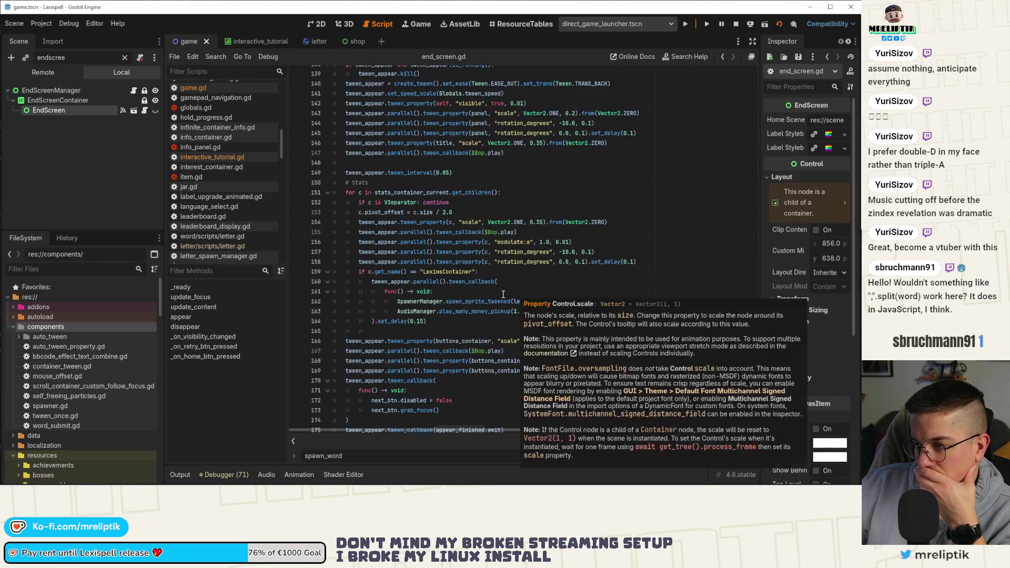
scroll(504, 301, "down", 5)
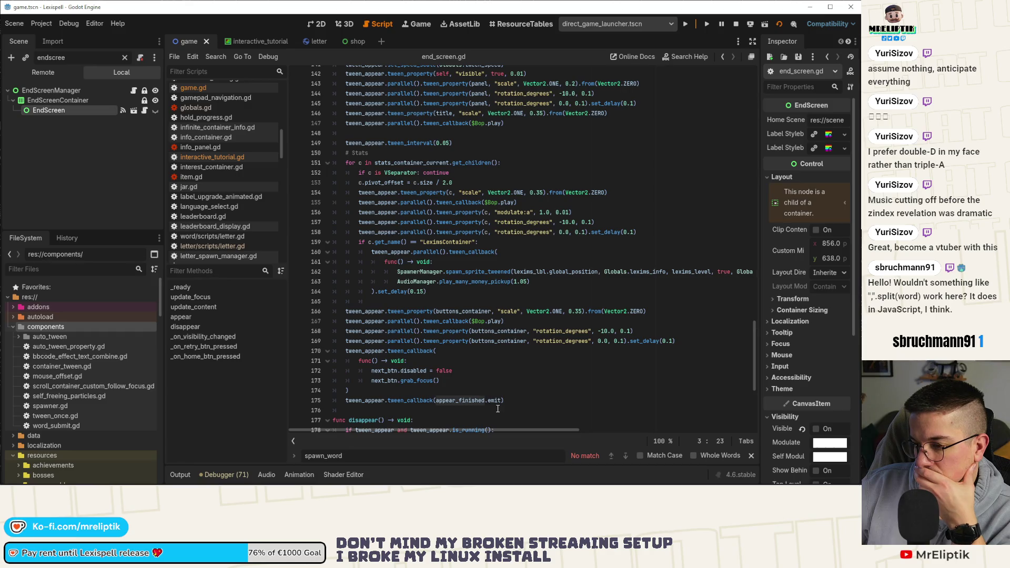
left_click(508, 401)
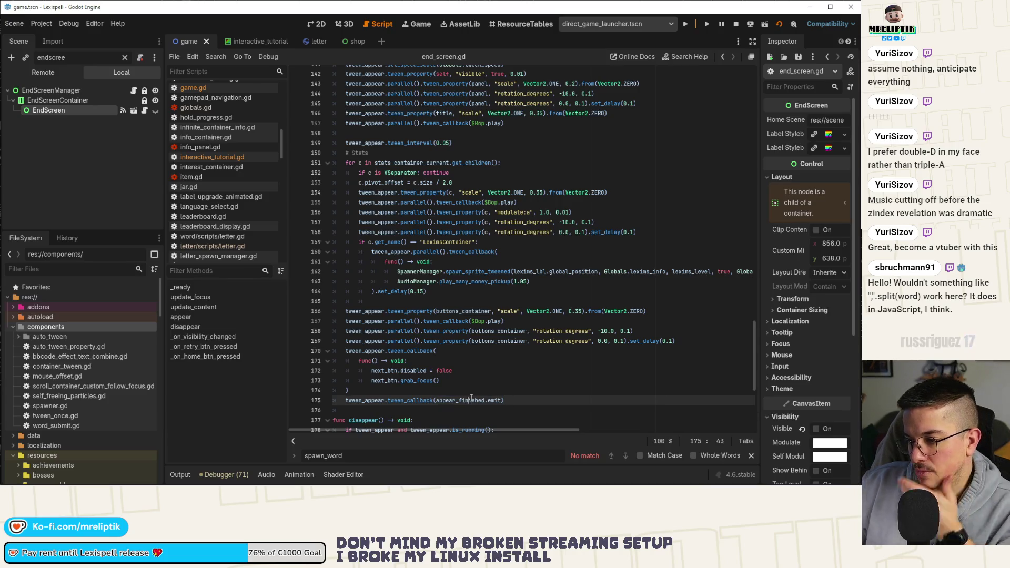
left_click_drag(436, 401, 485, 400)
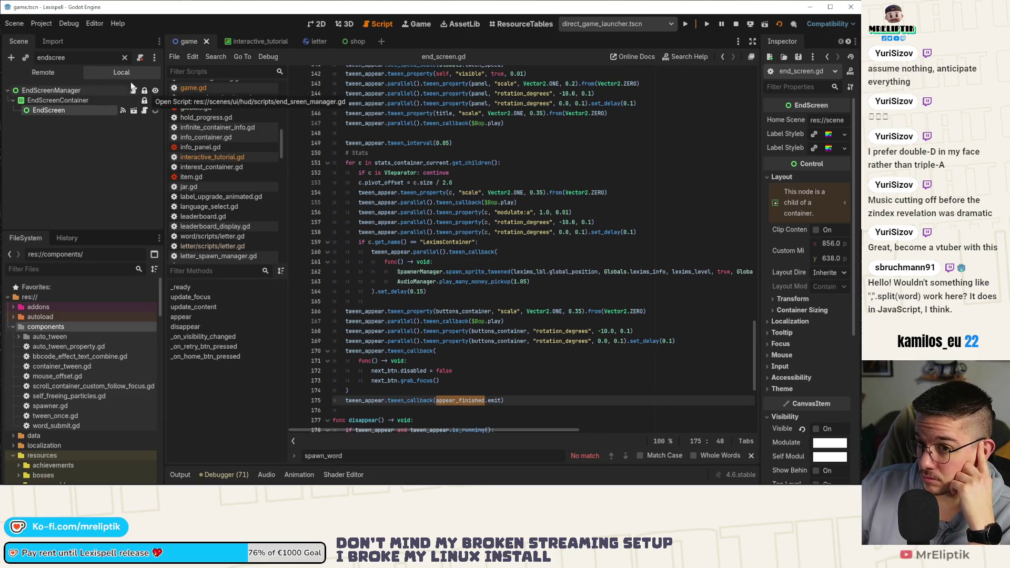
Step: Clear the node filter, open game.gd, and search it for 'end_scre'
left_click(125, 58)
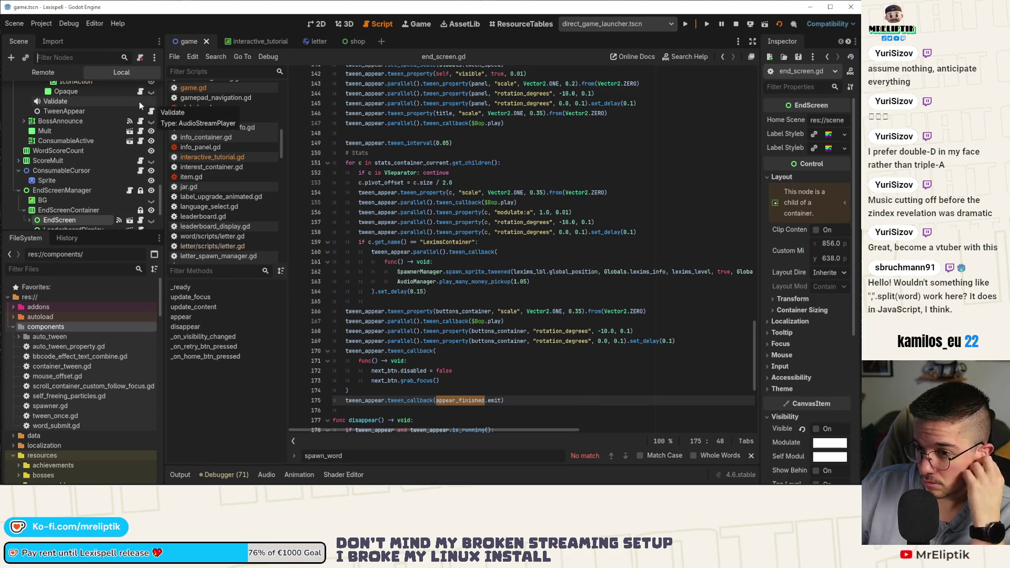
scroll(121, 182, "down", 1)
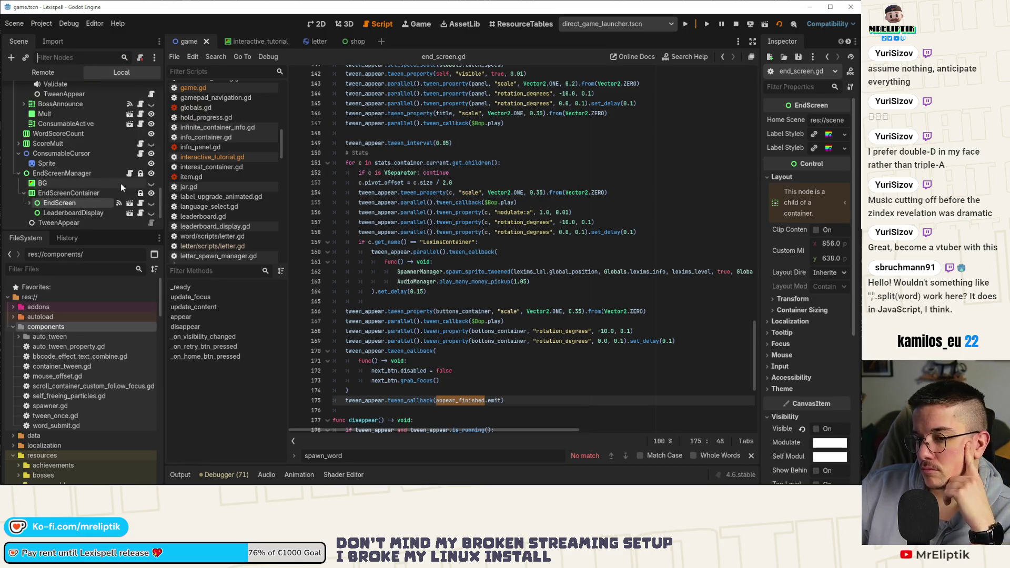
scroll(108, 160, "down", 5)
scroll(118, 159, "up", 10)
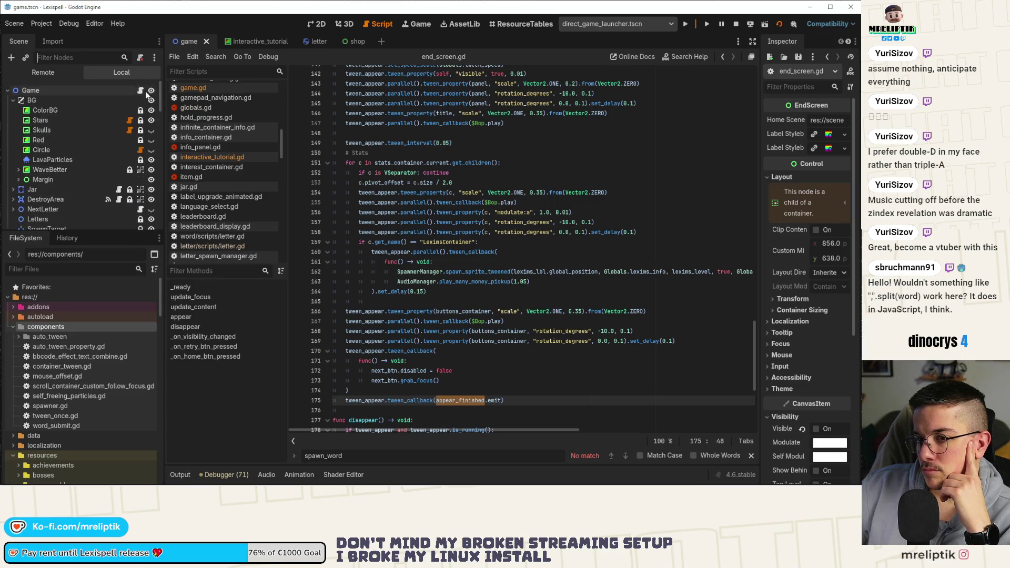
left_click(140, 92)
left_click(445, 261)
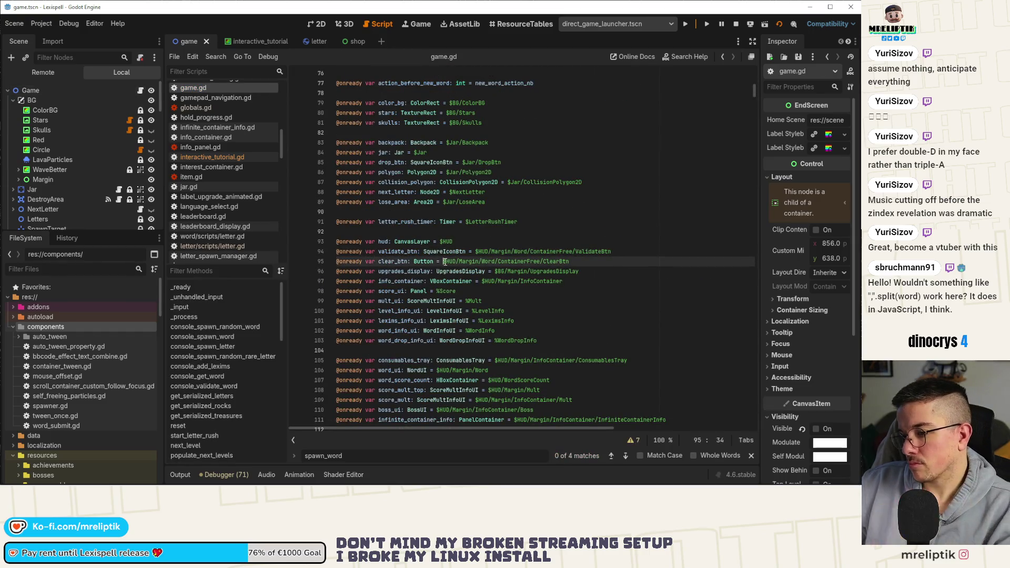
key("ctrl+f")
type("end_scre")
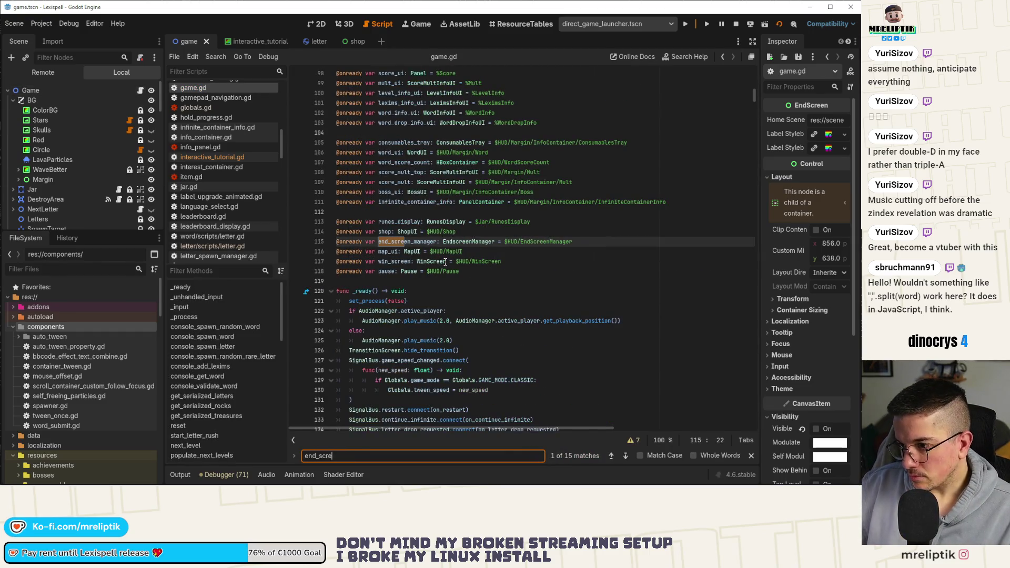
left_click(394, 242)
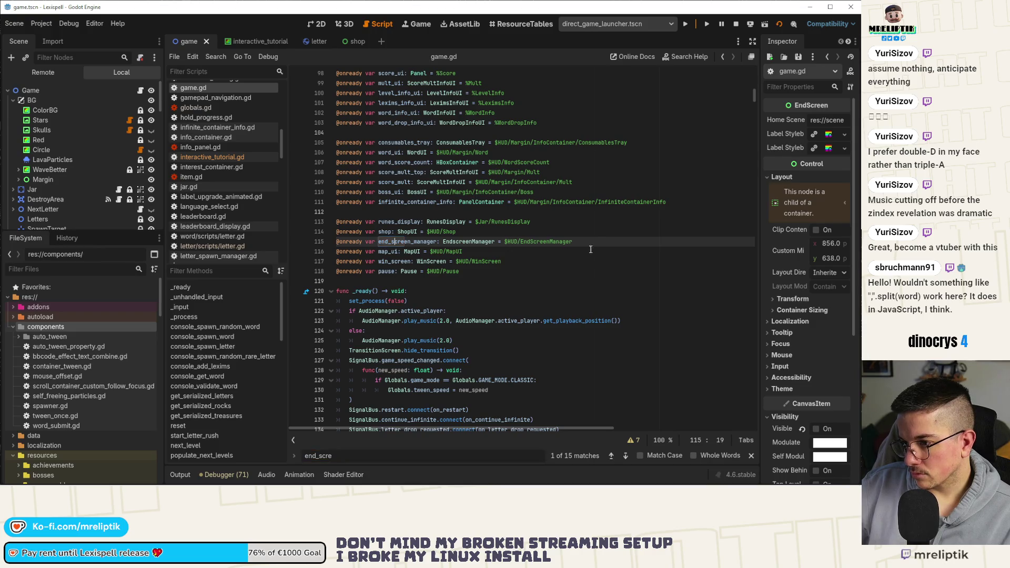
key("Return")
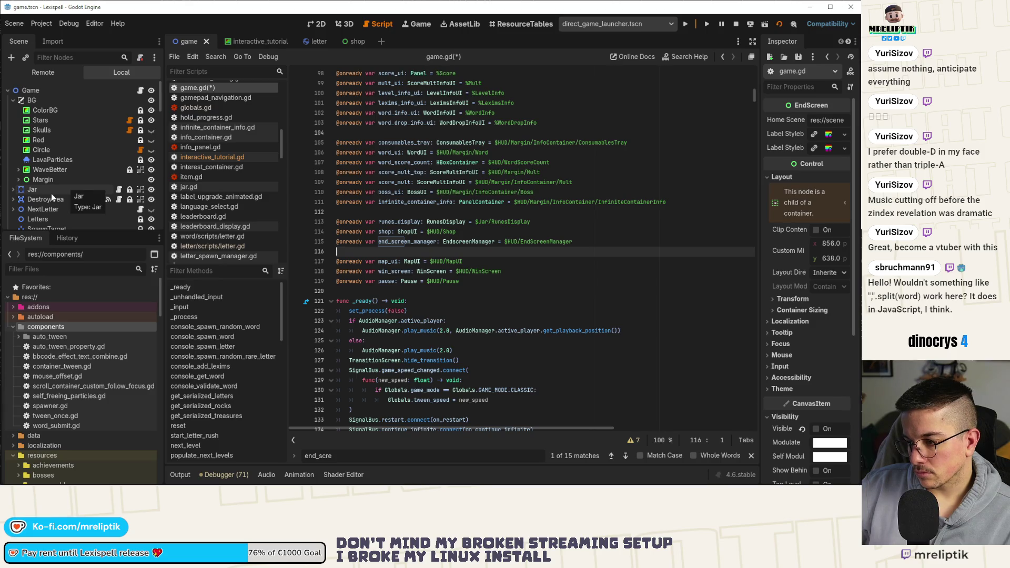
scroll(427, 210, "up", 6)
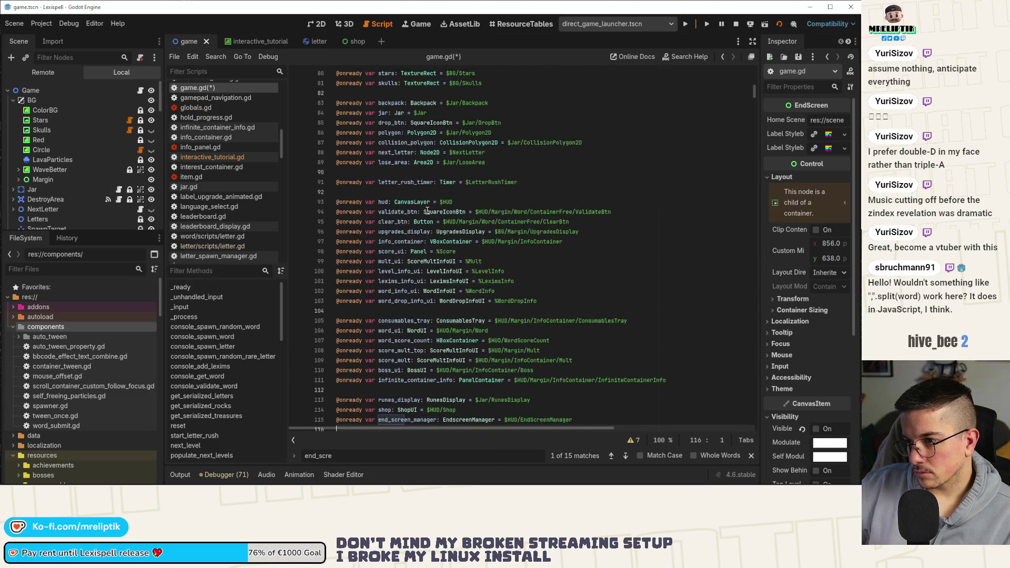
scroll(84, 200, "down", 10)
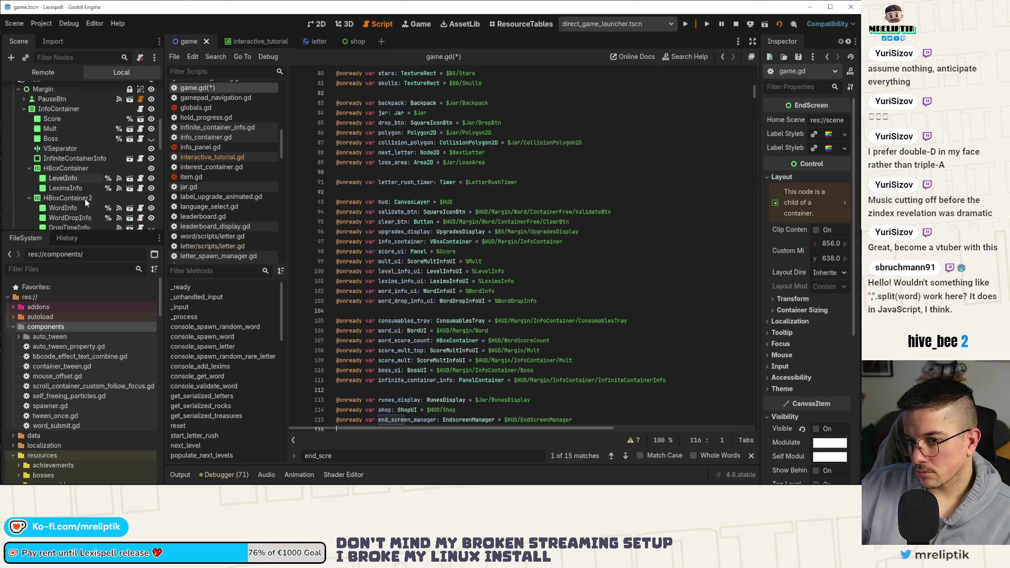
scroll(86, 204, "down", 10)
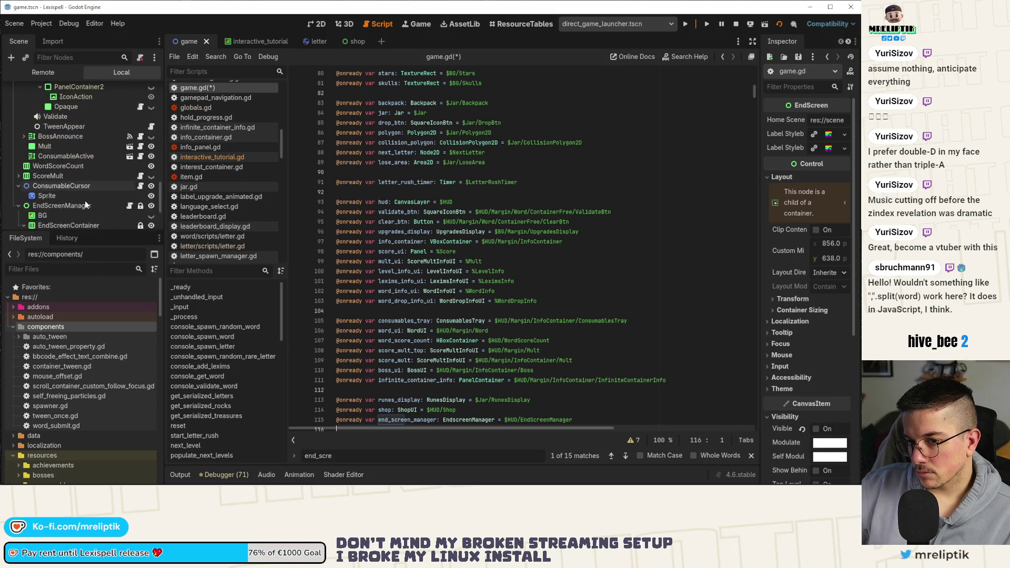
mouse_move(76, 163)
left_mouse_down()
mouse_move(81, 182)
mouse_move(385, 410)
mouse_move(376, 414)
left_mouse_up()
scroll(384, 368, "down", 3)
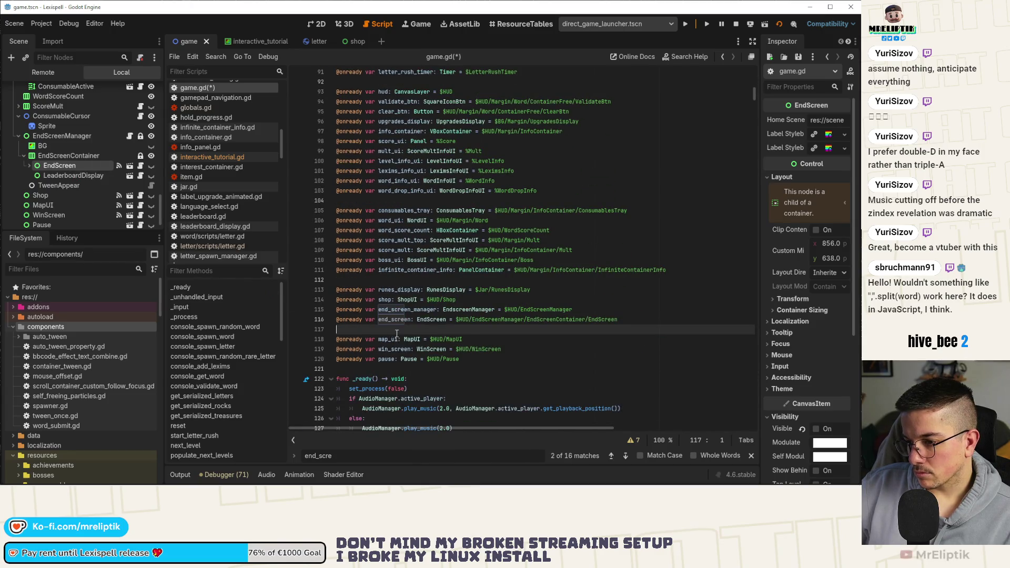
left_click(400, 320)
double_click(400, 320)
key("ctrl+c")
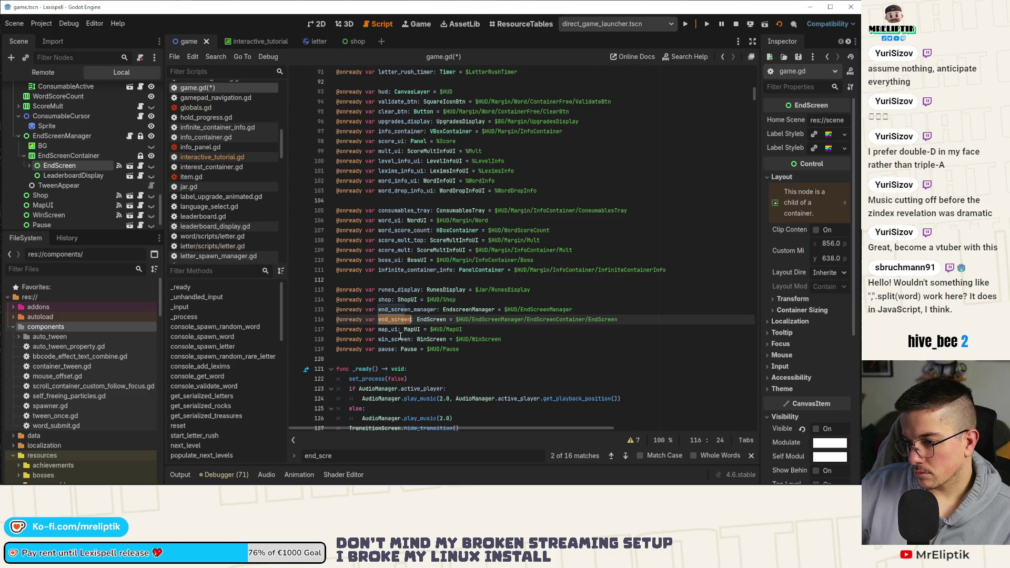
scroll(401, 336, "up", 4)
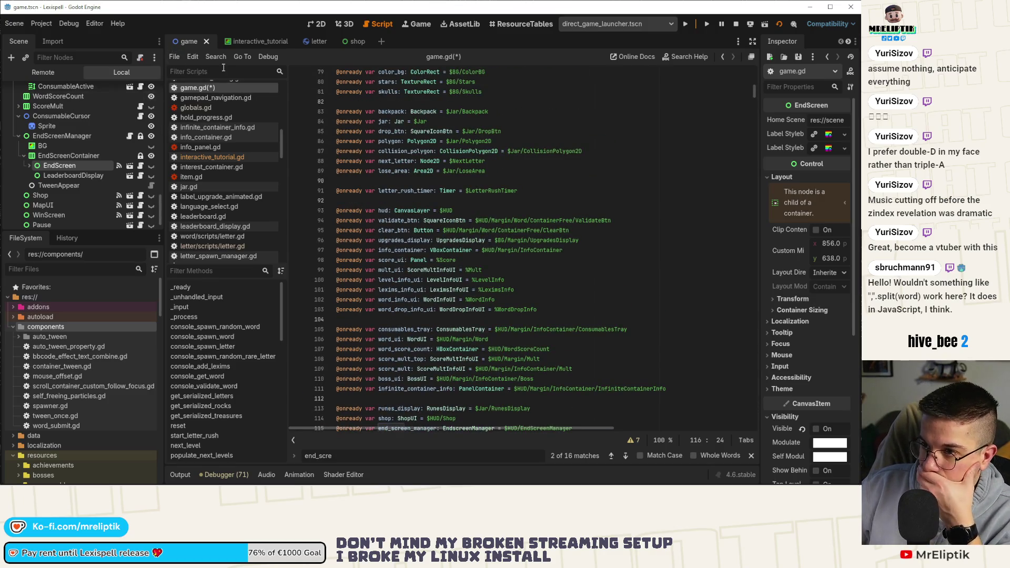
left_click(249, 42)
Step: Jump to the next() function and save at the backpack max_count line
scroll(452, 310, "up", 12)
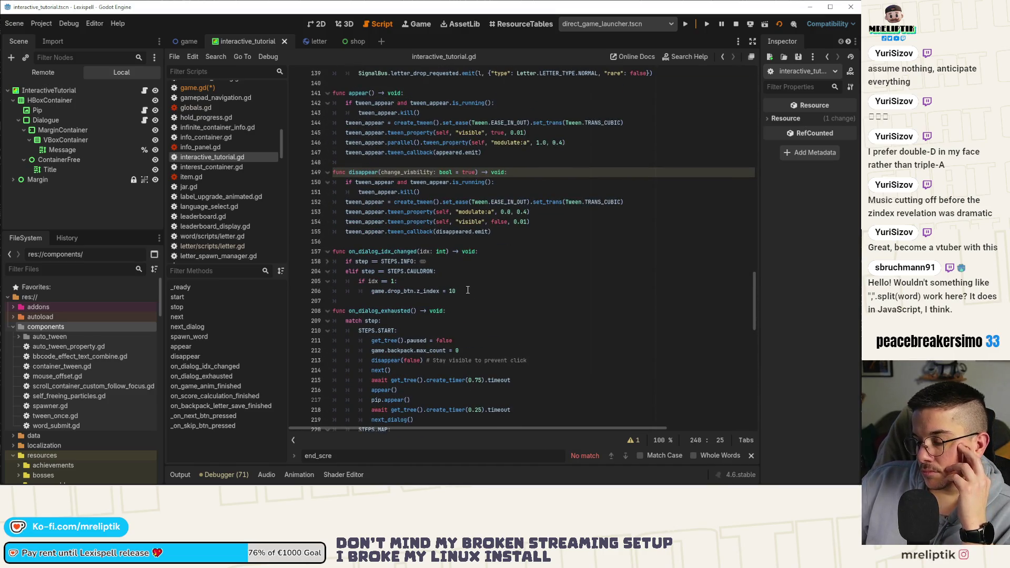
left_click(208, 327)
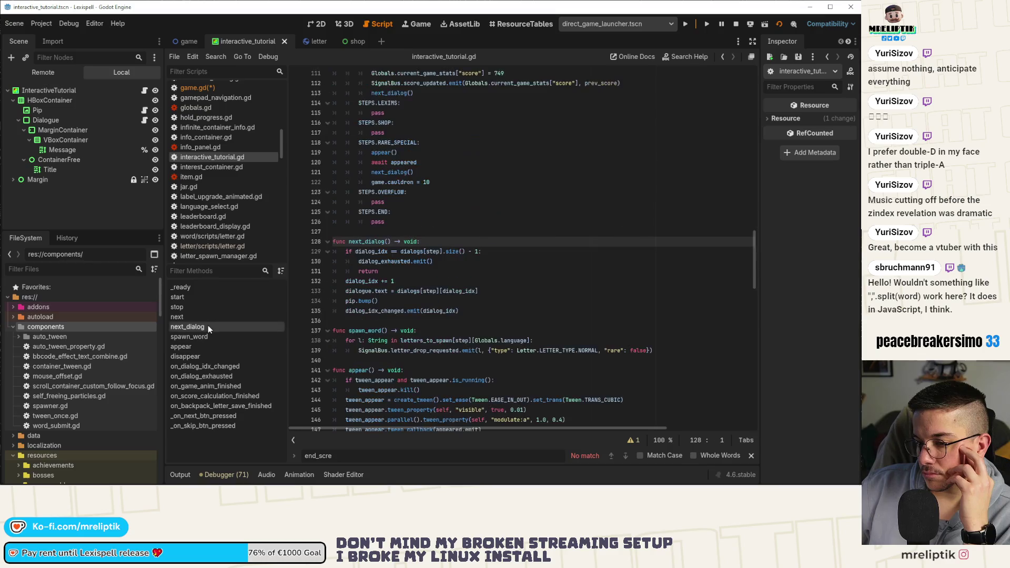
left_click(192, 318)
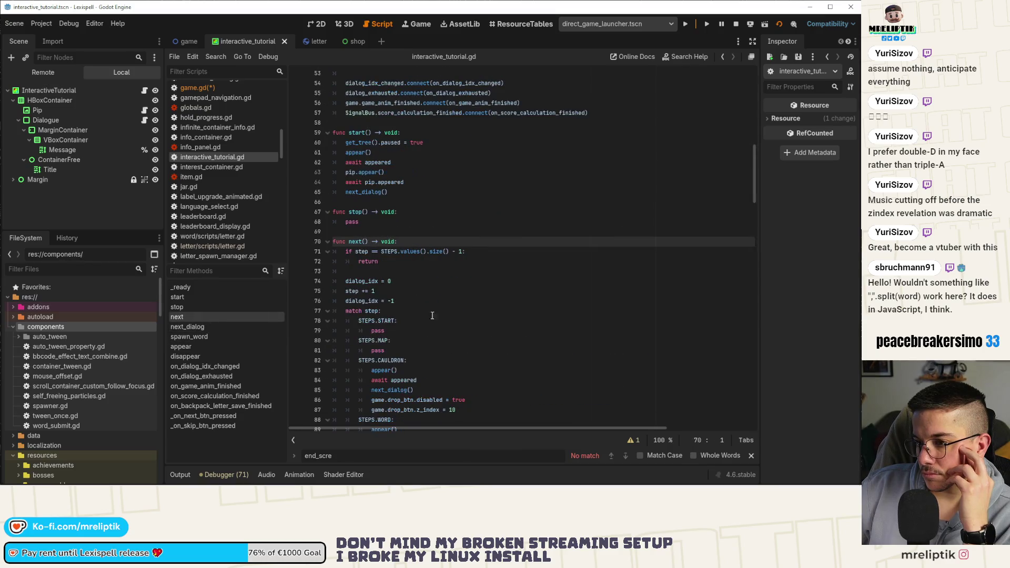
scroll(451, 316, "down", 5)
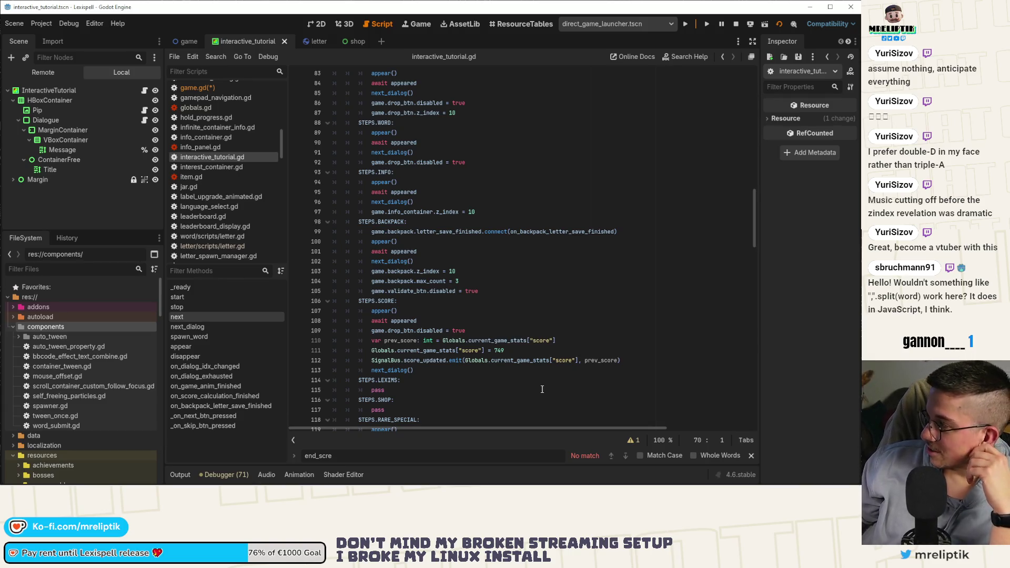
left_click(471, 281)
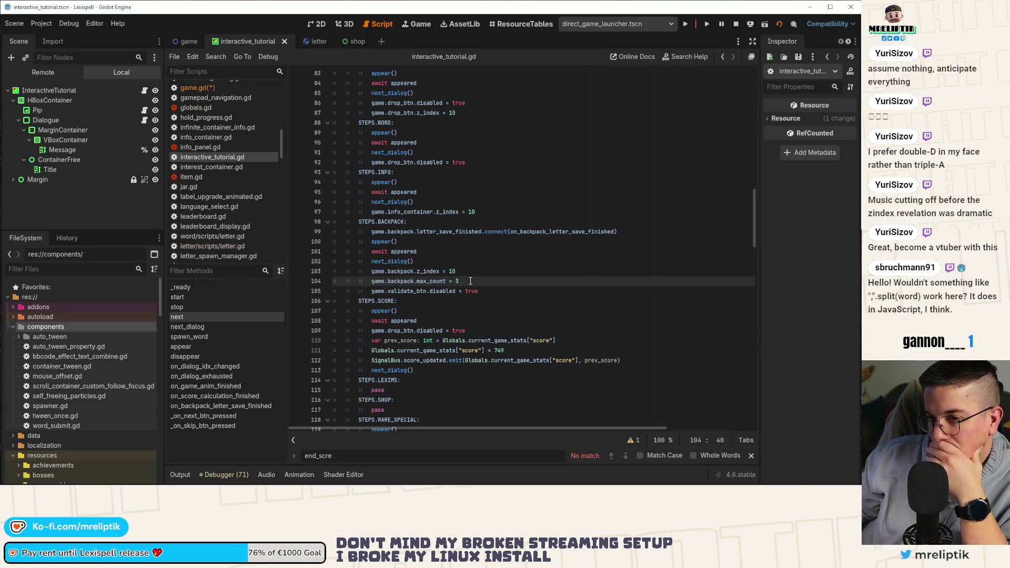
key("ctrl+s")
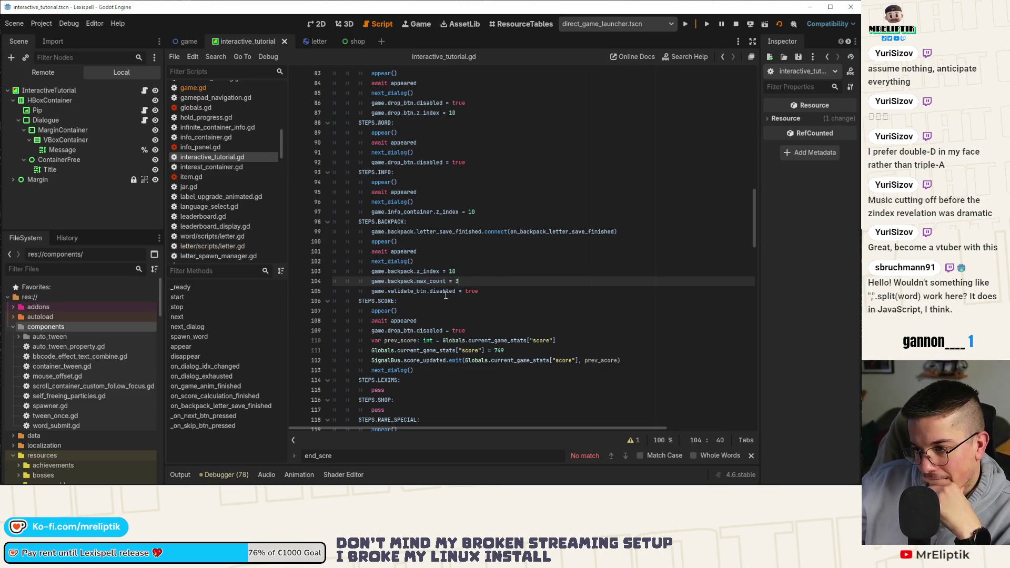
Step: Scroll down to STEPS.LEXIMS and select its pass placeholder
scroll(443, 284, "down", 2)
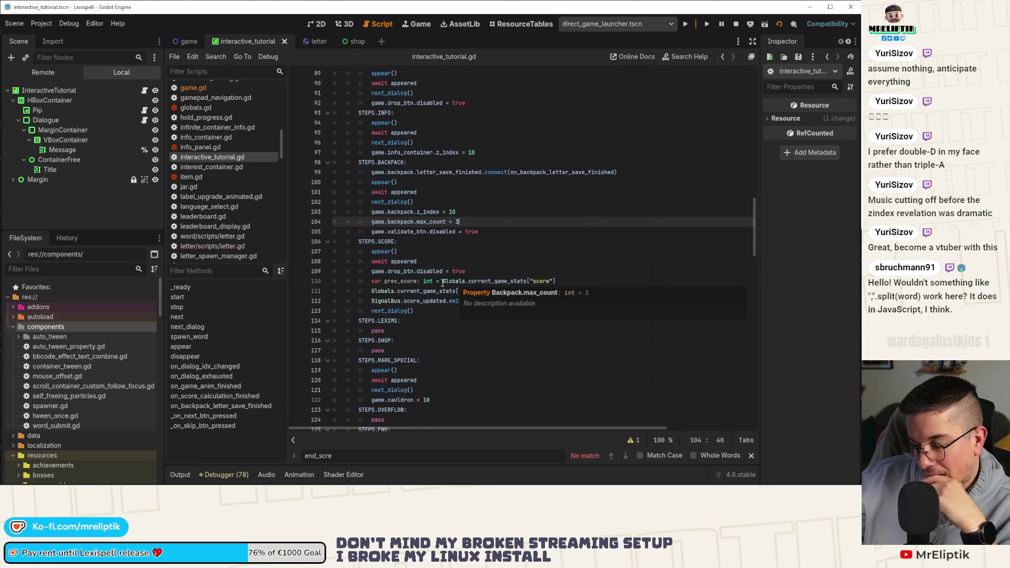
left_click(451, 243)
scroll(442, 294, "down", 3)
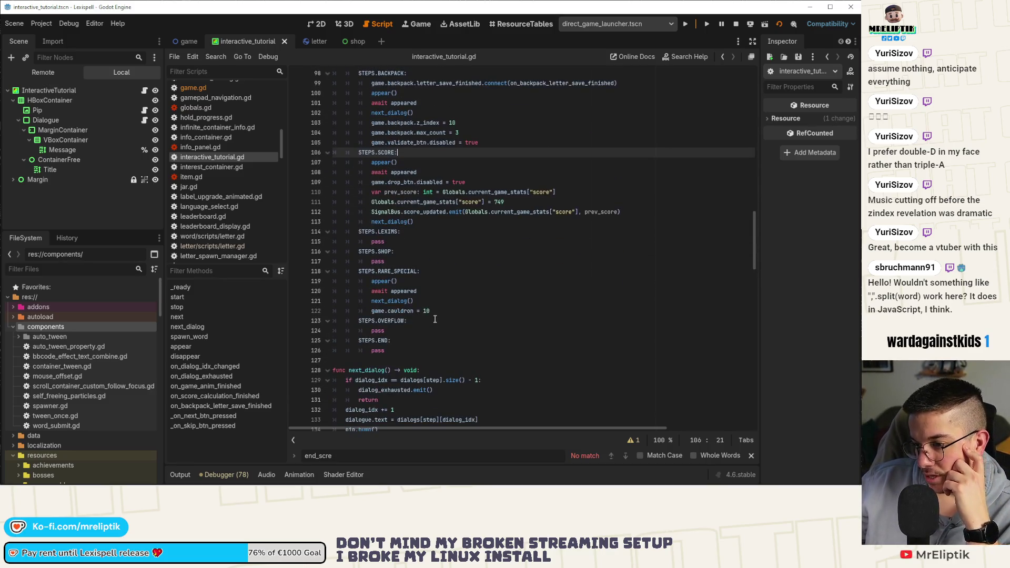
double_click(441, 242)
scroll(442, 272, "up", 1)
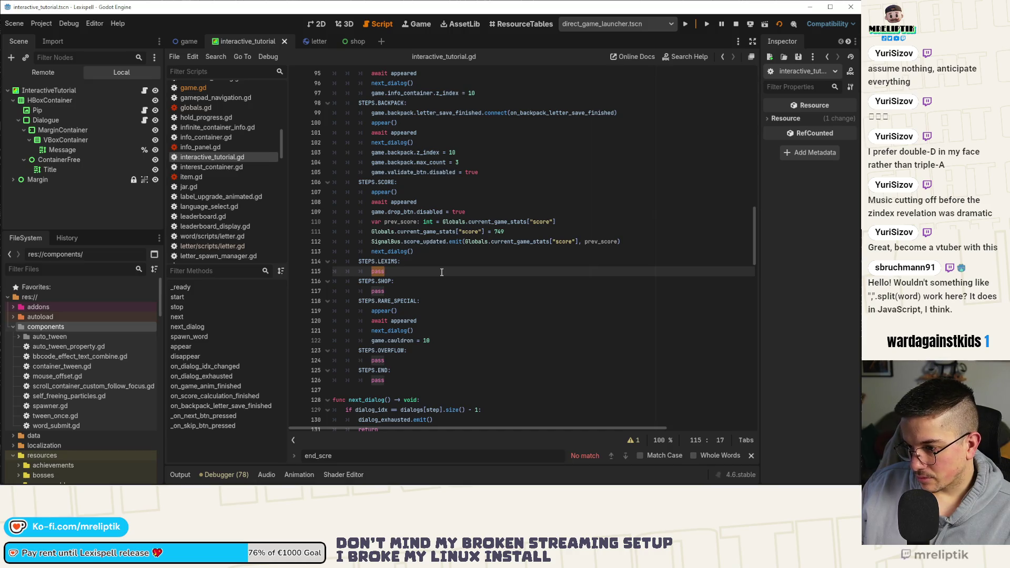
Step: Replace the LEXIMS pass with game.end_screen.appear_finished.connect(on_endscreen_appear_finished) and save
key("ctrl+v")
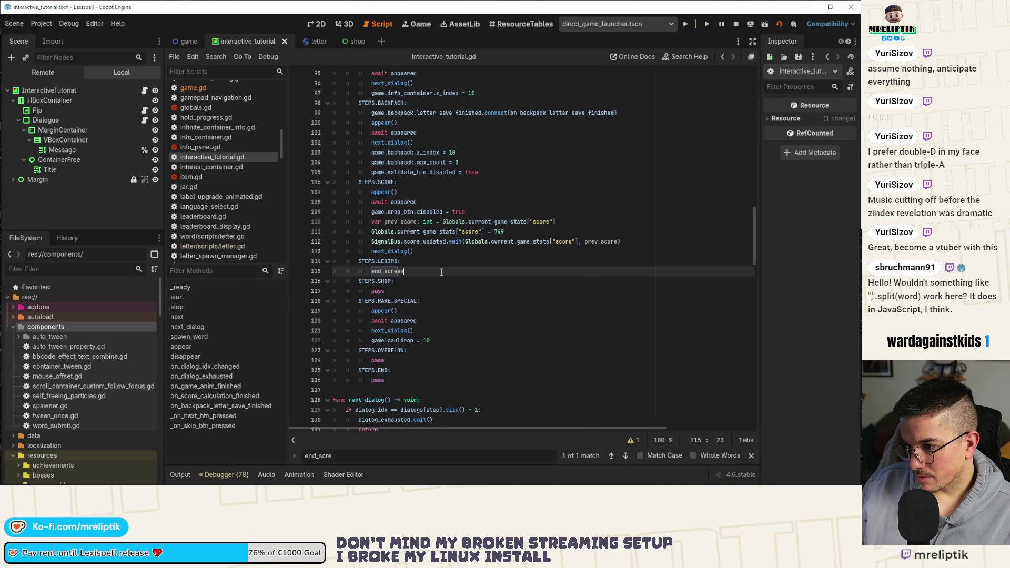
scroll(446, 164, "up", 1)
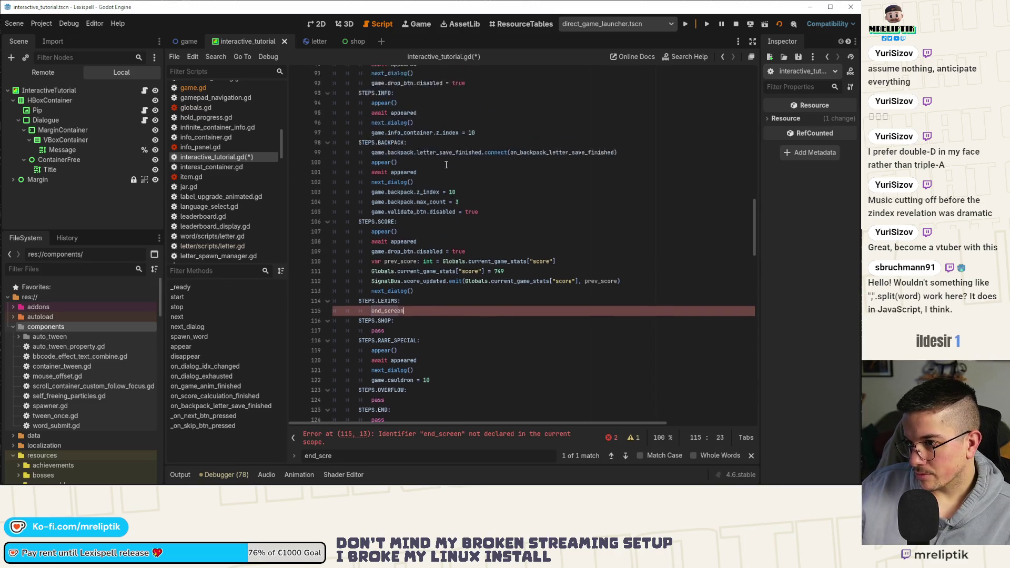
scroll(446, 178, "up", 1)
key("Home")
type("game")
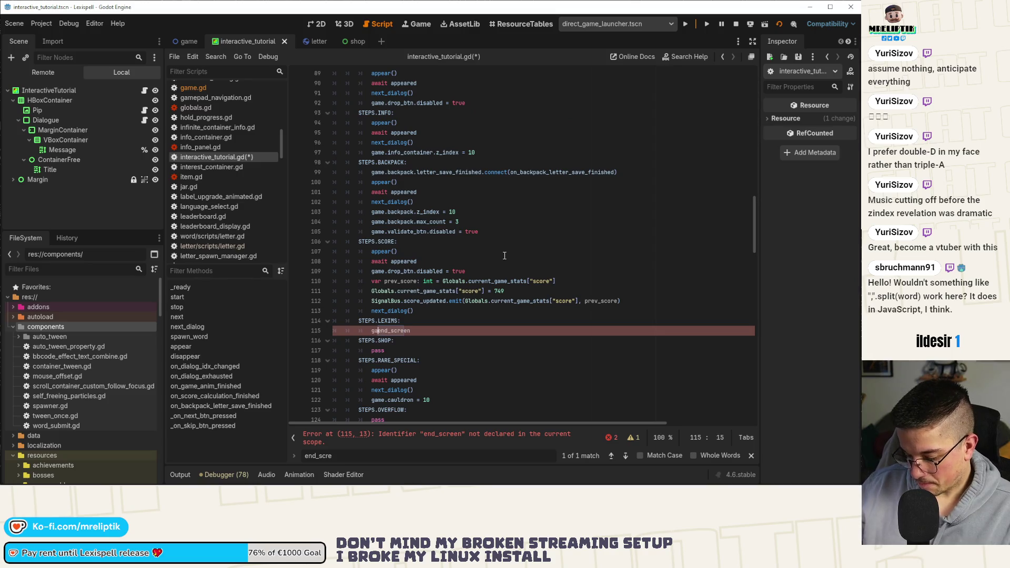
type(".")
key("End")
type(".")
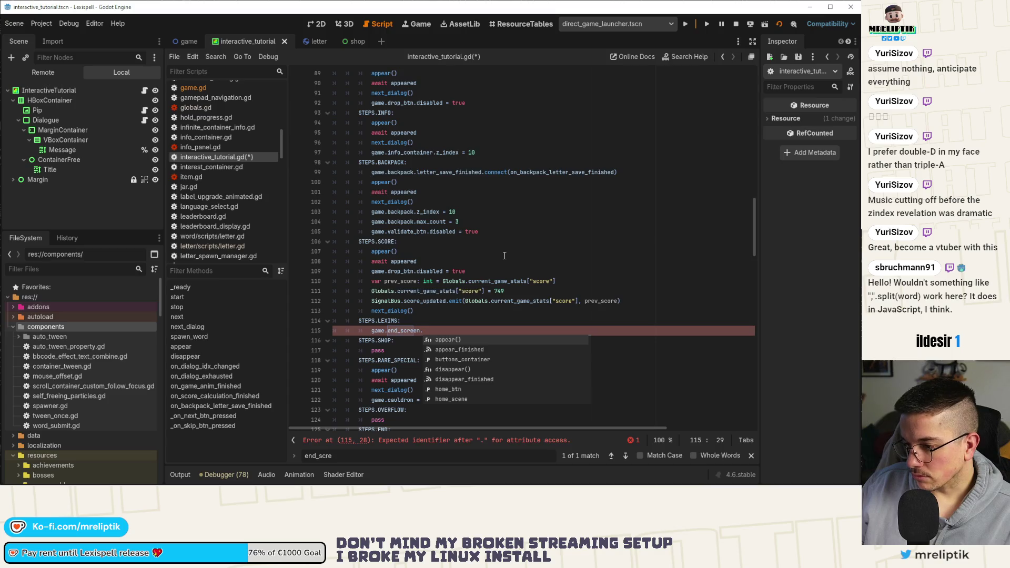
key("Escape")
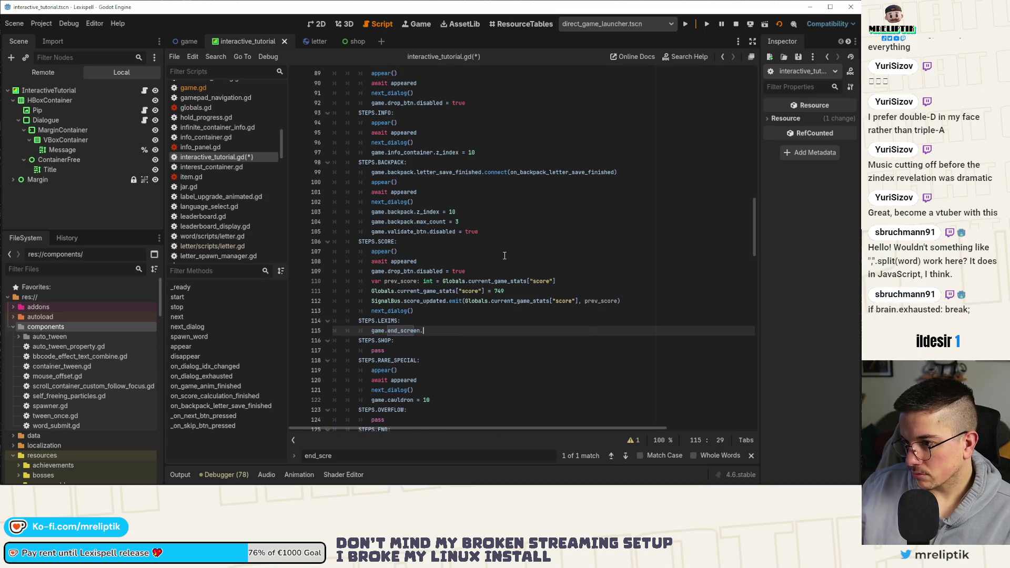
key("BackSpace")
key("Escape")
type("appear")
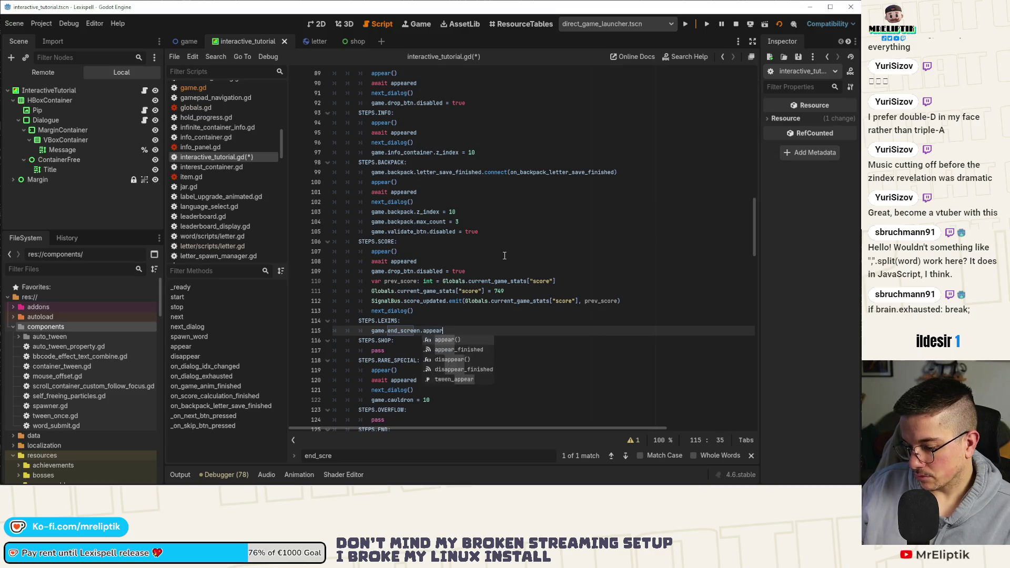
type("_finished.con")
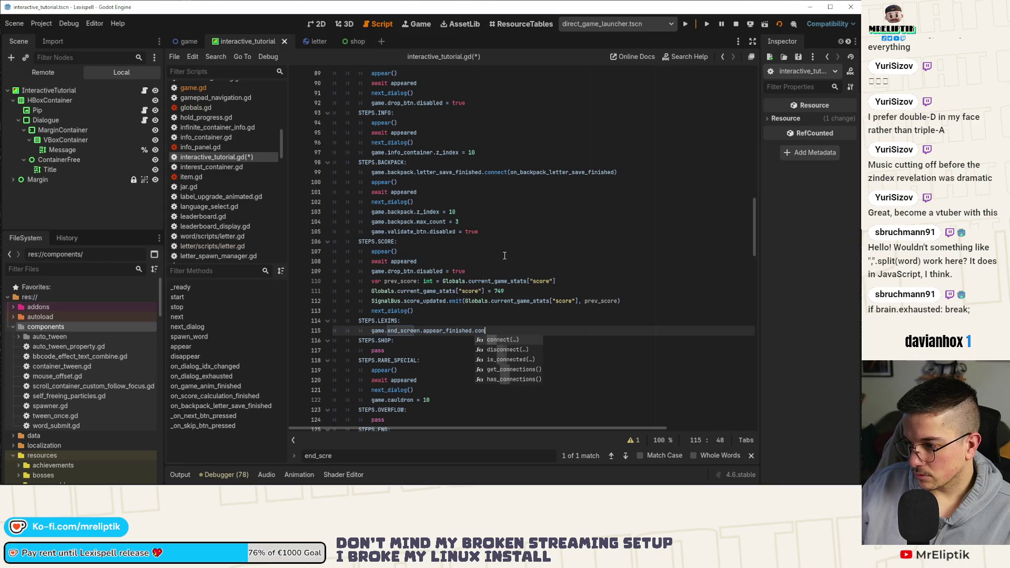
type("nect(on_end")
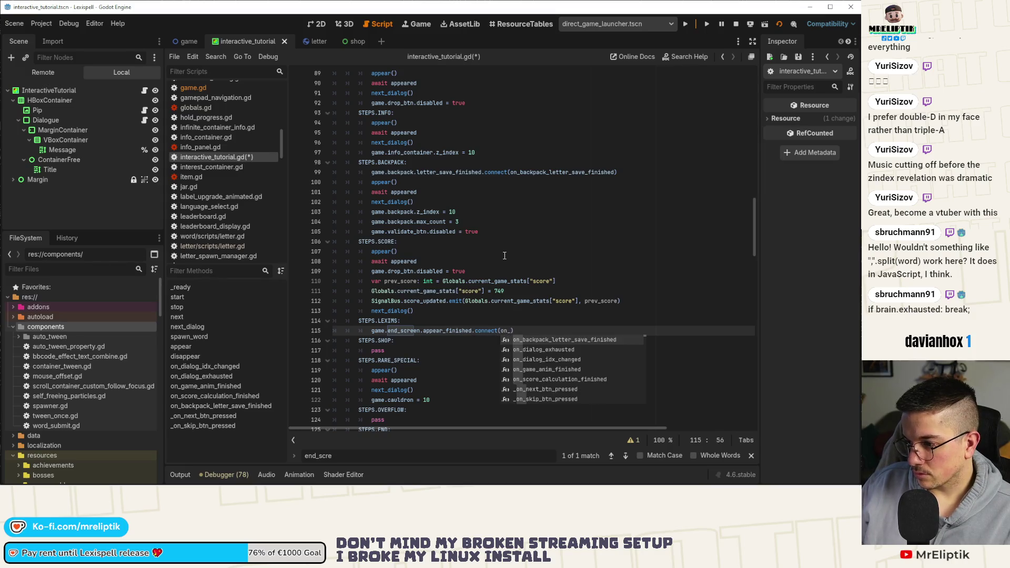
type("screen")
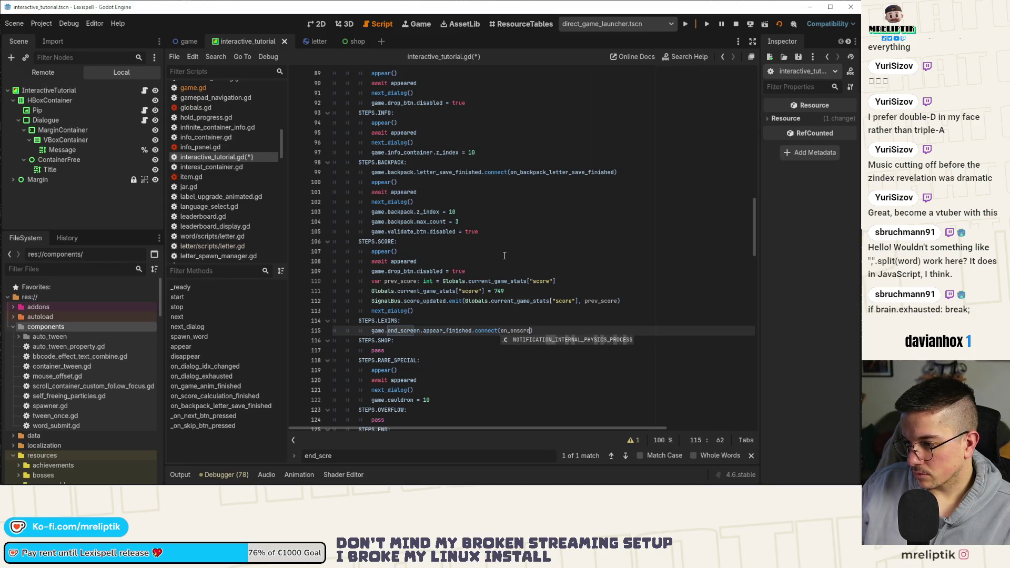
type("_appear_")
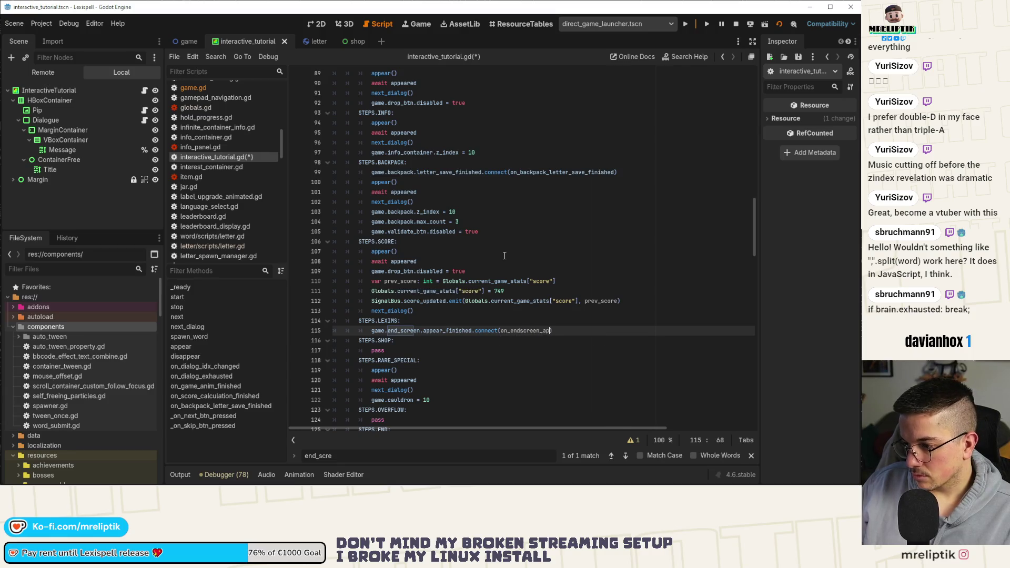
type("finished")
key("ctrl+s")
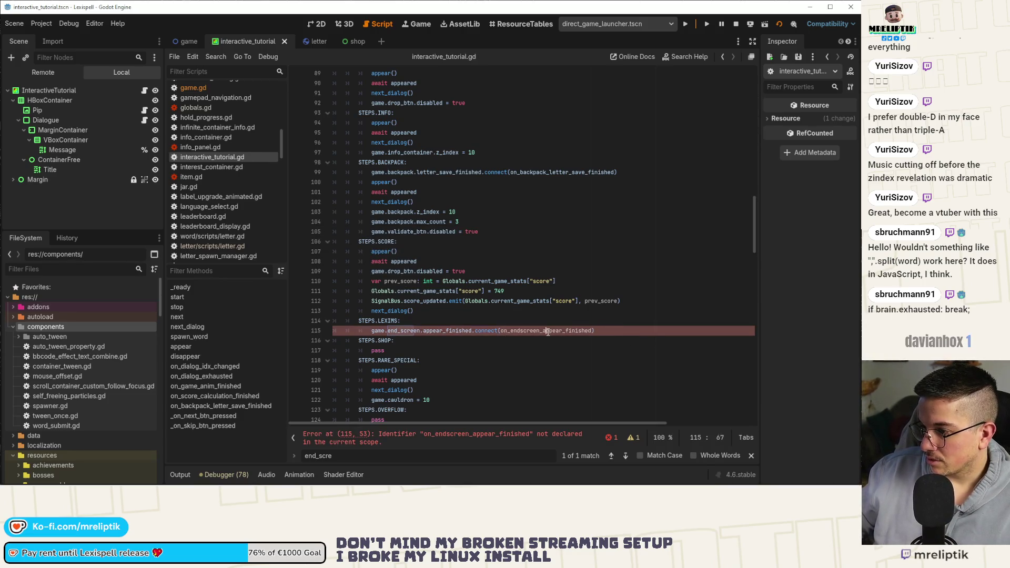
key("Left")
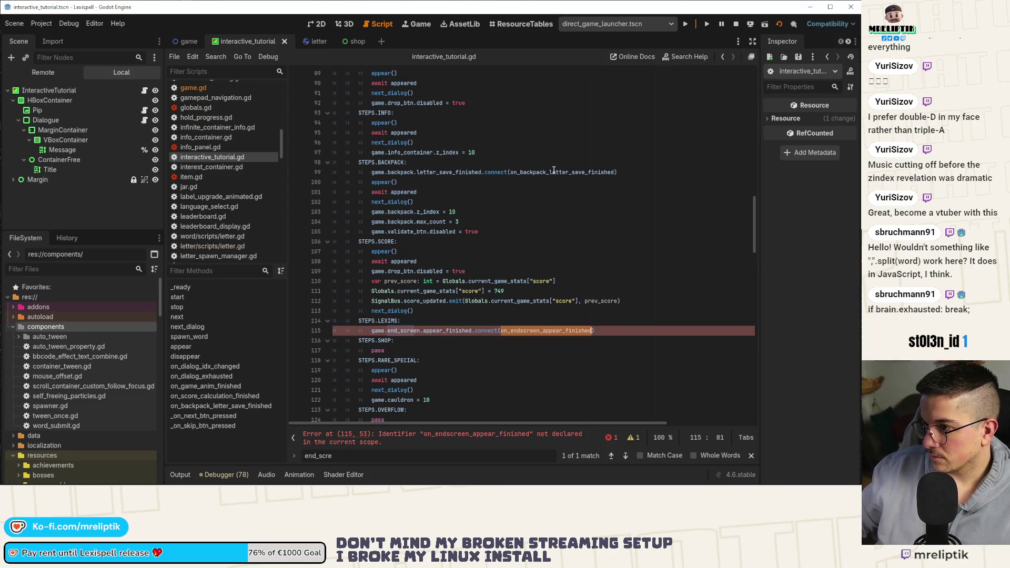
Step: Define func on_endscreen_appear_finished() with a pass body after the backpack handler, and save
left_click(549, 174, "ctrl")
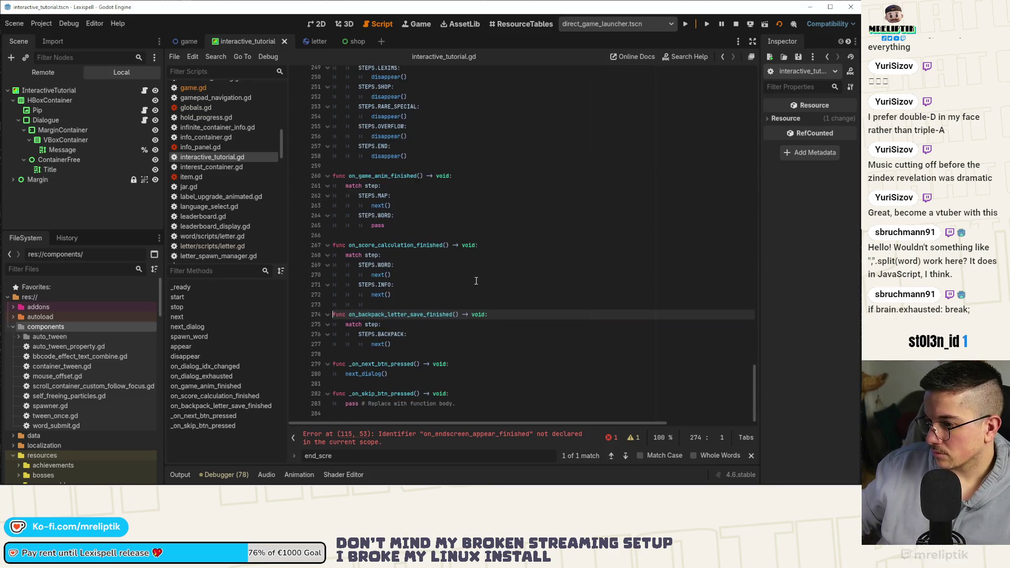
left_click(404, 343)
key("Return")
key("Return")
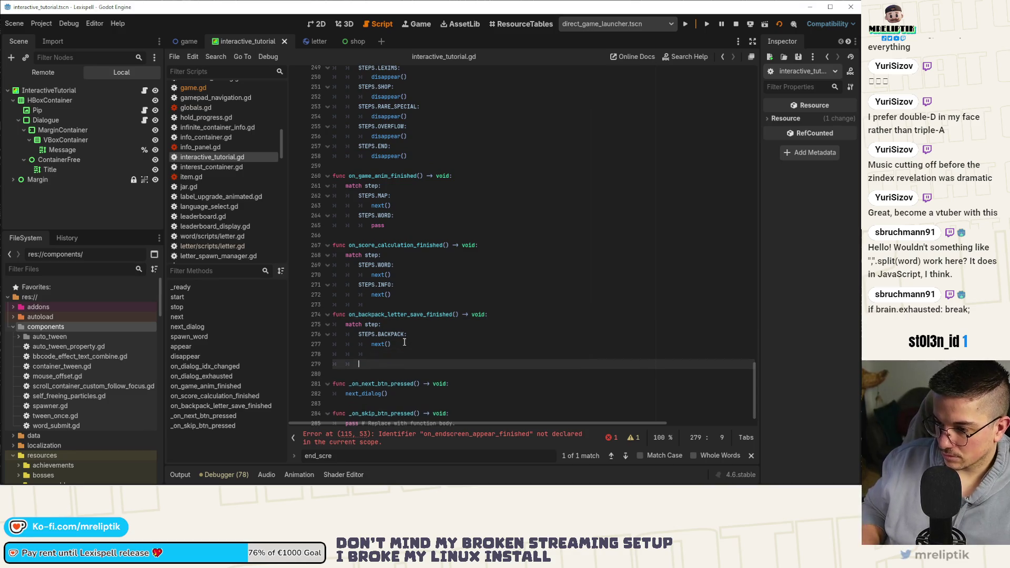
key("BackSpace")
type("func on_endscreen_appear_finished")
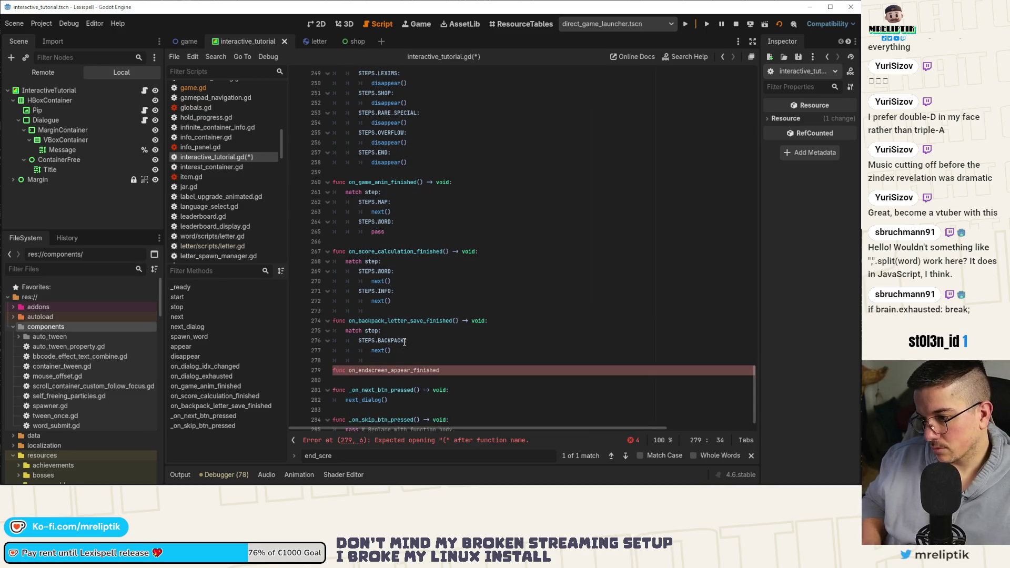
type("() -> void:")
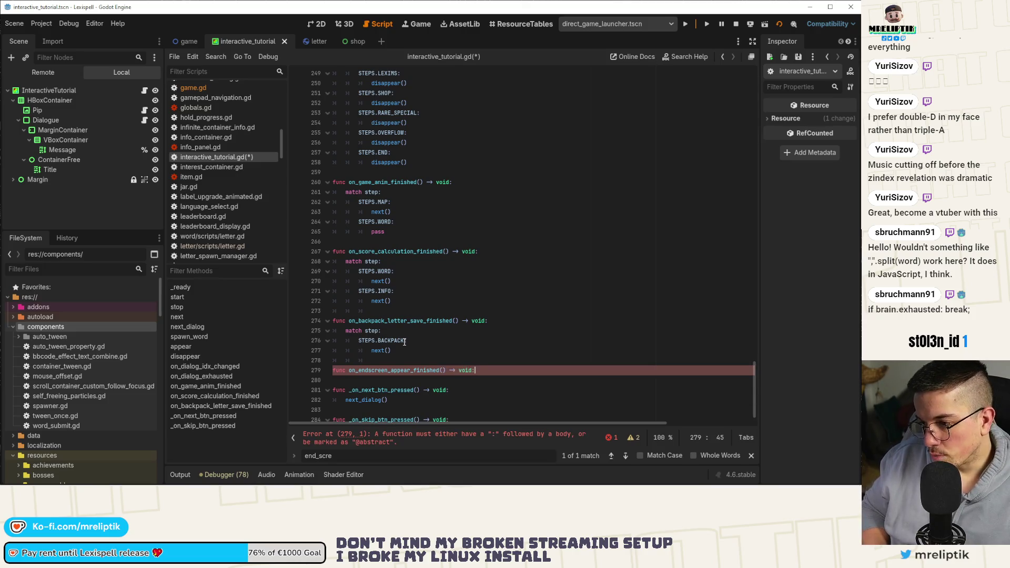
key("Return")
type("pa")
key("Return")
key("ctrl+s")
scroll(397, 334, "down", 1)
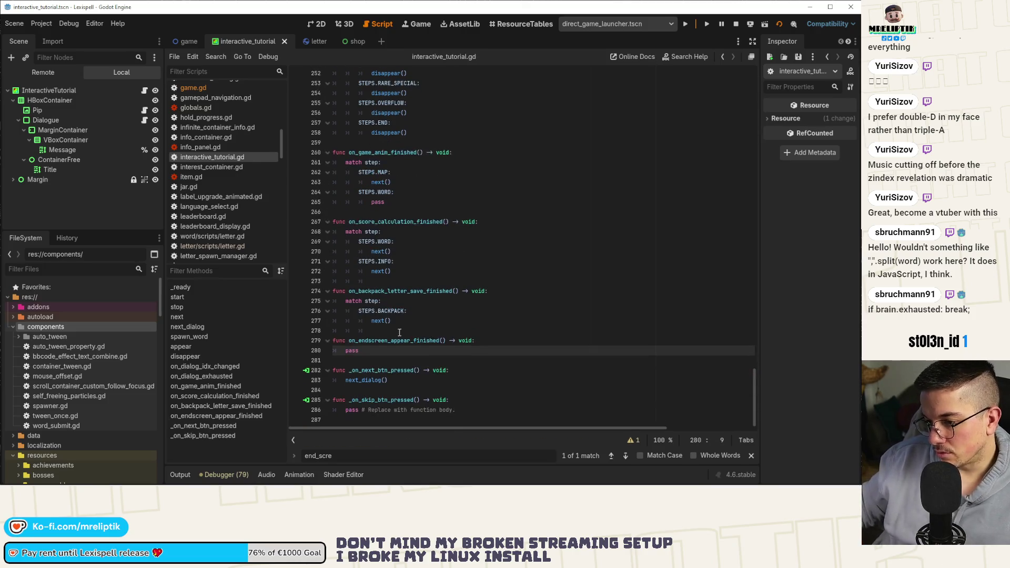
left_click(346, 301)
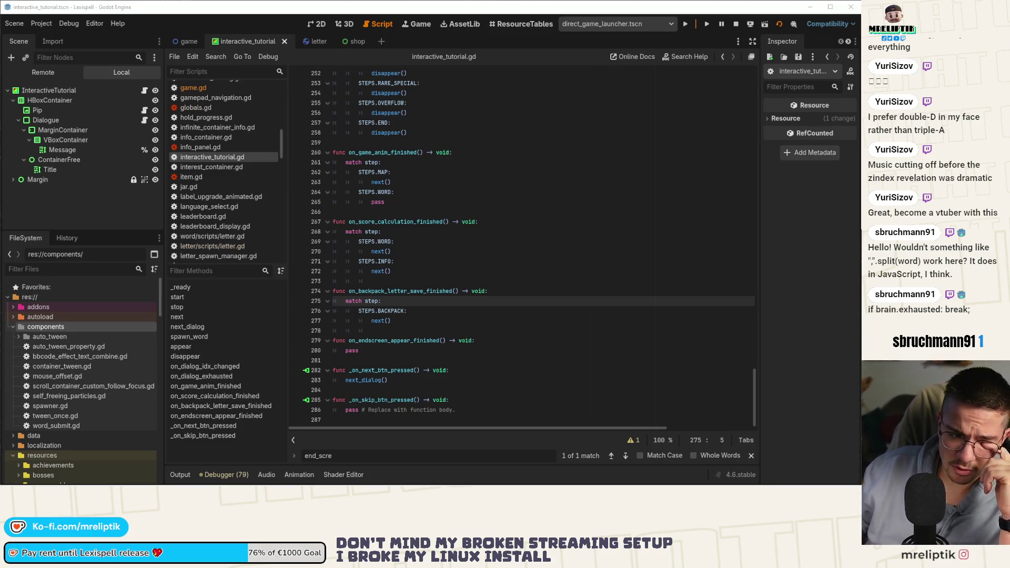
Step: Switch to the Game script and find _on_drop_btn_pressed in the methods list
left_click(180, 43)
scroll(145, 118, "up", 2)
scroll(145, 118, "up", 5)
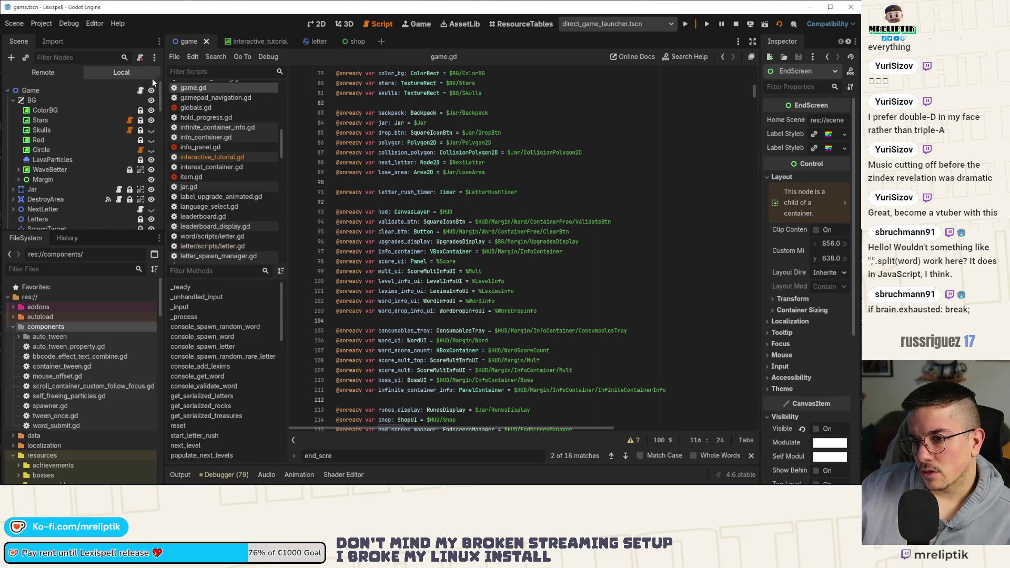
scroll(232, 408, "down", 3)
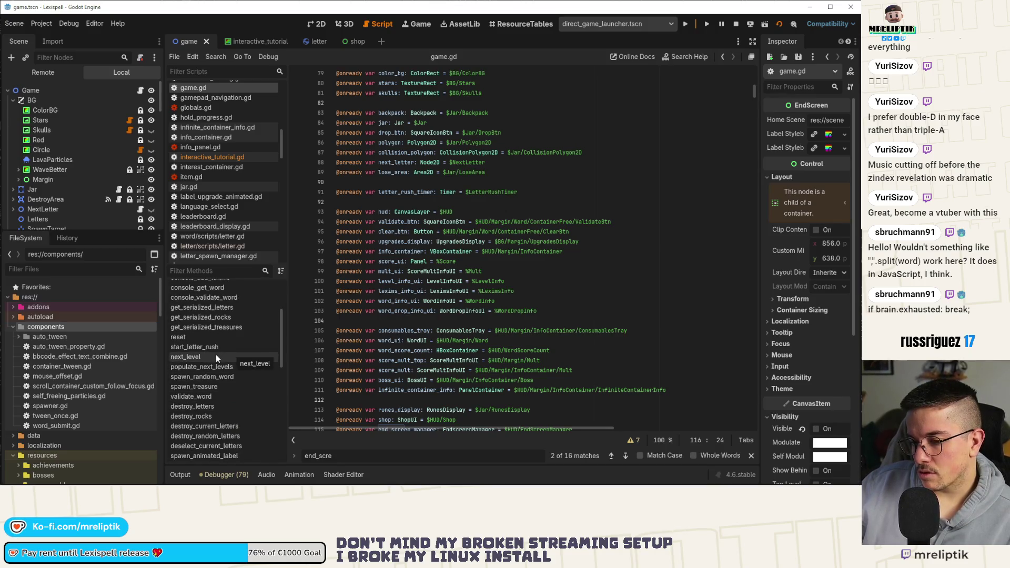
scroll(216, 360, "down", 2)
scroll(215, 360, "down", 5)
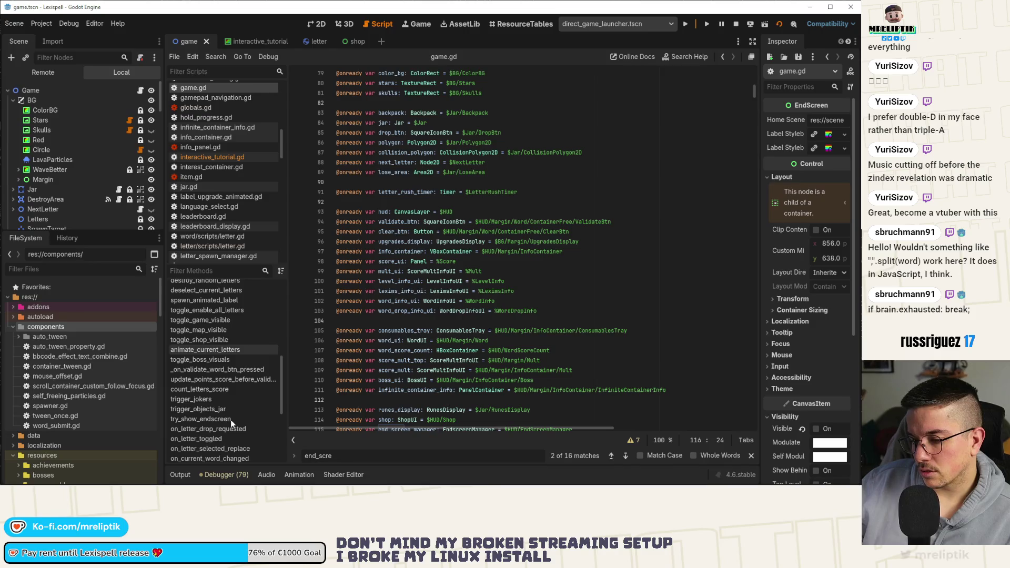
left_click(230, 429)
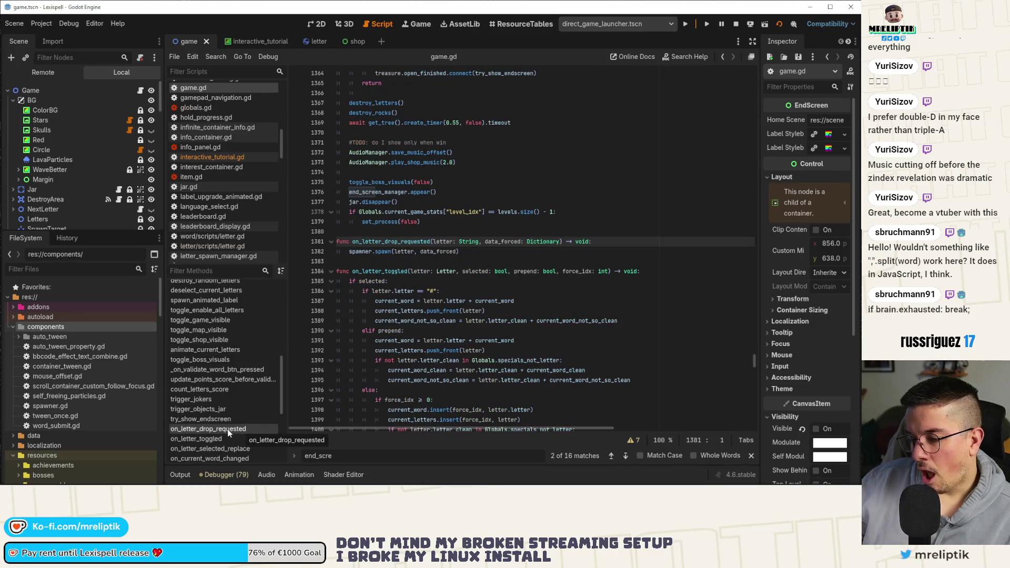
scroll(221, 432, "down", 3)
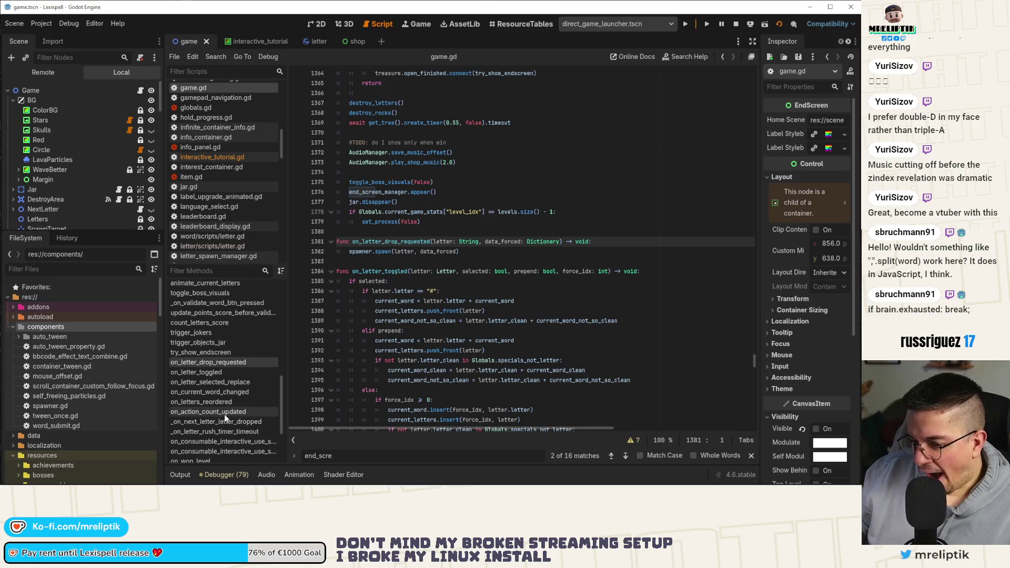
scroll(229, 430, "down", 2)
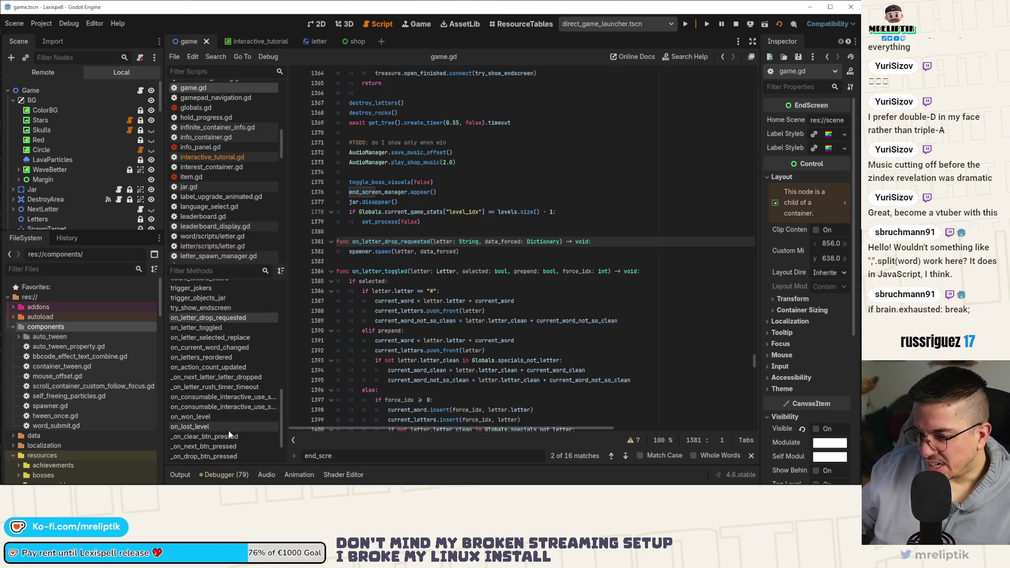
scroll(228, 430, "down", 2)
left_click(225, 417)
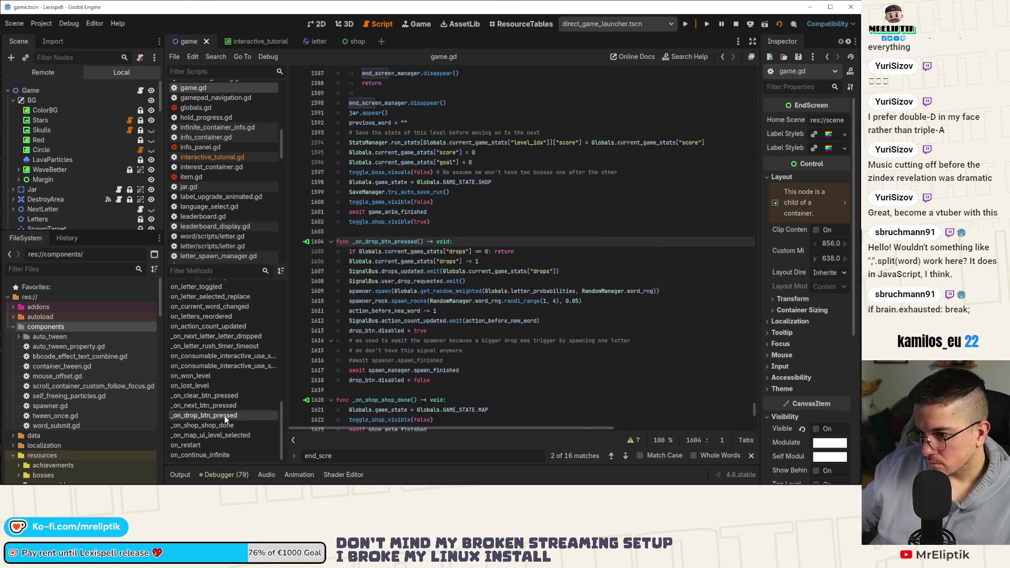
Step: Add an 'if Globals.in_tutorial: return' guard as the handler's first line and save
left_click(477, 242)
key("Return")
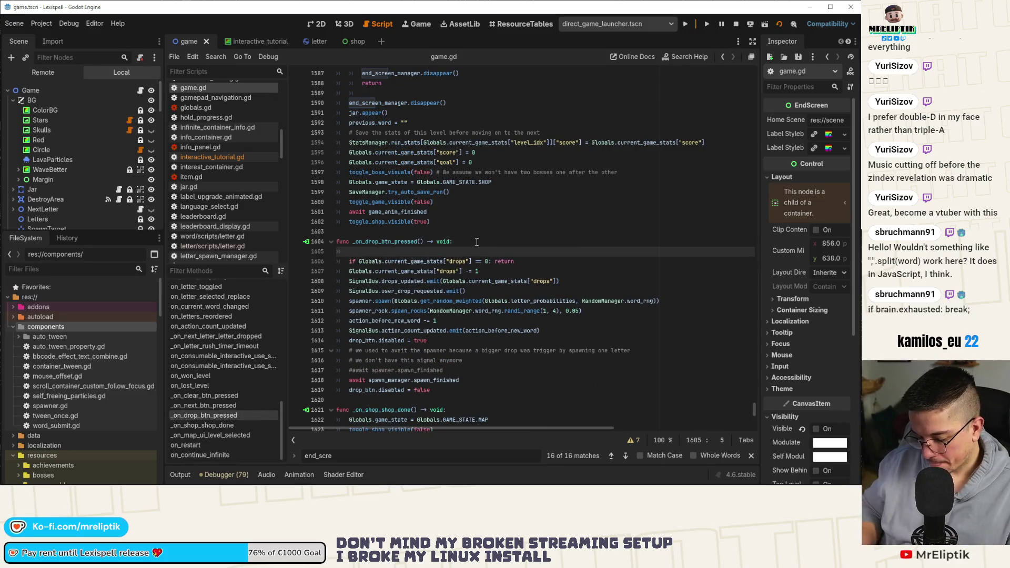
type("ifGlobals.")
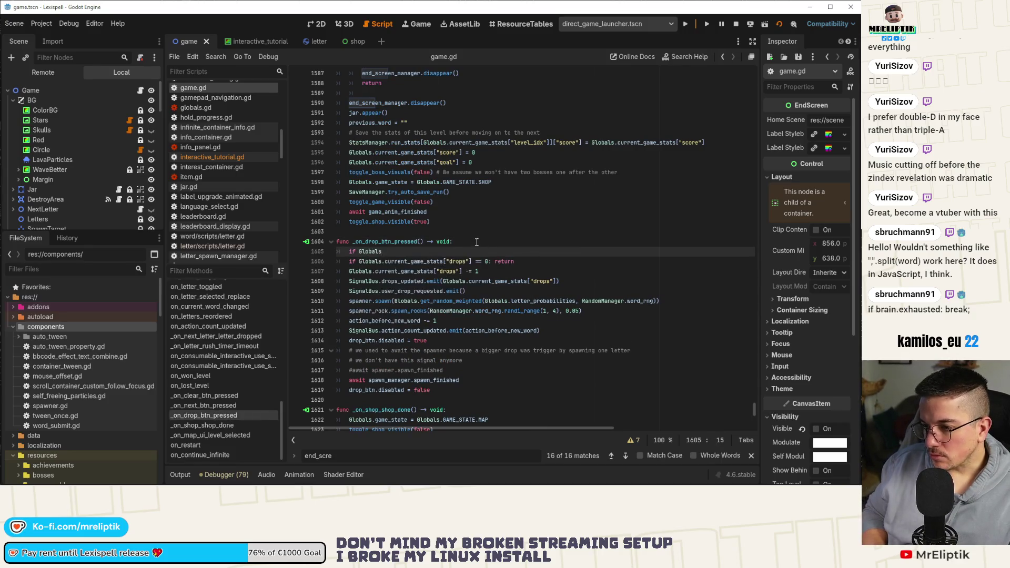
type("in_")
key("Return")
type(": retur")
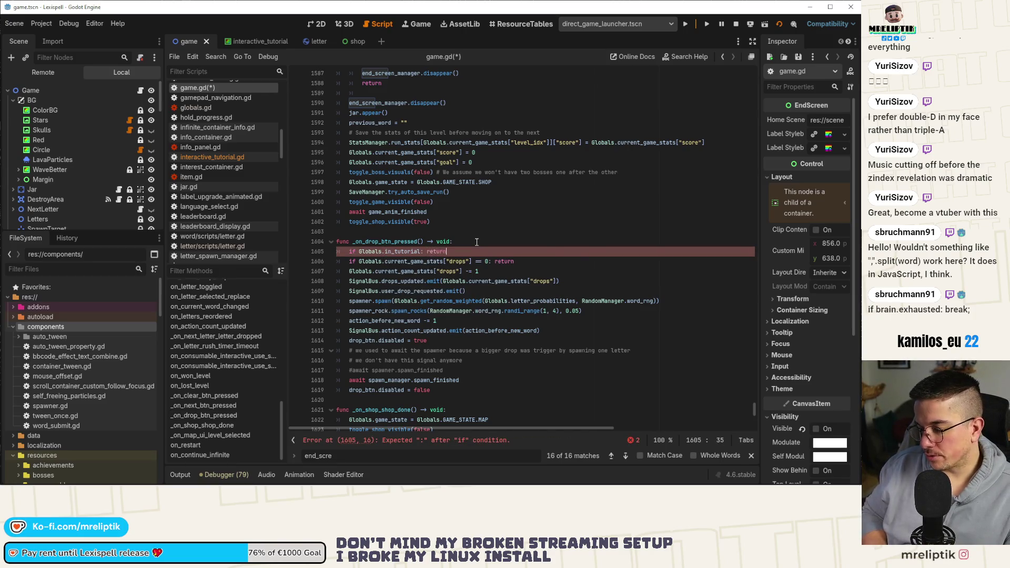
type("n")
key("ctrl+s")
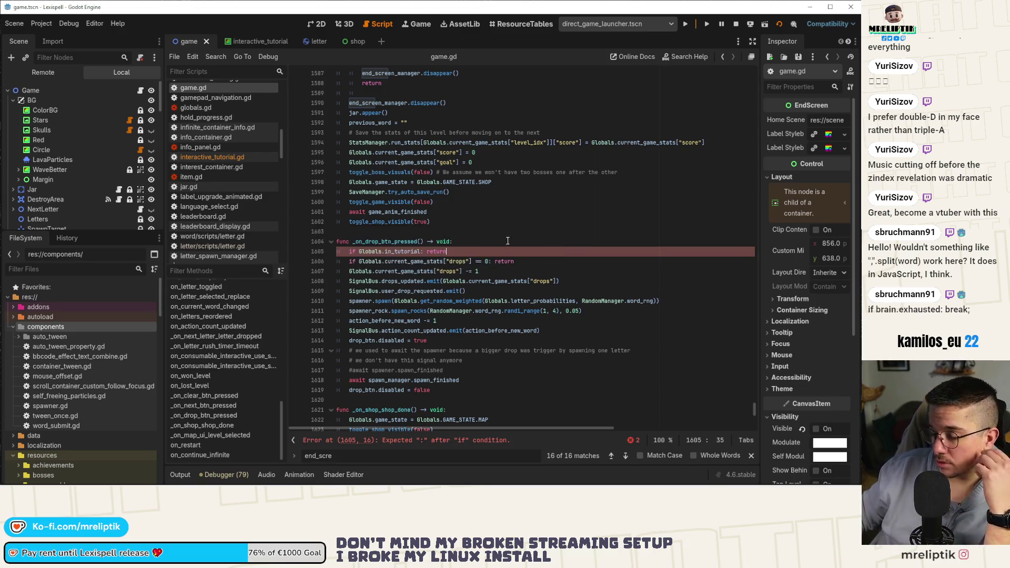
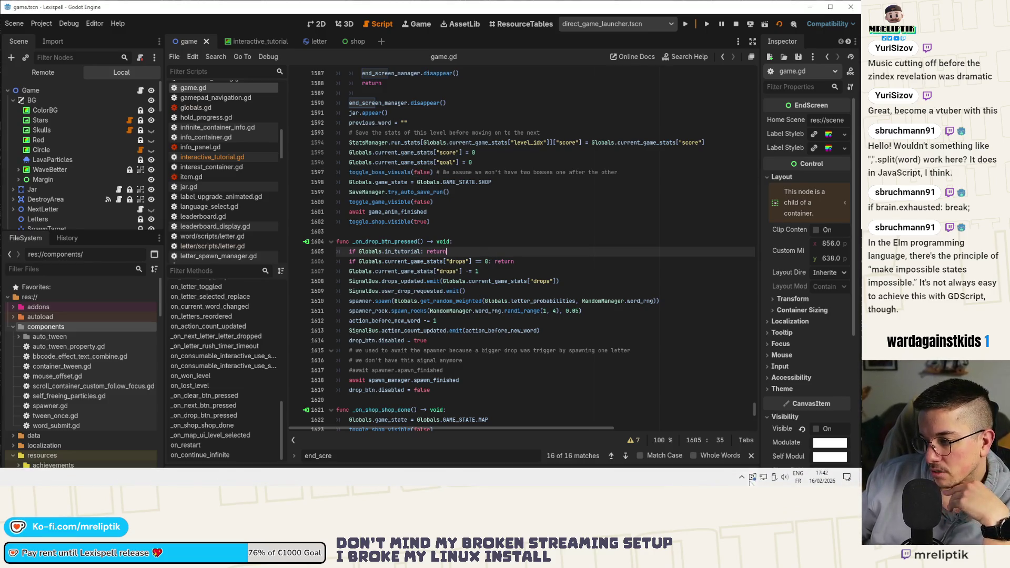
Step: Switch the script editor from game.gd to the interactive_tutorial.gd script
left_click(742, 478)
left_click(742, 477)
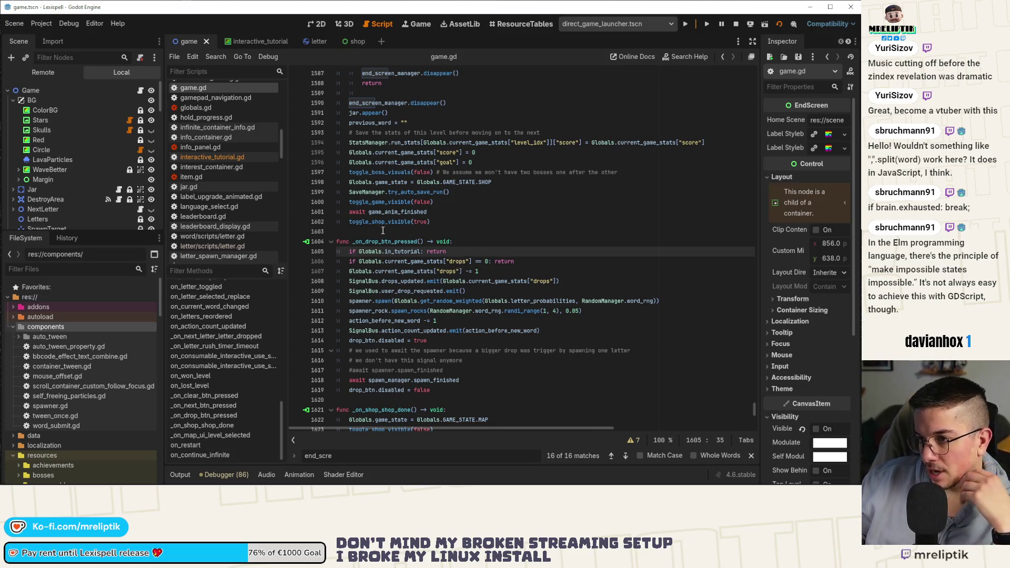
left_click(253, 41)
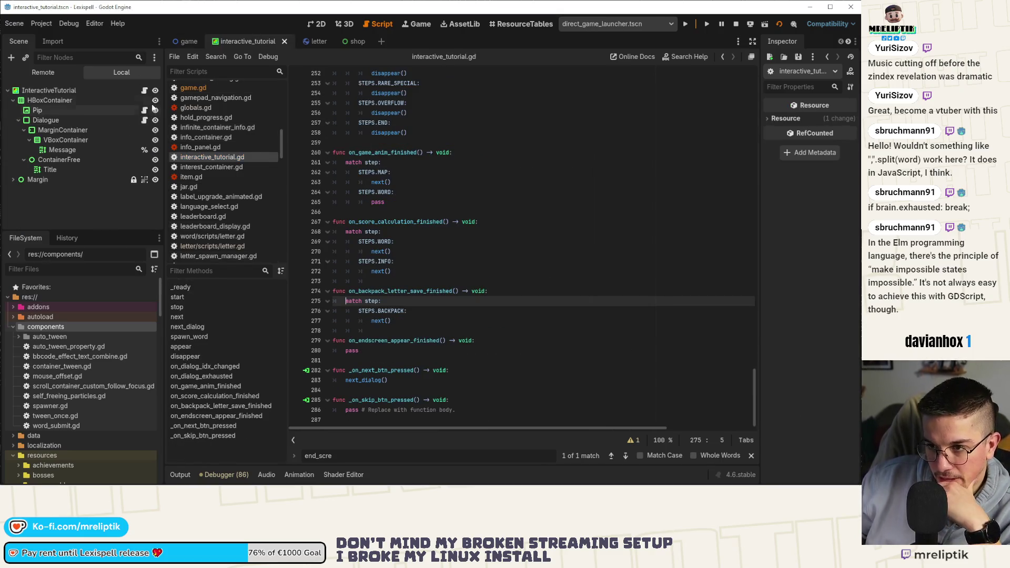
left_click(431, 318)
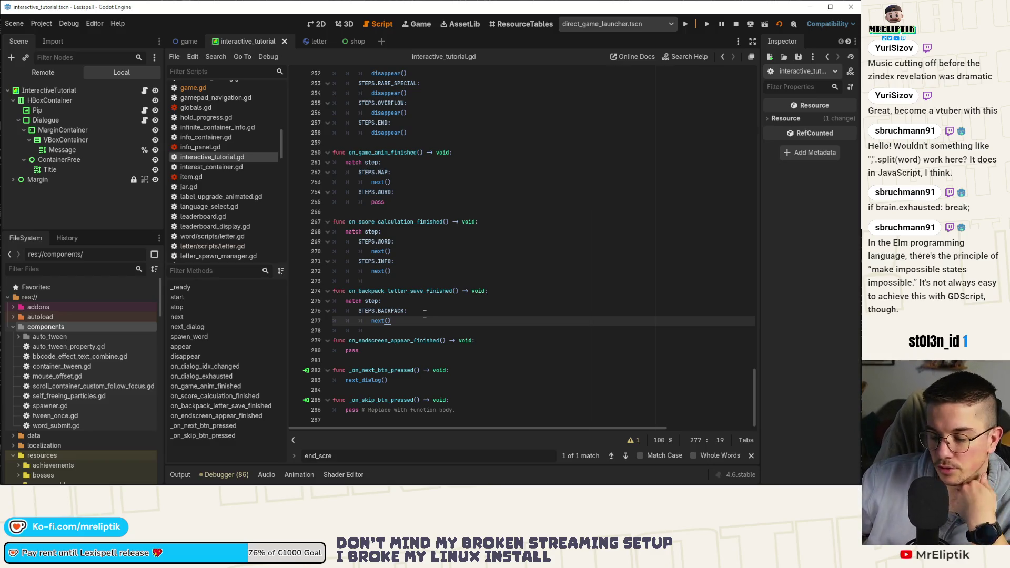
left_click(422, 313)
left_click(414, 325)
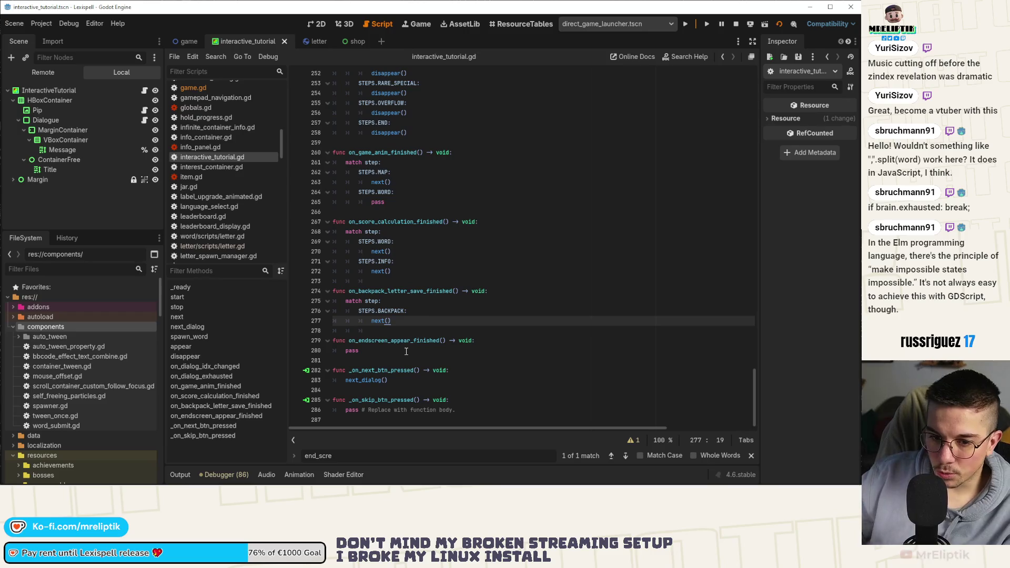
left_click_drag(408, 301, 426, 294)
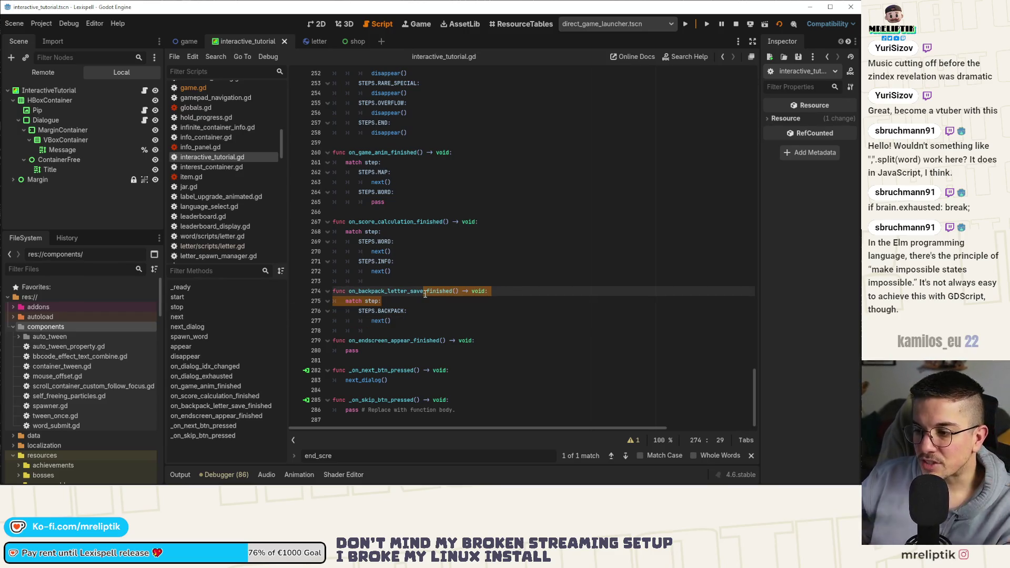
left_click(479, 304)
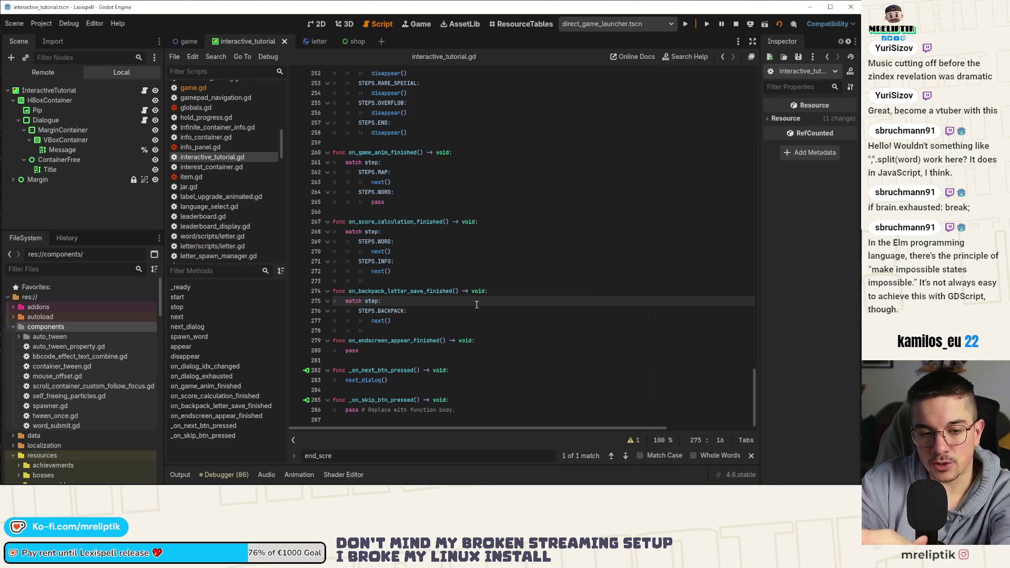
left_click(501, 225)
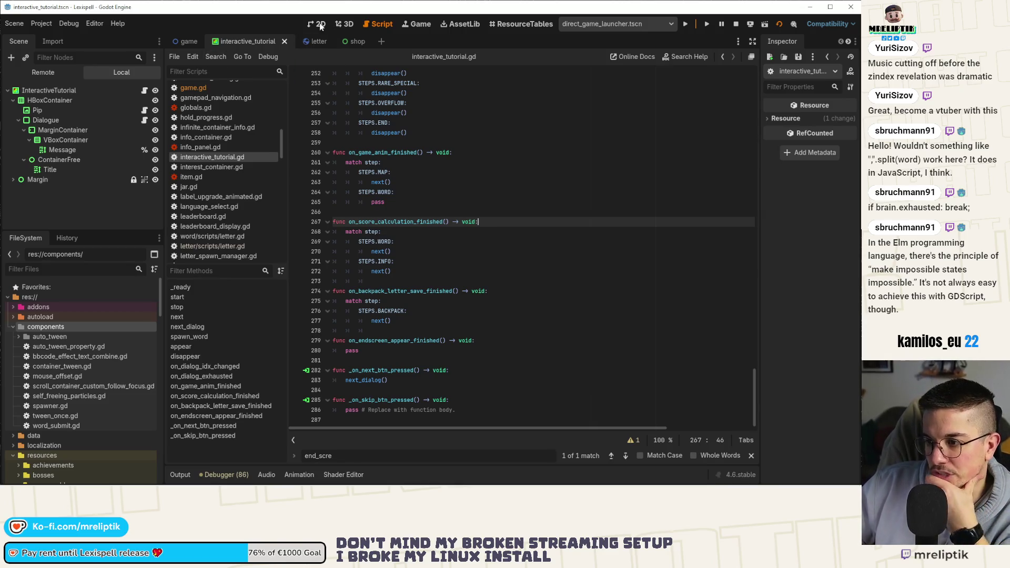
left_click(444, 310)
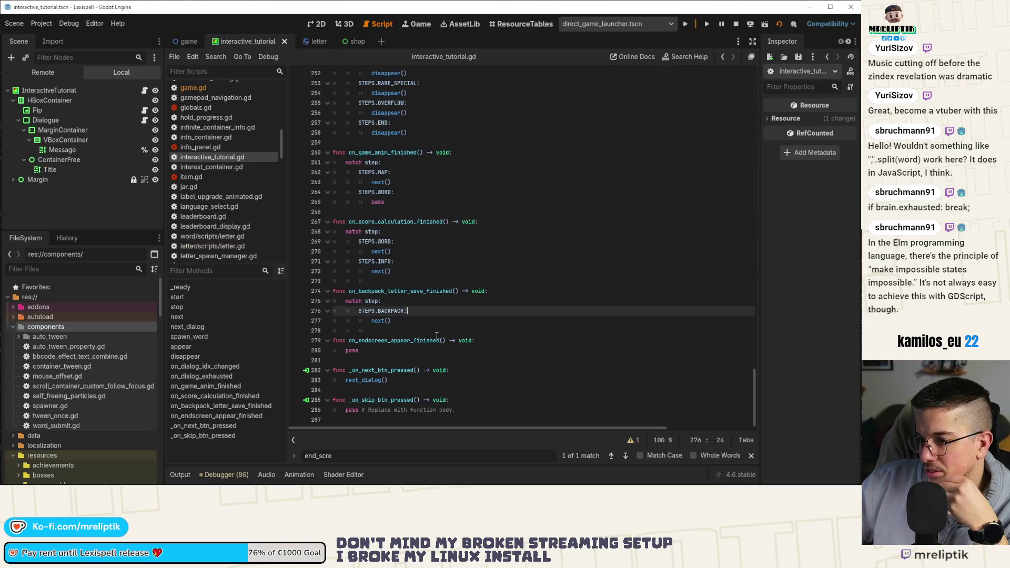
double_click(389, 351)
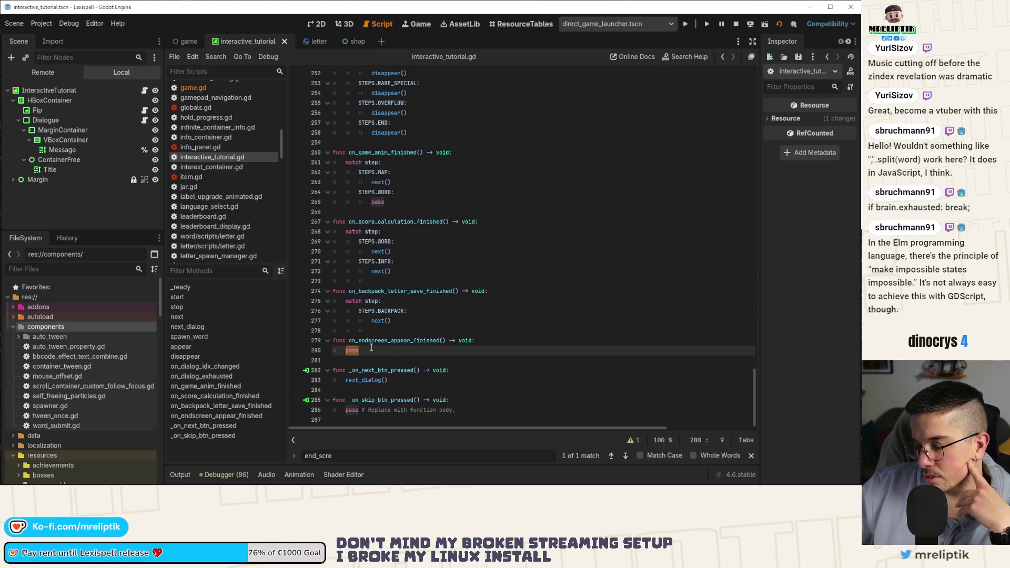
Step: Replace pass with 'match step:' and select the existing STEPS.SCORE: label to reuse
type("match step")
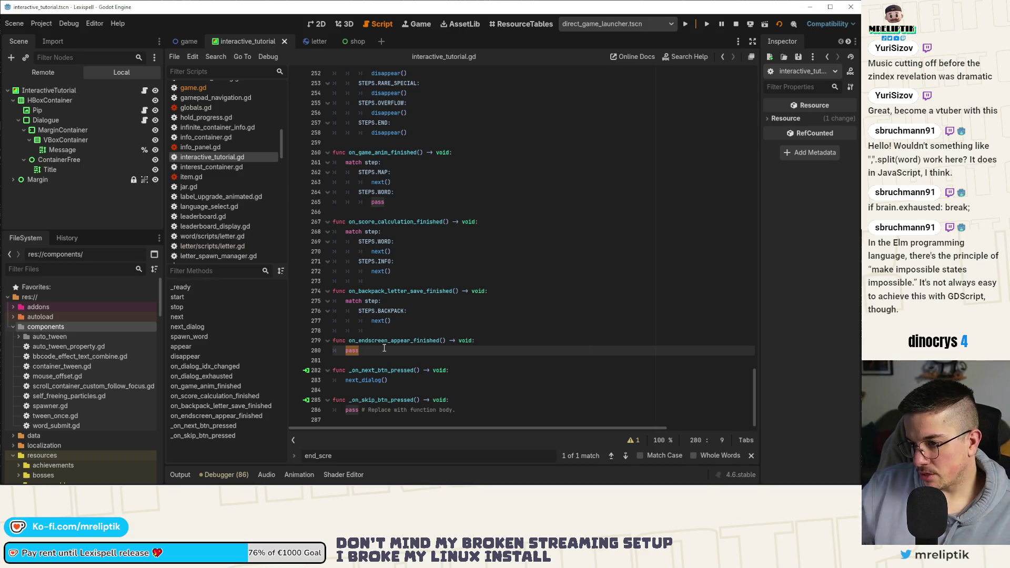
type(":")
key("Return")
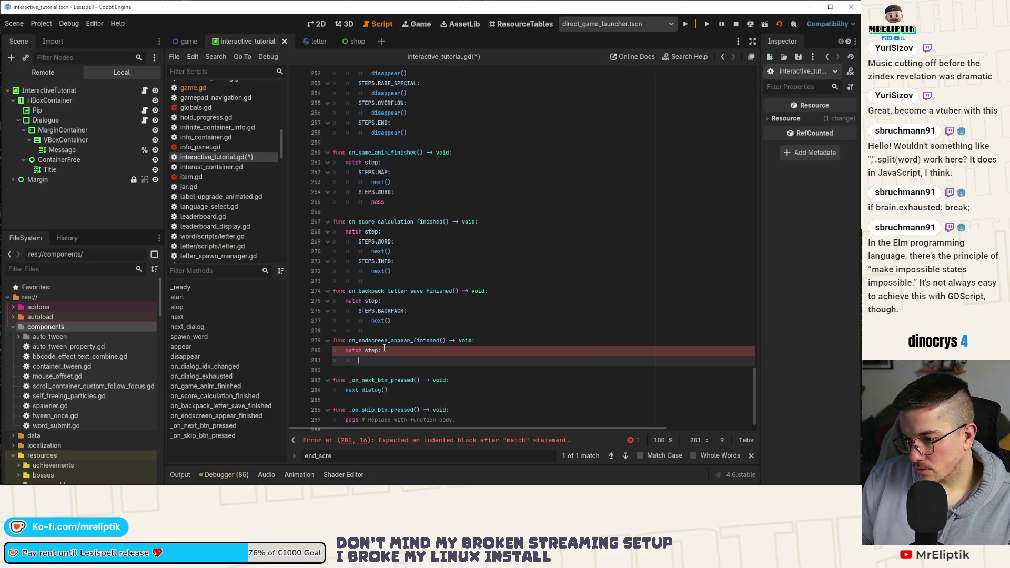
scroll(469, 316, "up", 9)
scroll(468, 316, "up", 4)
scroll(548, 333, "down", 6)
double_click(384, 222)
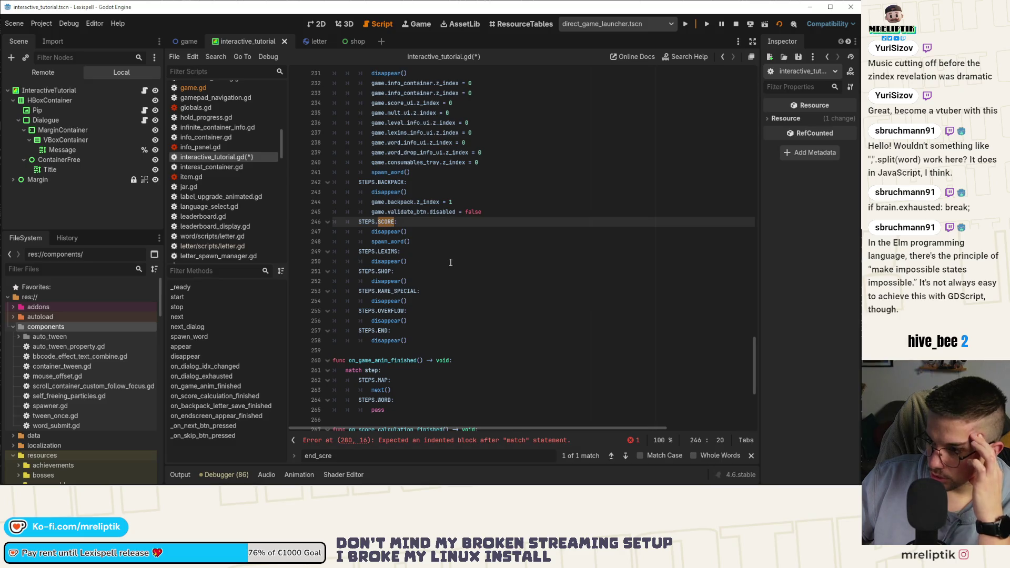
scroll(449, 288, "down", 7)
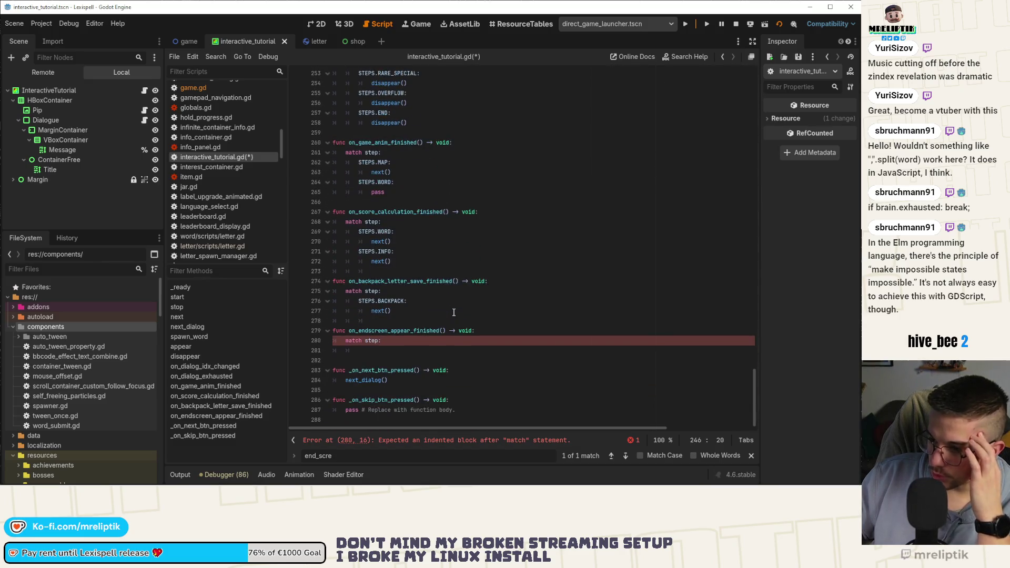
left_click(391, 340)
scroll(394, 316, "up", 7)
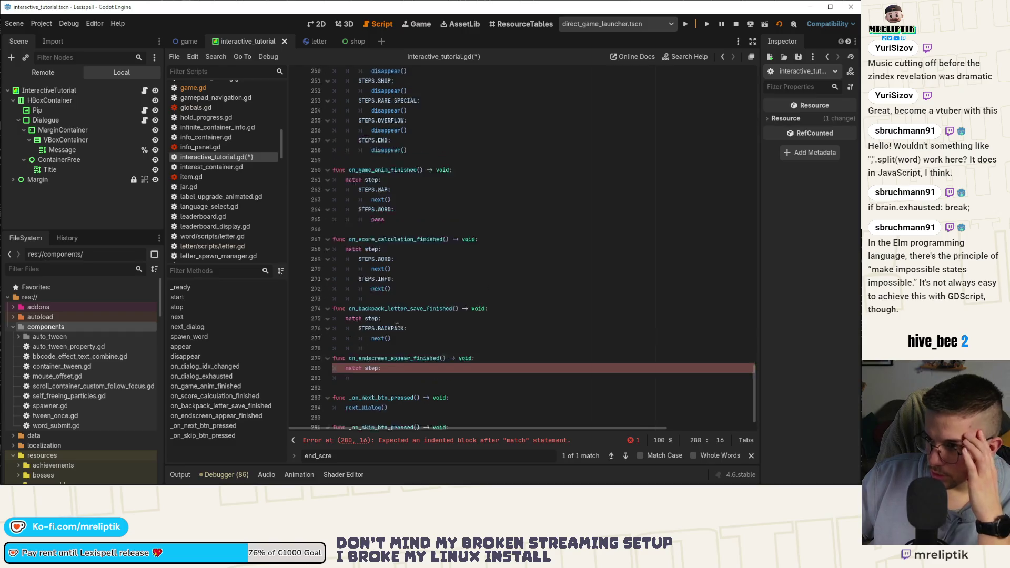
left_click_drag(357, 213, 413, 213)
key("ctrl+c")
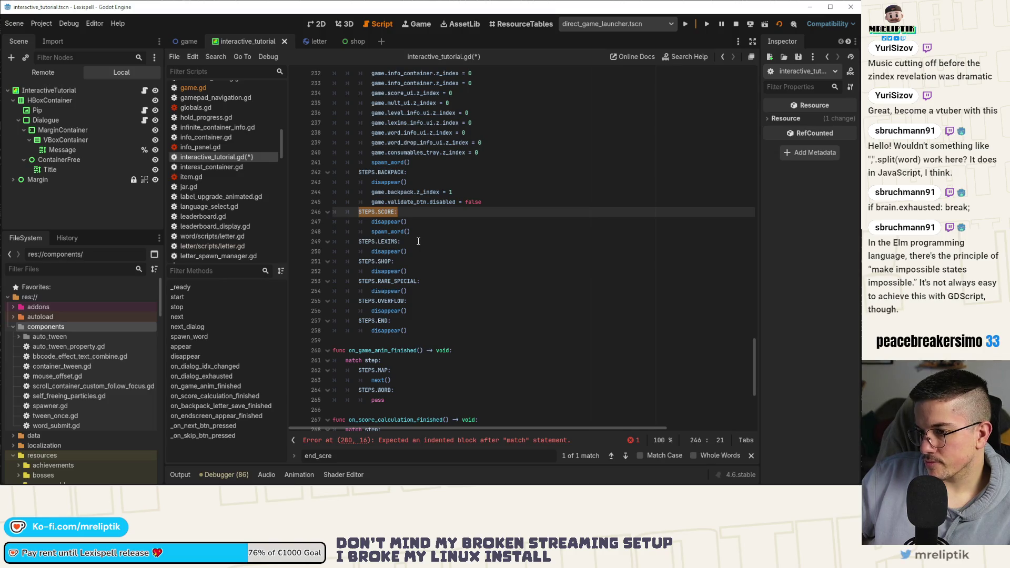
Step: Paste STEPS.SCORE: under the match with an indented next() call, and save
scroll(418, 242, "down", 7)
left_click(400, 350)
key("ctrl+v")
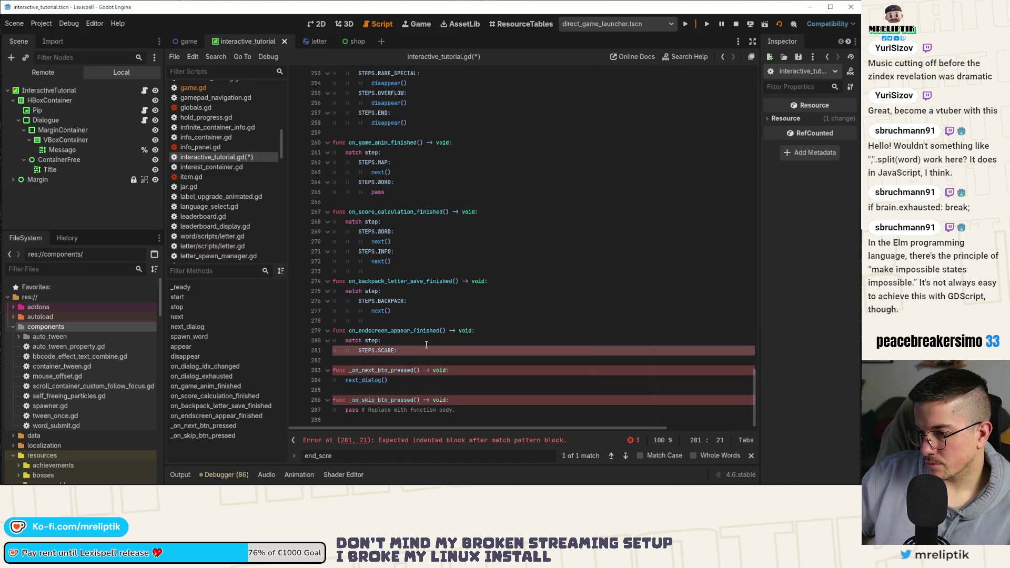
key("Return")
type("next(")
key("ctrl+s")
scroll(401, 310, "up", 7)
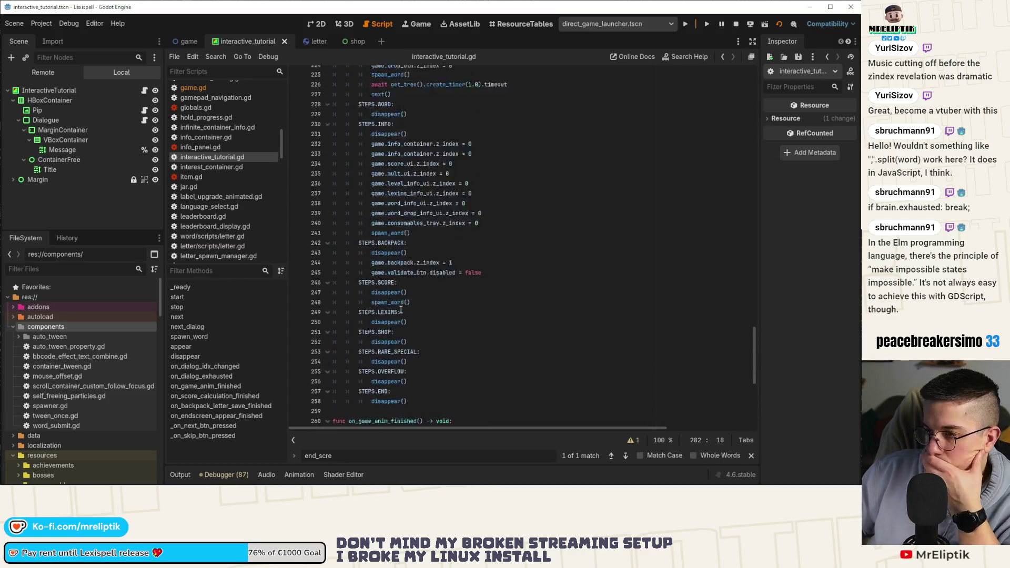
Step: Move the end_screen connect line up and add a pass placeholder under STEPS.LEXIMS, then save
scroll(427, 269, "up", 5)
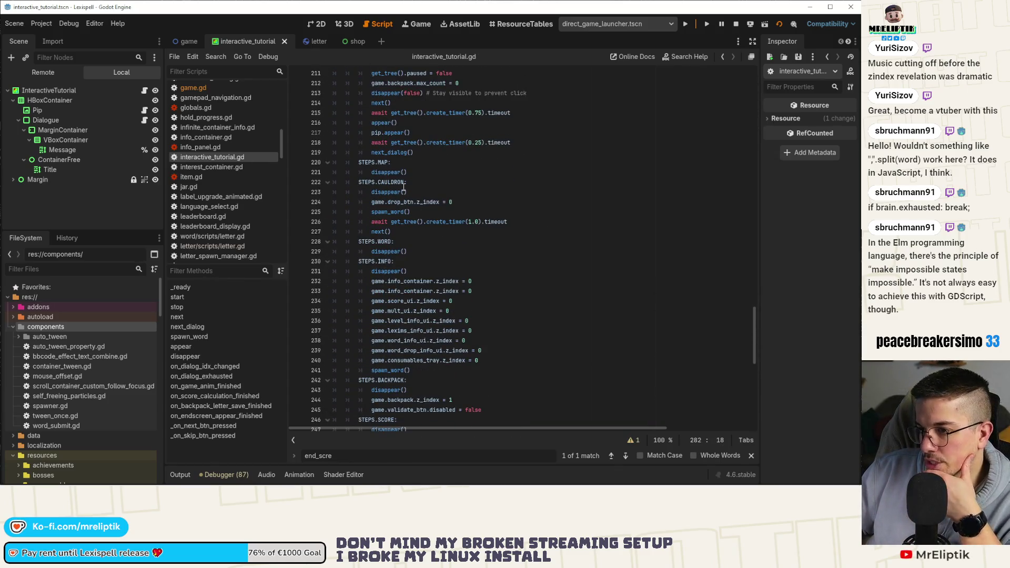
scroll(430, 237, "up", 4)
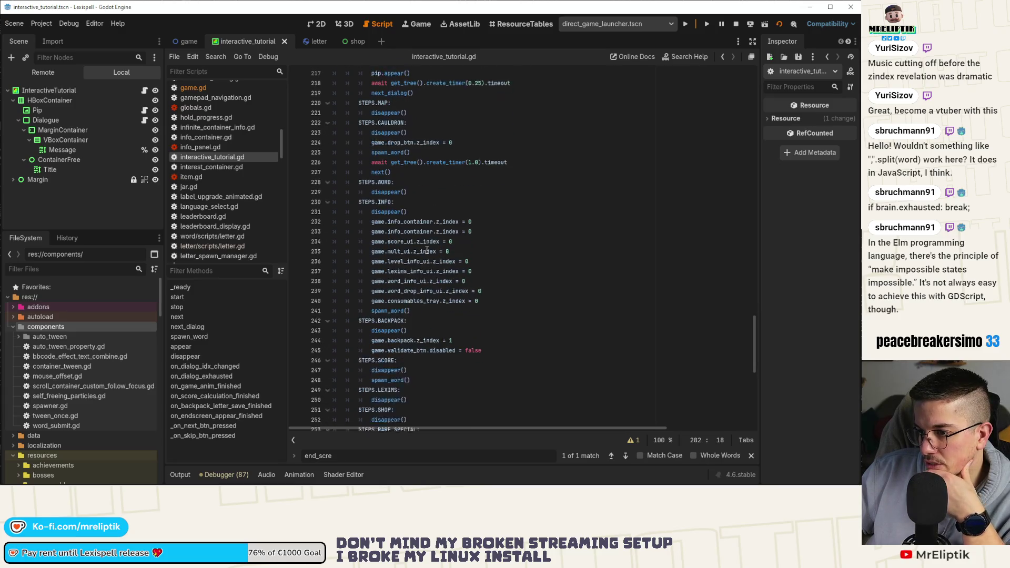
left_click(216, 327)
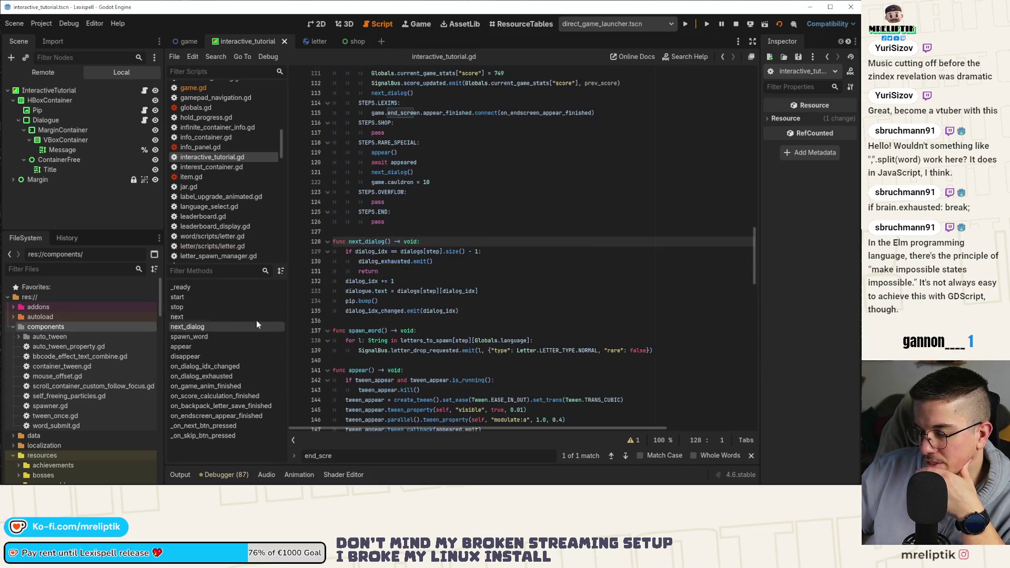
left_click(217, 317)
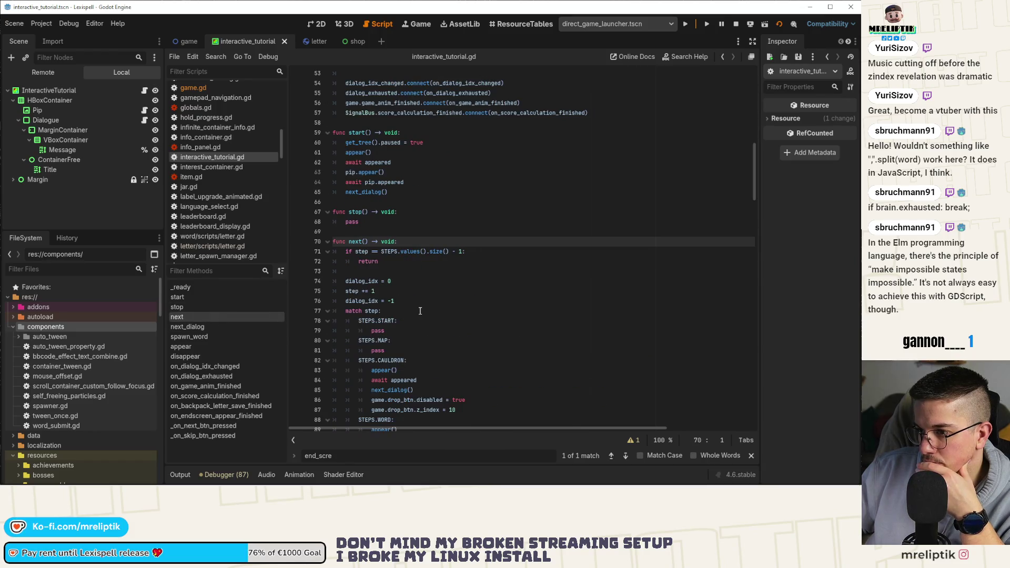
scroll(427, 309, "down", 5)
scroll(389, 246, "down", 2)
left_click(420, 360)
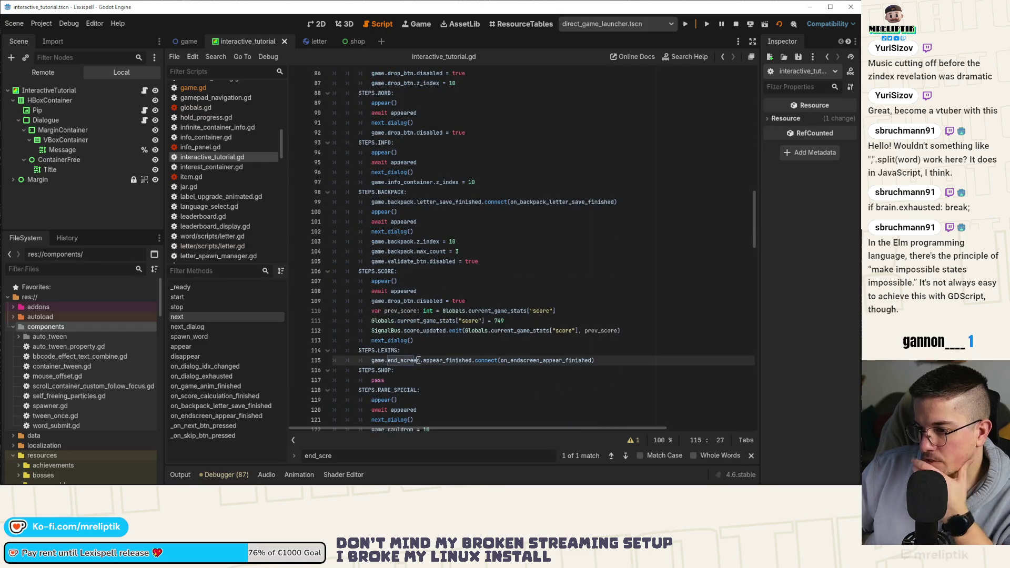
key("alt+Up")
key("alt+Up")
key("alt+Up")
key("alt+Up")
key("Down")
key("Down")
key("Down")
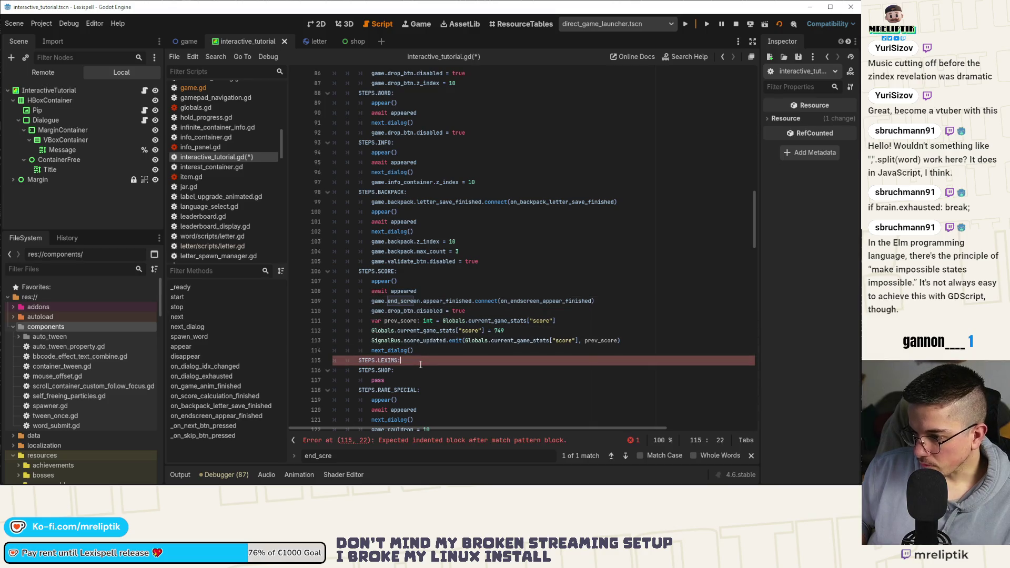
key("Return")
type("pass")
key("ctrl+s")
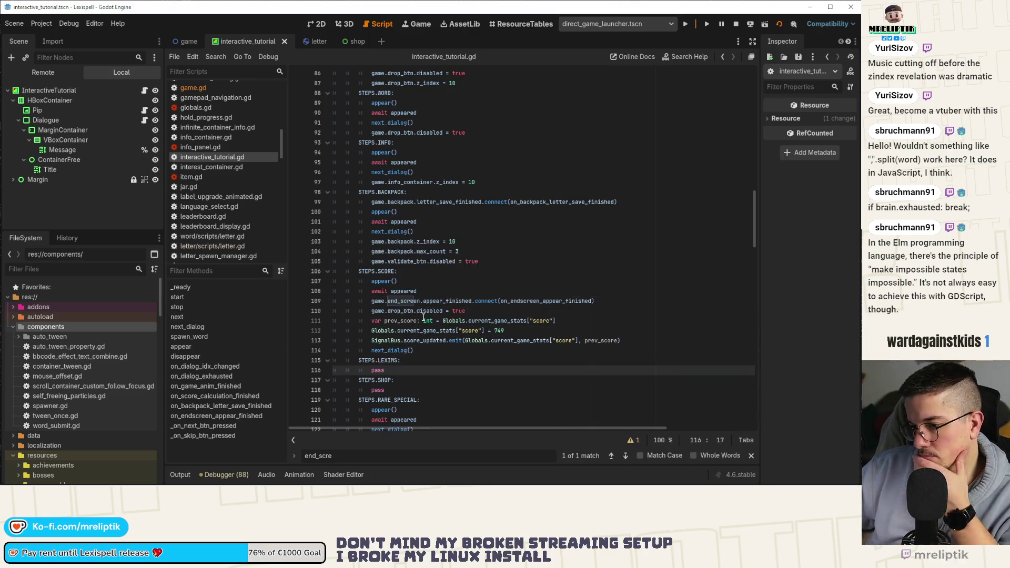
Step: Replace that pass with the appear(), await appeared and next_dialog() lines copied from RARE_SPECIAL
scroll(423, 318, "down", 3)
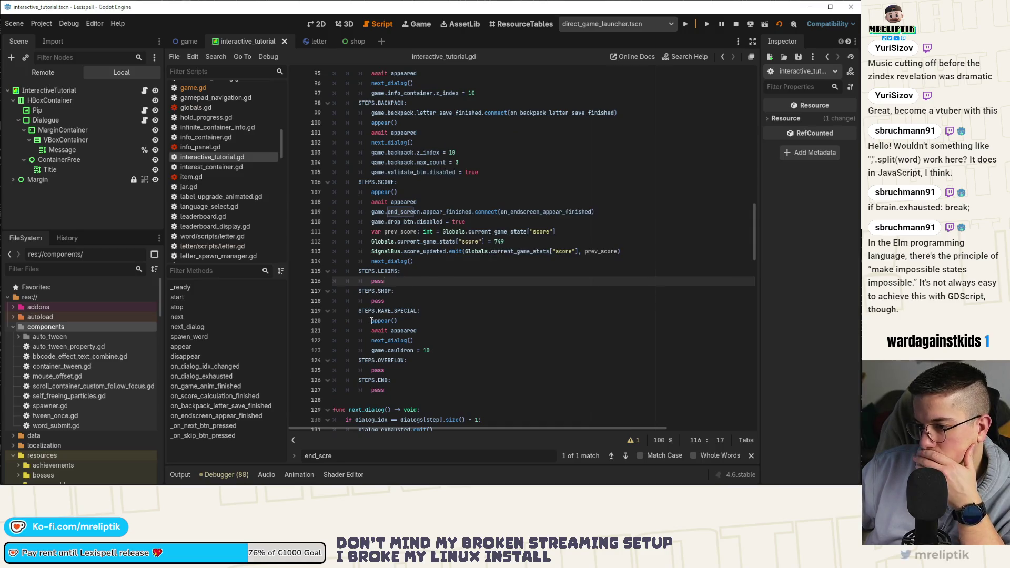
left_click_drag(372, 321, 424, 331)
key("shift+Down")
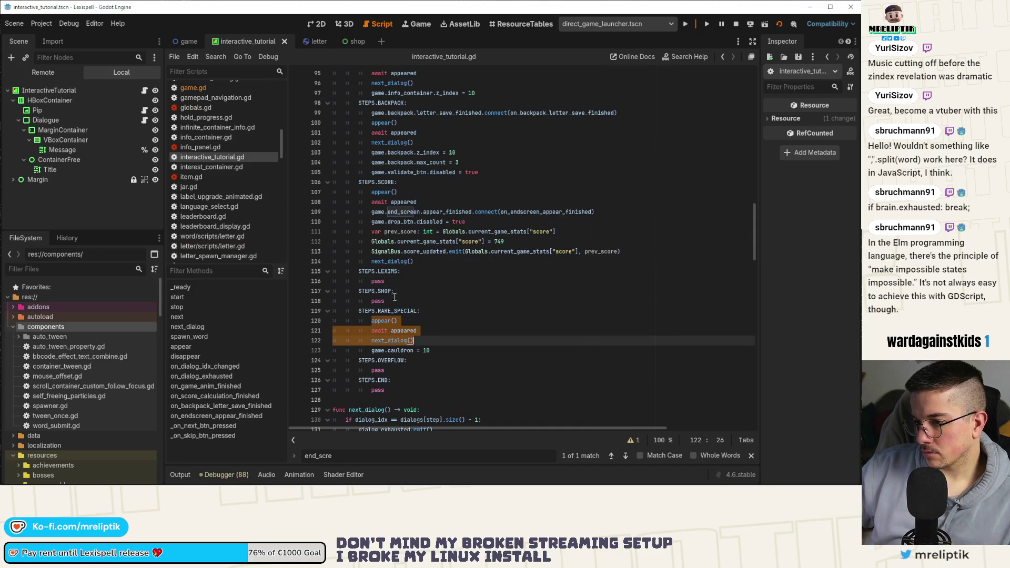
key("ctrl+c")
double_click(378, 280)
key("ctrl+v")
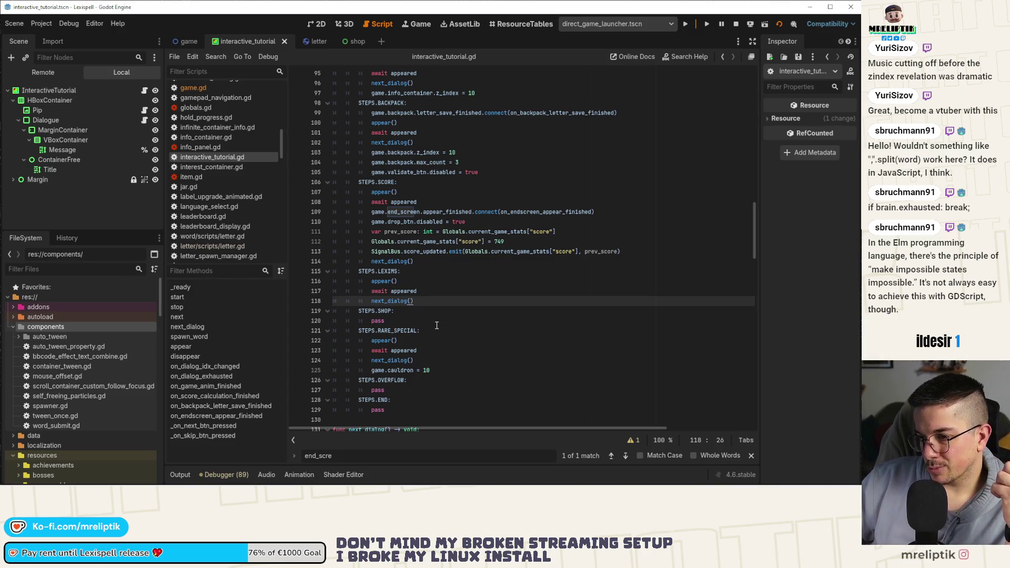
left_click(402, 322)
Step: Move the end_screen connect and drop_btn.disabled lines above appear() in the SCORE step
left_click(429, 303)
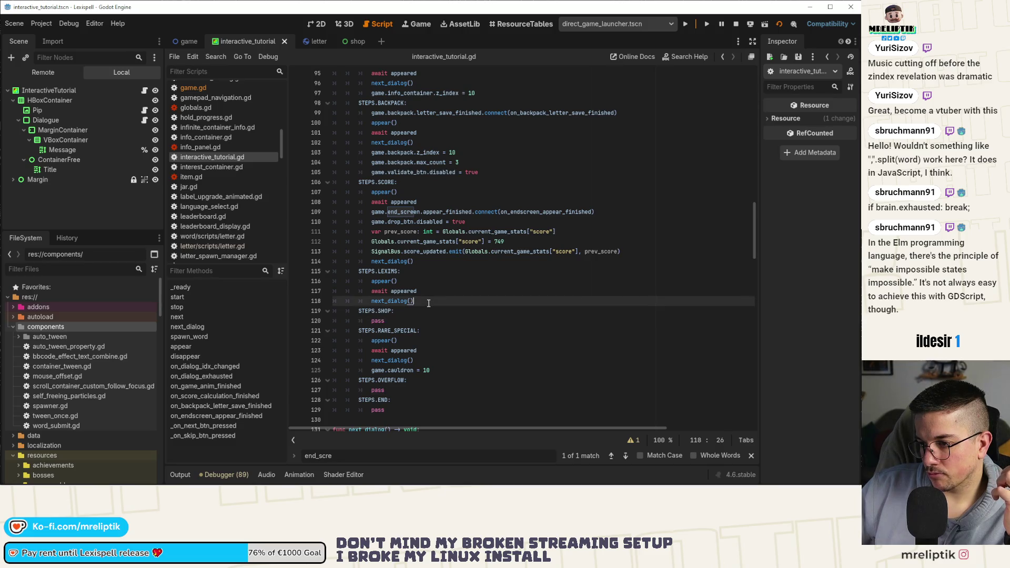
left_click(444, 291)
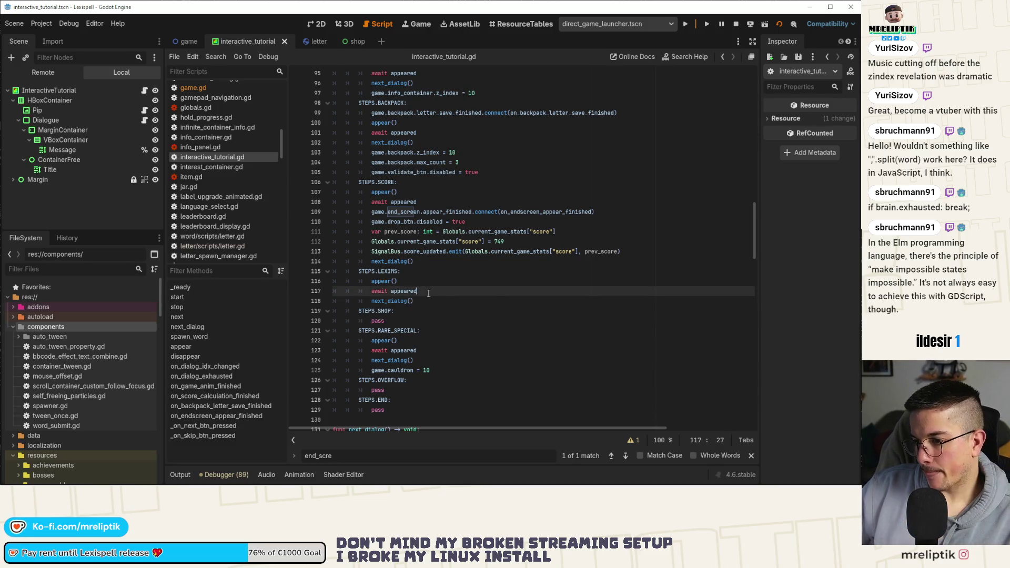
key("Up")
key("Up")
key("Up")
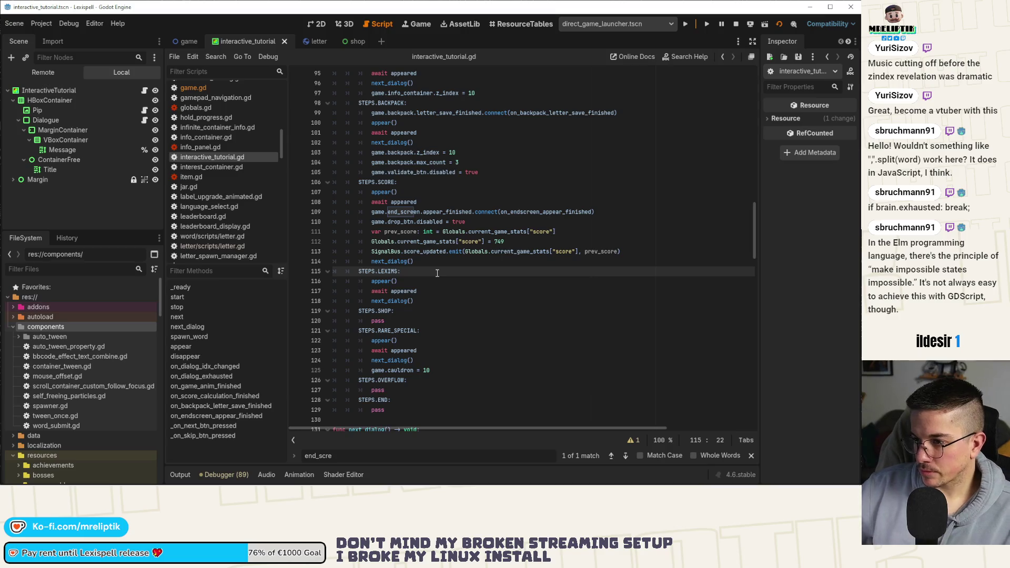
key("Up")
key("Up")
key("Up")
key("alt+Up")
key("alt+Up")
key("Down")
key("Down")
key("Down")
key("Down")
key("Up")
key("alt+Up")
key("alt+Up")
key("Down")
key("Down")
key("Down")
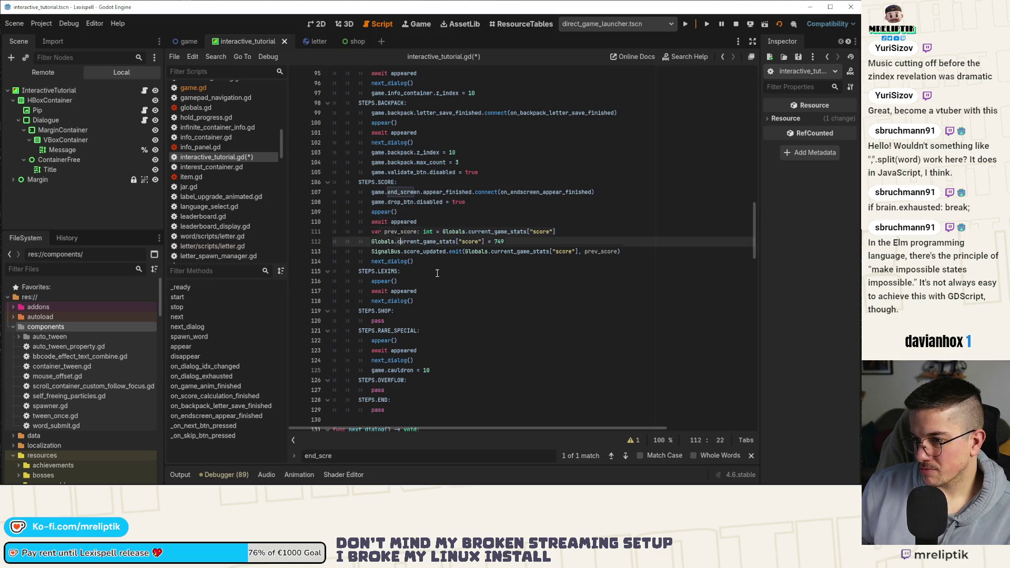
Step: Add game.shop_anim_finished.connect(on_shop_anim_finished) under STEPS.LEXIMS and save
key("Return")
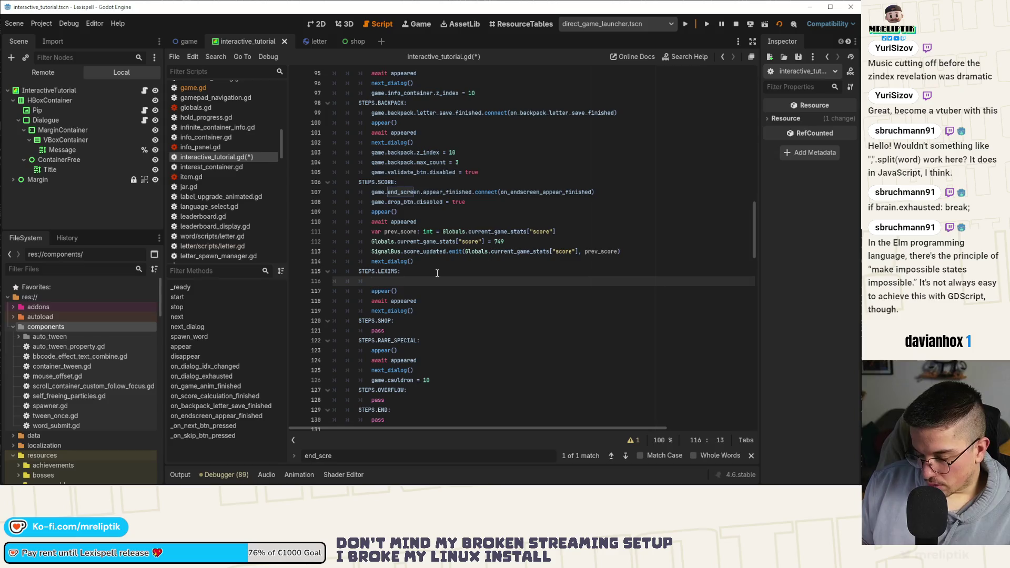
type("game.")
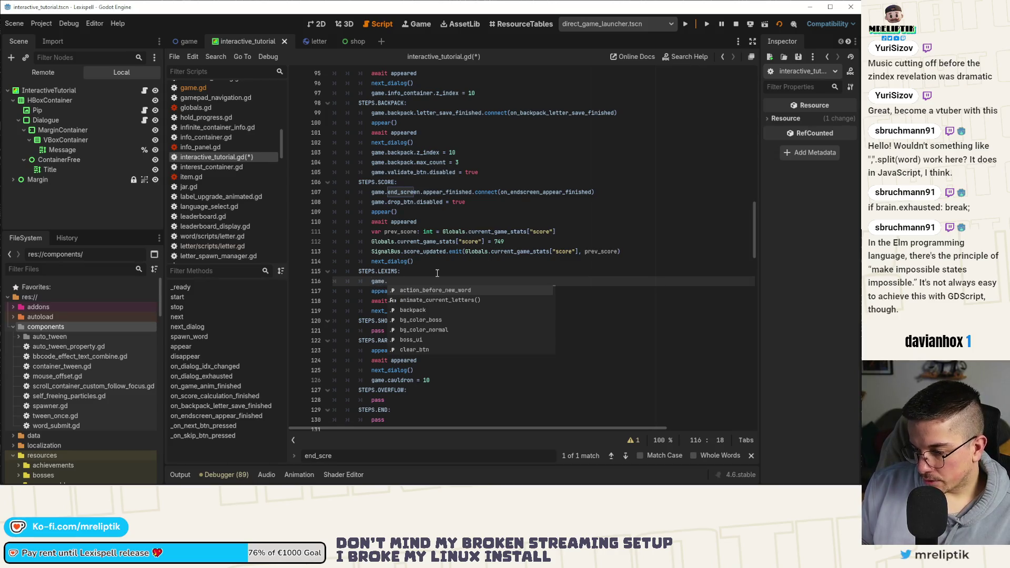
type("shop")
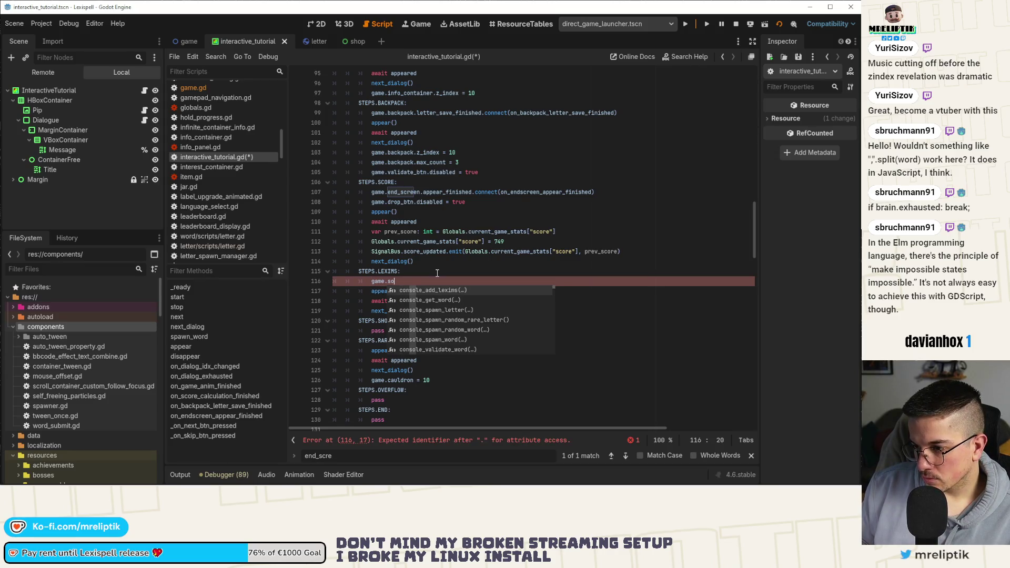
type(".a")
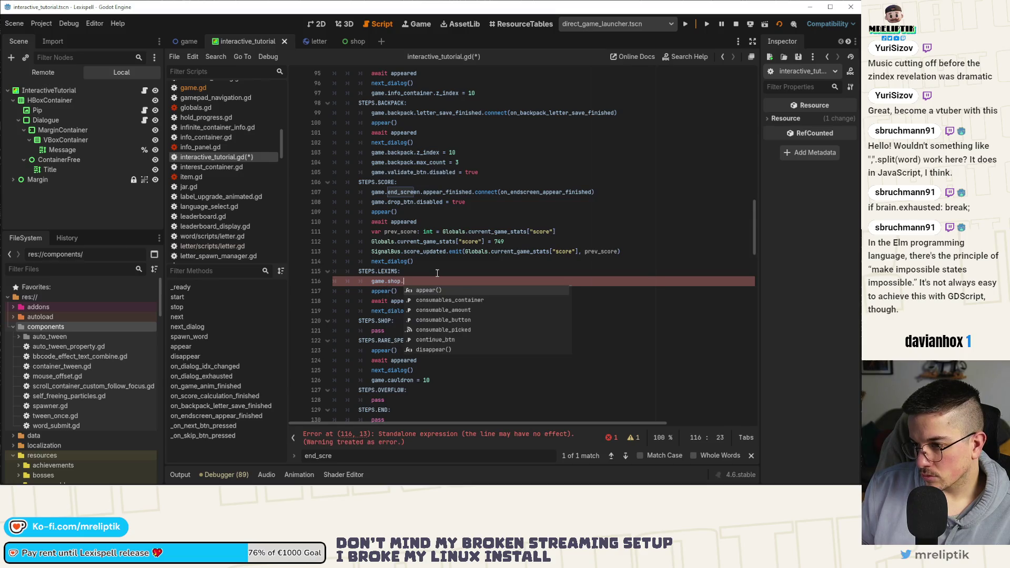
key("BackSpace")
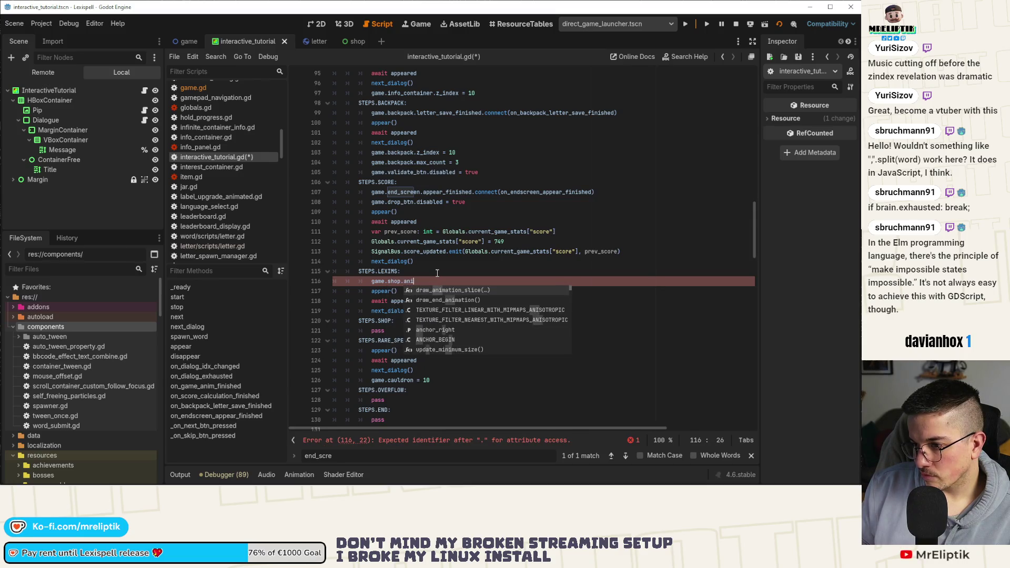
key("BackSpace")
key("BackSpace")
key("BackSpace")
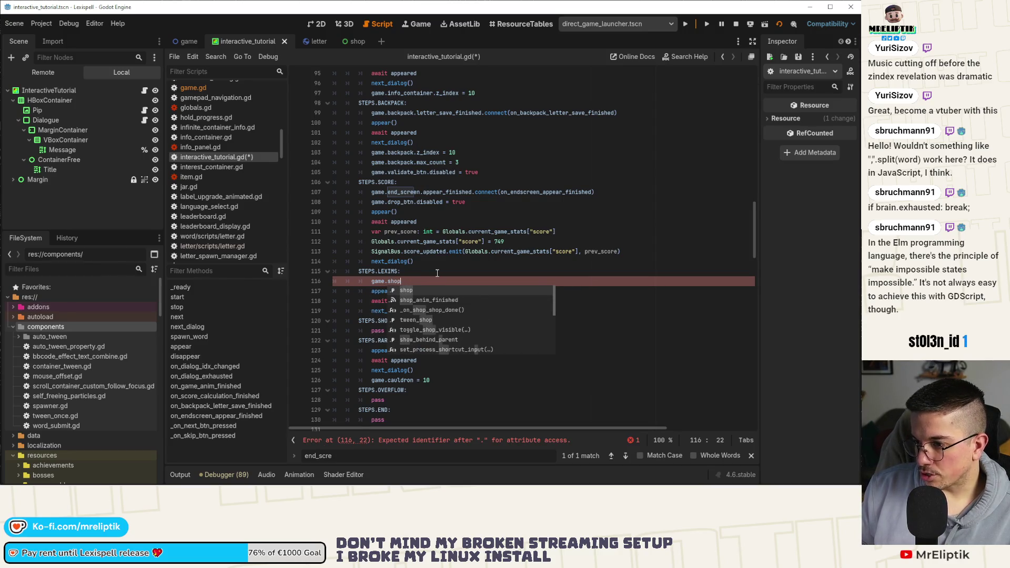
key("Down")
key("Return")
type(".")
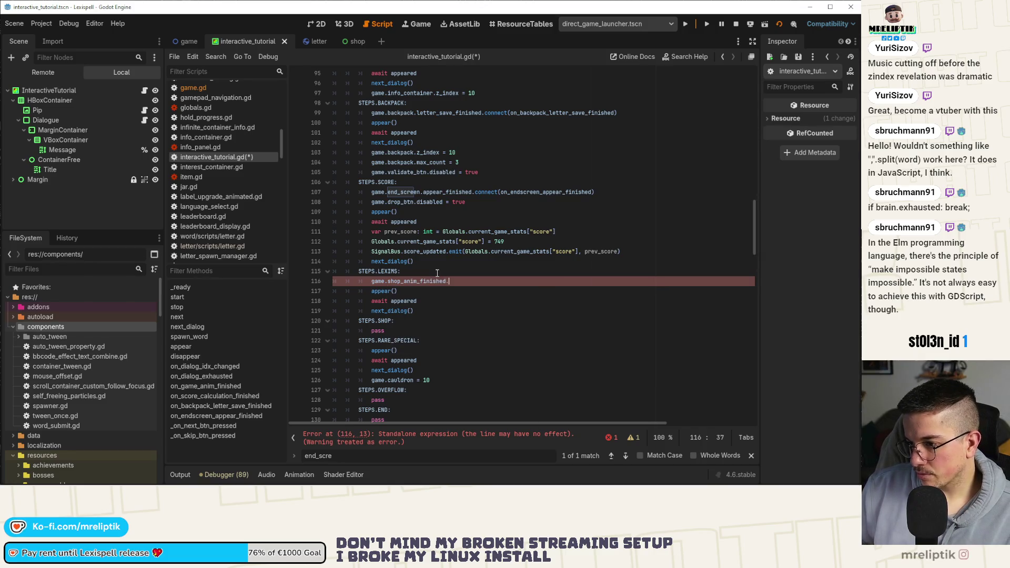
type("connect(")
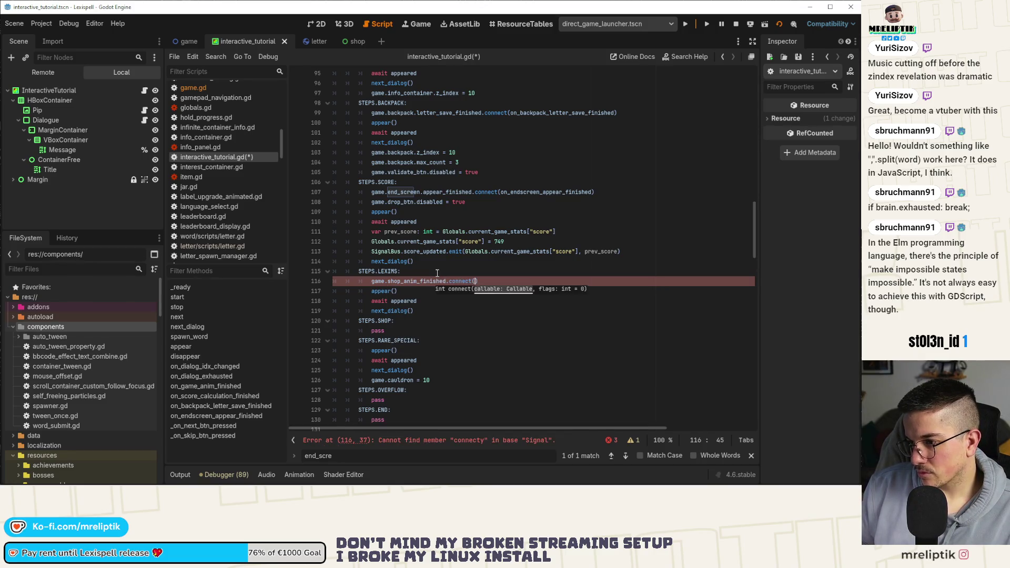
type("on_shop_anim")
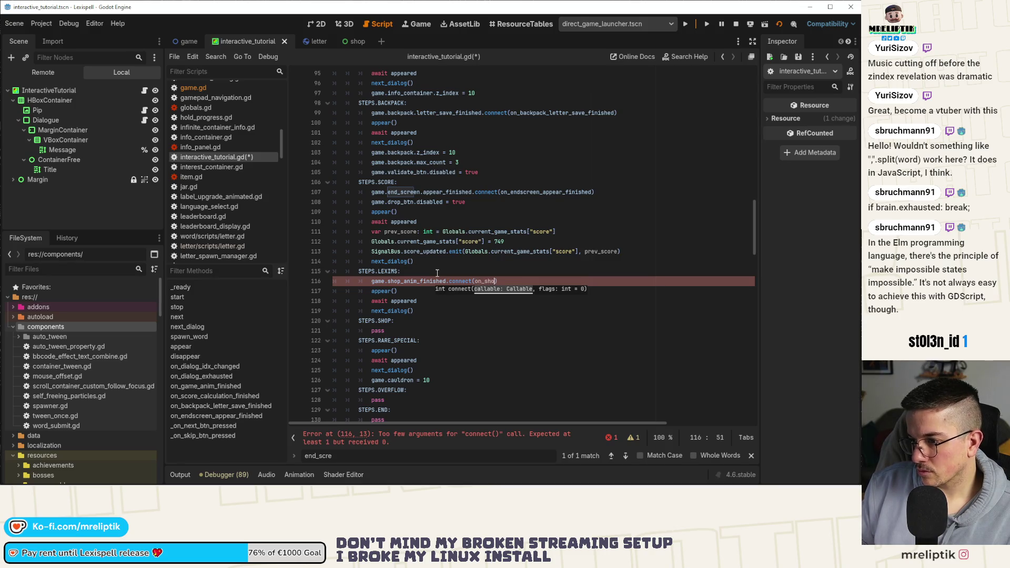
type("_finished")
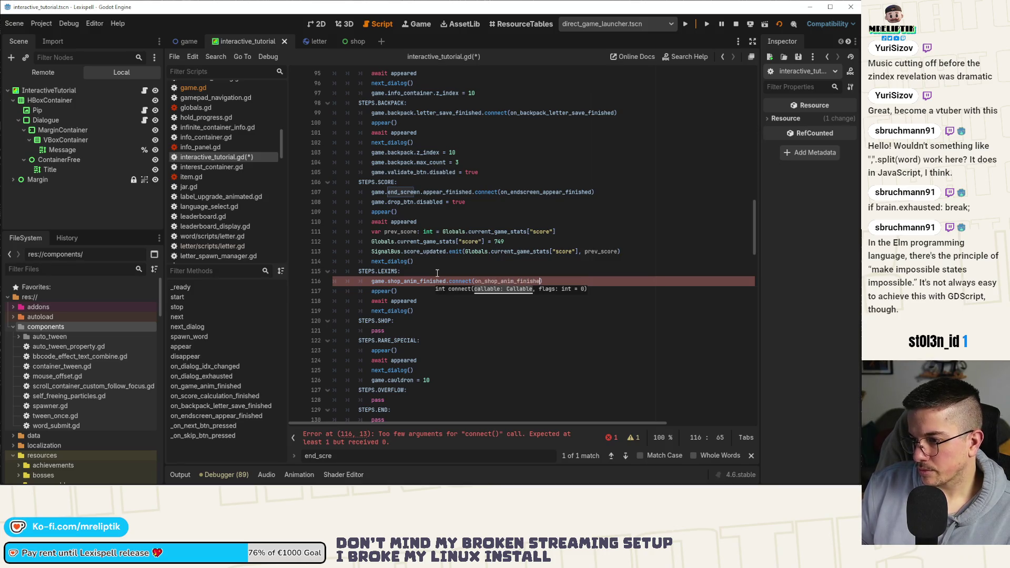
key("ctrl+s")
Step: Duplicate the on_endscreen_appear_finished declaration to start a new handler function
double_click(497, 282)
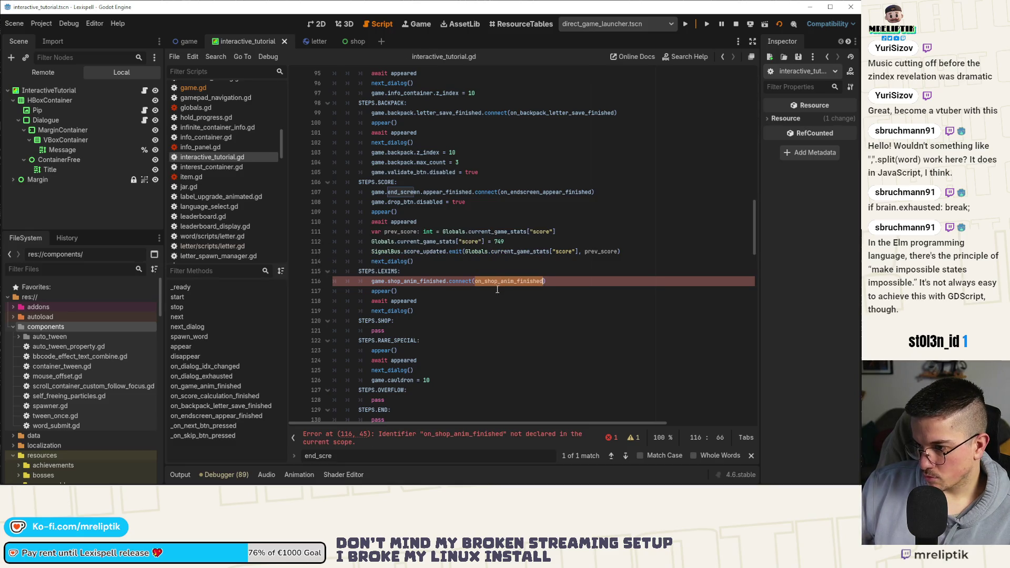
left_click(534, 192, "ctrl")
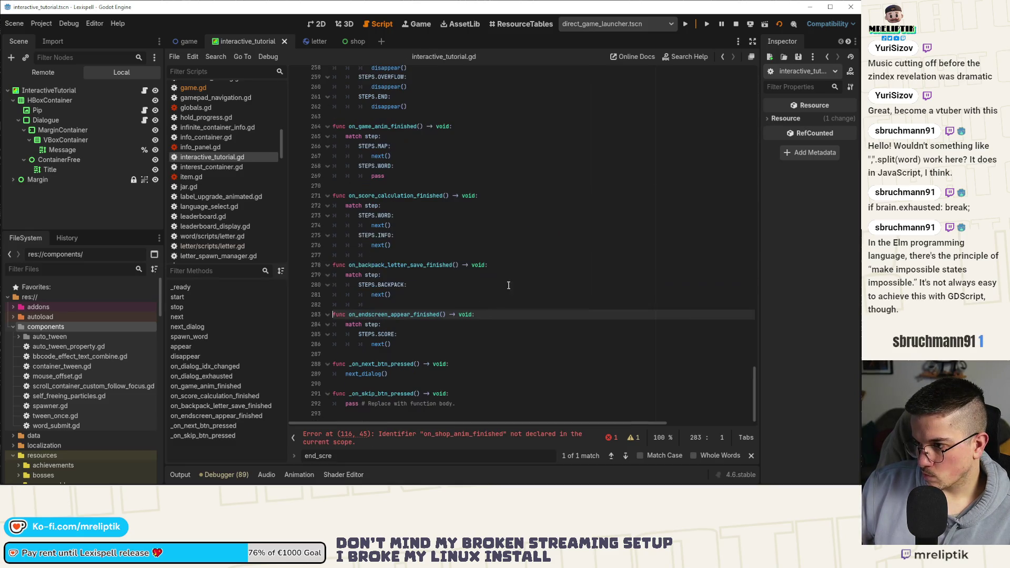
left_click(449, 315)
key("ctrl+shift+d")
key("alt+Down")
key("alt+Down")
key("alt+Down")
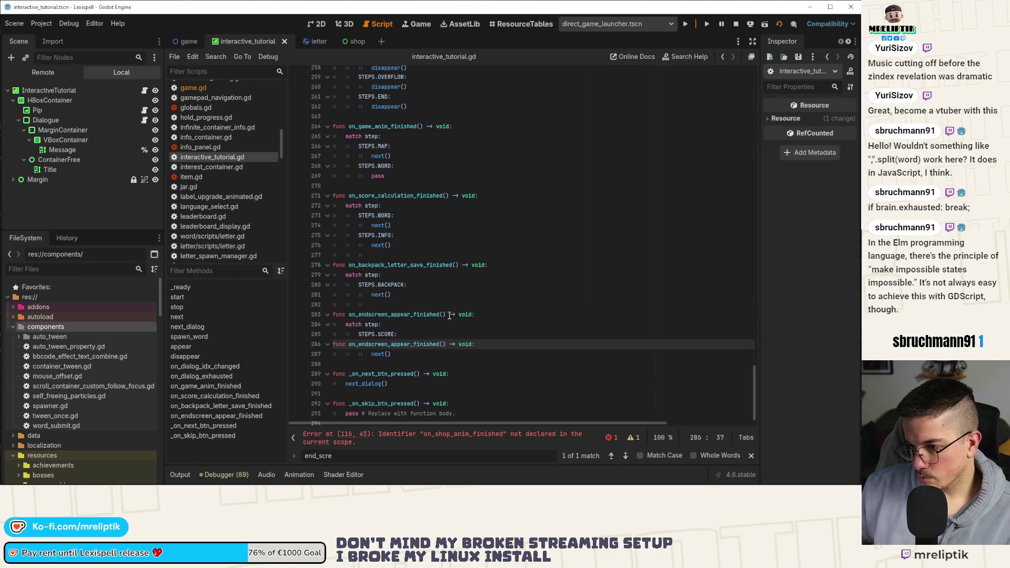
key("ctrl+shift+Return")
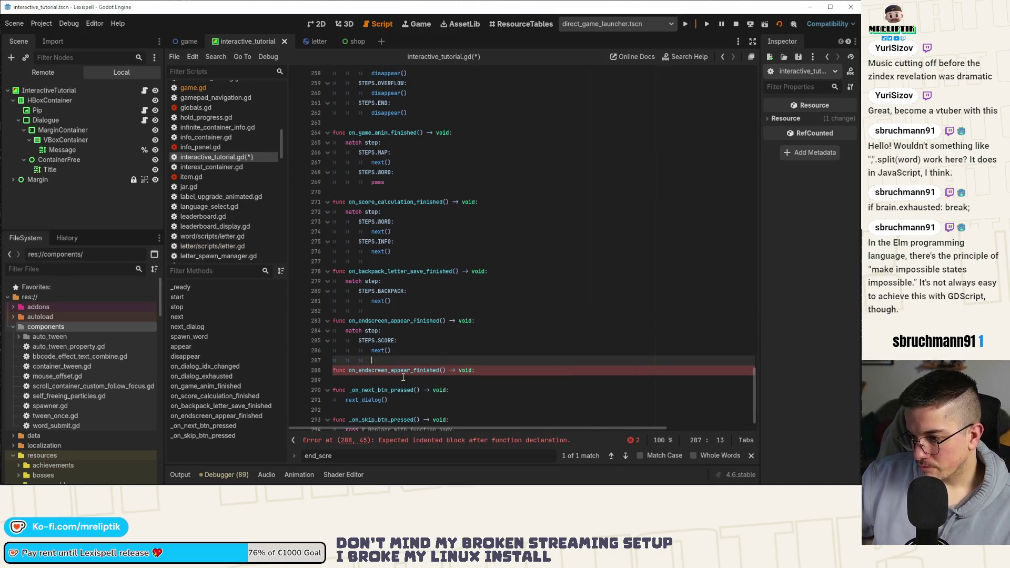
Step: Rename the copied function to on_shop_anim_finished with a pass body, and save
double_click(403, 371)
type("on_shop_anim_finished")
key("ctrl+s")
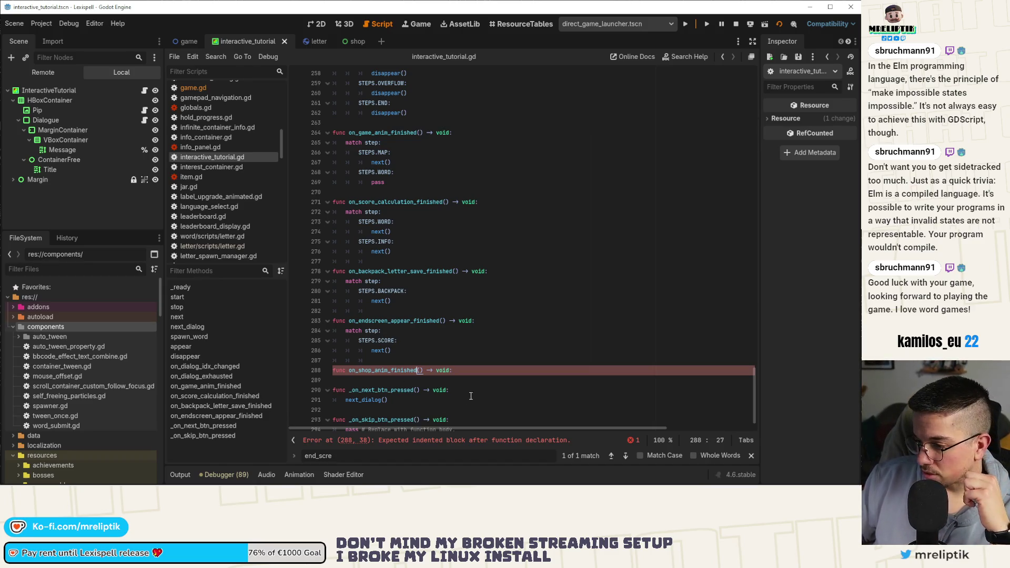
key("Return")
type("pass")
key("BackSpace")
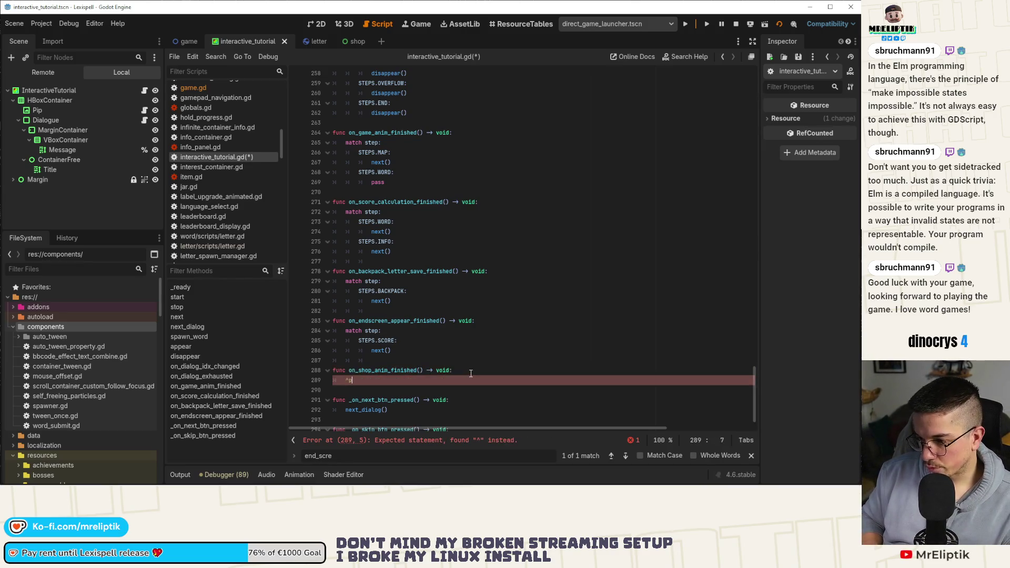
type("ass")
key("ctrl+s")
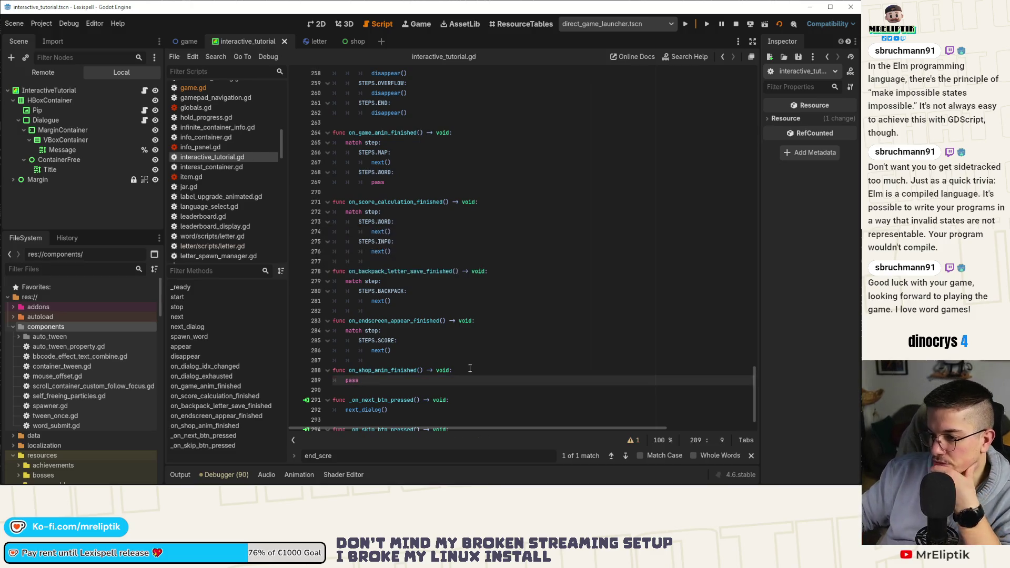
Step: Replace its pass with the match step block copied from the endscreen handler
scroll(415, 358, "down", 1)
left_click_drag(346, 301, 411, 320)
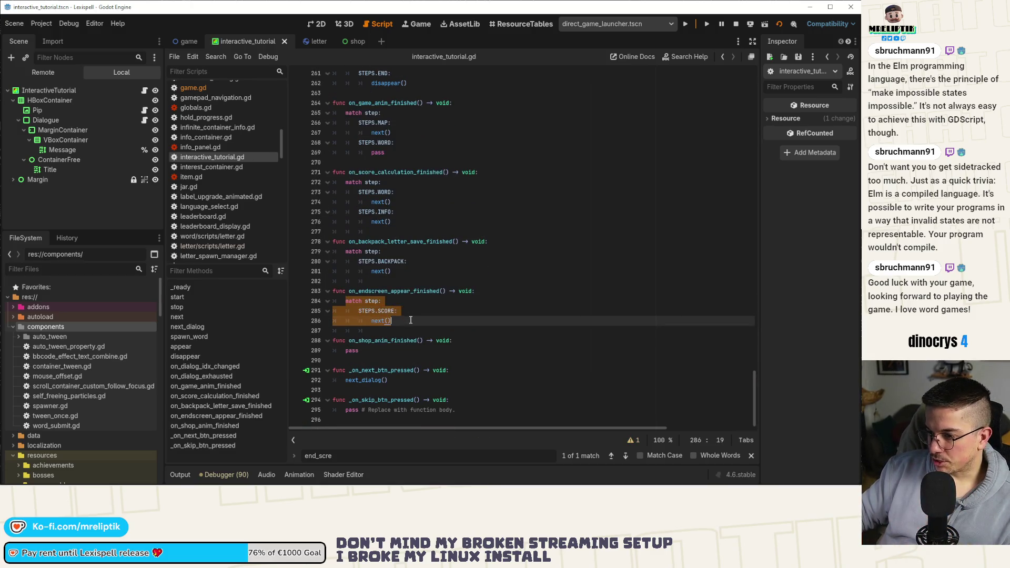
key("ctrl+c")
left_click(381, 351)
key("BackSpace")
key("BackSpace")
key("BackSpace")
key("ctrl+v")
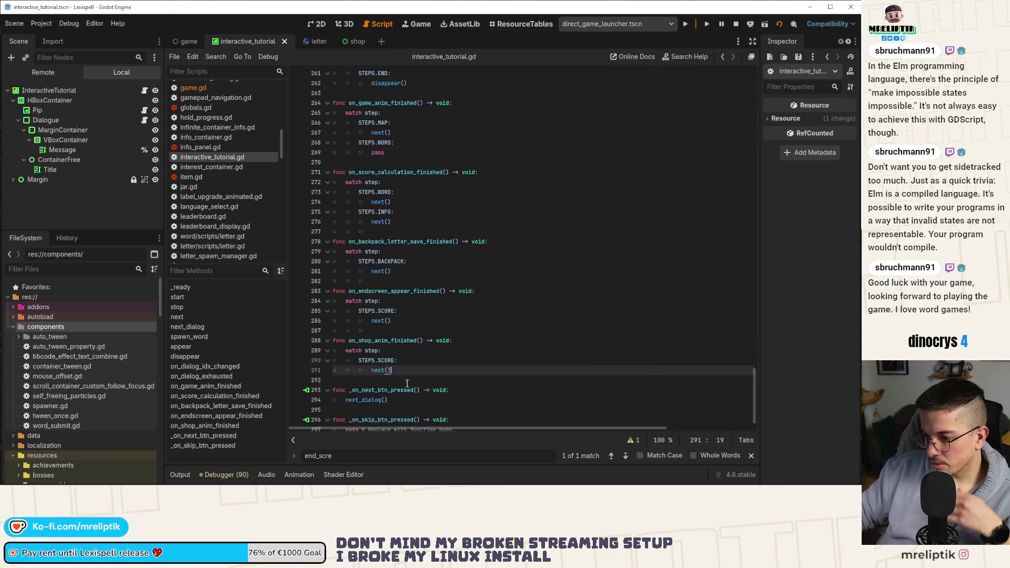
double_click(386, 360)
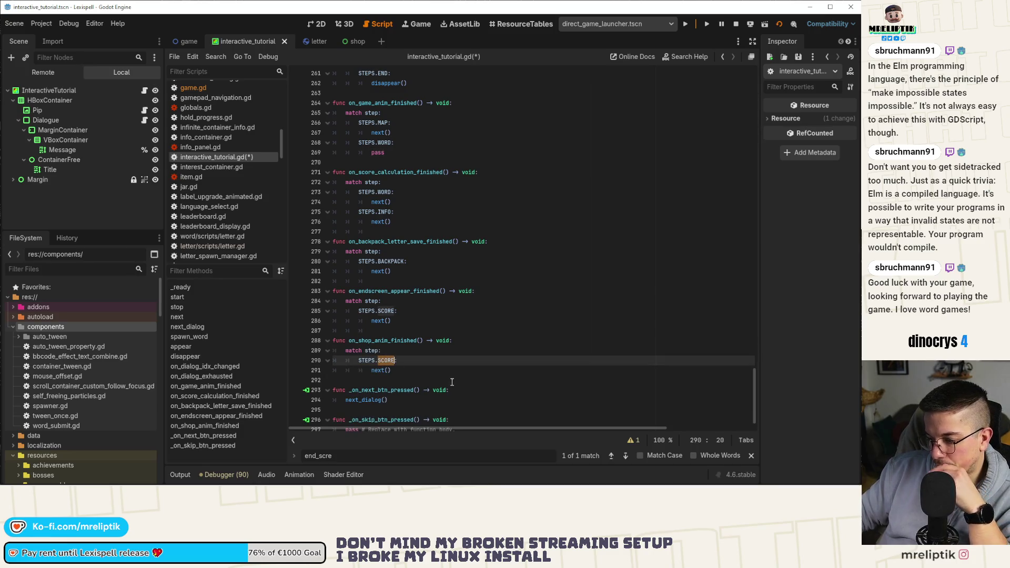
mouse_move(517, 483)
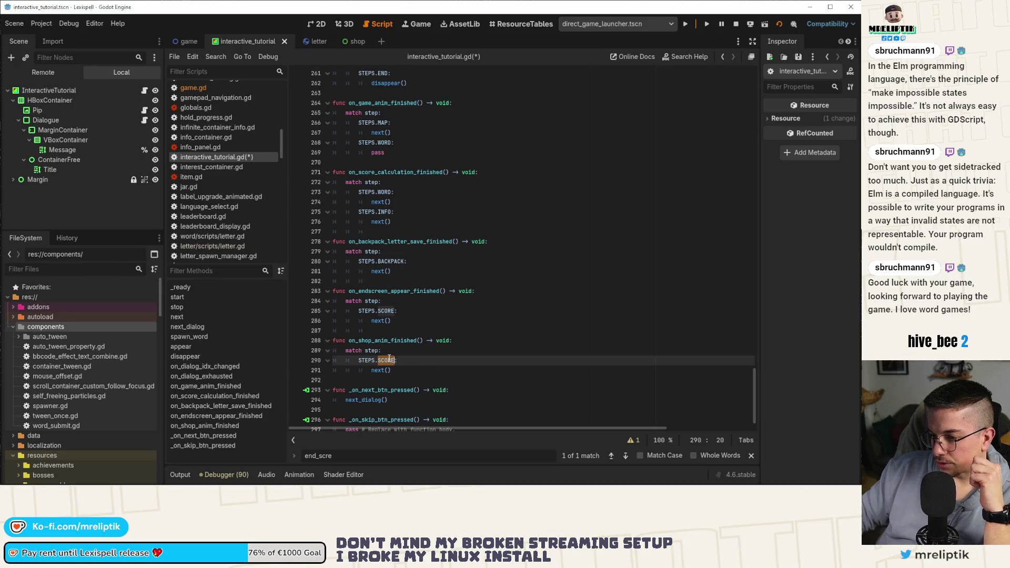
Step: Change the copied case from STEPS.SCORE to STEPS.LEXIMS and save the script
left_click(390, 340)
double_click(386, 340)
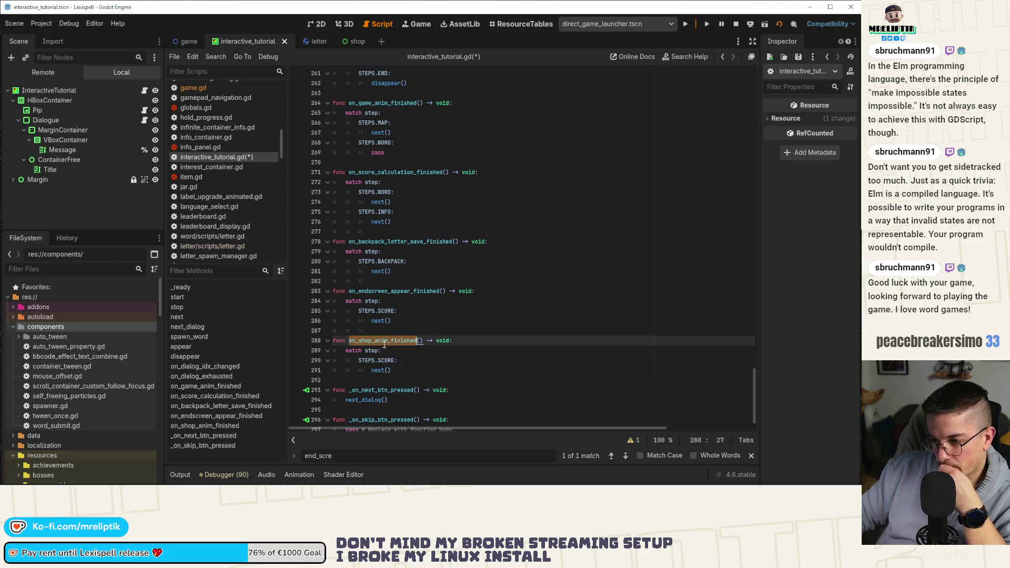
double_click(389, 360)
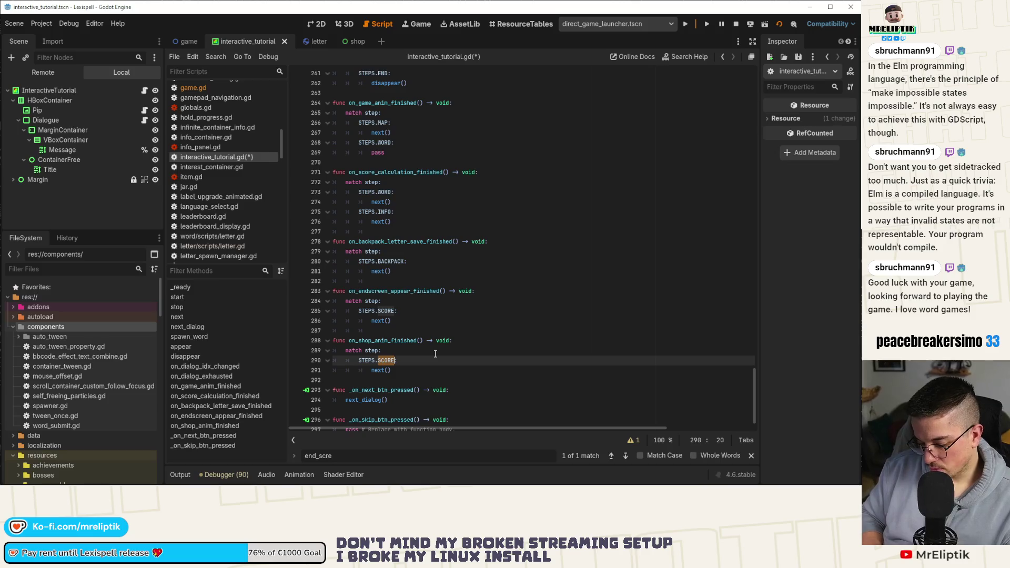
key("BackSpace")
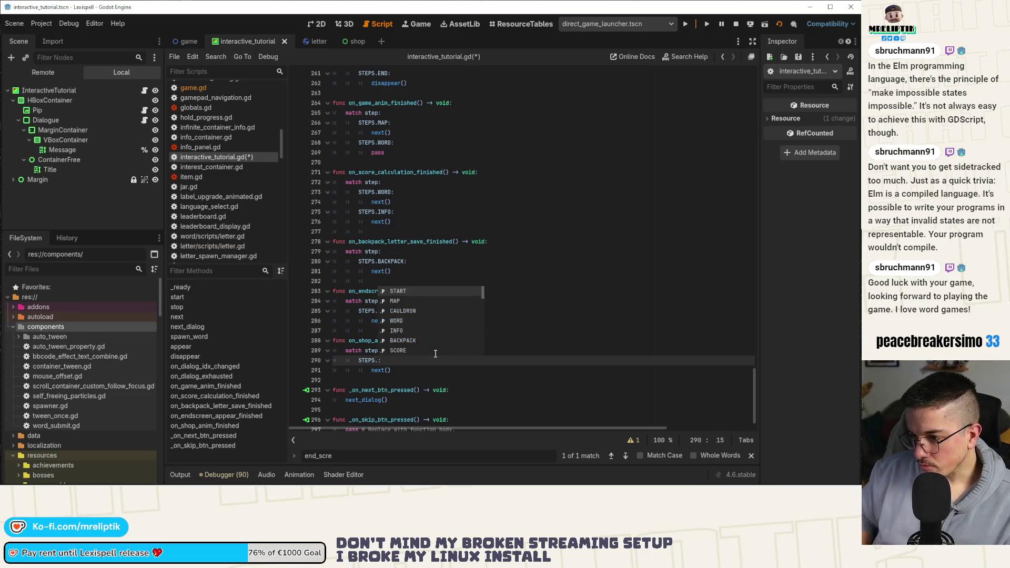
key("Down")
key("Down")
key("Down")
key("Down")
key("Down")
key("Down")
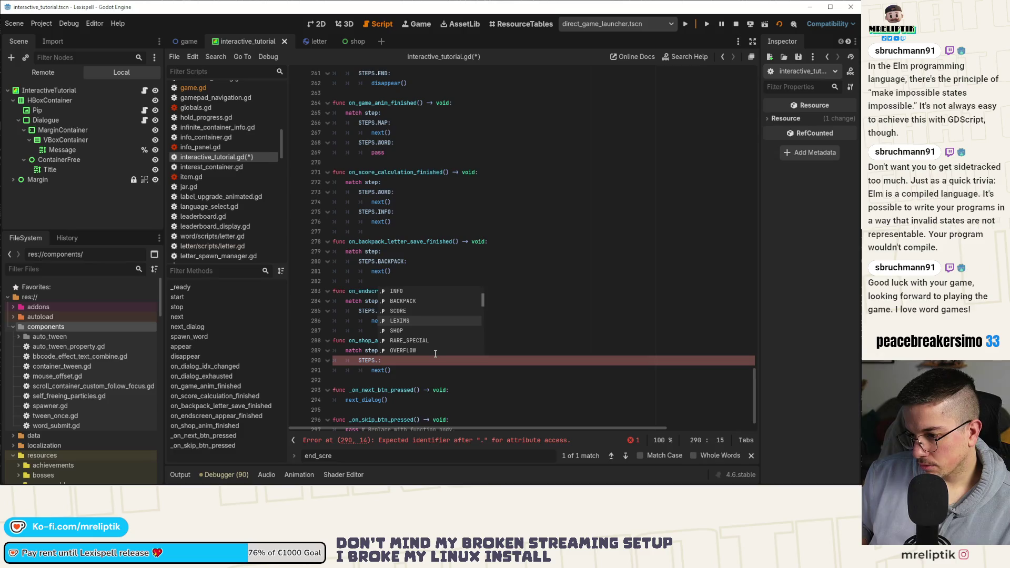
key("Return")
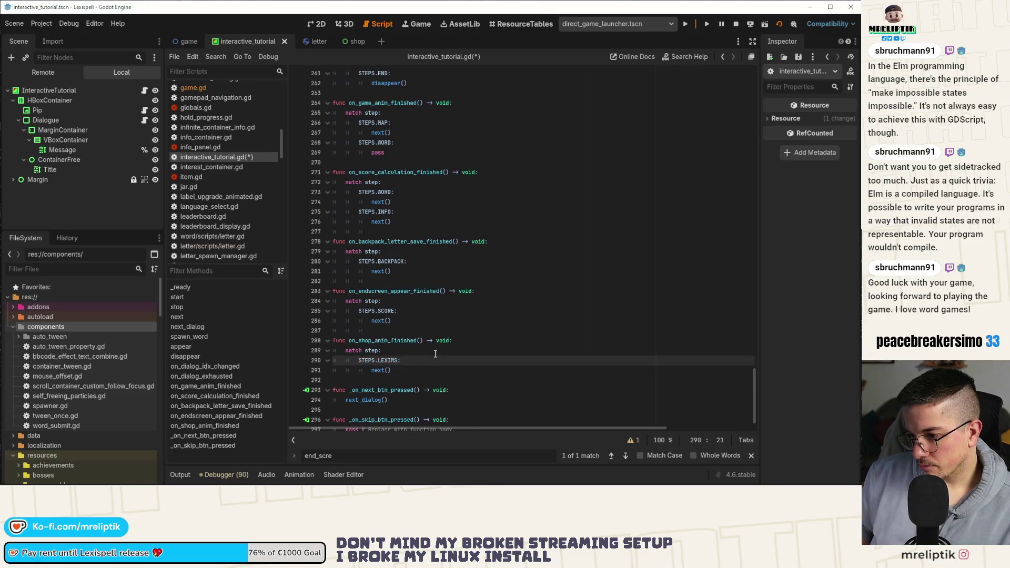
key("Down")
key("ctrl+s")
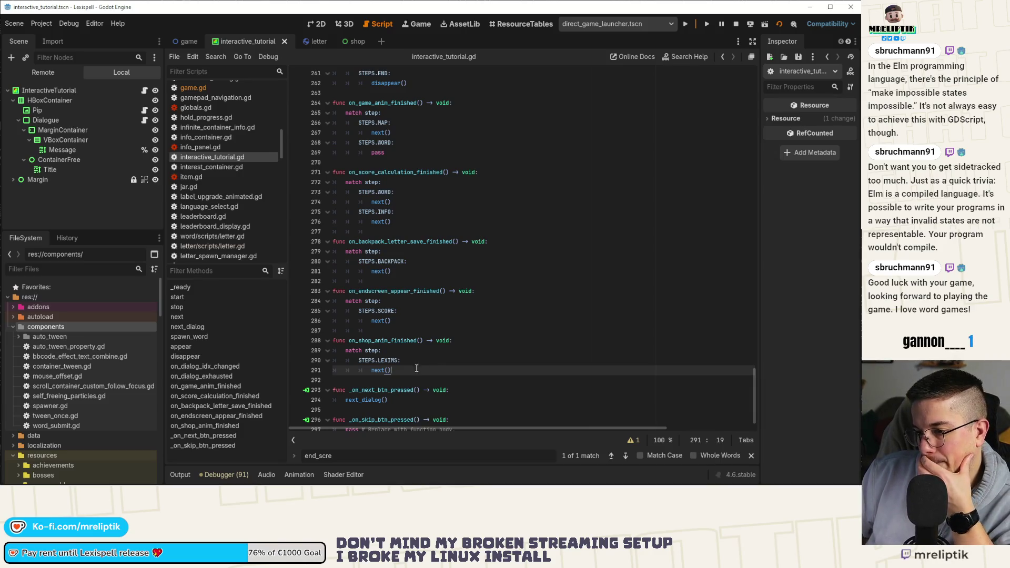
left_click(376, 371, "ctrl")
scroll(388, 297, "down", 10)
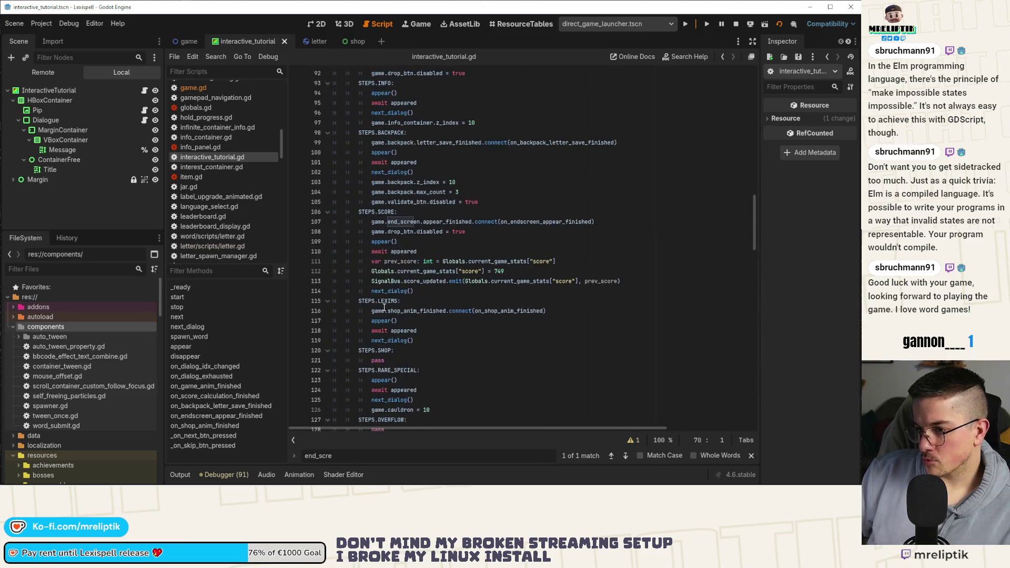
Step: Paste the LEXIMS appear, await appeared, next_dialog lines into STEPS.SHOP, save, and open game scene
scroll(384, 292, "down", 2)
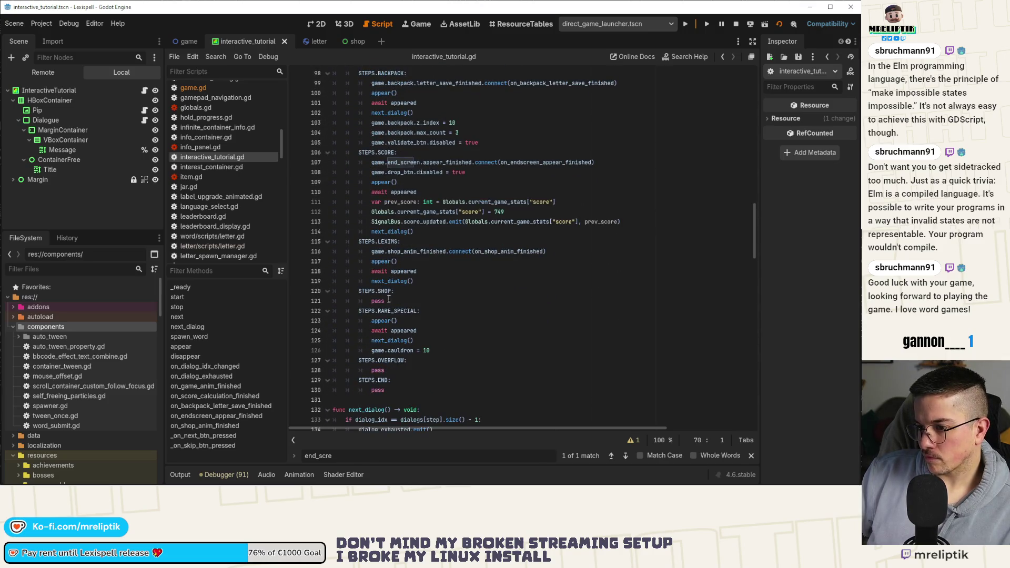
left_click_drag(372, 261, 415, 281)
key("ctrl+c")
double_click(378, 301)
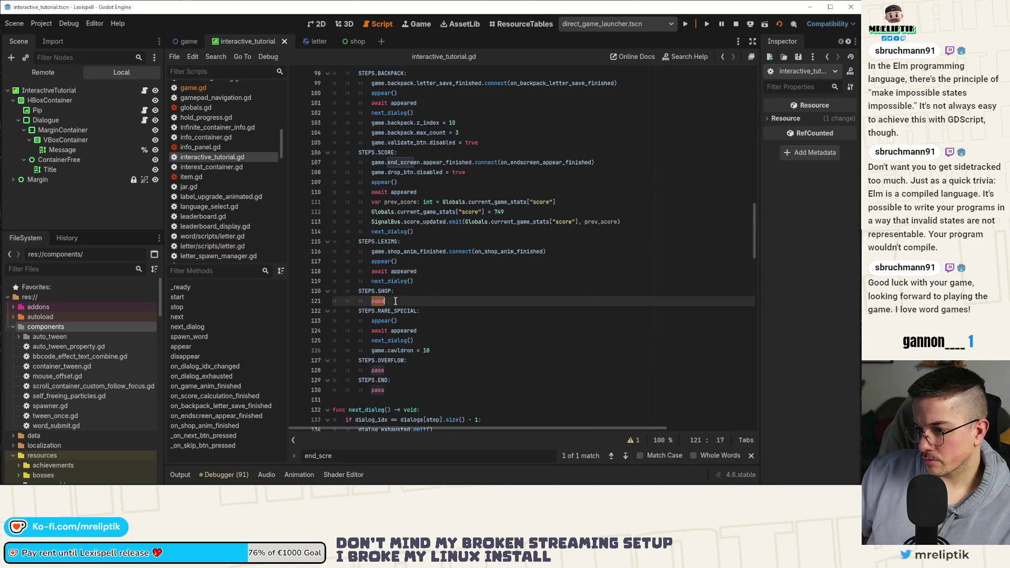
key("ctrl+v")
key("ctrl+s")
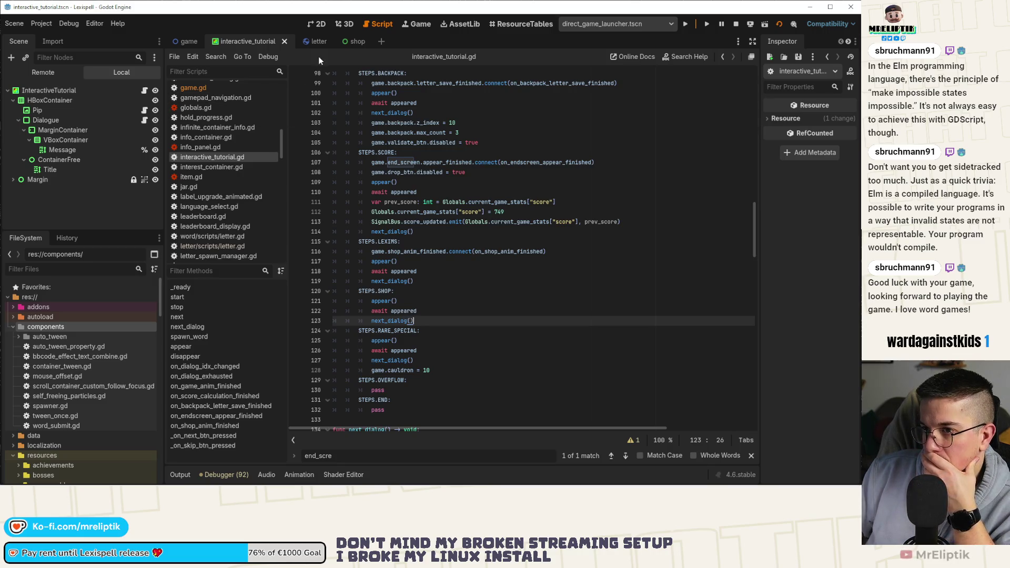
left_click(182, 47)
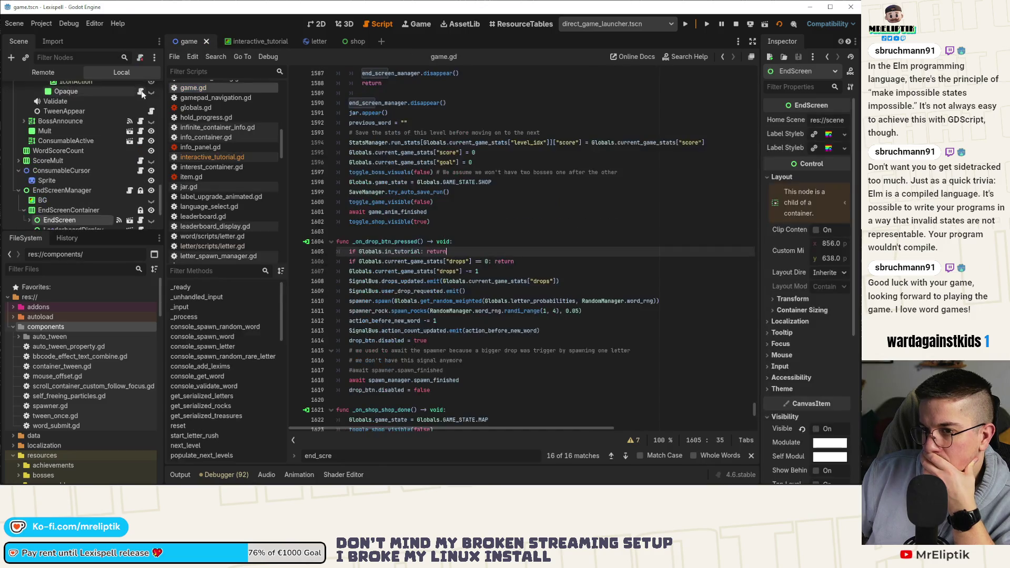
Step: Filter the Scene dock for 'validate', select ValidateBtn, and open its word.gd script
left_click(63, 57)
type("validate")
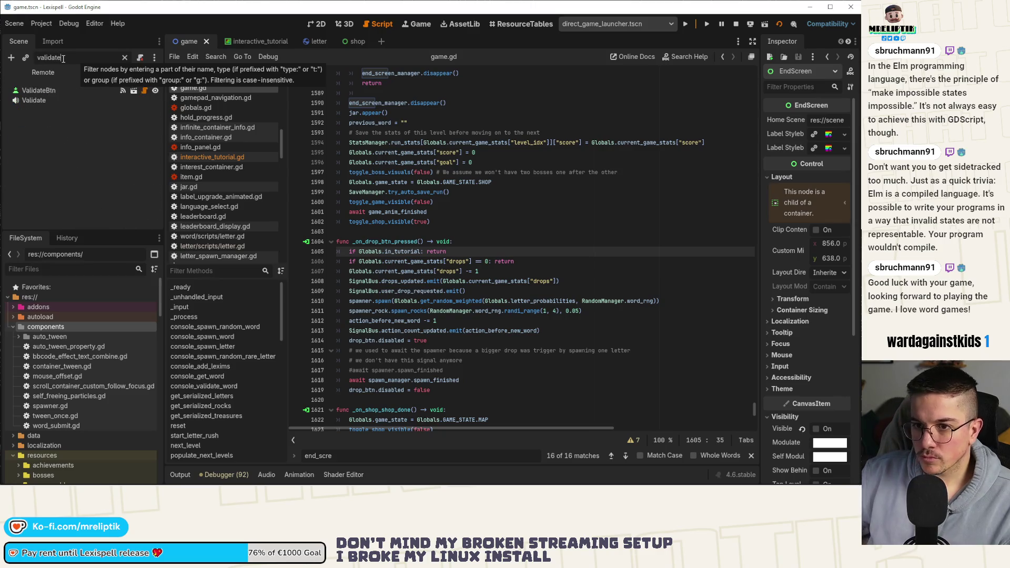
left_click(87, 91)
left_click(125, 58)
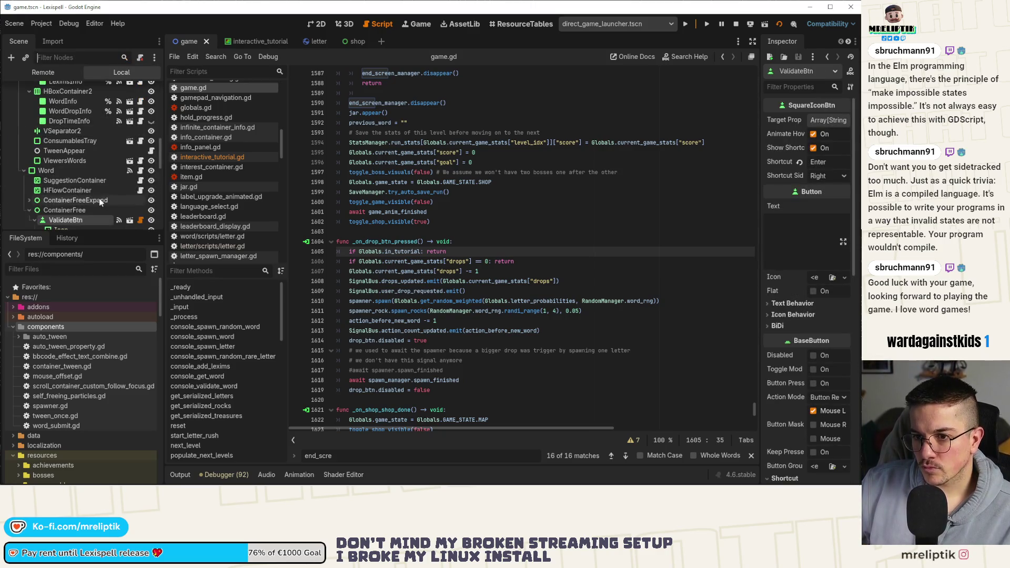
left_click(130, 136)
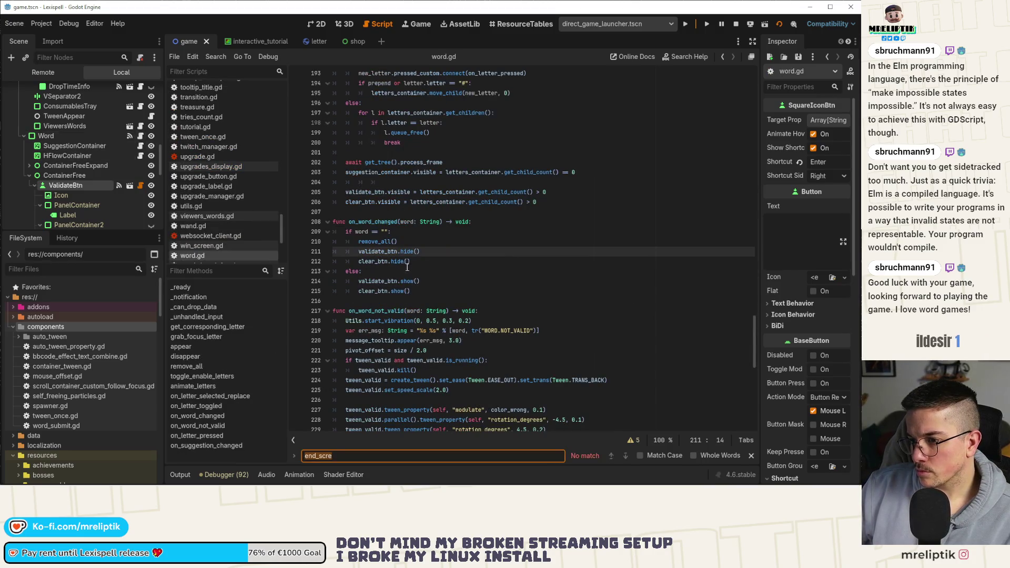
Step: Search word.gd for validate_btn and step through all 10 matches, ending at line 211
key("ctrl+f")
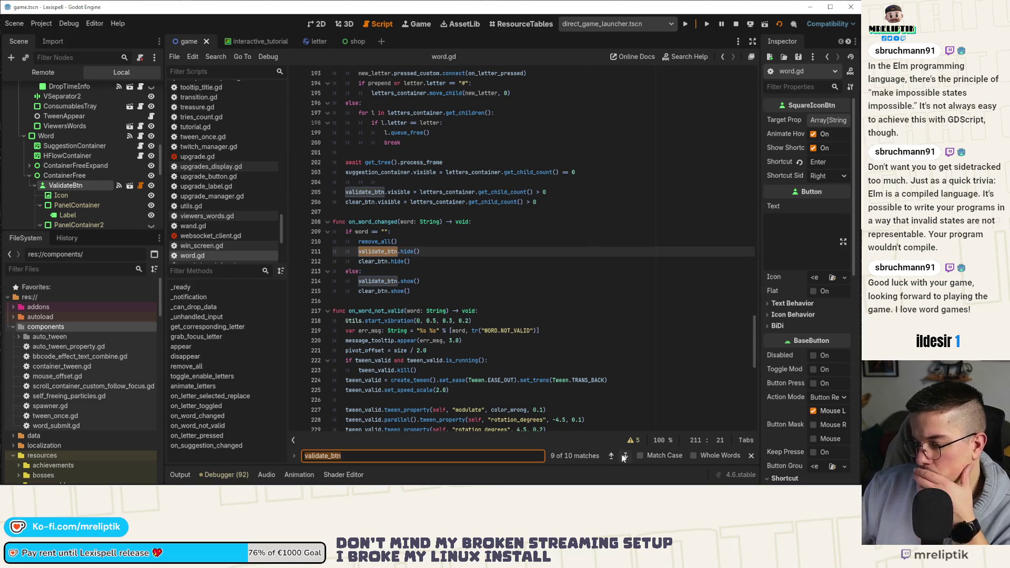
left_click(624, 456)
left_click(624, 456)
left_click(623, 456)
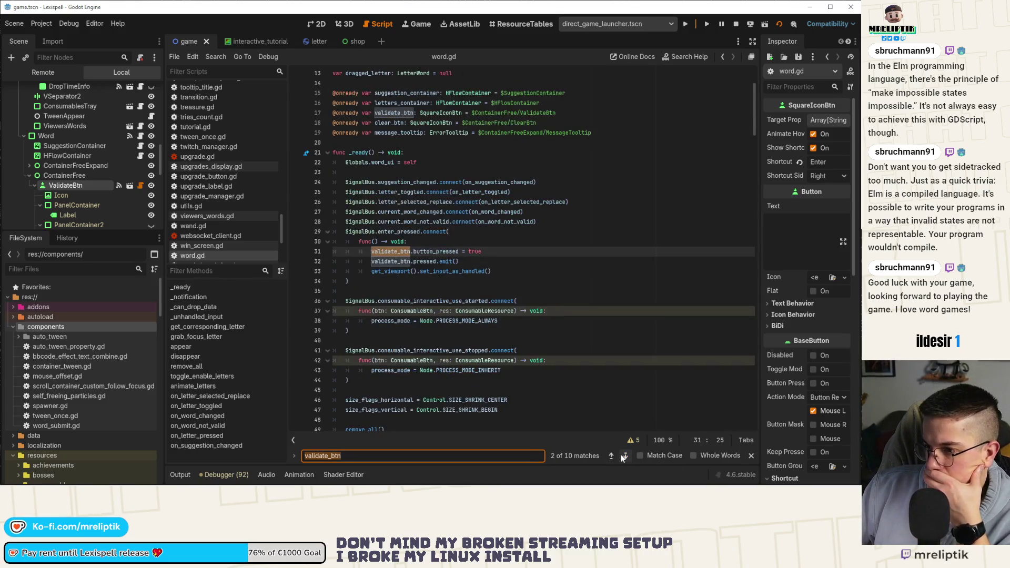
left_click(624, 456)
left_click(624, 457)
left_click(624, 456)
left_click(624, 456)
left_click(624, 456)
left_click(624, 456)
left_click(624, 456)
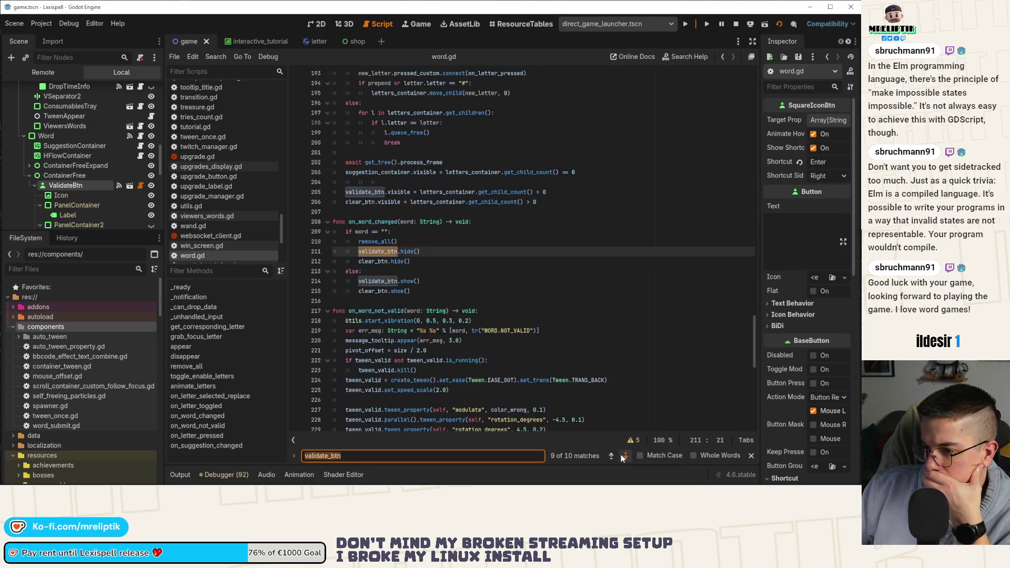
left_click(624, 456)
left_click(624, 457)
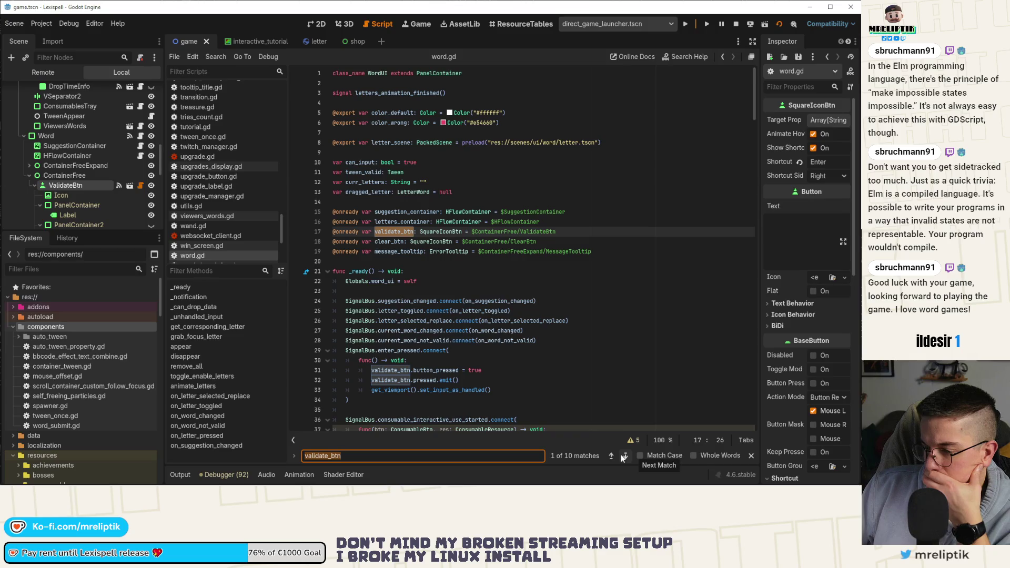
left_click(624, 456)
left_click(624, 456)
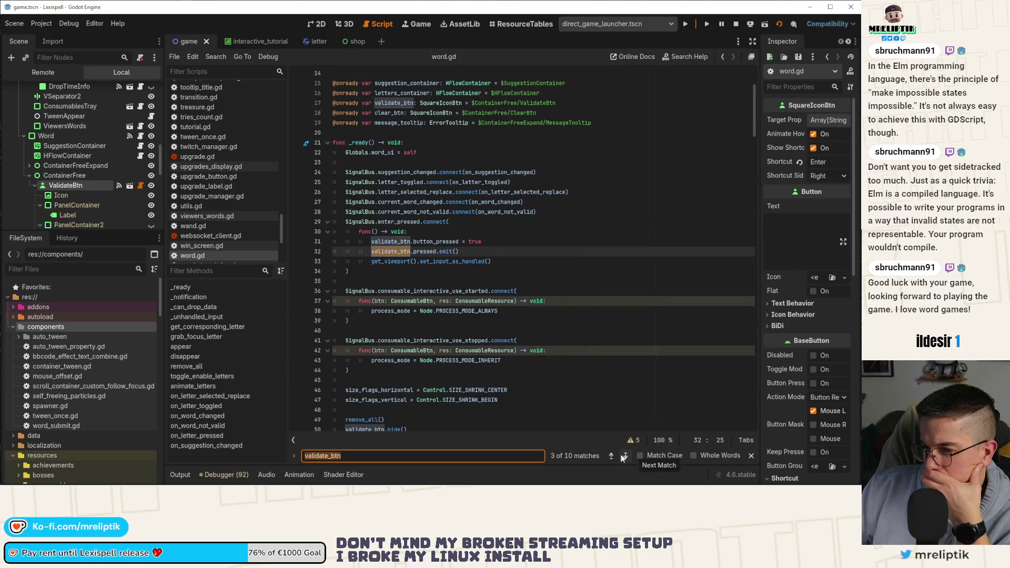
left_click(624, 456)
left_click(624, 456)
left_click(624, 456)
left_click(624, 456)
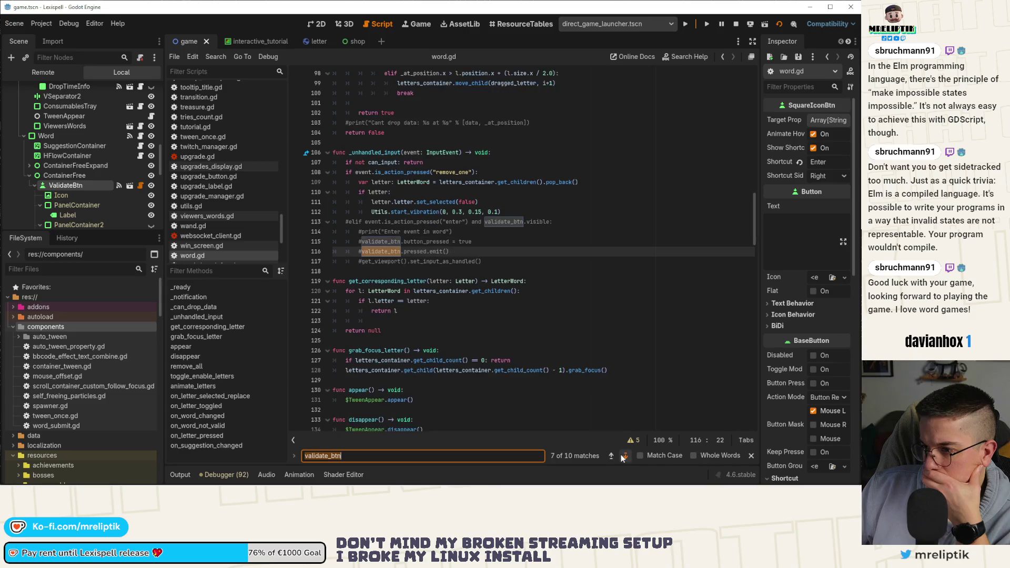
left_click(624, 456)
left_click(624, 456)
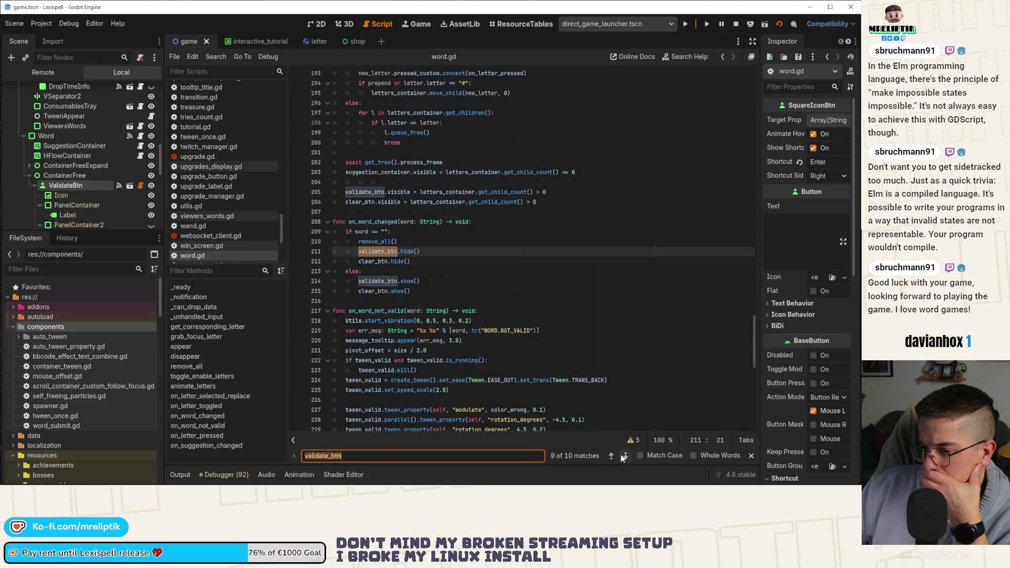
left_click(393, 271)
double_click(392, 253)
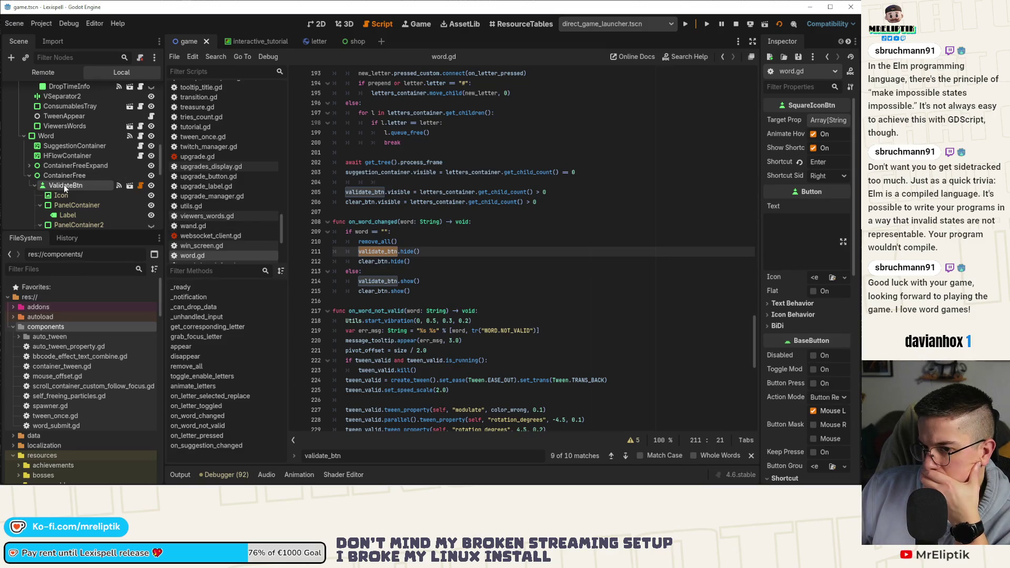
left_click(33, 186)
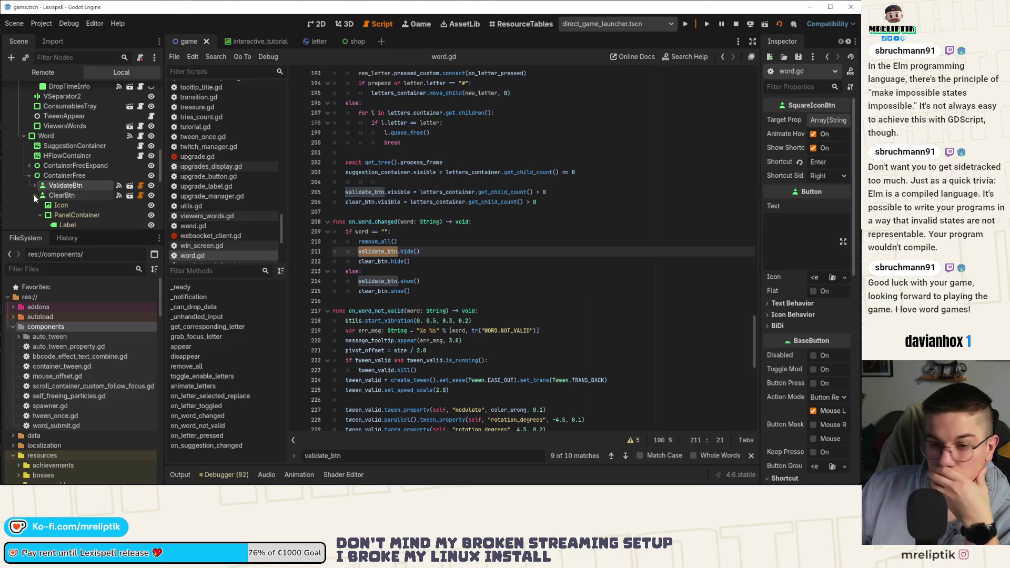
left_click(35, 196)
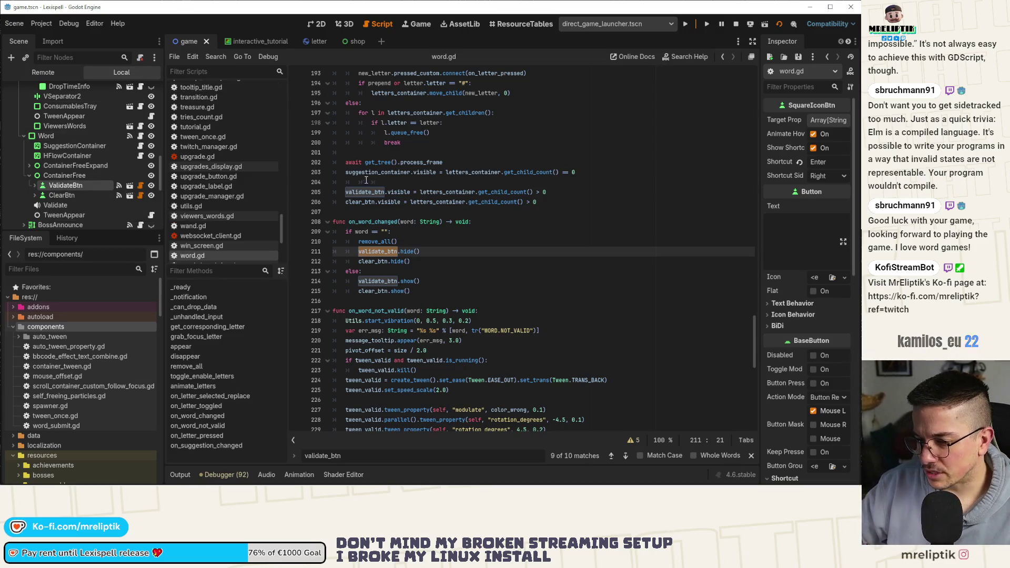
scroll(141, 96, "up", 10)
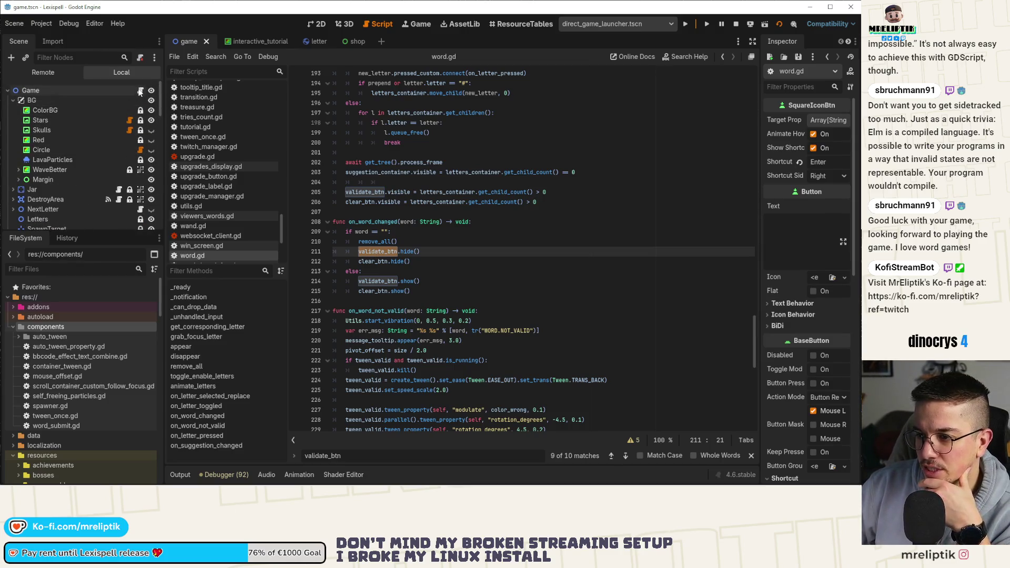
Step: Look over the Game node's script, then find the validate_btn matches in interactive_tutorial.gd
left_click(140, 92)
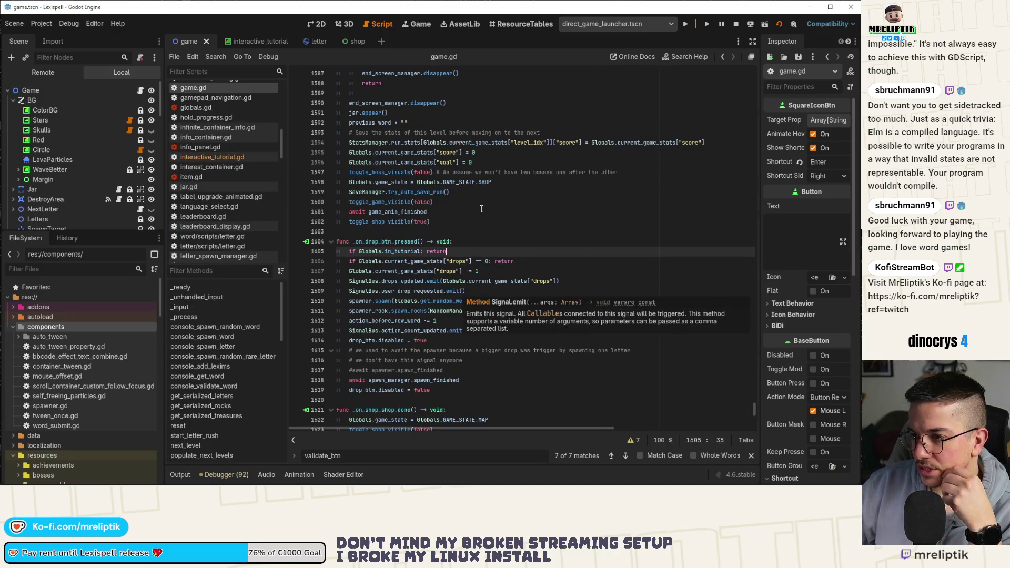
scroll(524, 269, "down", 4)
scroll(505, 258, "up", 3)
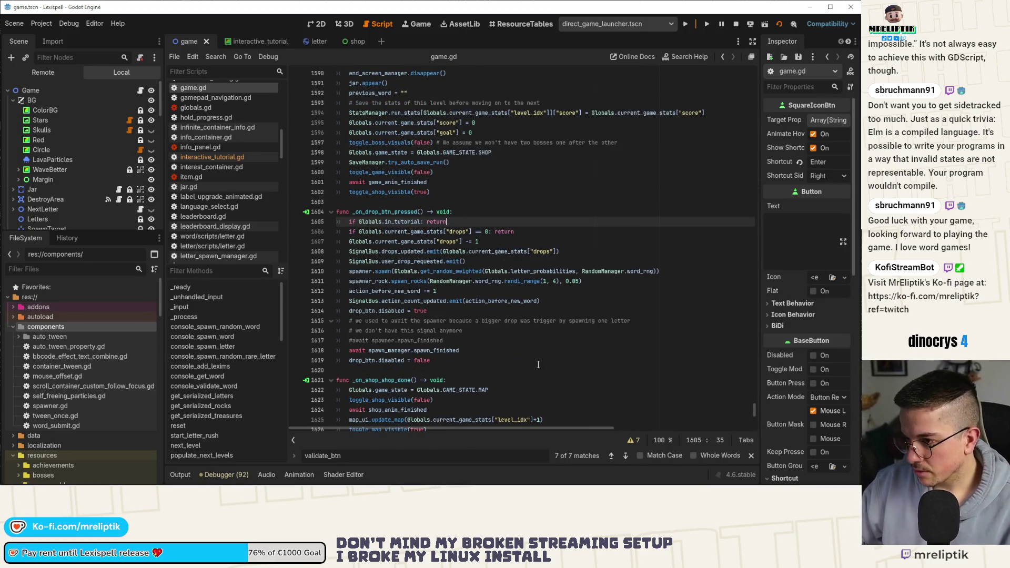
left_click(255, 46)
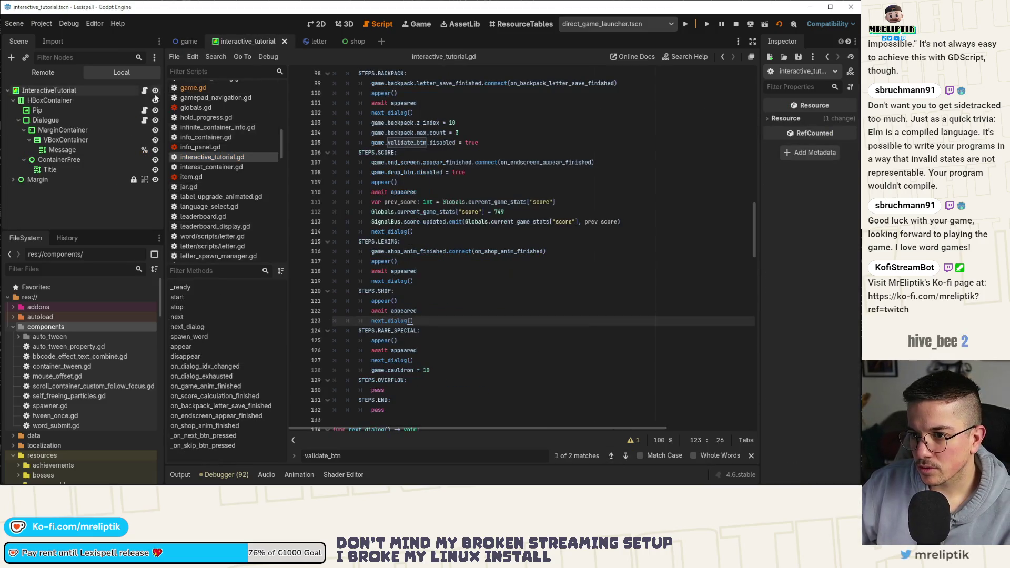
left_click(626, 457)
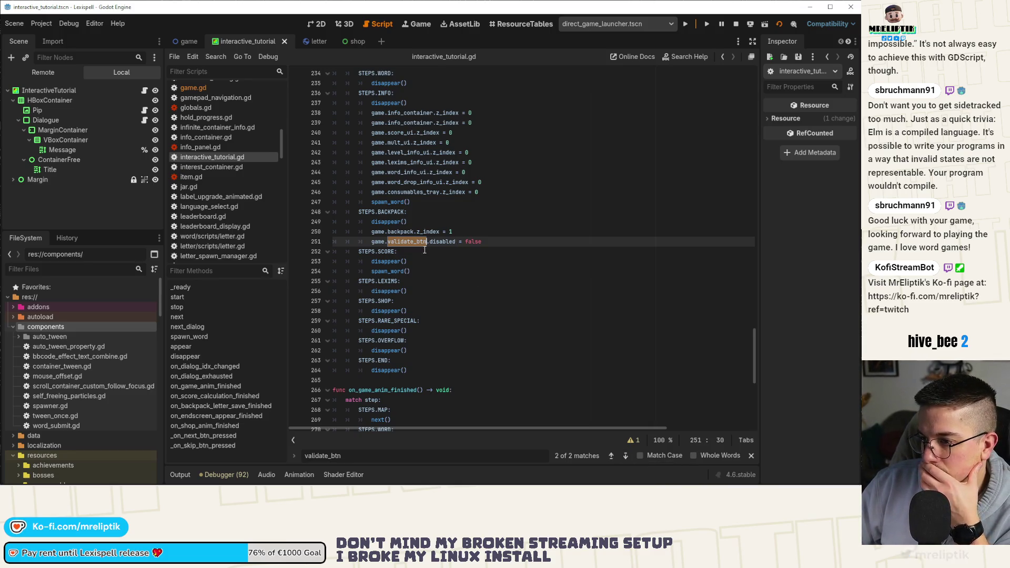
scroll(426, 249, "up", 9)
scroll(451, 301, "down", 20)
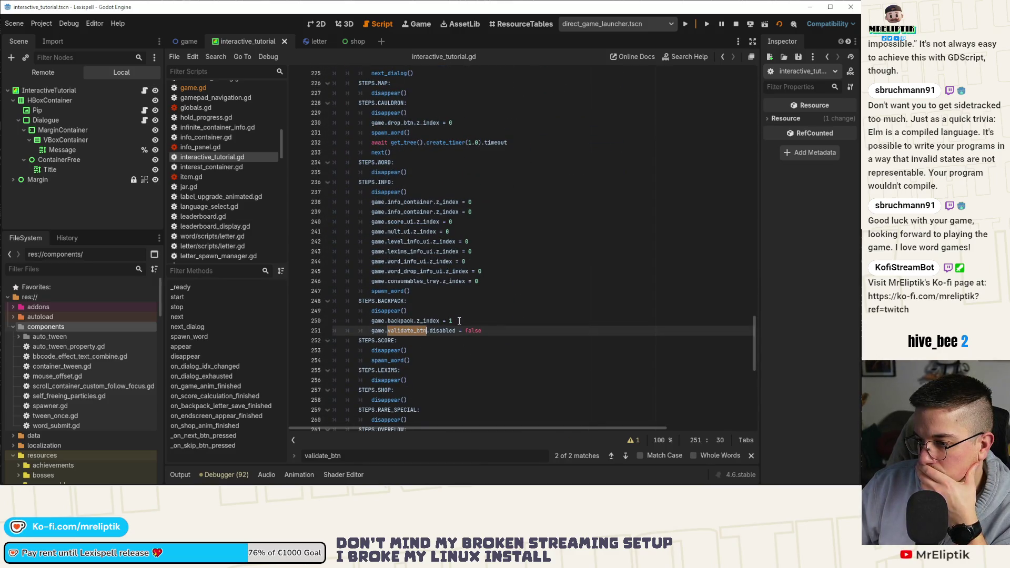
Step: Delete 'game.validate_btn.disabled = false' from the BACKPACK case and save the script
left_click(468, 330)
left_click_drag(492, 331, 372, 331)
key("ctrl+c")
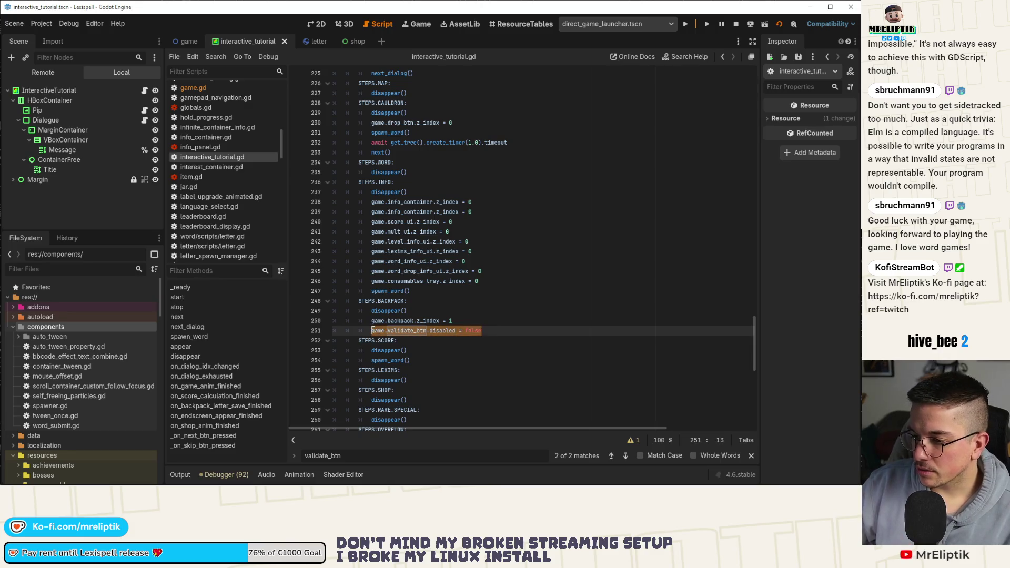
key("BackSpace")
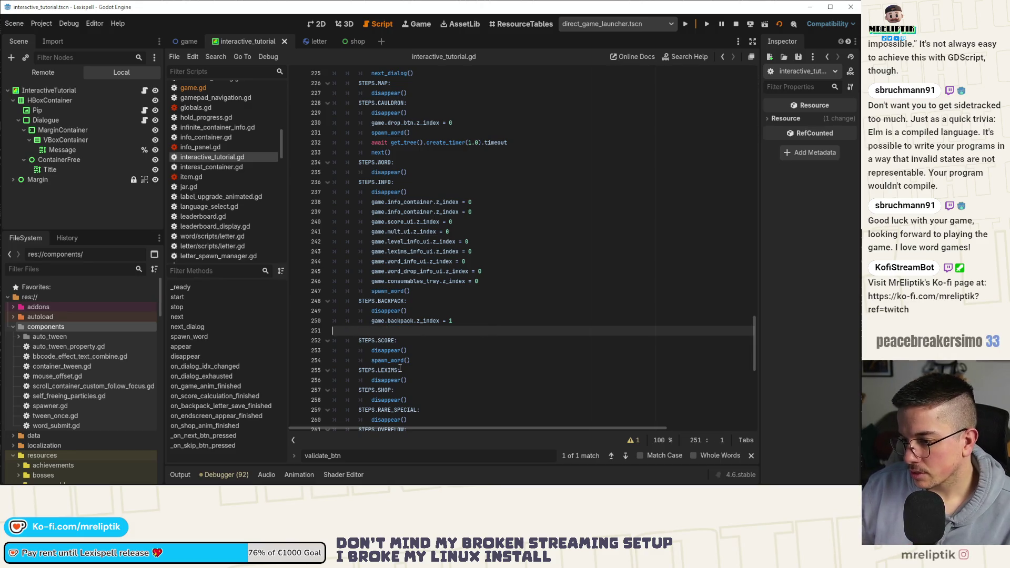
key("BackSpace")
key("BackSpace")
key("BackSpace")
key("ctrl+s")
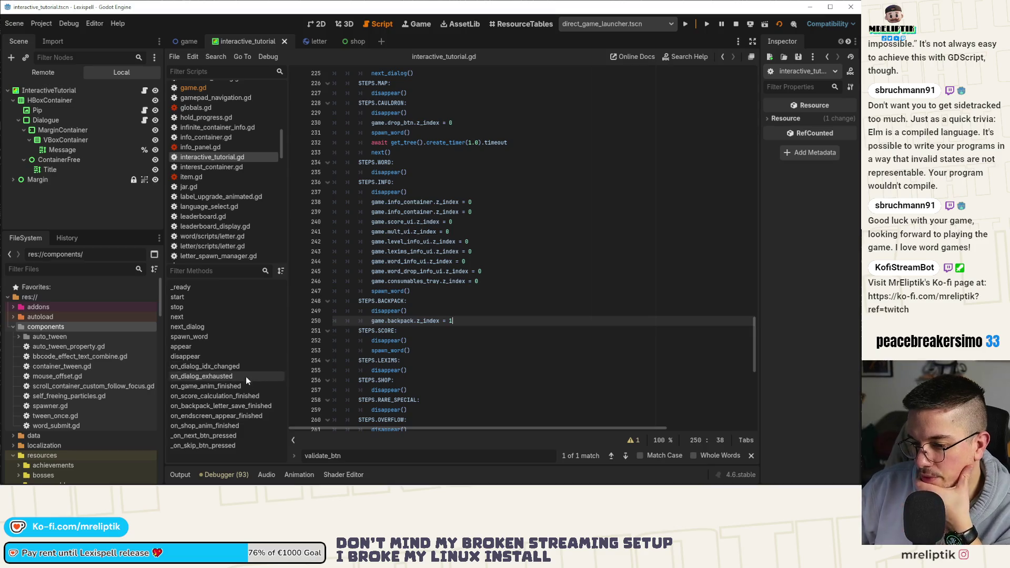
Step: Paste the validate_btn re-enable line under drop_btn in next()'s SCORE step and save
left_click(208, 318)
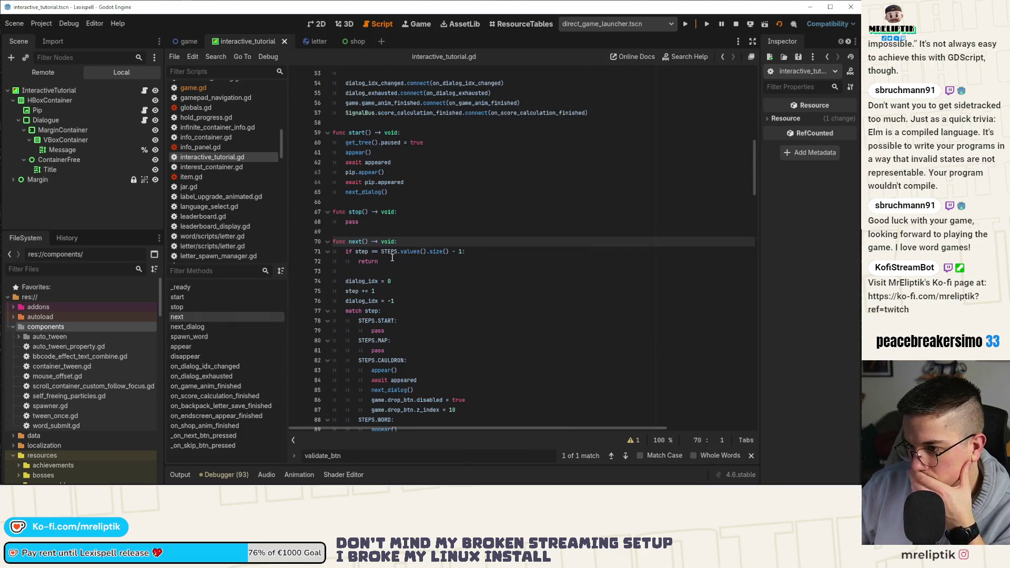
scroll(375, 260, "down", 3)
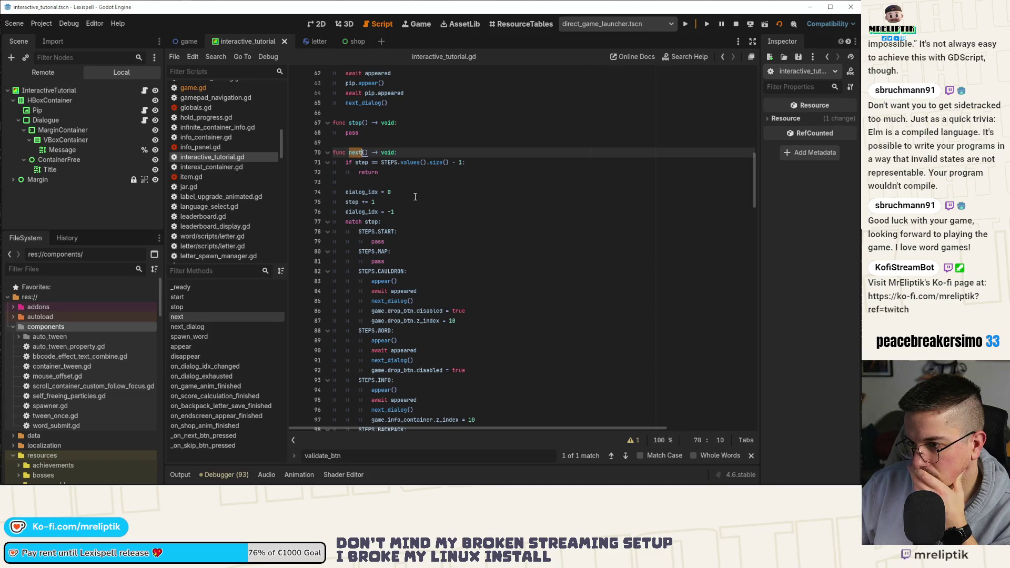
scroll(399, 202, "down", 4)
scroll(398, 239, "down", 4)
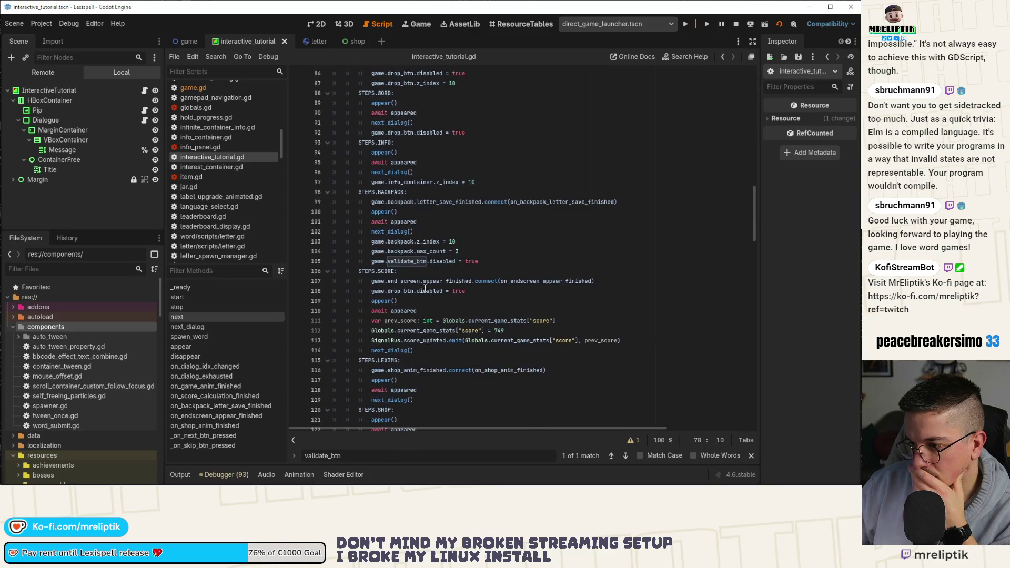
left_click(461, 295)
key("ctrl+v")
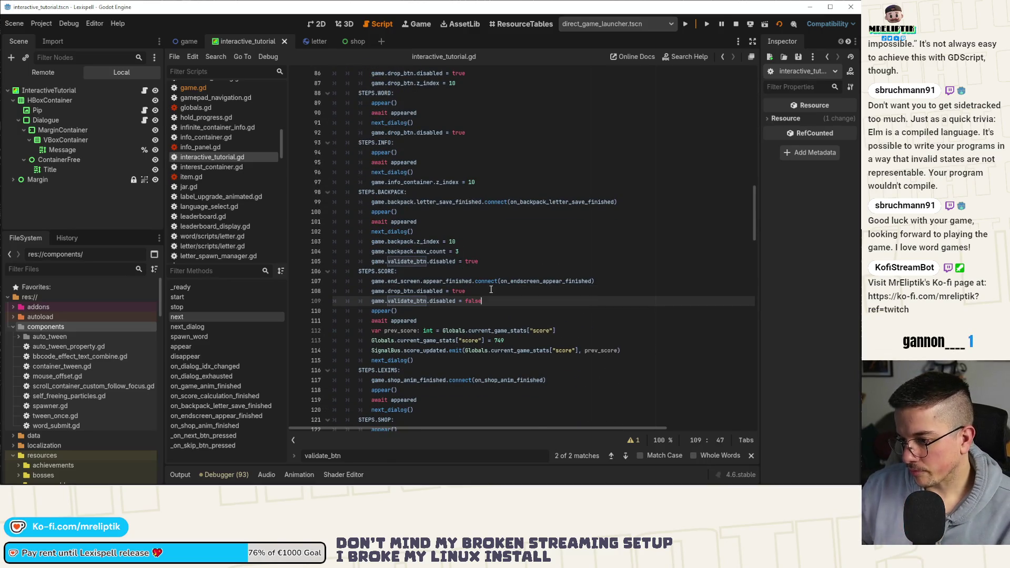
key("ctrl+s")
Step: Scroll down to review the CAULDRON step's drop_btn z_index line
scroll(476, 324, "down", 5)
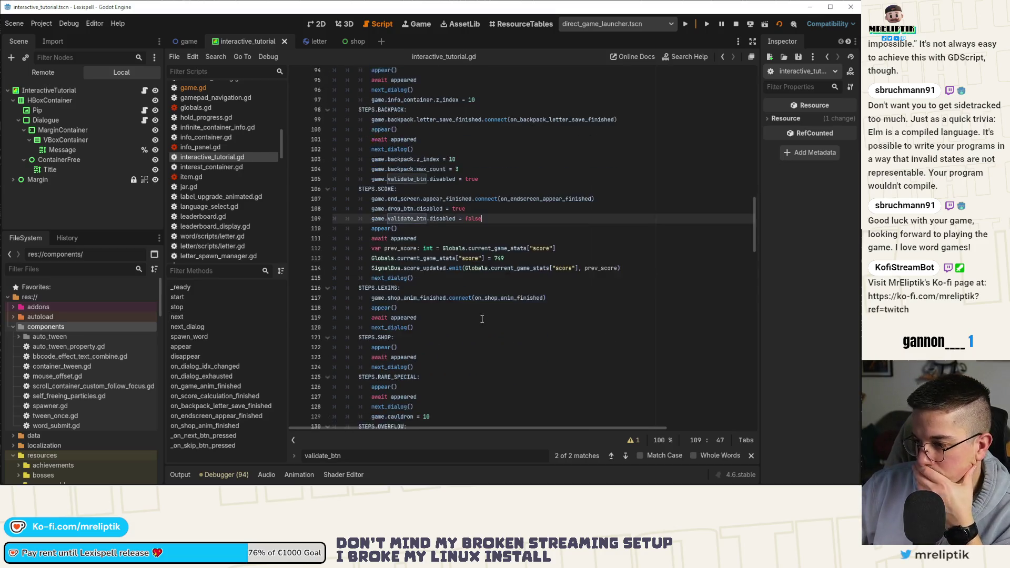
scroll(474, 329, "down", 1)
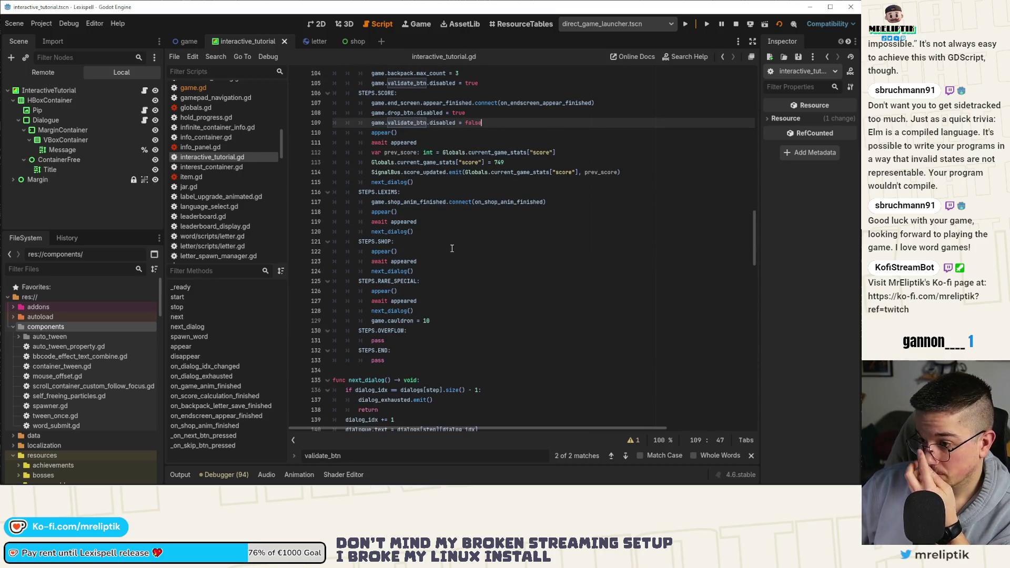
scroll(452, 248, "down", 16)
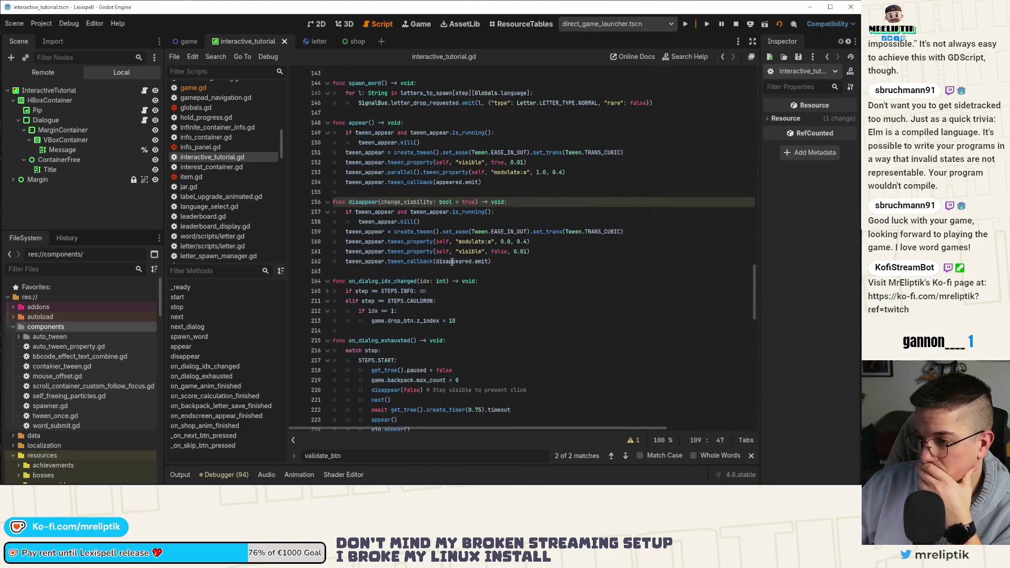
scroll(452, 261, "down", 3)
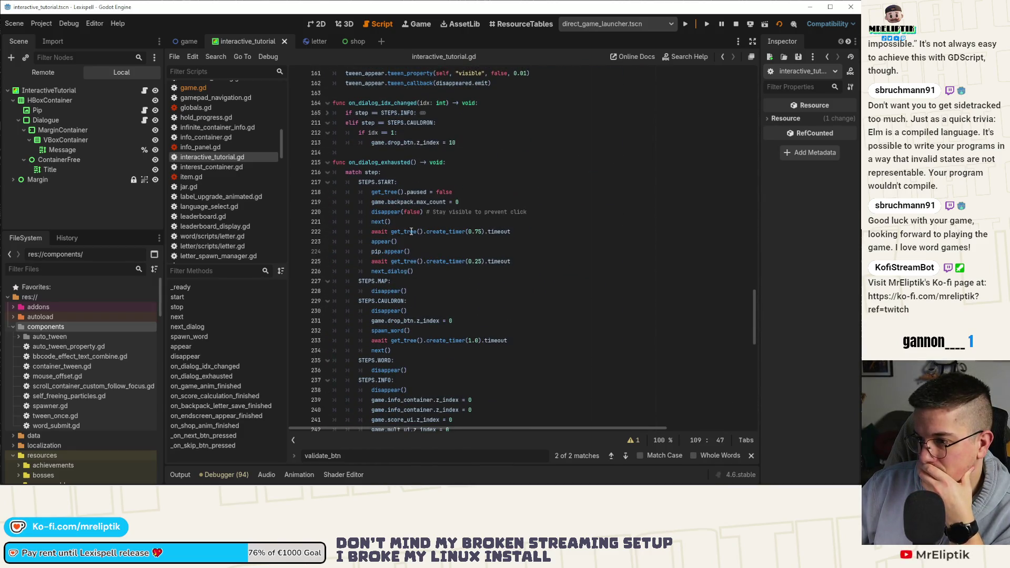
left_click(487, 325)
scroll(487, 328, "down", 13)
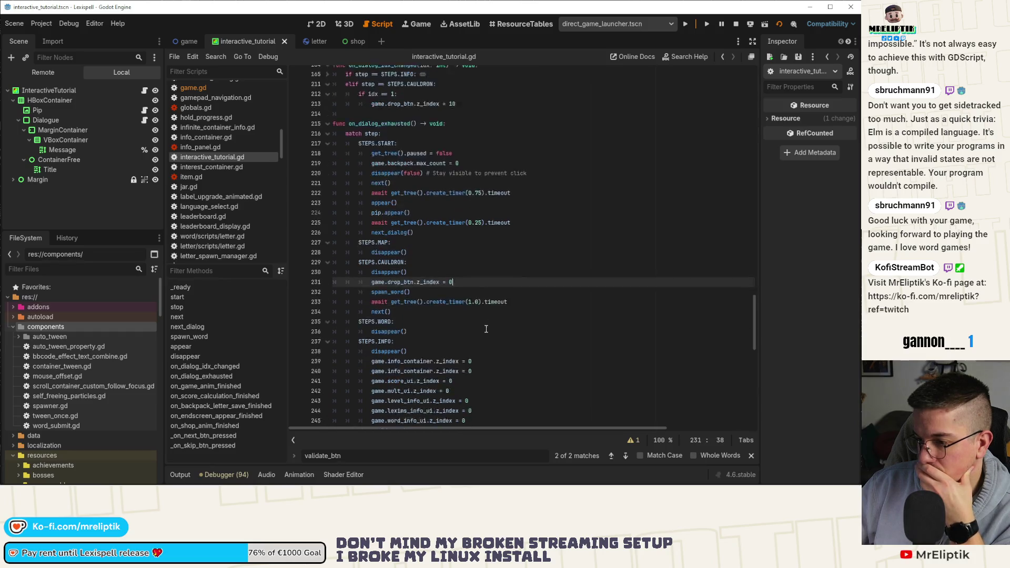
scroll(486, 329, "down", 2)
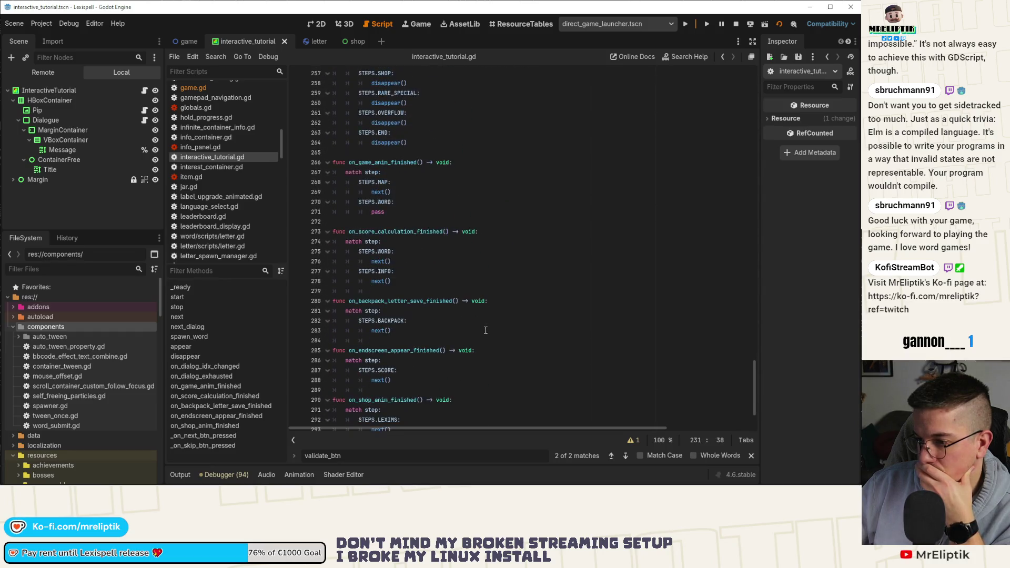
scroll(487, 329, "up", 7)
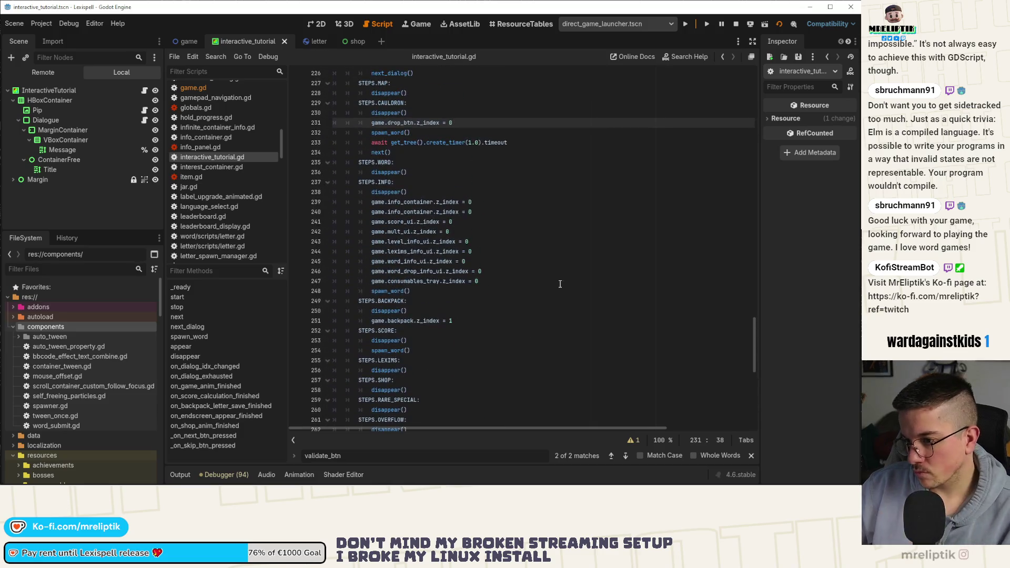
left_click(547, 280)
Step: Search 'drop_btn', cycle through all matches back to the SCORE step, and close the find bar
key("ctrl+f")
type("drop")
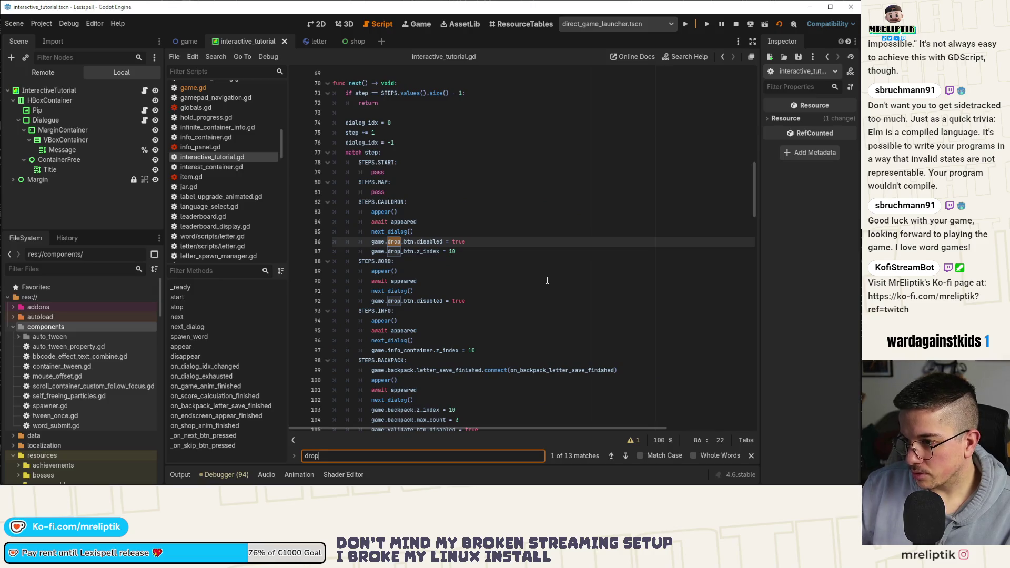
type("_btn")
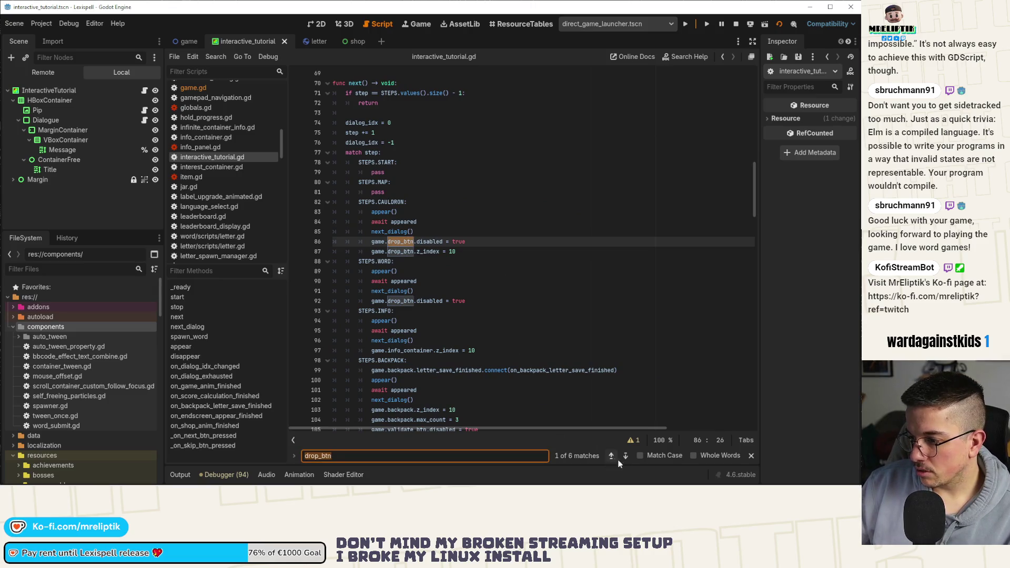
left_click(630, 457)
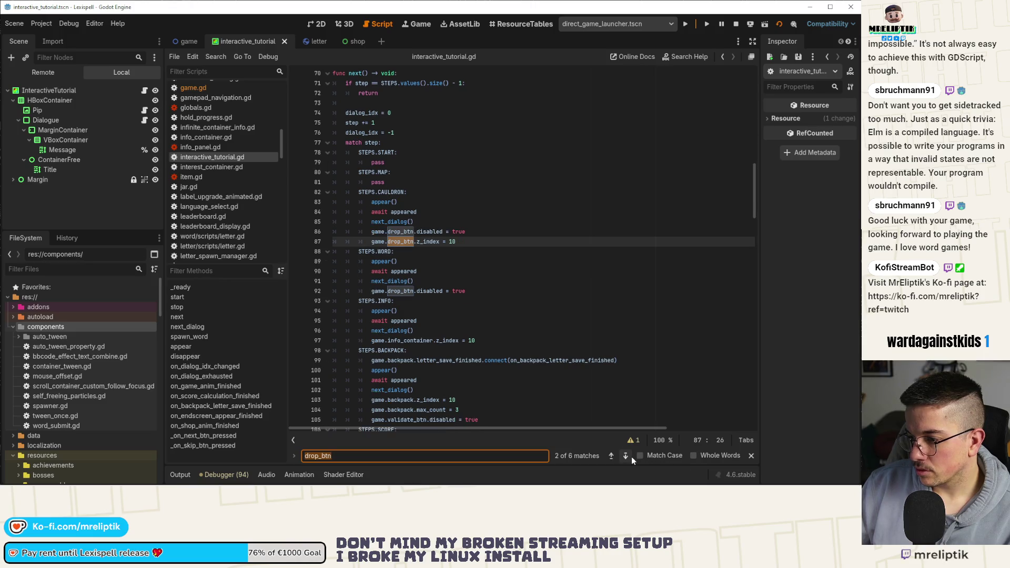
left_click(629, 457)
left_click(629, 457)
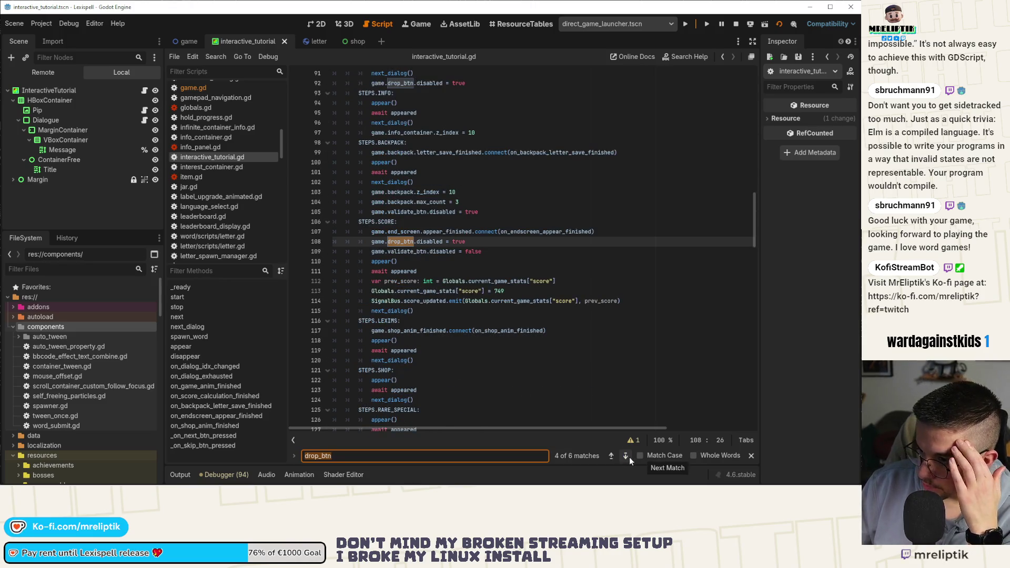
left_click(629, 457)
left_click(629, 457)
left_click(629, 457)
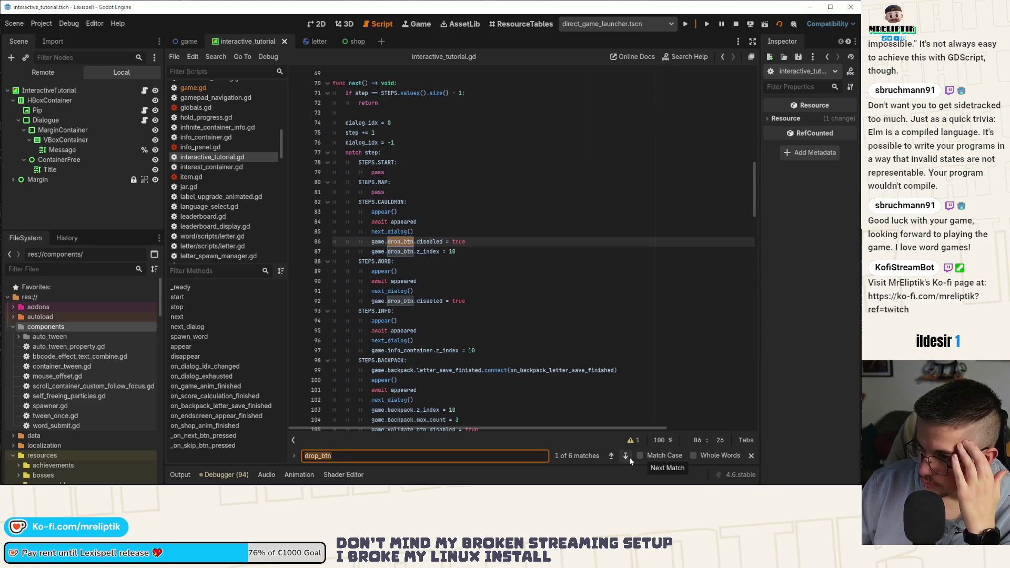
left_click(629, 457)
left_click(630, 457)
left_click(629, 457)
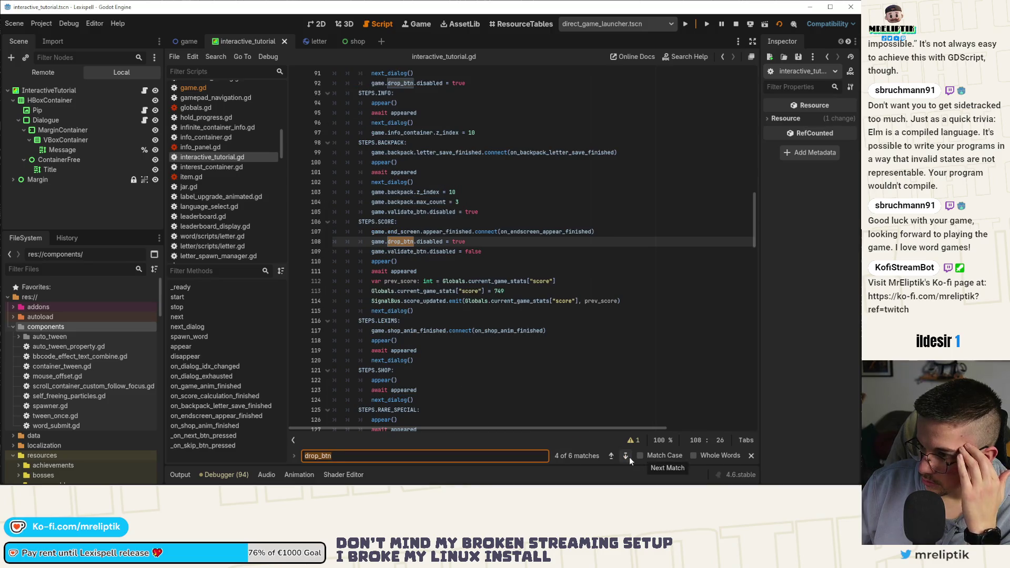
left_click(753, 456)
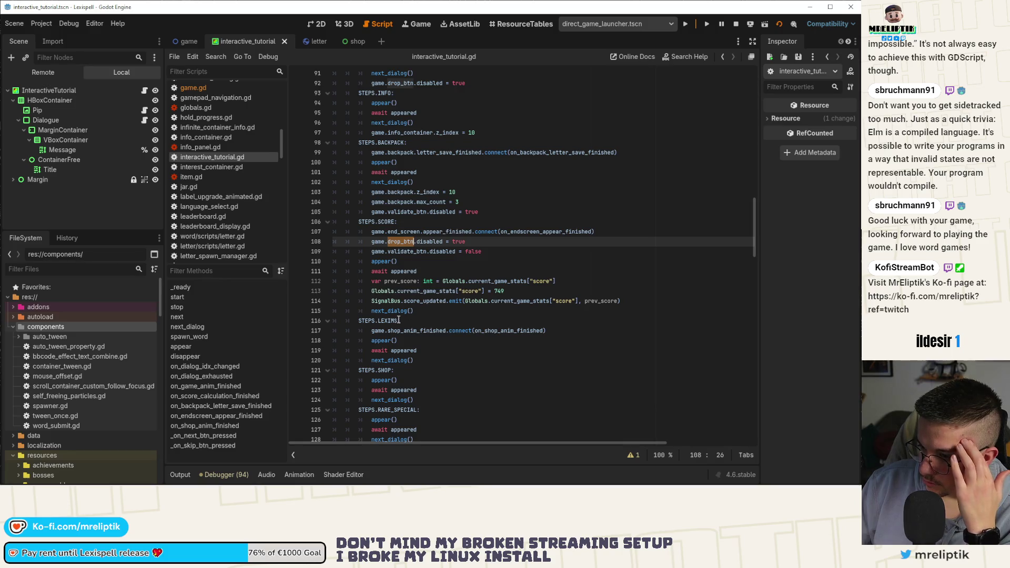
double_click(391, 311)
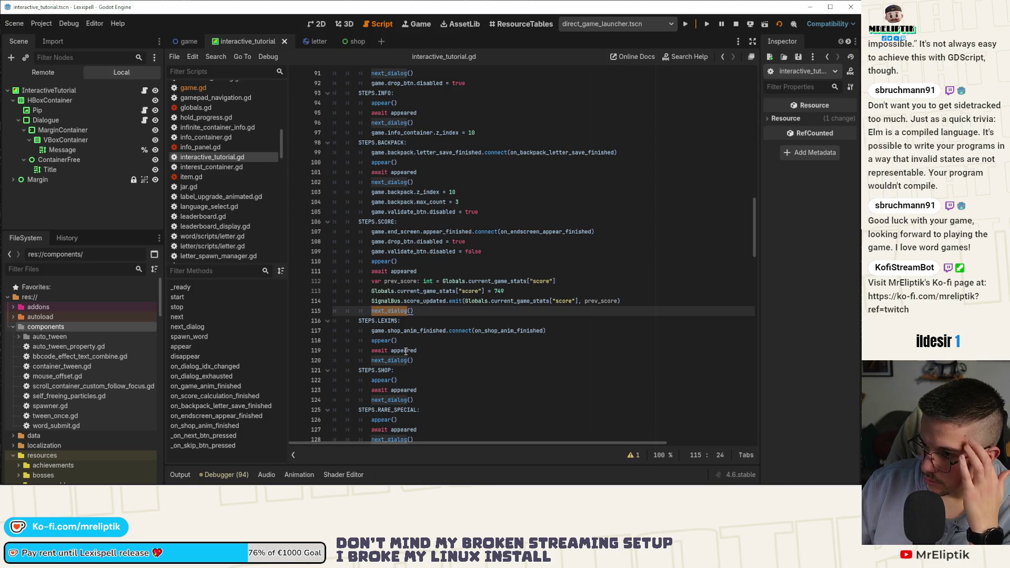
Step: Verify disappear() sits on line 228 under STEPS.MAP in _on_dialog_exhausted
scroll(424, 290, "up", 7)
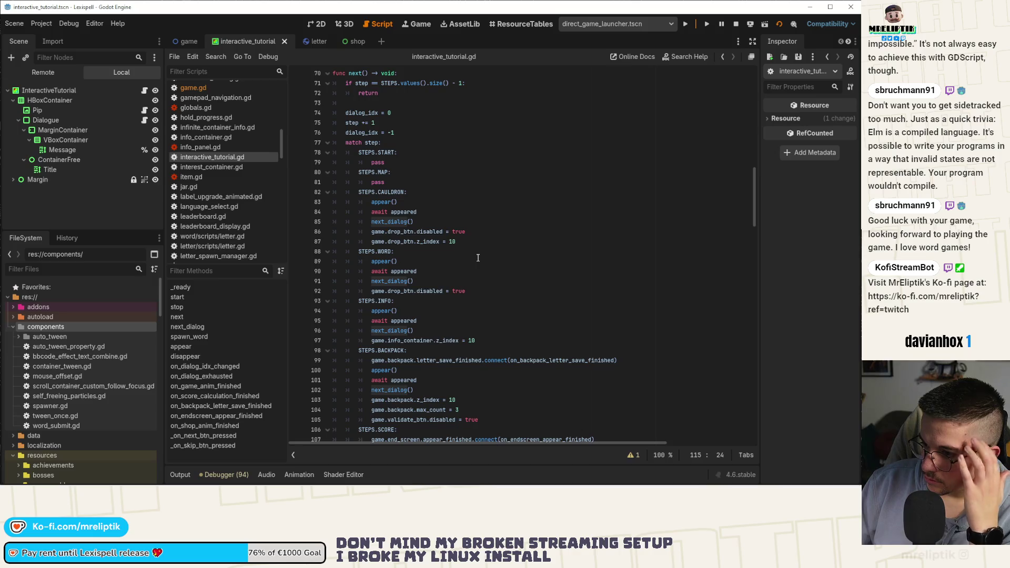
scroll(477, 258, "up", 2)
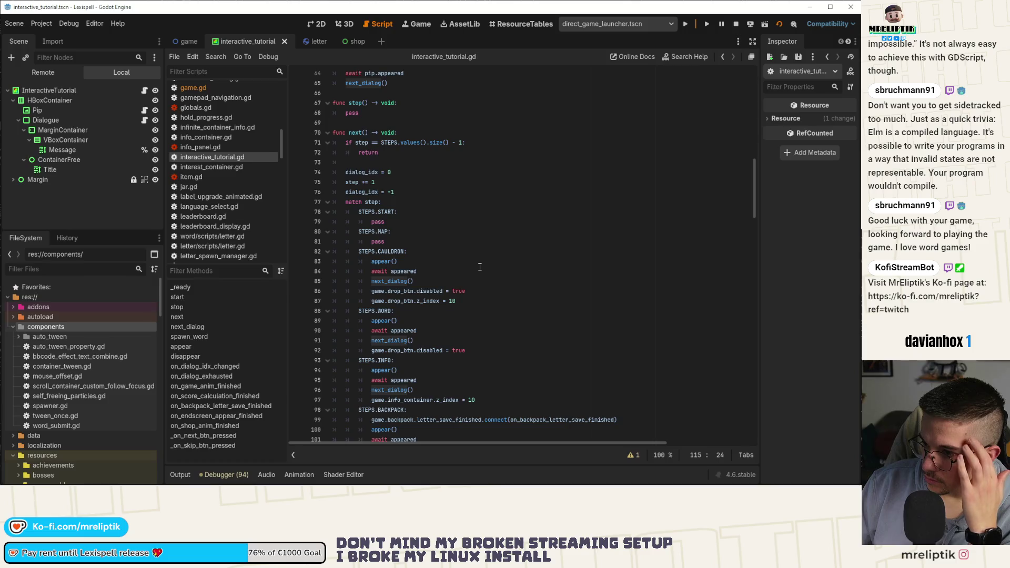
scroll(480, 266, "down", 20)
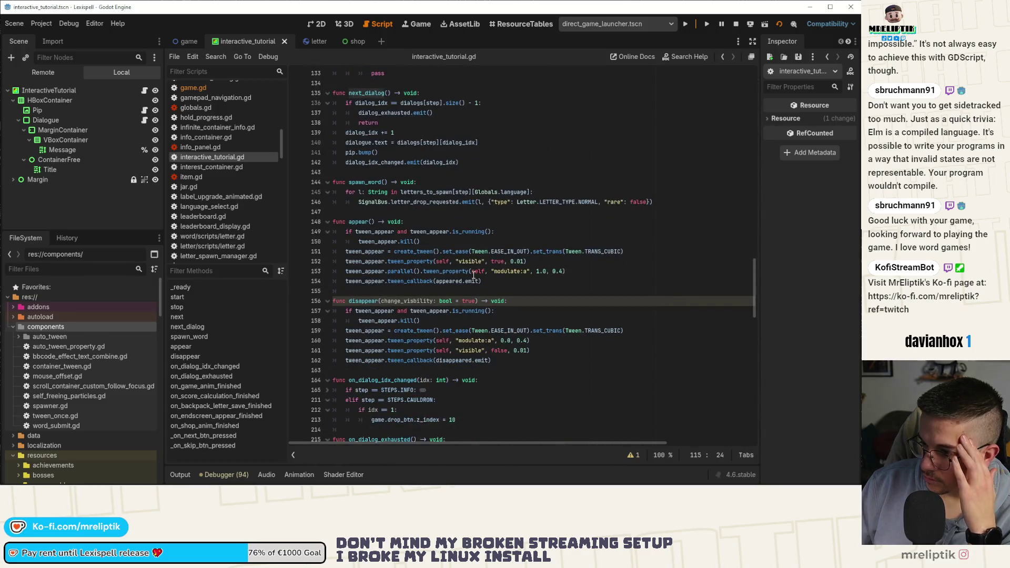
scroll(474, 275, "down", 4)
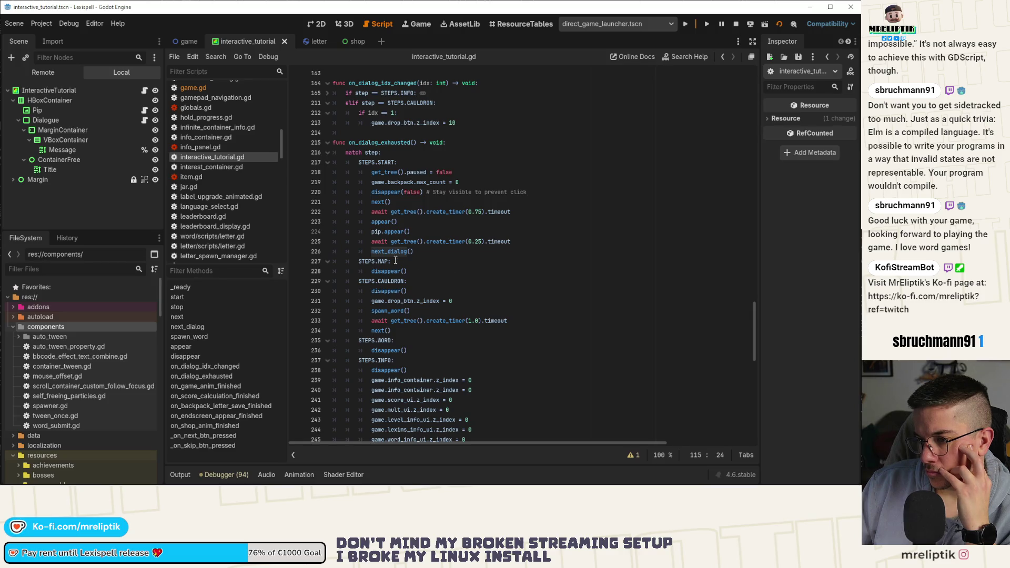
mouse_move(383, 271)
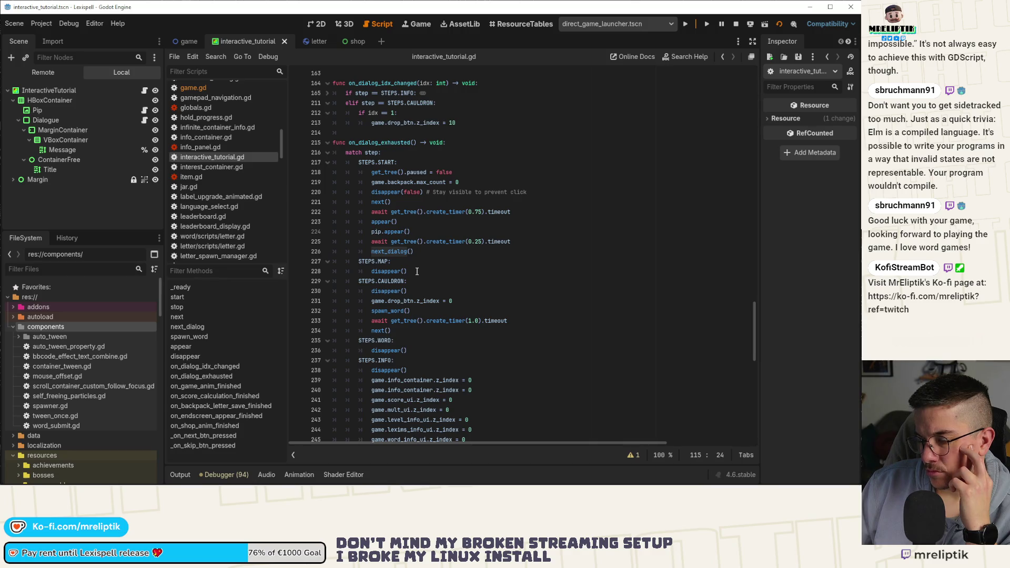
left_click(417, 271)
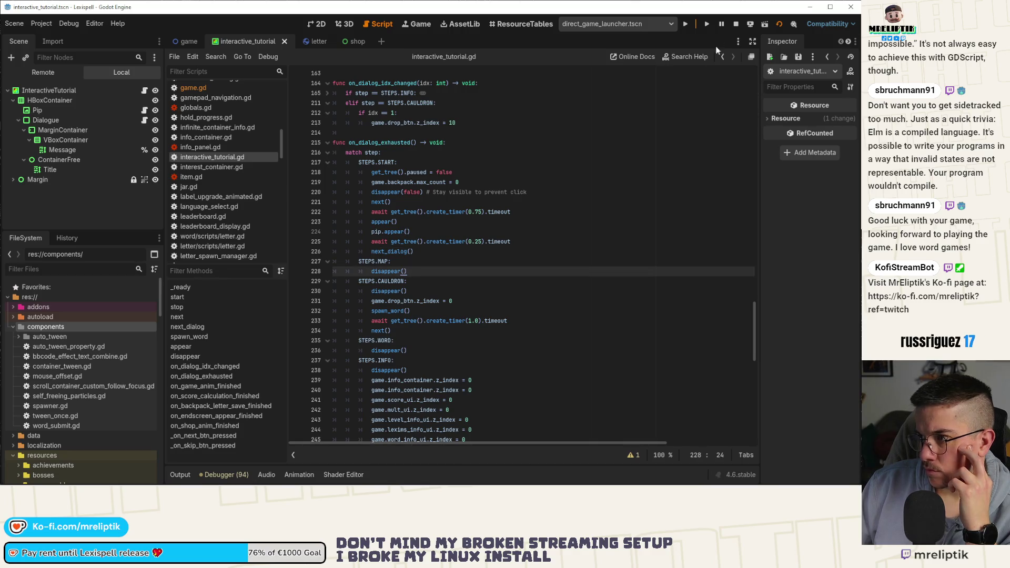
Step: Run the project and go through Pip's dialogue into Chapter 1
left_click(685, 24)
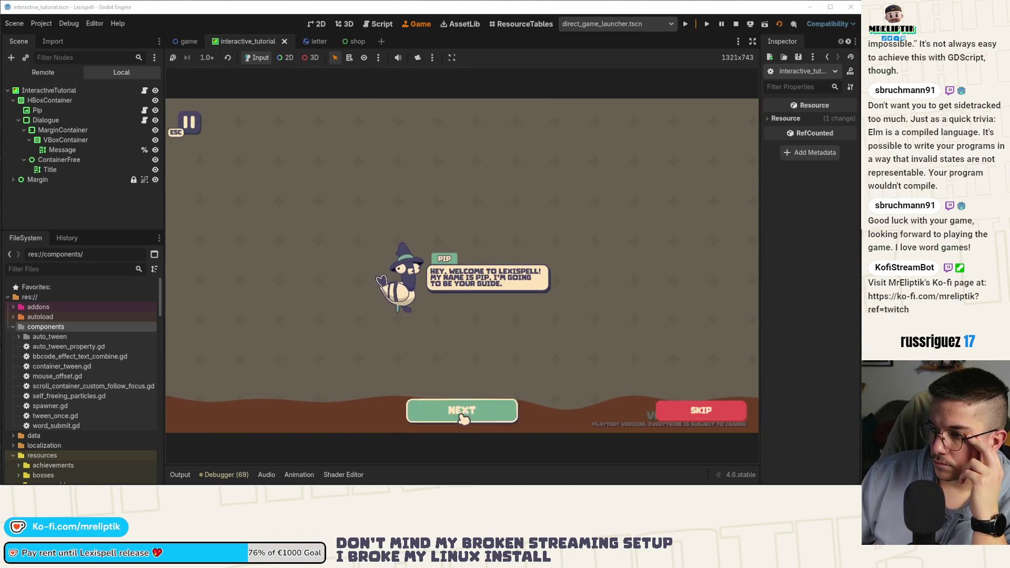
left_click(469, 415)
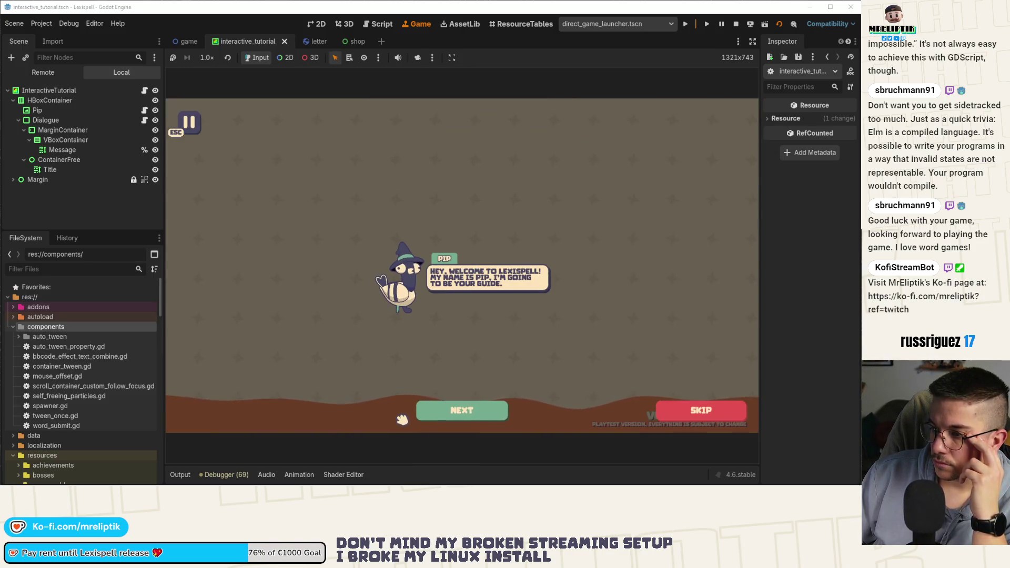
left_click(468, 416)
left_click(469, 416)
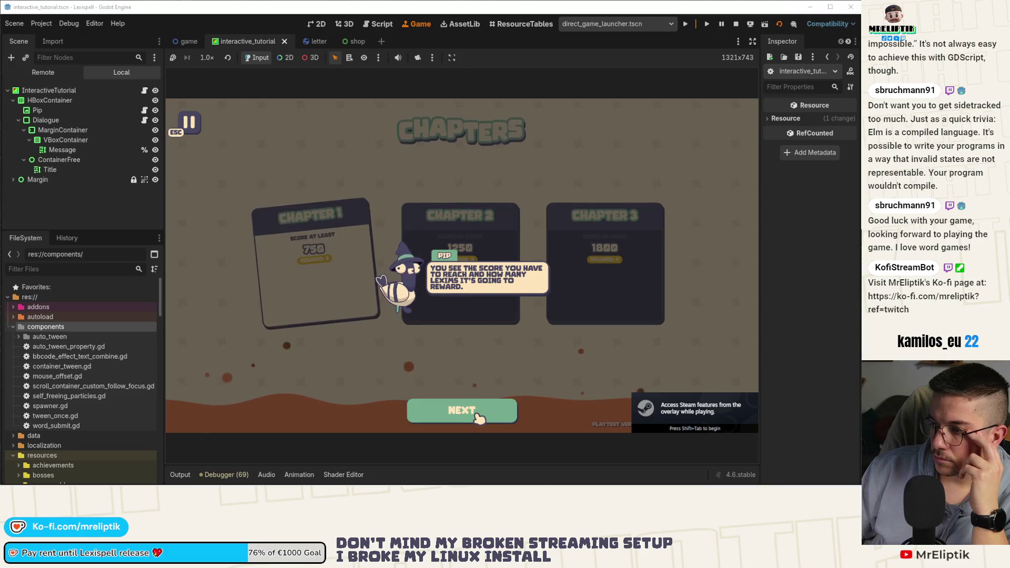
left_click(478, 419)
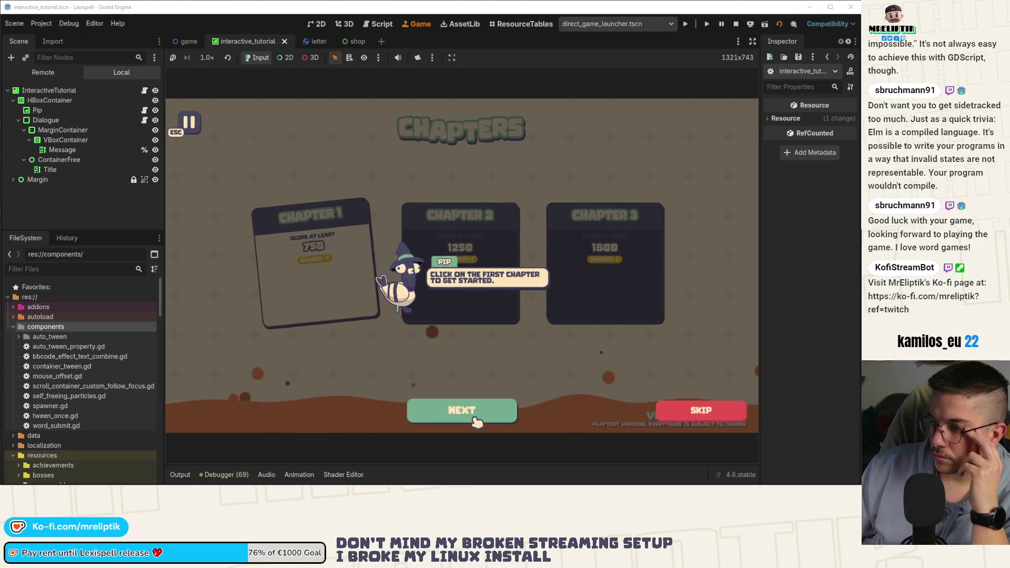
left_click(463, 419)
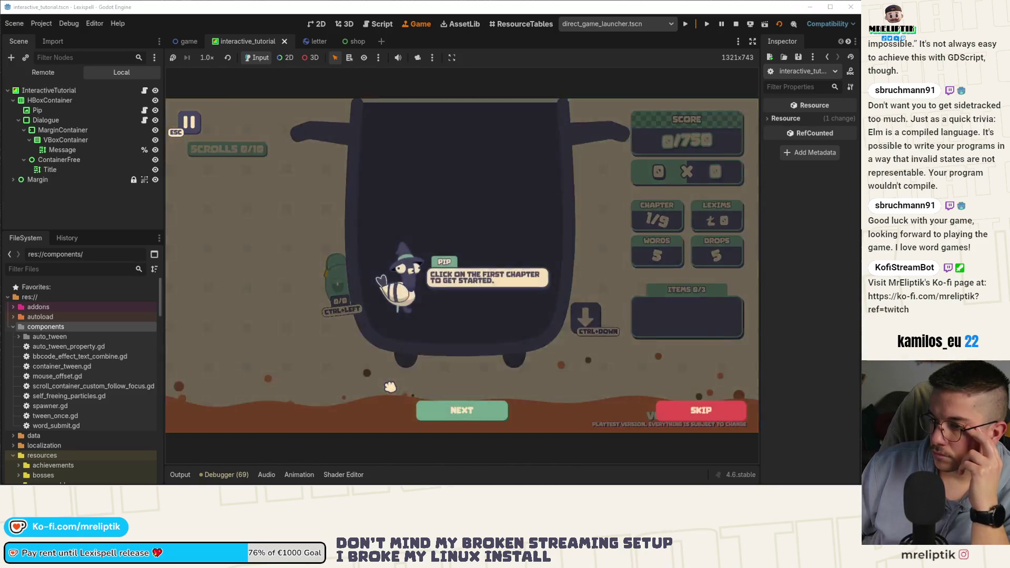
left_click(465, 423)
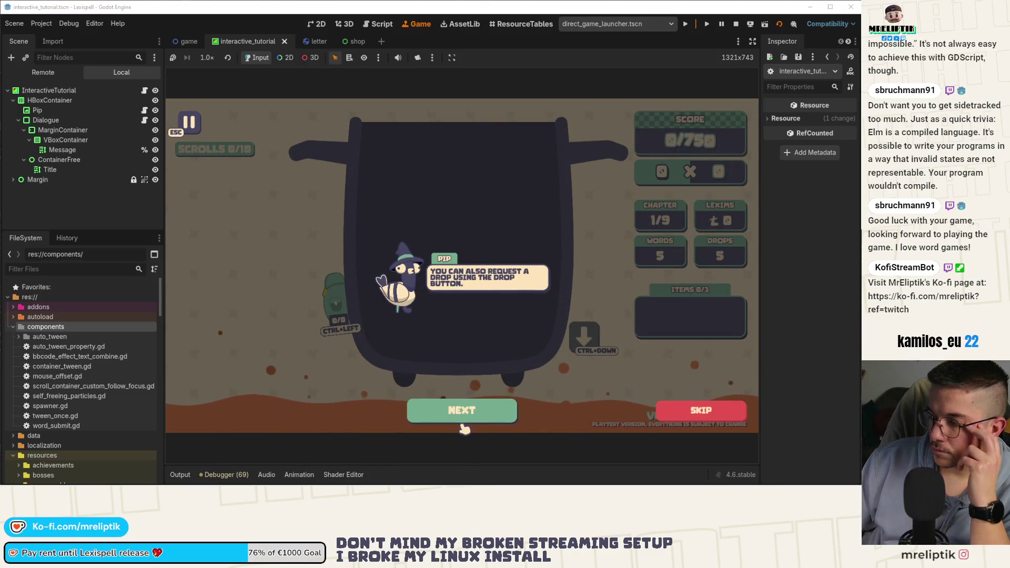
left_click(467, 421)
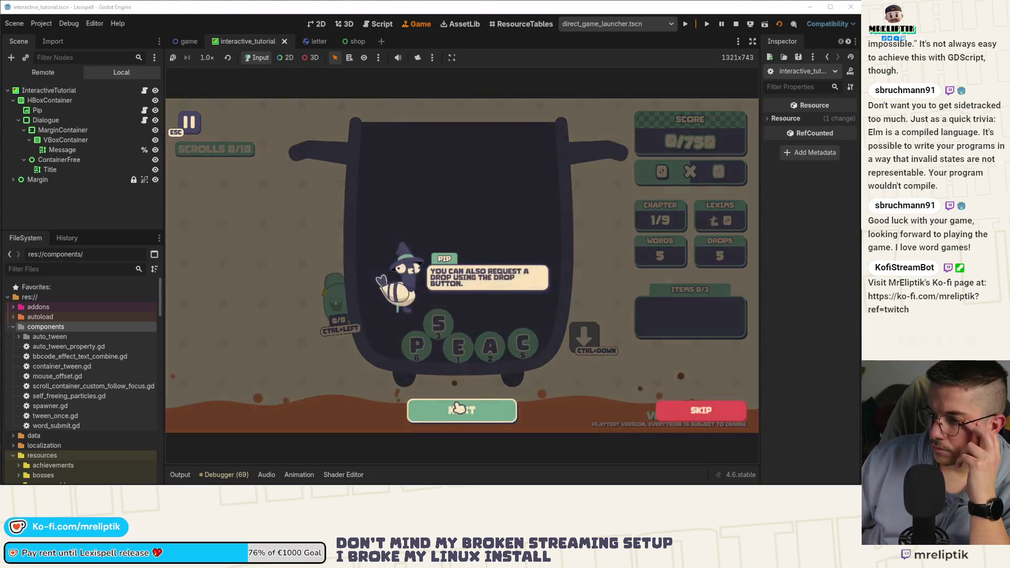
left_click(467, 414)
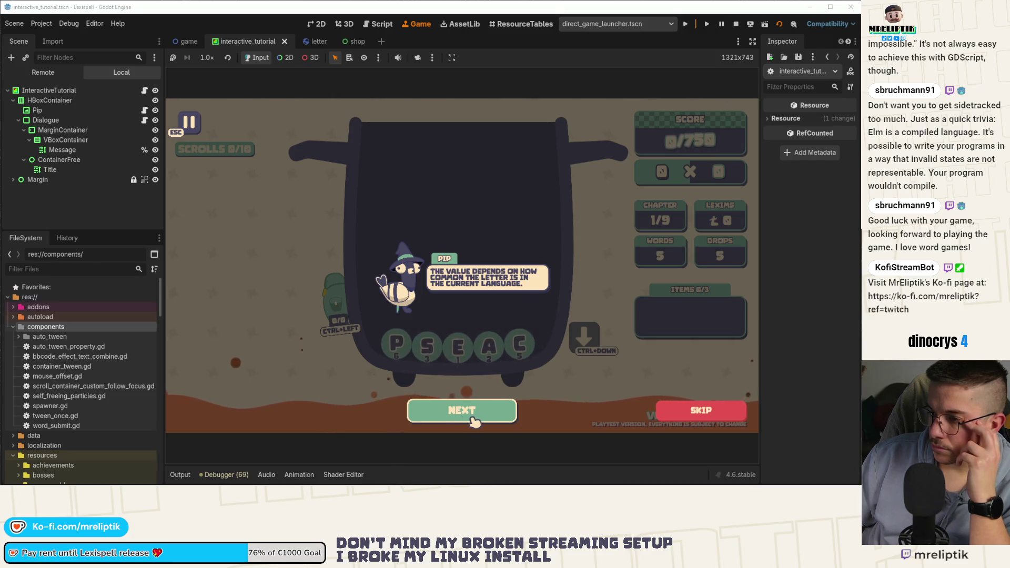
left_click(474, 419)
left_click(474, 420)
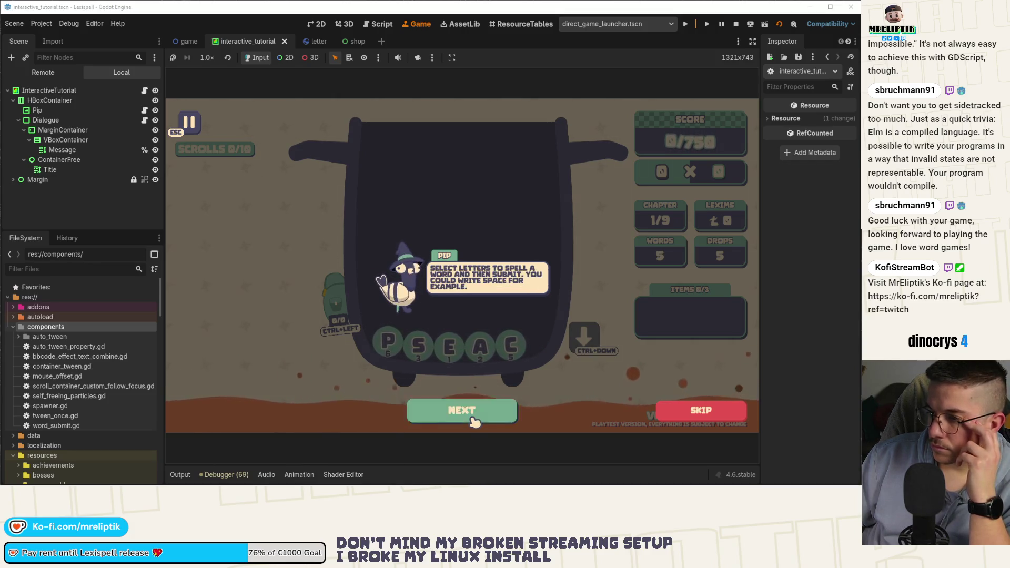
Step: Spell SPACE from the cauldron letters and submit it for 85 points
left_click(416, 348)
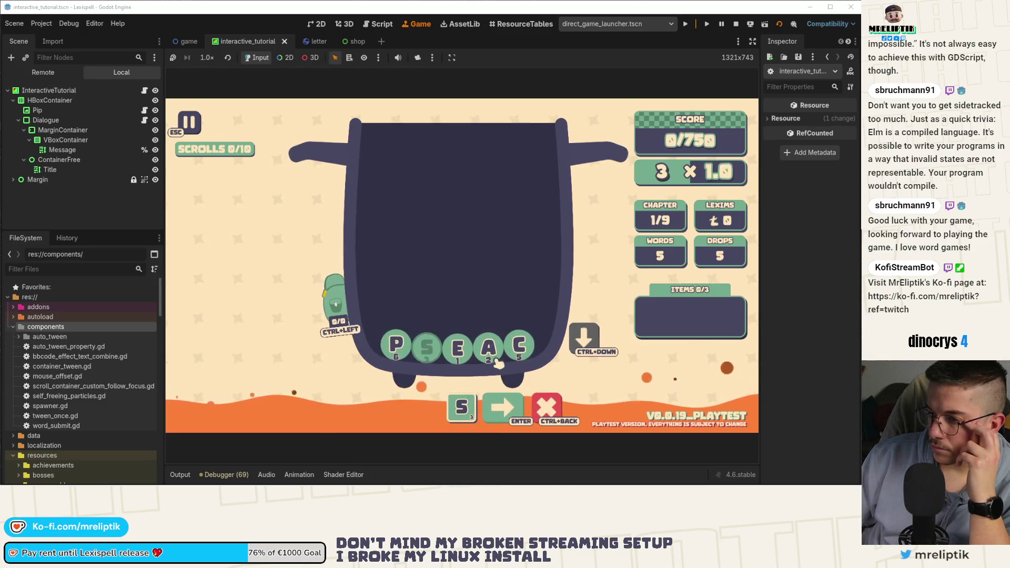
left_click(396, 346)
left_click(489, 346)
left_click(520, 345)
left_click(458, 347)
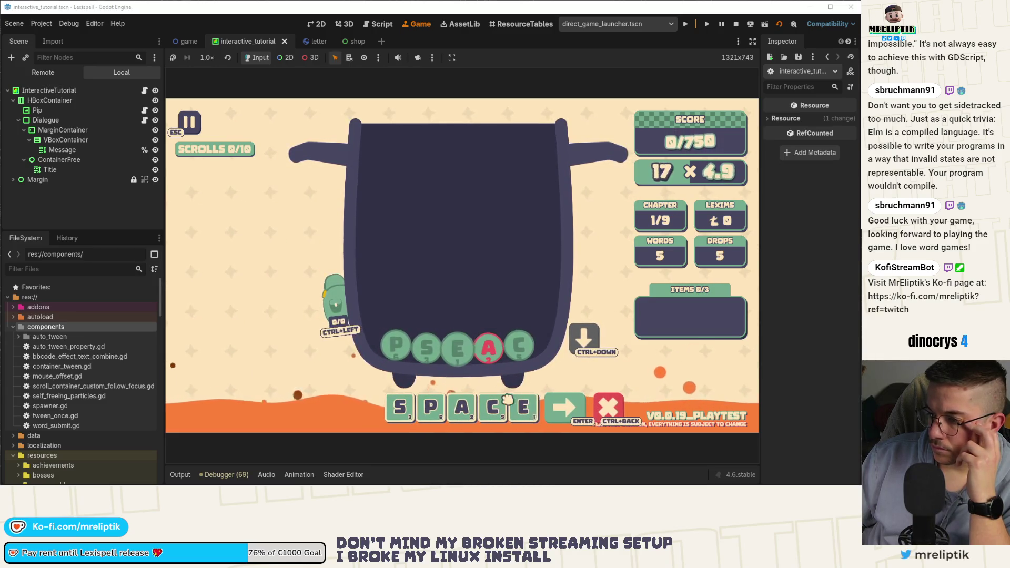
left_click(564, 408)
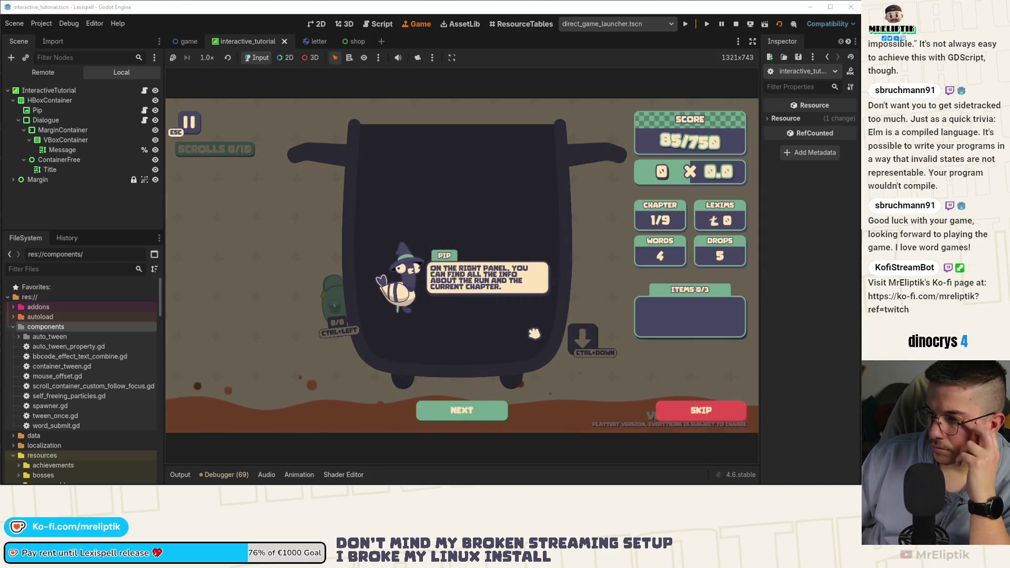
Step: Read through Pip's scoring, chapter and items explanations until new letters drop
left_click(464, 415)
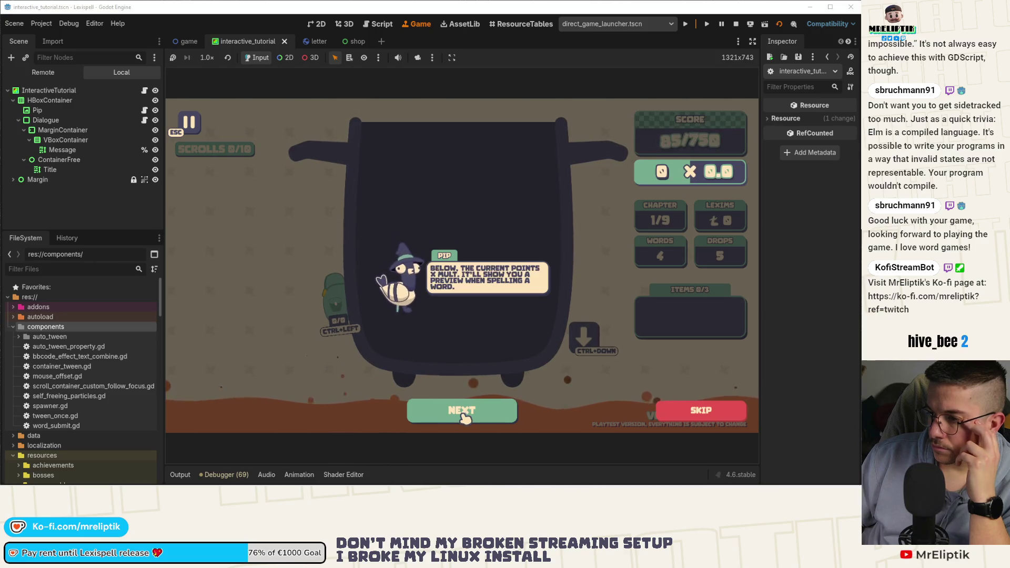
left_click(464, 416)
left_click(464, 415)
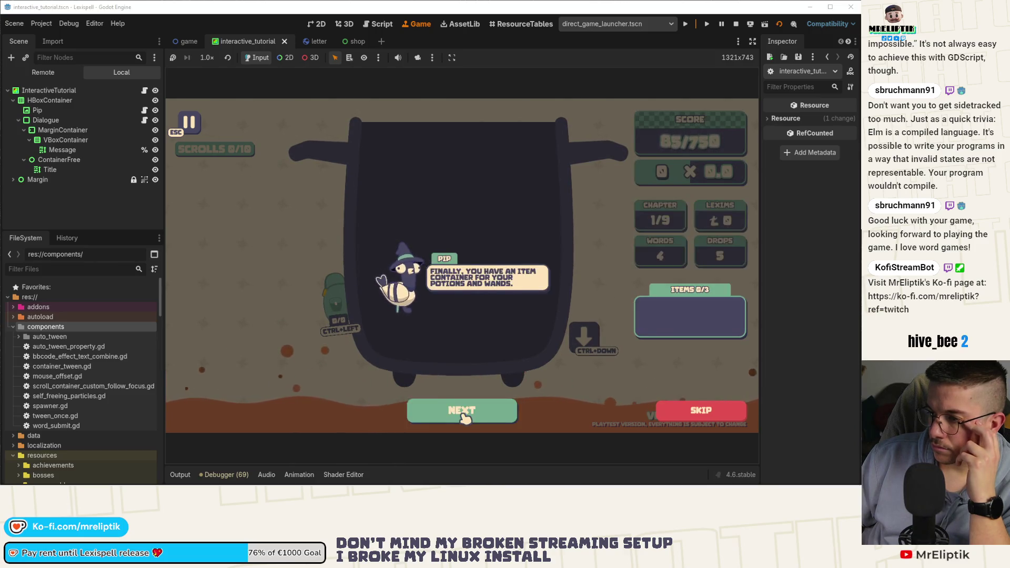
left_click(464, 415)
left_click(464, 415)
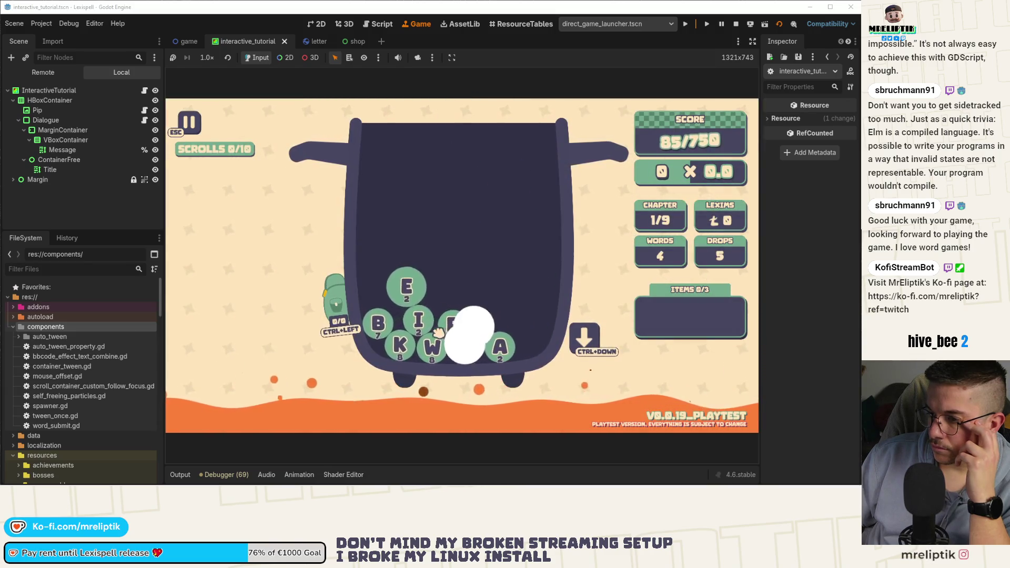
Step: Spell and submit the word BIRD
left_click(395, 341)
left_click(434, 317)
left_click(499, 347)
left_click(483, 317)
left_click(547, 421)
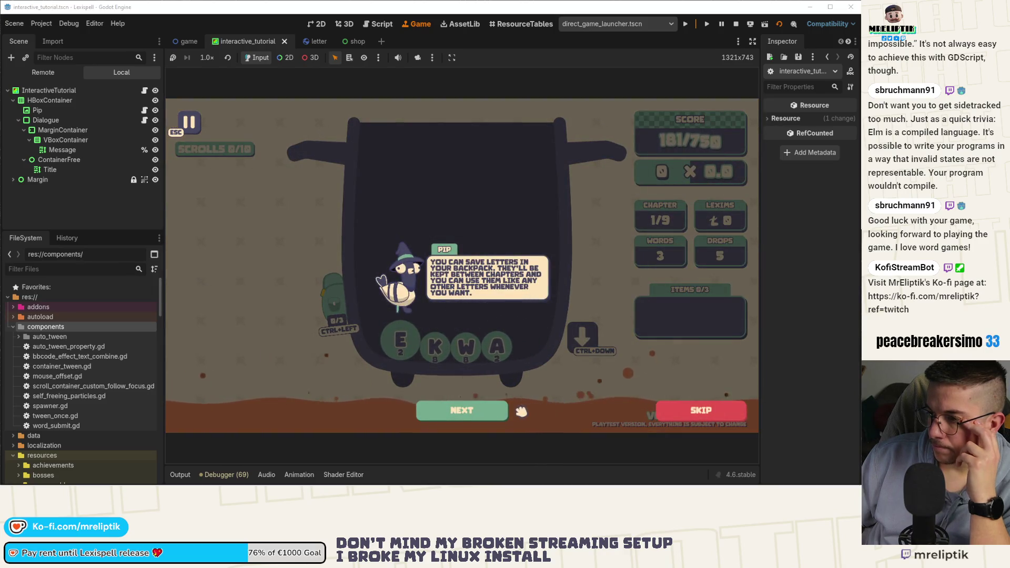
Step: Remove K and W from the word and save the letter E into the backpack
left_click(478, 414)
left_click(480, 415)
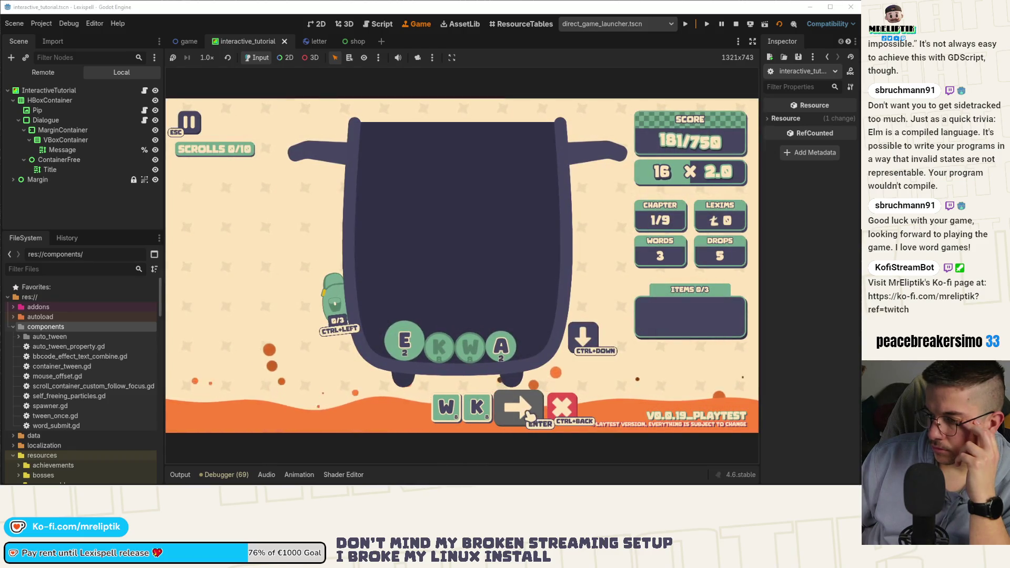
left_click(477, 407)
left_click(470, 351)
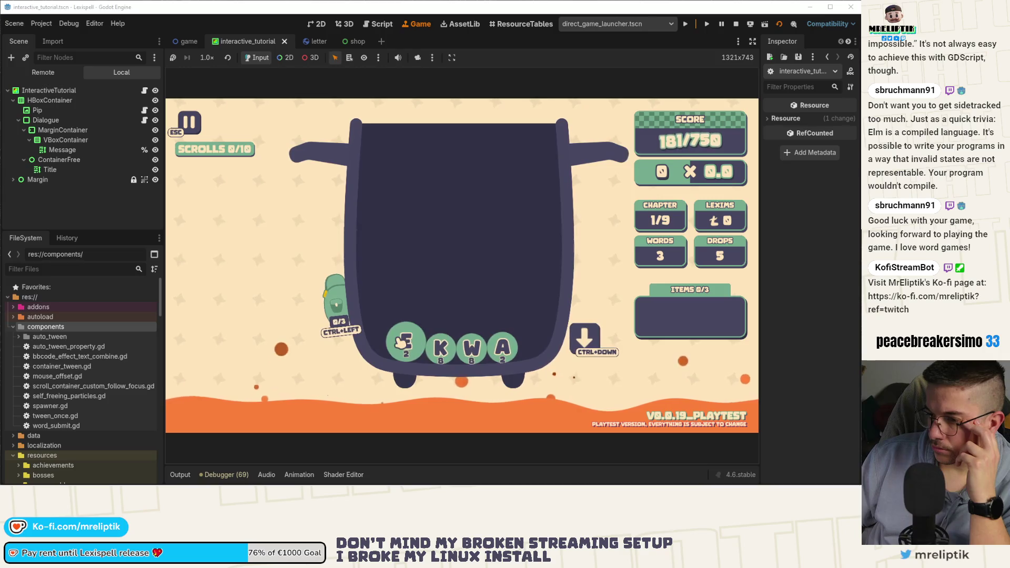
left_click(419, 357)
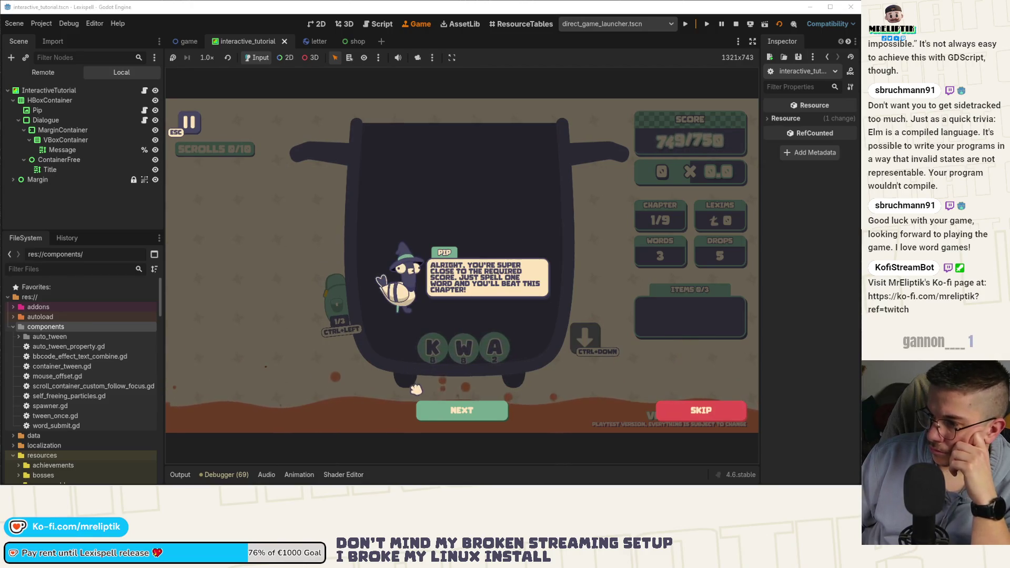
left_click(463, 412)
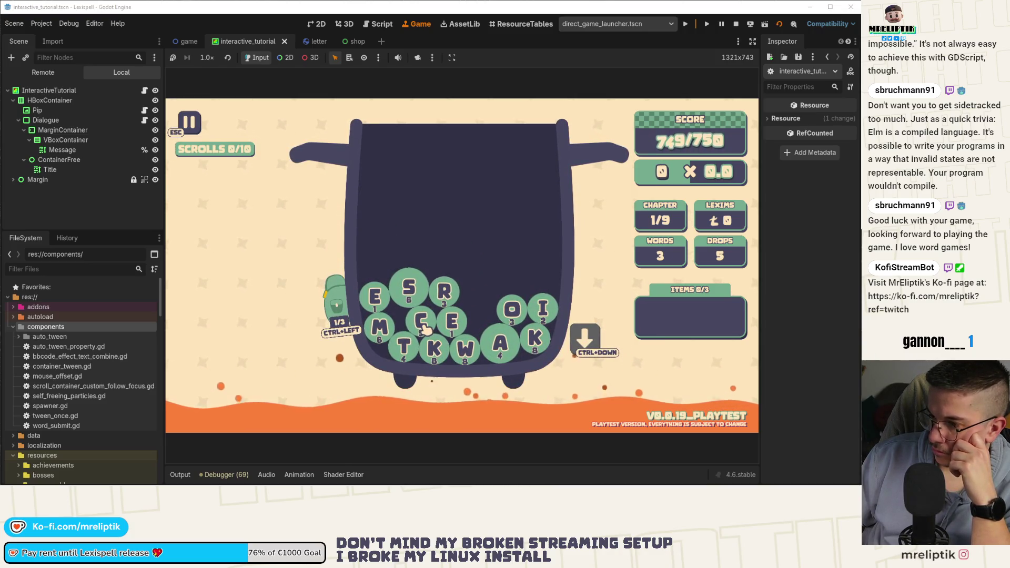
Step: Spell and submit CREST to reach 844/750, clearing chapter 1
left_click(425, 325)
left_click(444, 291)
left_click(451, 321)
left_click(409, 288)
left_click(404, 347)
left_click(567, 416)
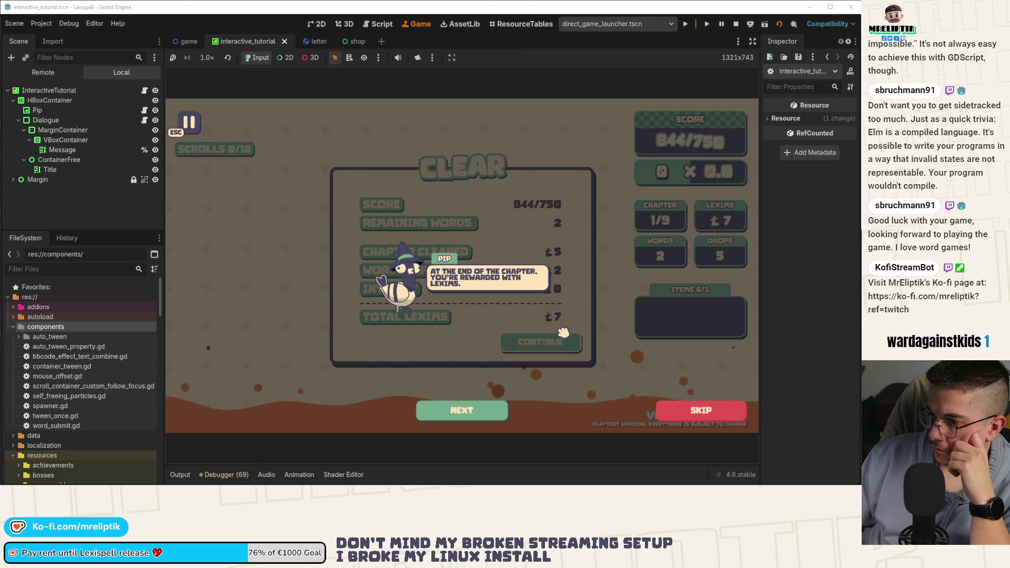
left_click(471, 413)
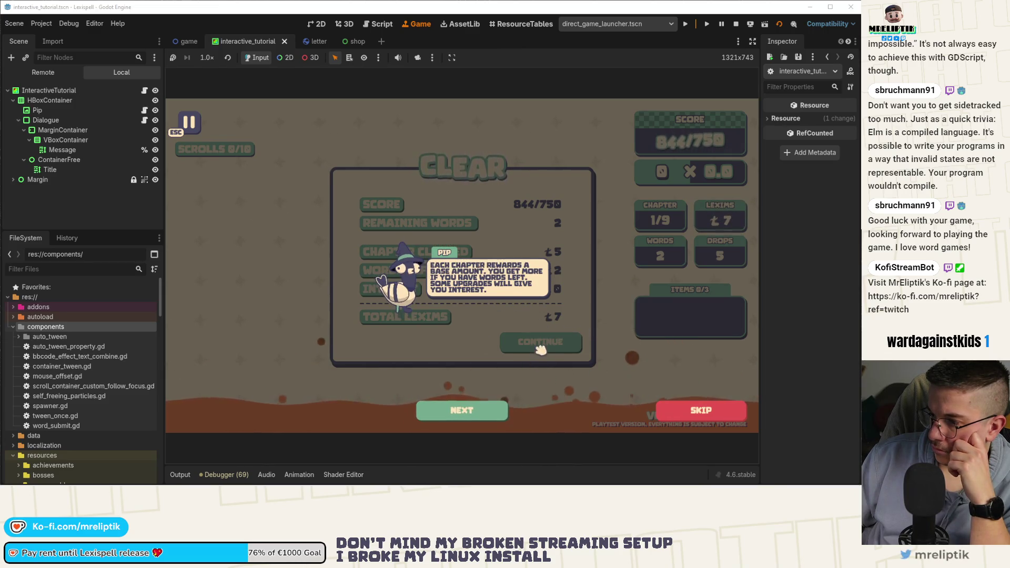